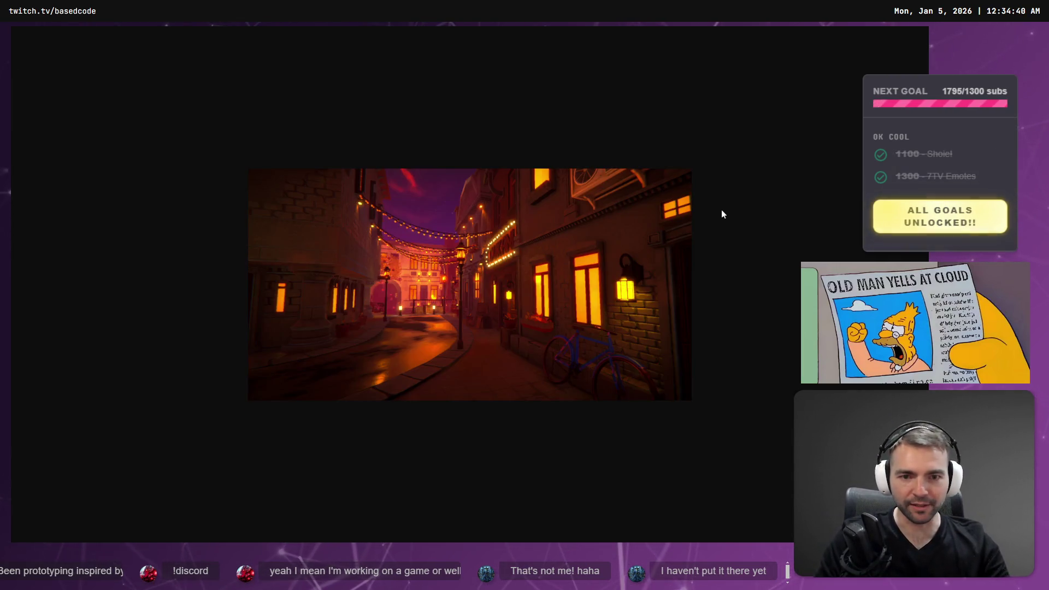
# Leave the full-screen night town render and return to the whiteboard showing the sunny village illustration
pyautogui.press('Escape')
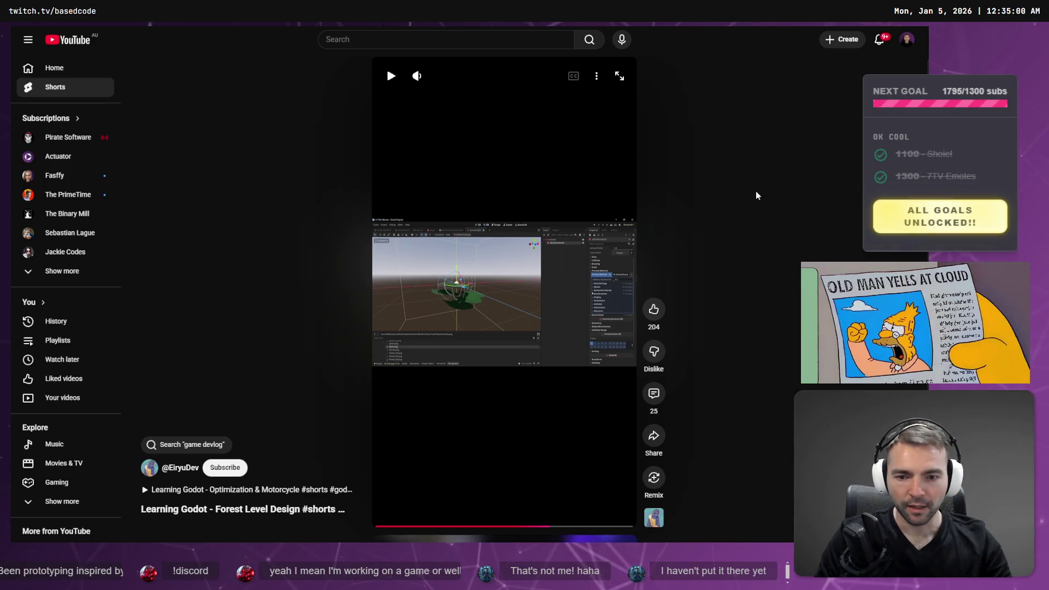
pyautogui.hotkey('alt', 'Left')
pyautogui.hotkey('alt', 'Left')
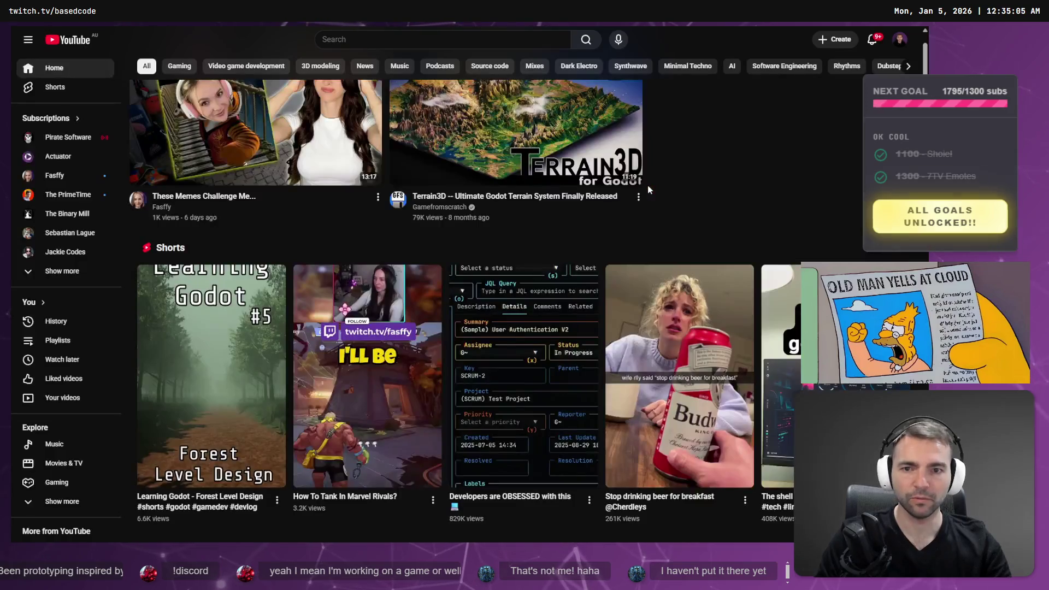
pyautogui.hotkey('ctrl', 'Tab')
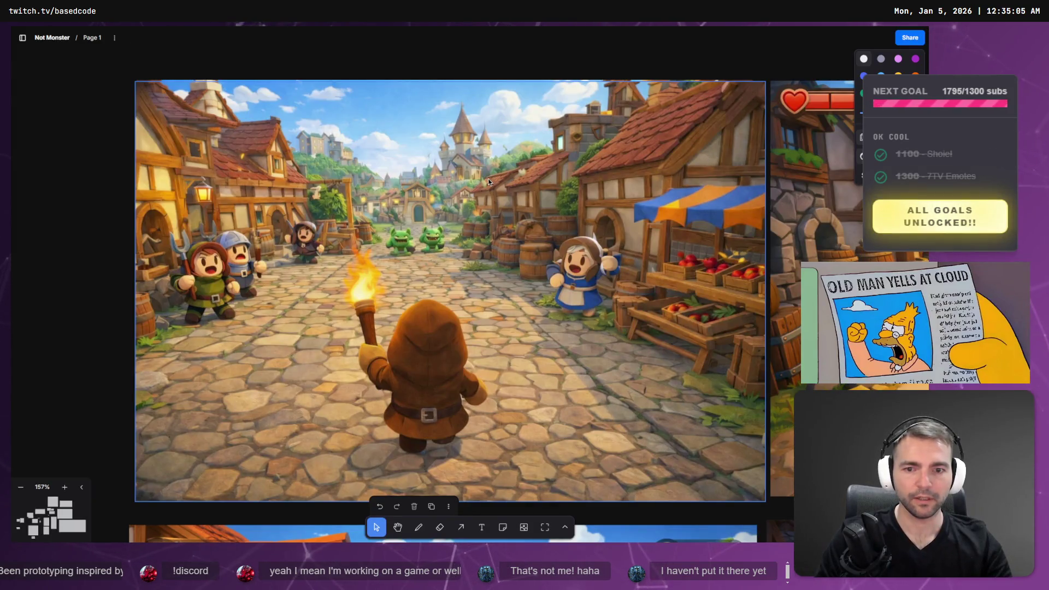
# Switch from tldraw to the Godot editor showing the Environment.tscn village street scene
pyautogui.hotkey('alt', 'Tab')
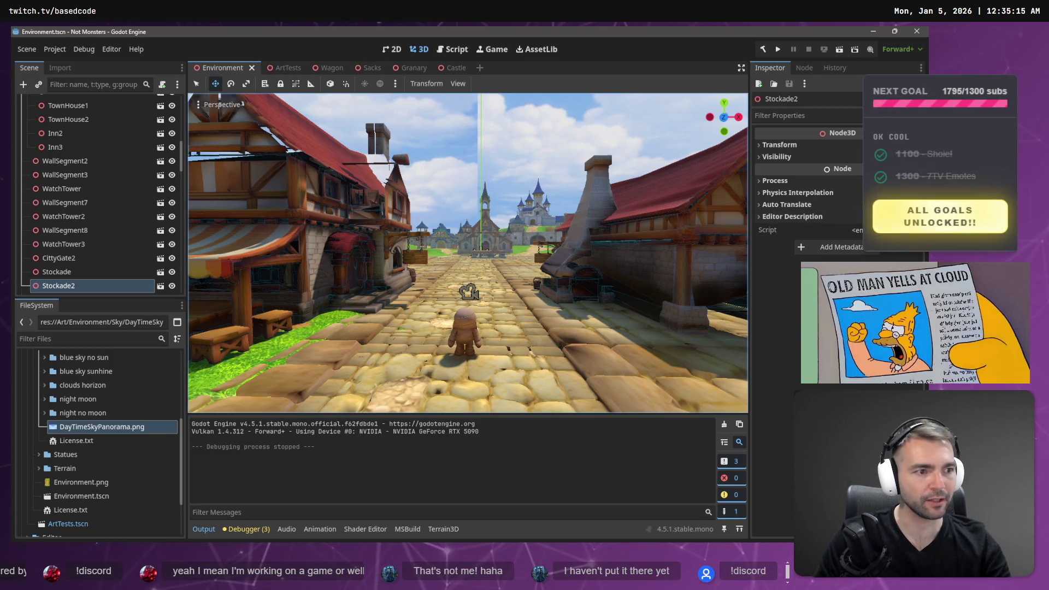
# Tilt the Godot viewport up to inspect the current sky, then switch to Photopea's cloud image.png
pyautogui.scroll(2, 453, 288)
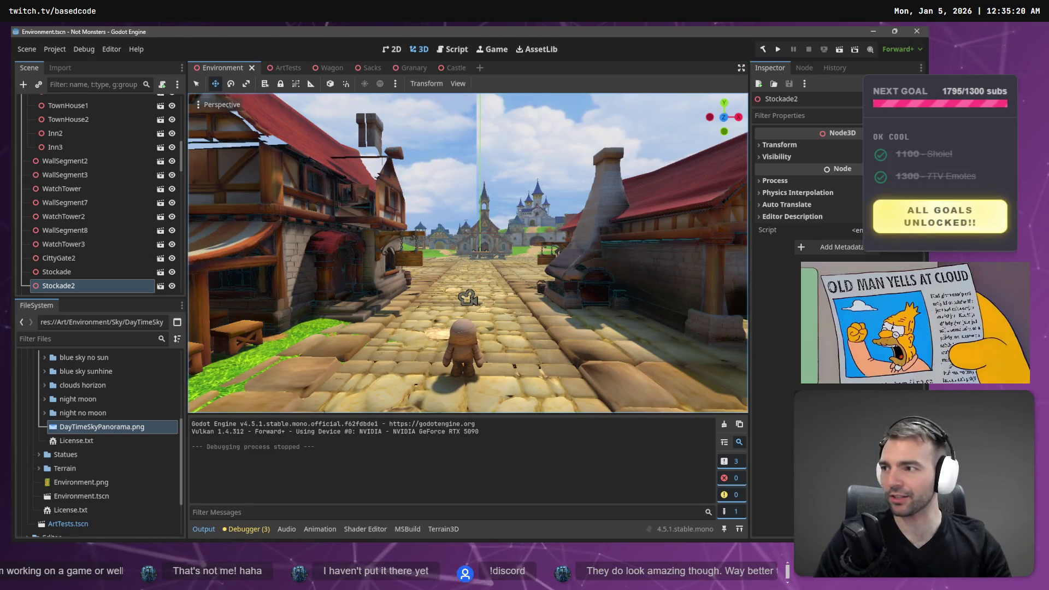
pyautogui.moveTo(468, 297)
pyautogui.mouseDown()
pyautogui.moveTo(468, 240)
pyautogui.moveTo(472, 298)
pyautogui.mouseUp()
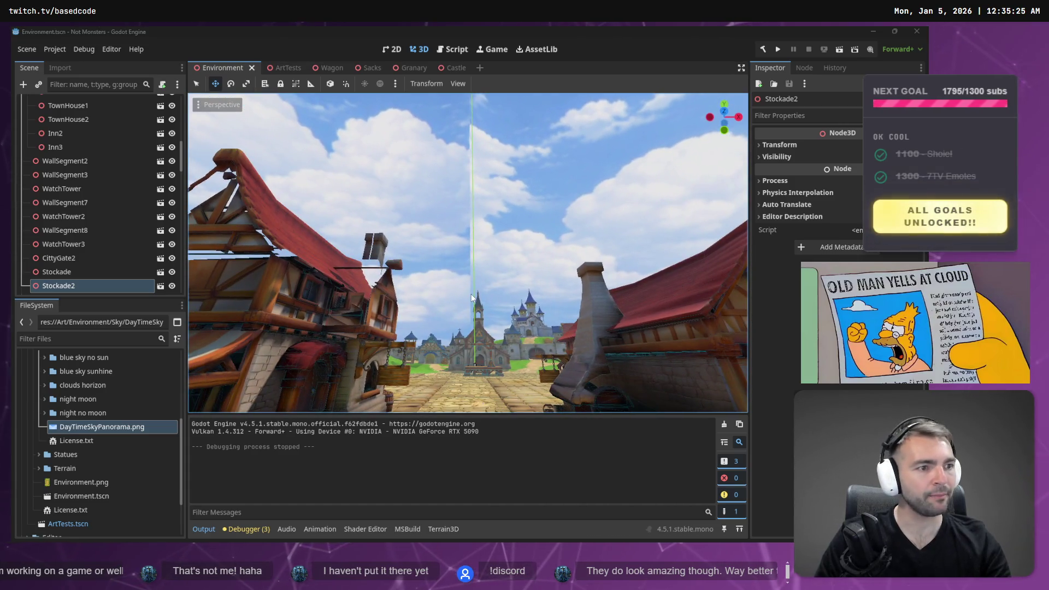
pyautogui.hotkey('alt', 'Tab')
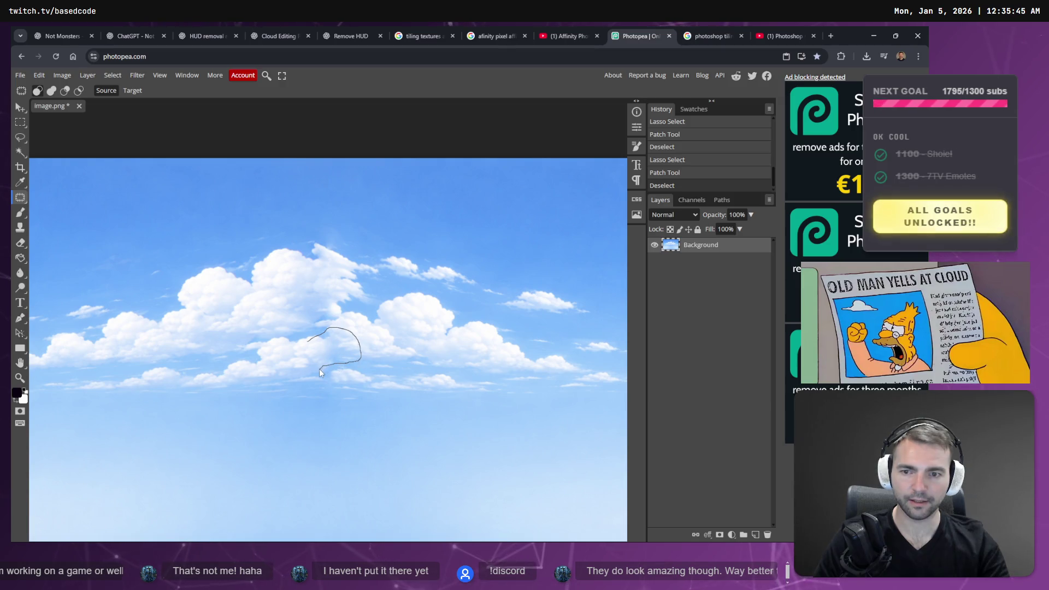
# Patch two blemishes in the middle of the cloud bank with nearby clean sky
pyautogui.moveTo(309, 349); pyautogui.dragTo(309, 352)
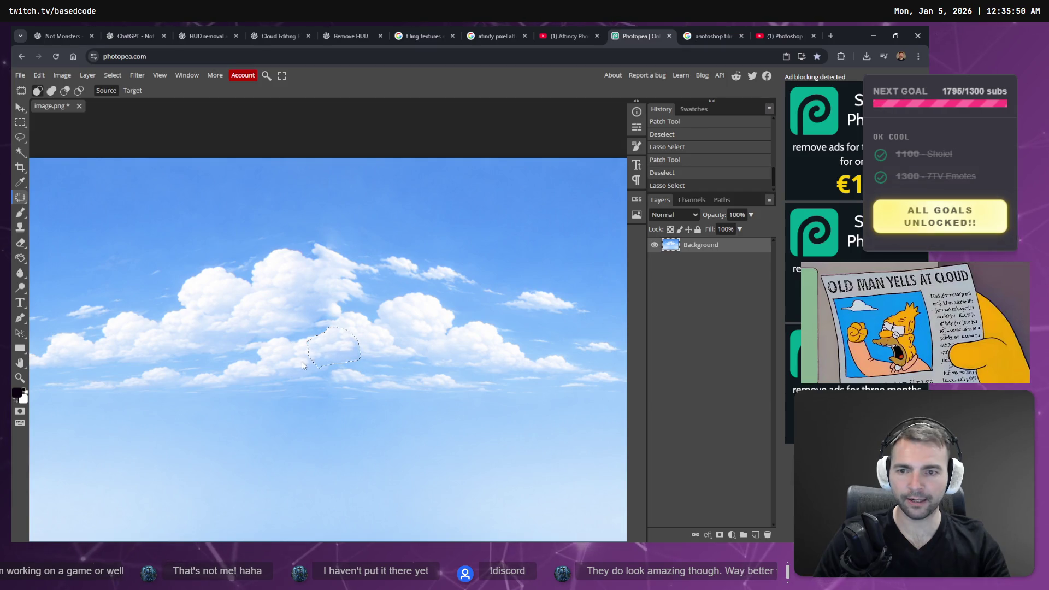
pyautogui.moveTo(322, 357)
pyautogui.mouseDown()
pyautogui.moveTo(335, 351)
pyautogui.moveTo(297, 360)
pyautogui.mouseUp()
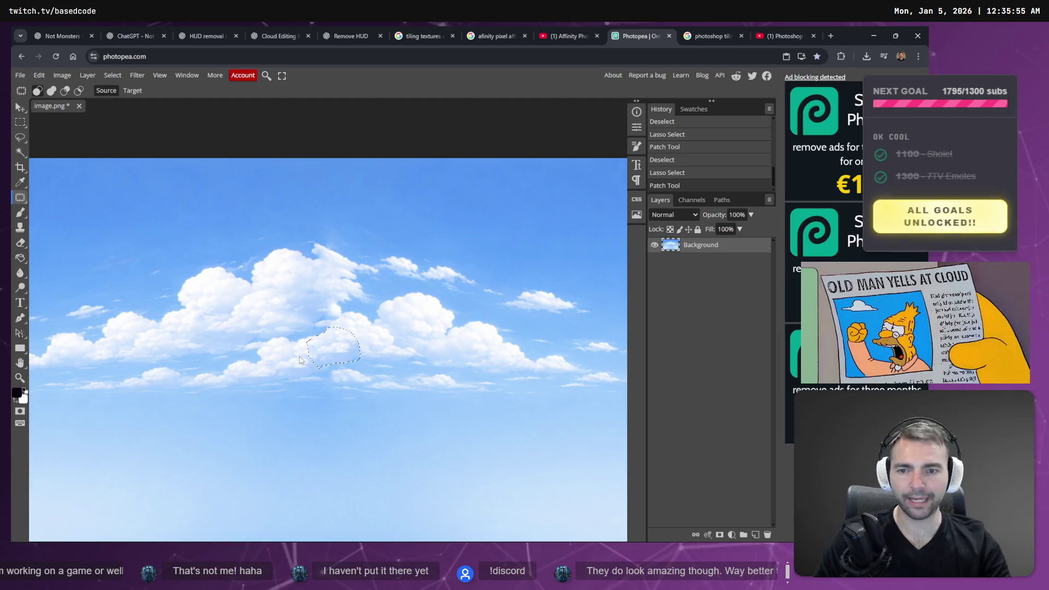
pyautogui.moveTo(299, 360); pyautogui.dragTo(302, 365)
pyautogui.hotkey('ctrl', 'd')
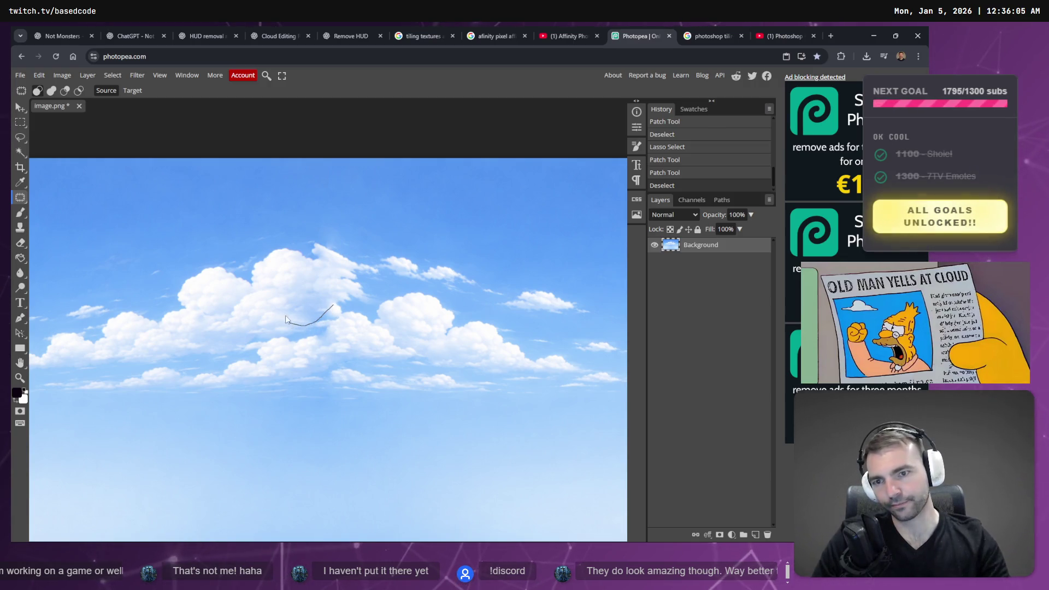
pyautogui.moveTo(334, 308)
pyautogui.mouseDown()
pyautogui.moveTo(327, 326)
pyautogui.moveTo(286, 321)
pyautogui.moveTo(323, 301)
pyautogui.mouseUp()
pyautogui.hotkey('ctrl', 'd')
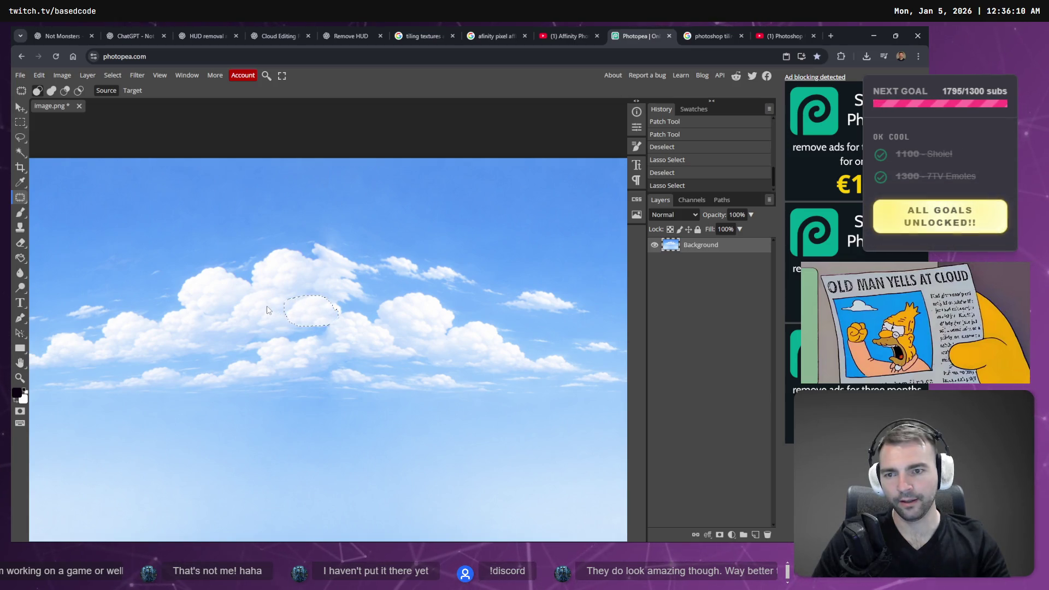
pyautogui.moveTo(271, 310); pyautogui.dragTo(269, 318)
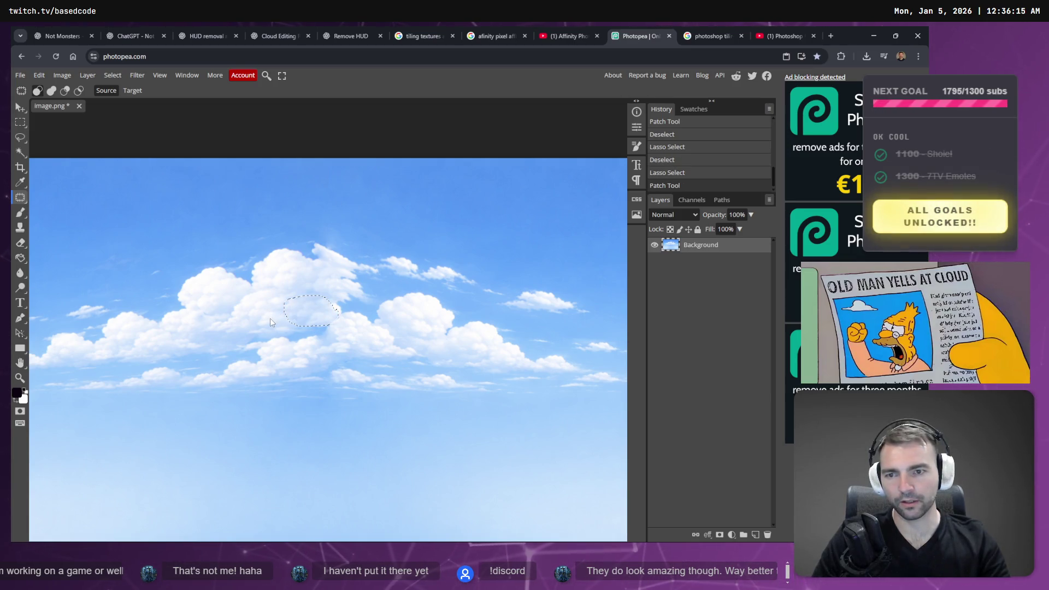
pyautogui.click(359, 344)
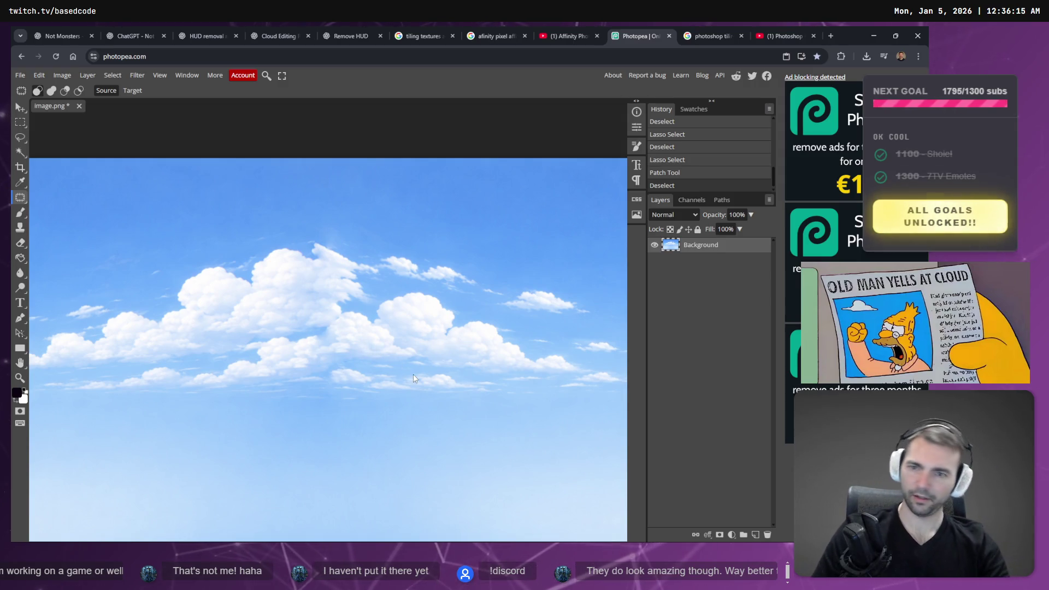
# Patch out a small spot along the top edge of the clouds
pyautogui.moveTo(316, 239)
pyautogui.mouseDown()
pyautogui.moveTo(329, 252)
pyautogui.moveTo(317, 240)
pyautogui.mouseUp()
pyautogui.click(322, 248)
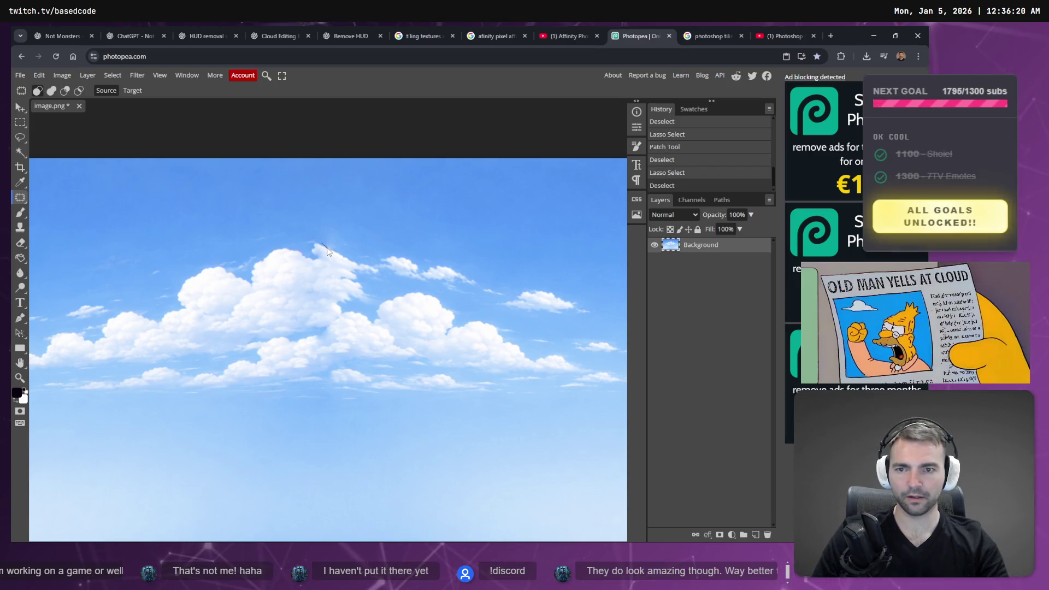
pyautogui.moveTo(325, 229)
pyautogui.mouseDown()
pyautogui.moveTo(321, 247)
pyautogui.moveTo(357, 220)
pyautogui.mouseUp()
pyautogui.hotkey('ctrl', 'd')
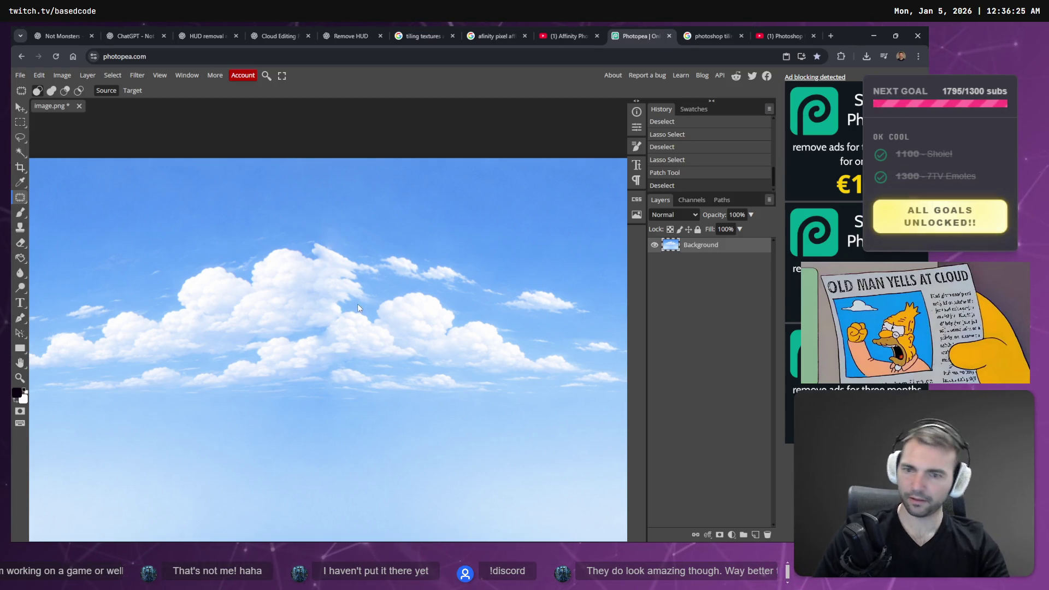
# Zoom out on the sky and look through the File export options without exporting
pyautogui.scroll(-4, 321, 326)
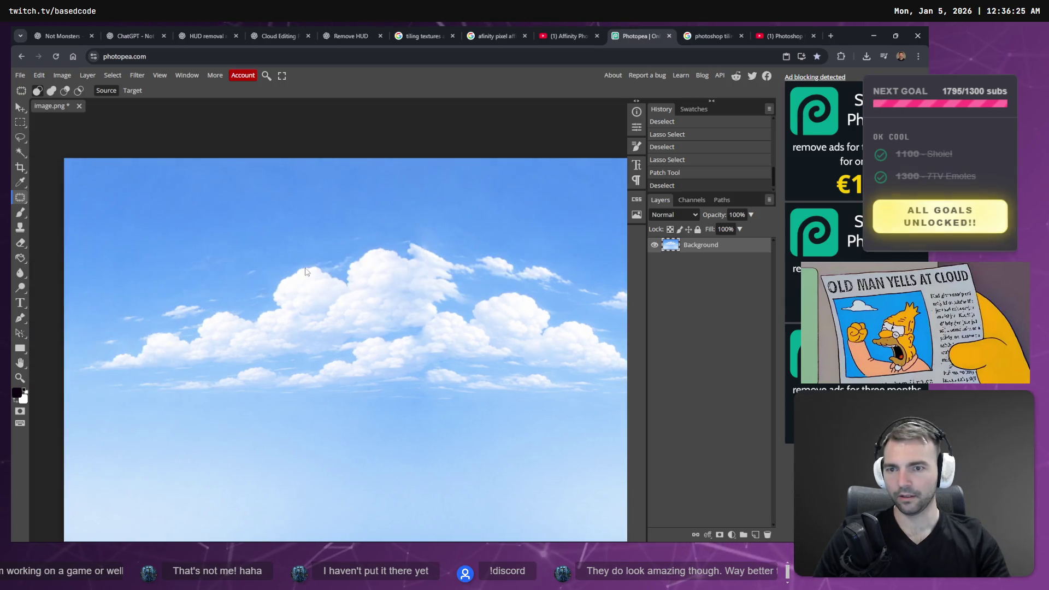
pyautogui.scroll(1, 304, 289)
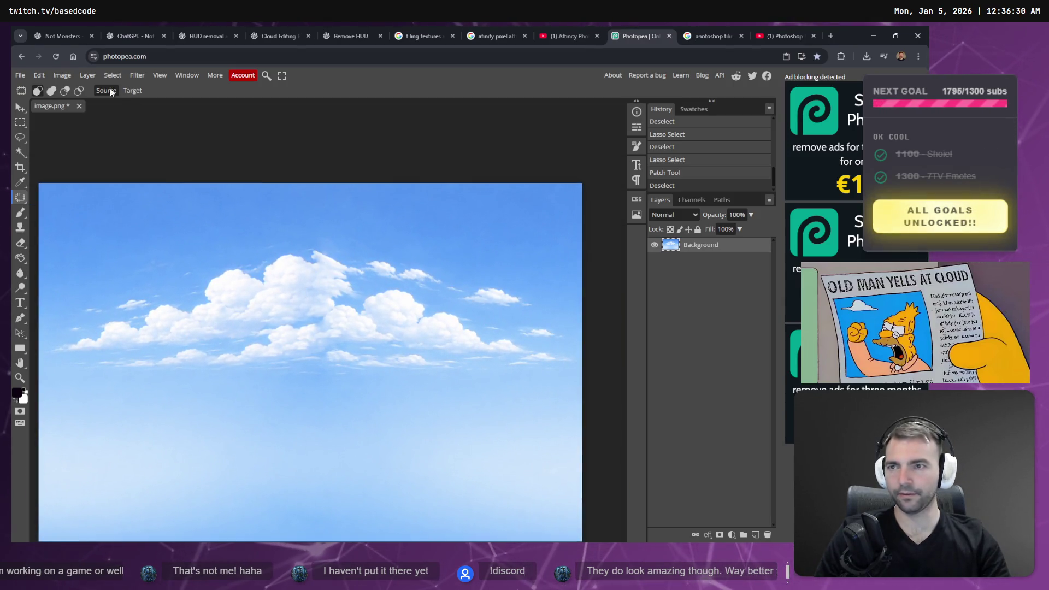
pyautogui.click(19, 74)
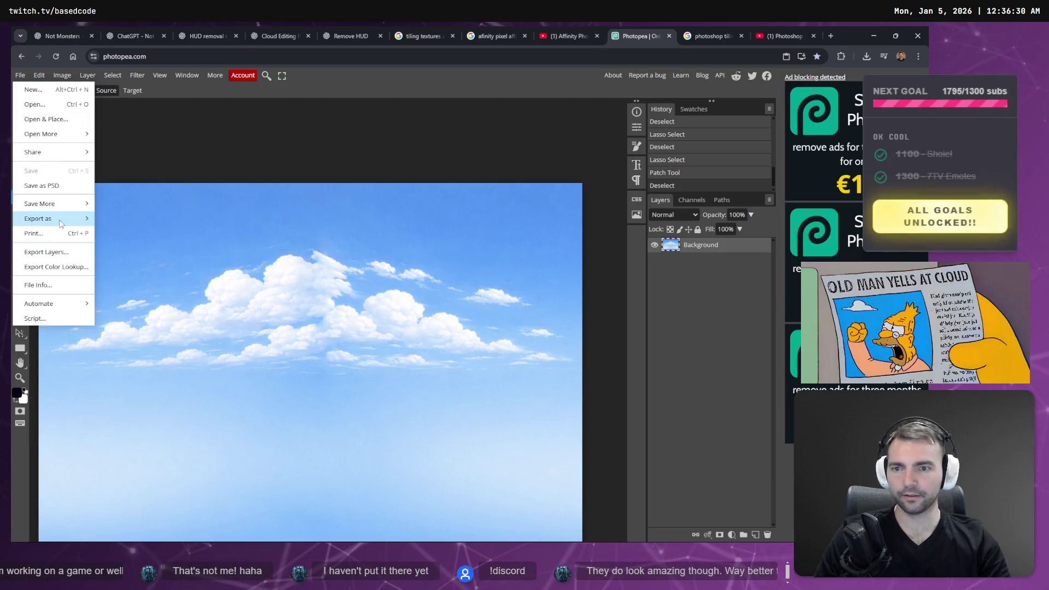
pyautogui.moveTo(61, 224)
pyautogui.click(297, 132)
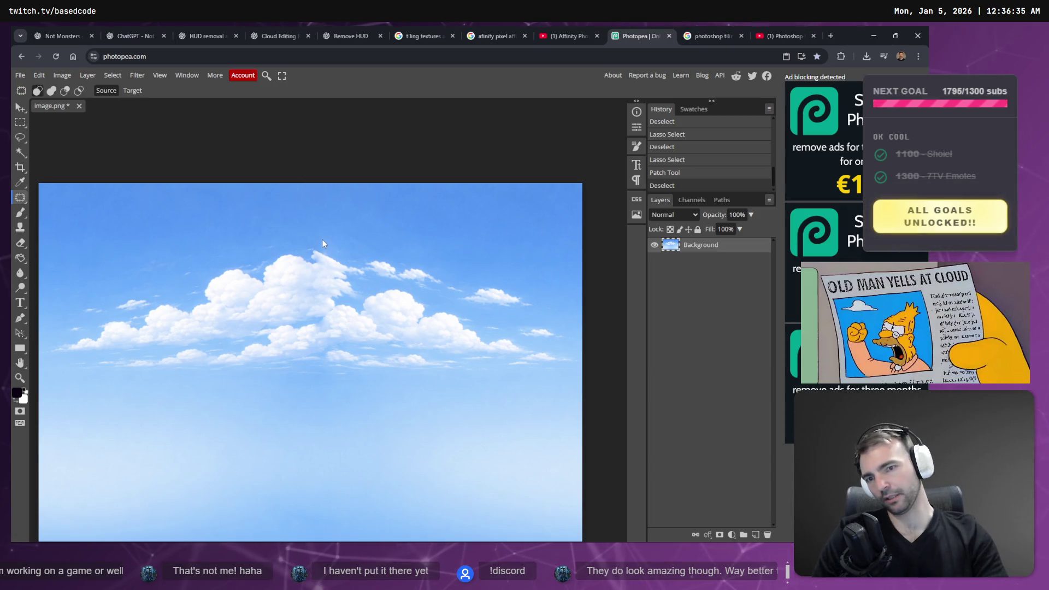
# Select the whole canvas and try Puppet Warp, cancelling it without changes
pyautogui.hotkey('ctrl', 'a')
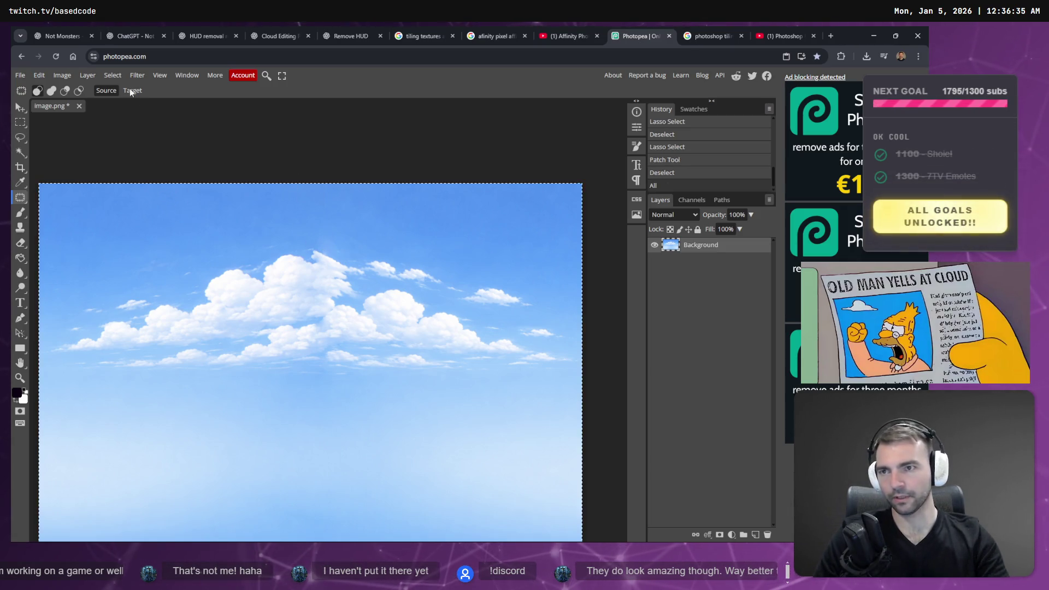
pyautogui.click(61, 76)
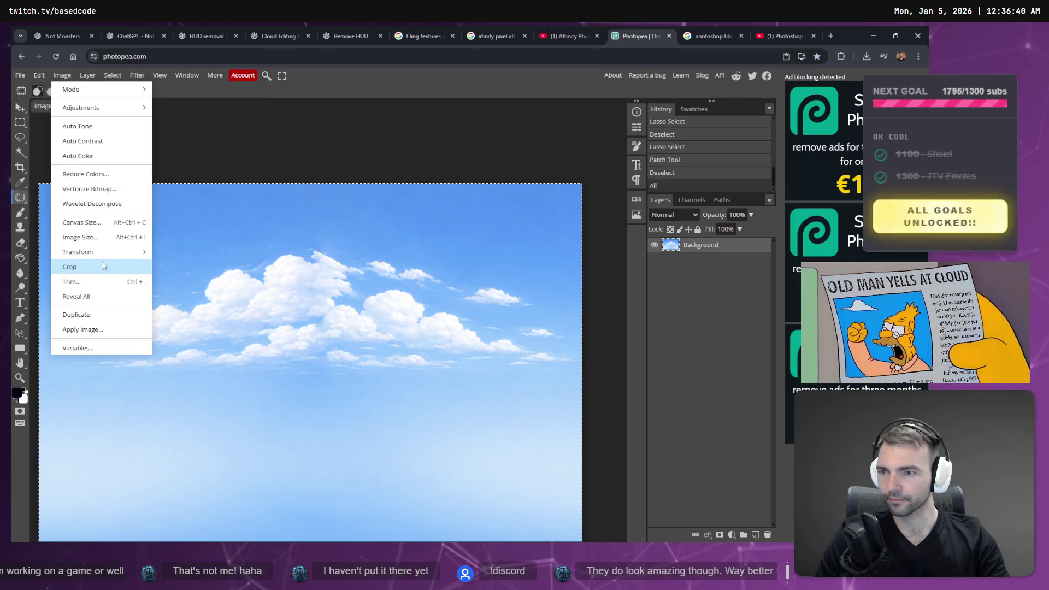
pyautogui.moveTo(78, 80)
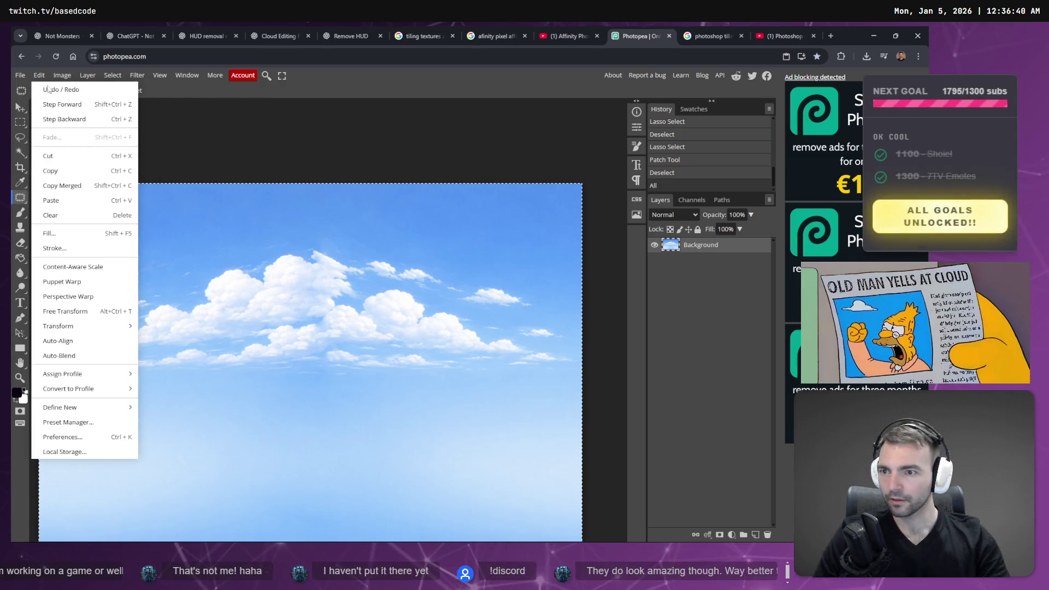
pyautogui.moveTo(95, 331)
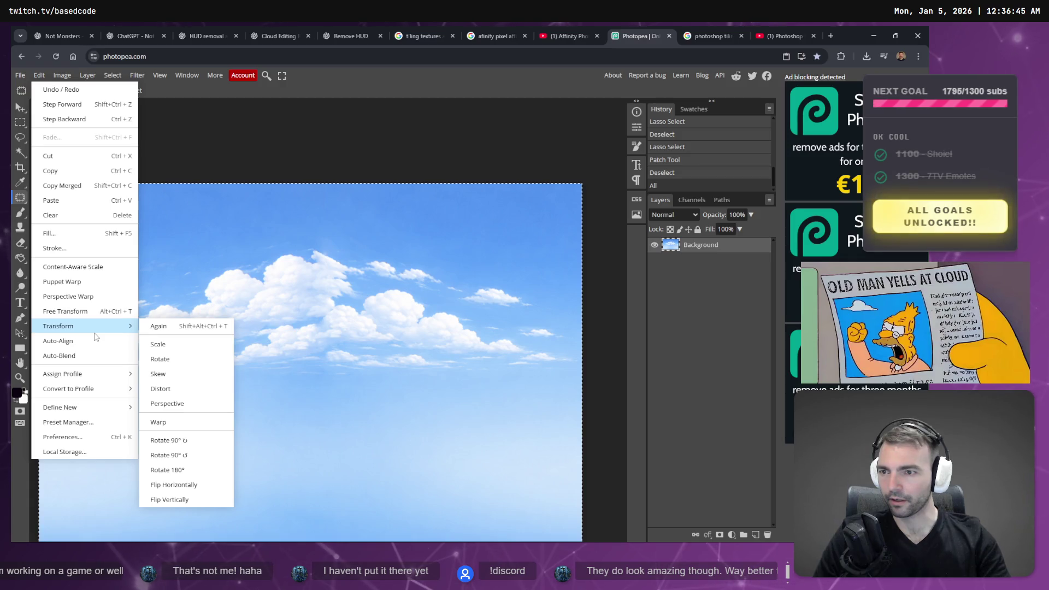
pyautogui.click(97, 282)
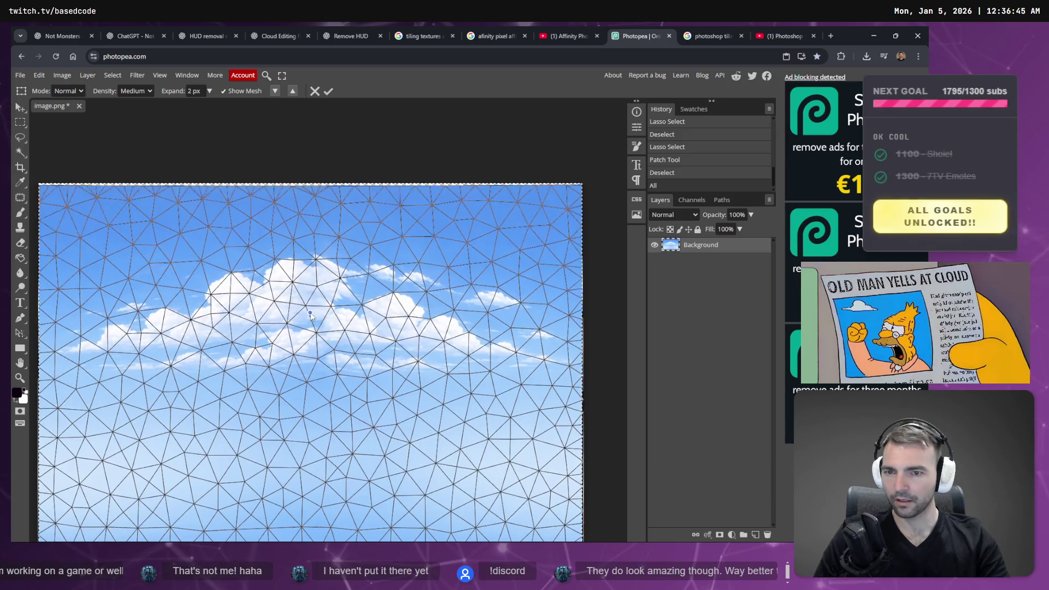
pyautogui.press('Escape')
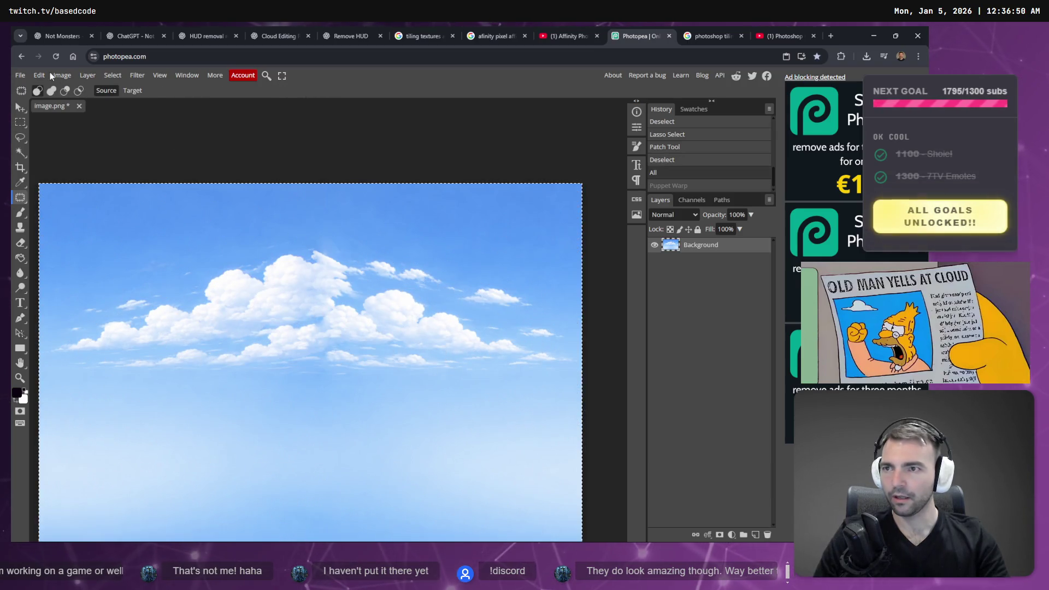
pyautogui.click(36, 75)
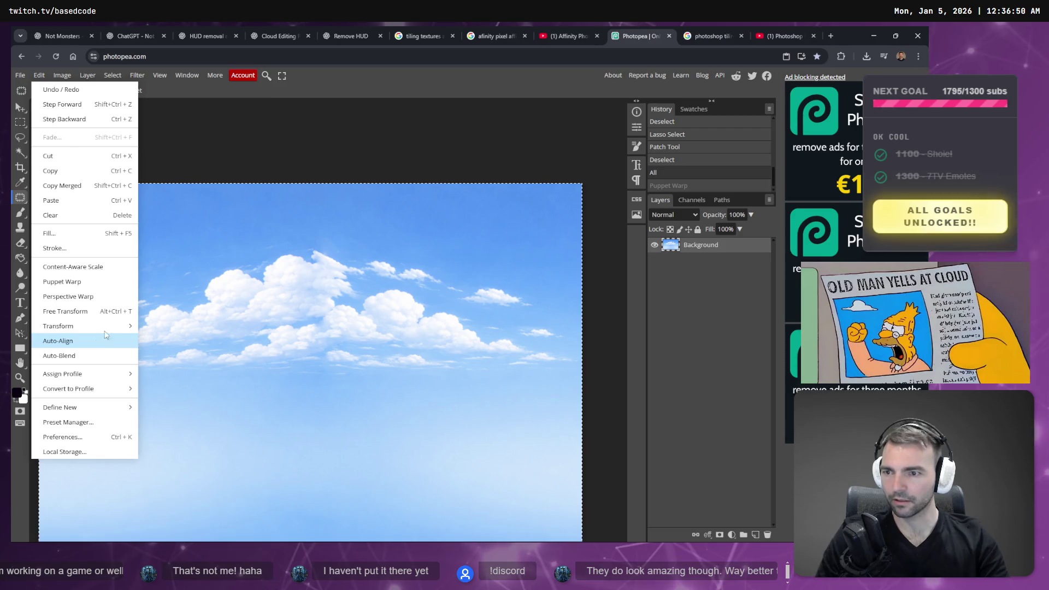
# Start a Perspective Warp and stretch its quad outline across the whole cloud bank
pyautogui.click(98, 298)
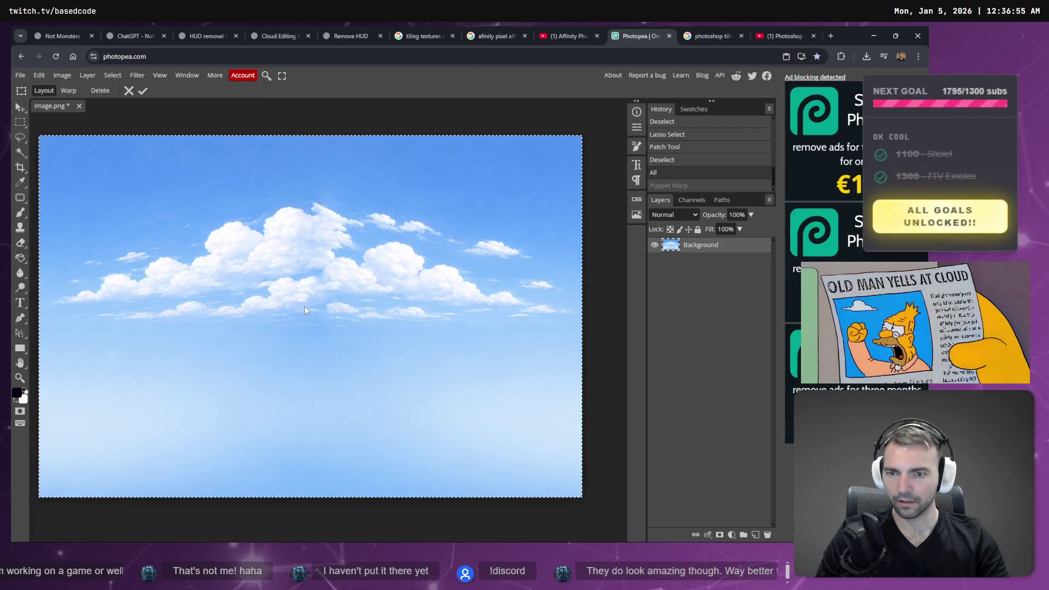
pyautogui.moveTo(304, 307)
pyautogui.mouseDown()
pyautogui.moveTo(303, 320)
pyautogui.moveTo(447, 345)
pyautogui.moveTo(535, 330)
pyautogui.mouseUp()
pyautogui.moveTo(247, 306); pyautogui.dragTo(91, 327)
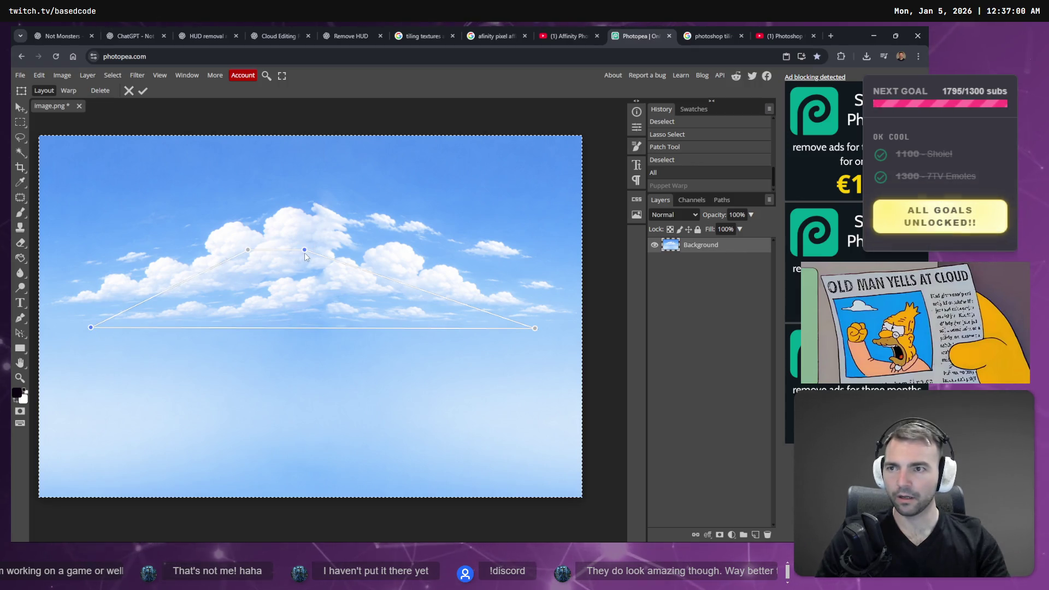
pyautogui.moveTo(304, 250)
pyautogui.mouseDown()
pyautogui.moveTo(433, 197)
pyautogui.moveTo(411, 207)
pyautogui.mouseUp()
pyautogui.moveTo(247, 251)
pyautogui.mouseDown()
pyautogui.moveTo(215, 213)
pyautogui.moveTo(227, 196)
pyautogui.mouseUp()
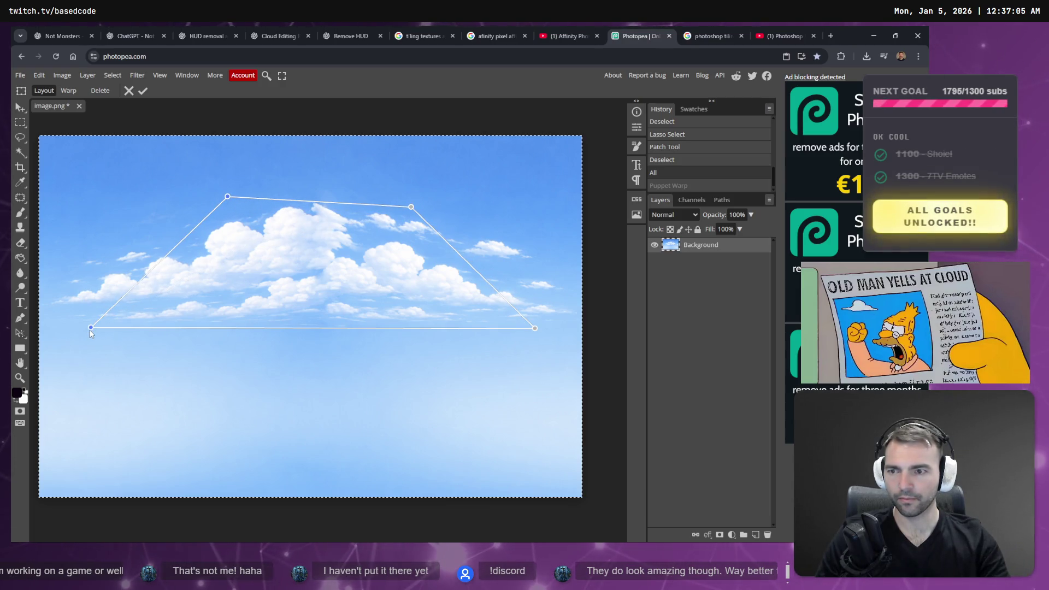
pyautogui.moveTo(90, 327); pyautogui.dragTo(50, 323)
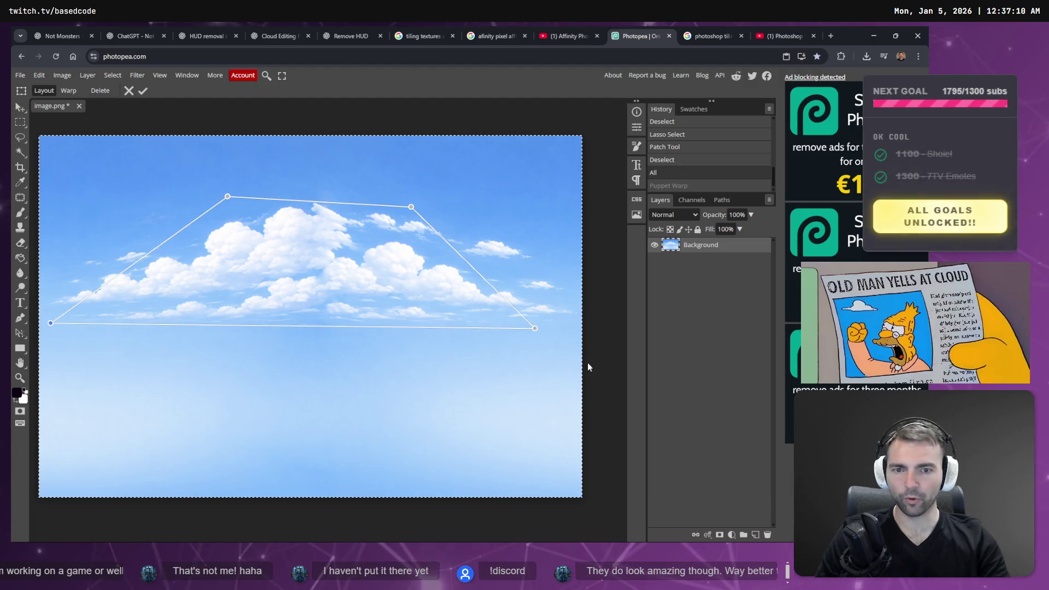
pyautogui.moveTo(536, 328); pyautogui.dragTo(563, 323)
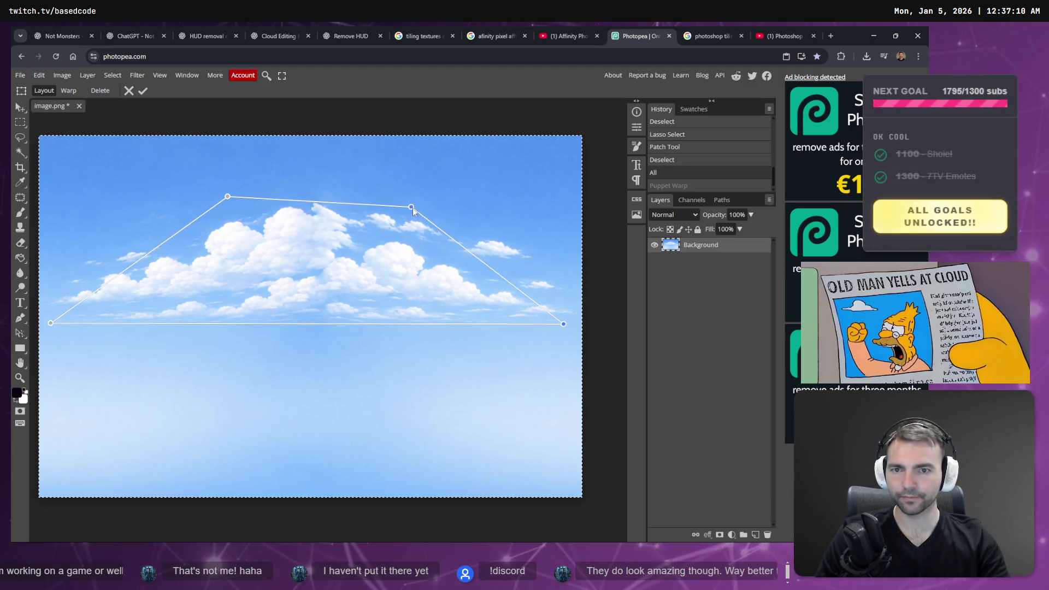
pyautogui.moveTo(411, 206); pyautogui.dragTo(415, 204)
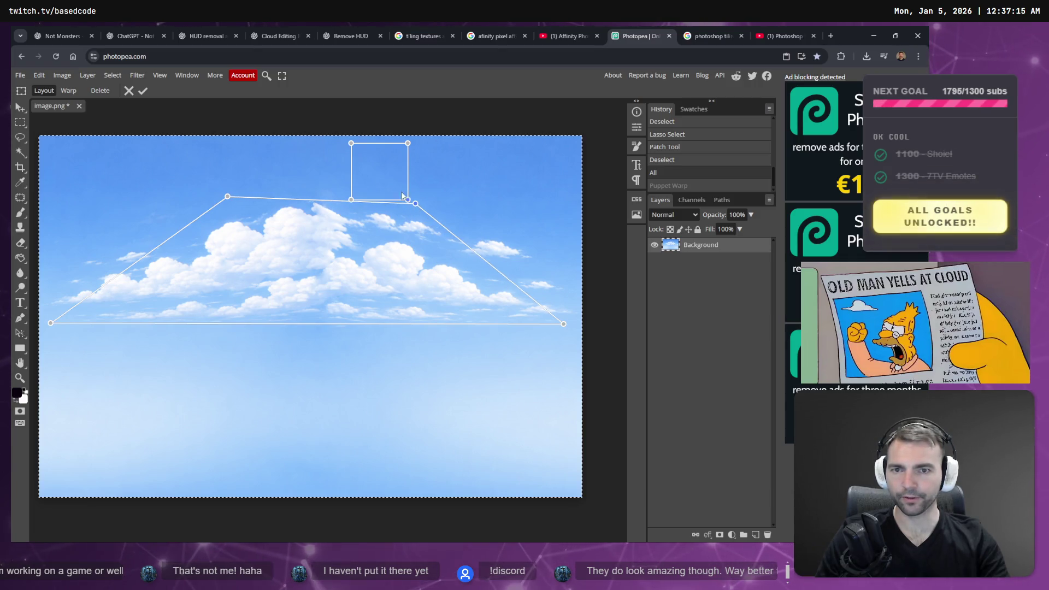
# Switch to Warp mode, nudge the top-right corner, then undo the perspective warp
pyautogui.click(69, 91)
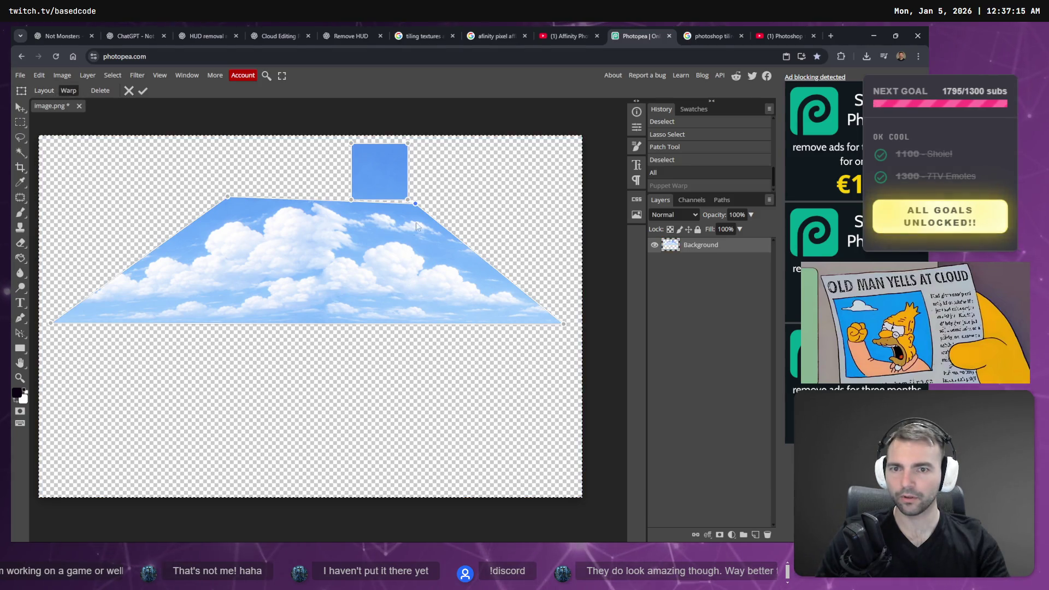
pyautogui.moveTo(415, 204); pyautogui.dragTo(414, 211)
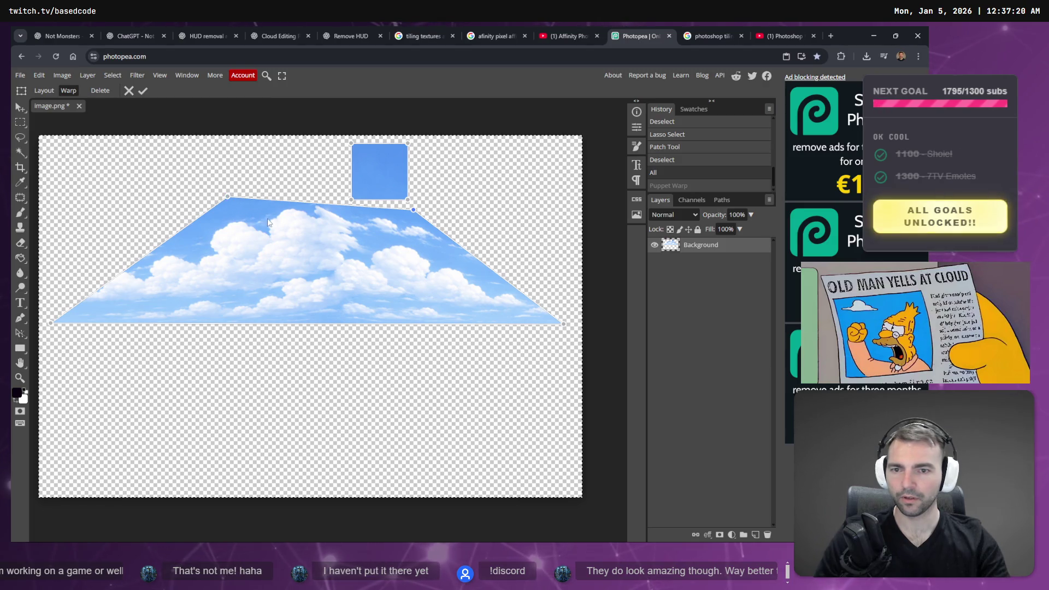
pyautogui.press('Return')
pyautogui.hotkey('ctrl', 'z')
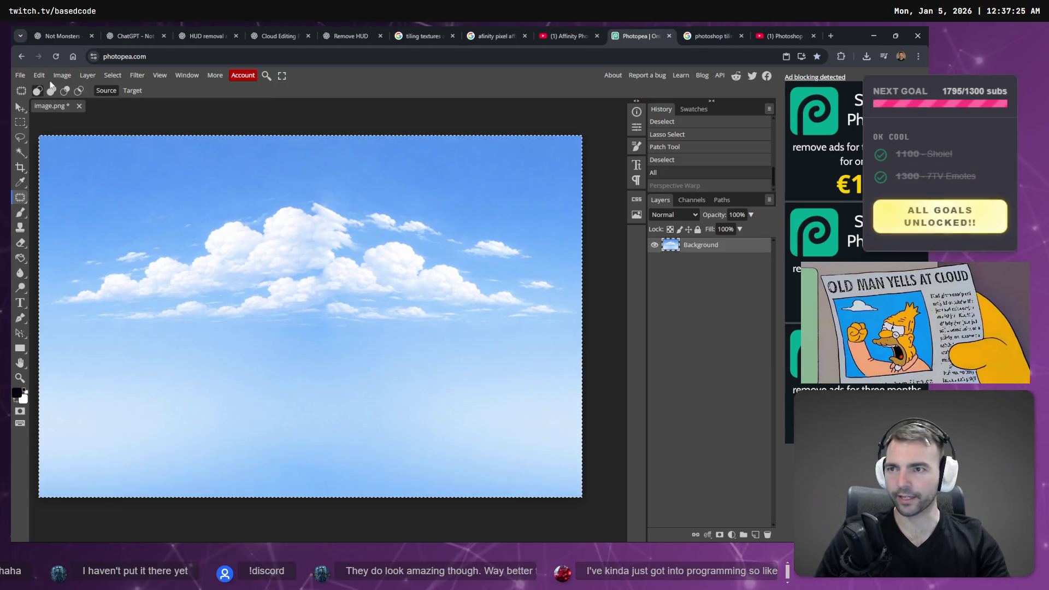
pyautogui.click(38, 75)
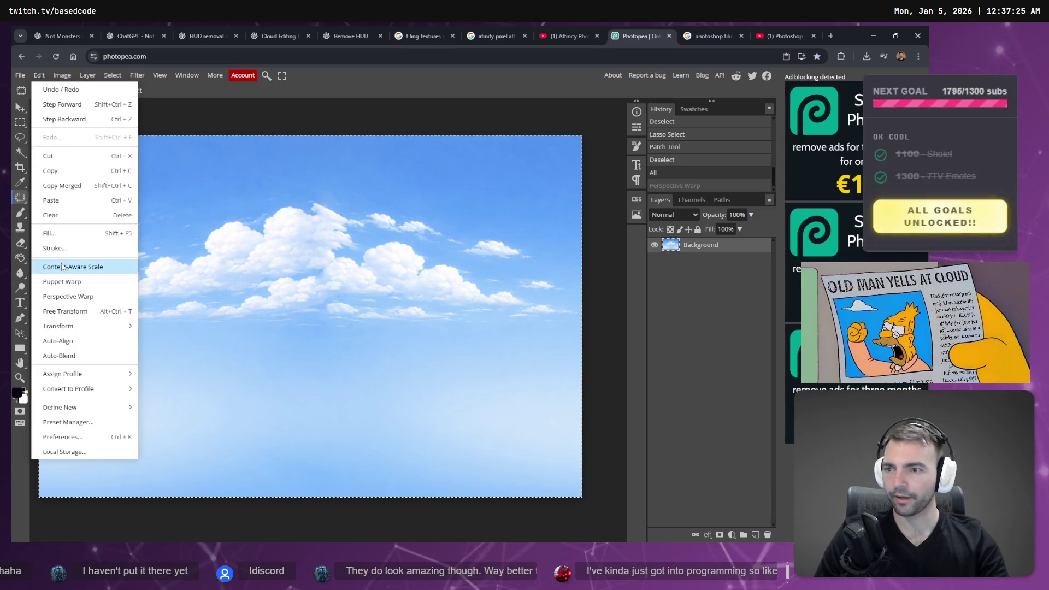
pyautogui.click(92, 287)
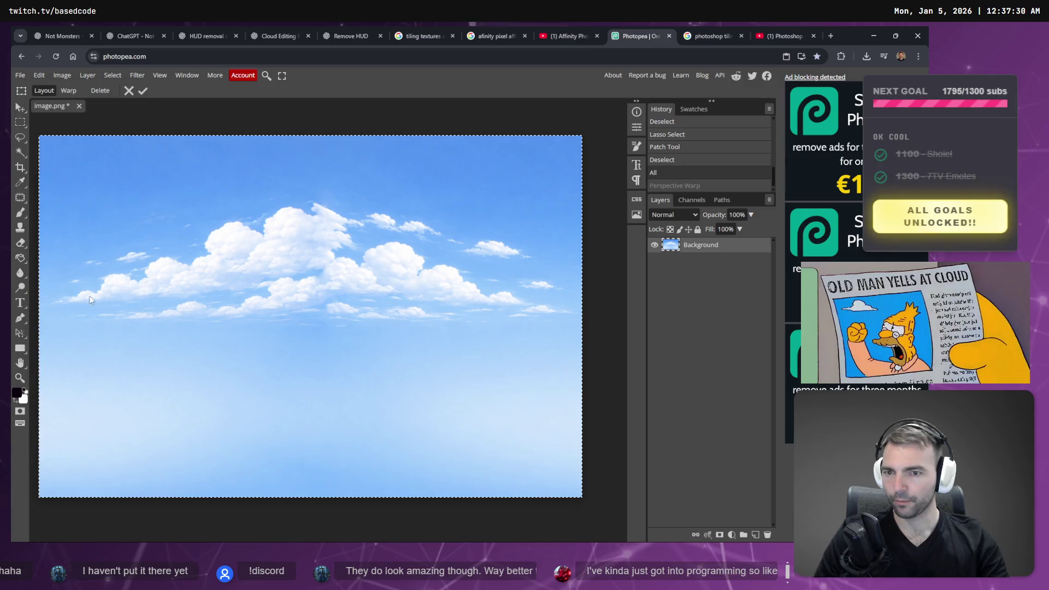
pyautogui.click(50, 317)
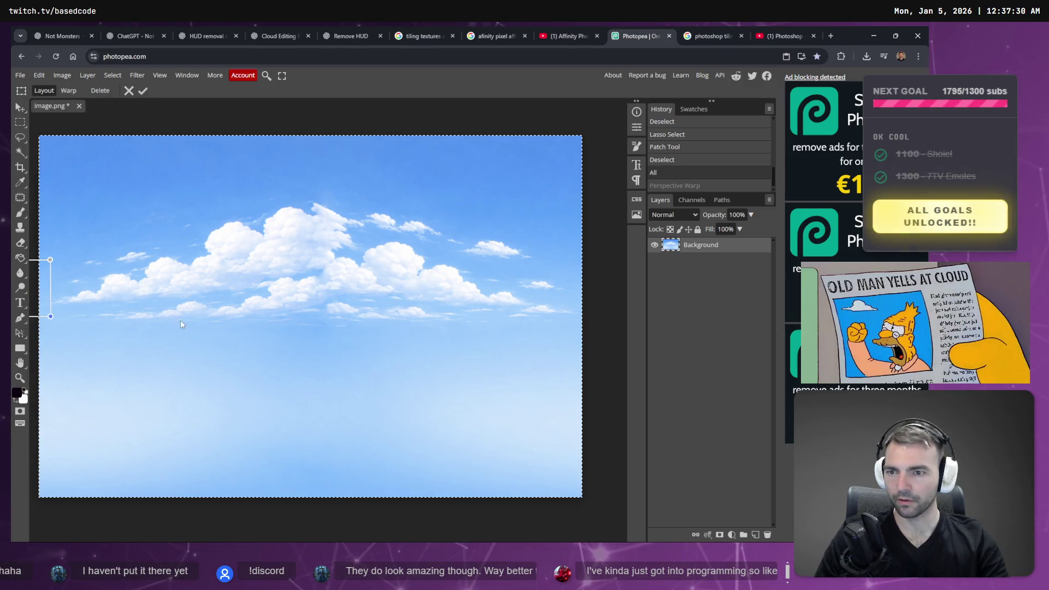
pyautogui.moveTo(50, 316); pyautogui.dragTo(276, 314)
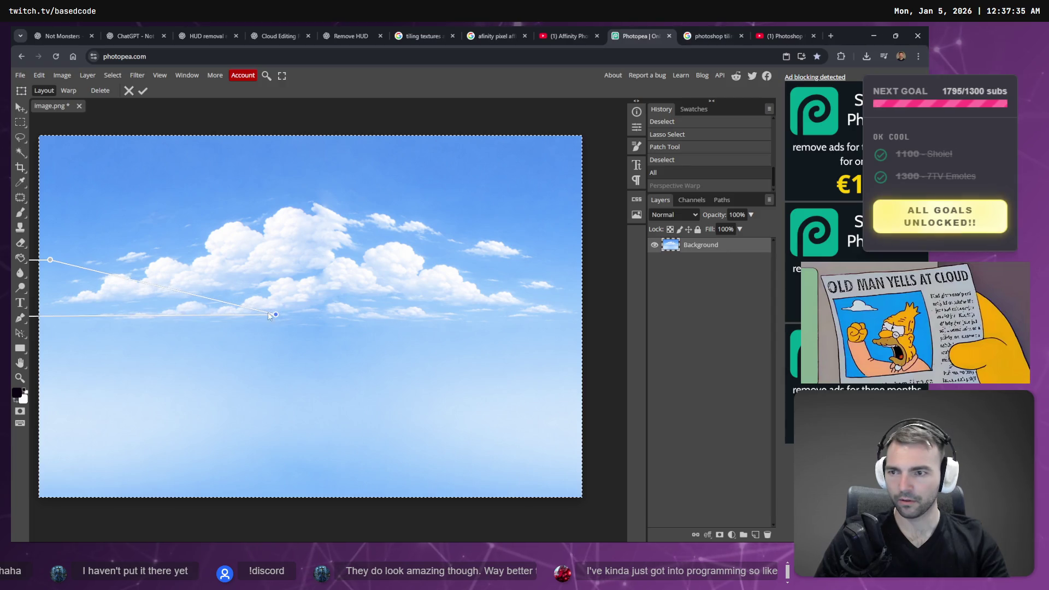
pyautogui.moveTo(51, 258)
pyautogui.mouseDown()
pyautogui.moveTo(475, 226)
pyautogui.moveTo(429, 220)
pyautogui.moveTo(581, 221)
pyautogui.moveTo(539, 208)
pyautogui.mouseUp()
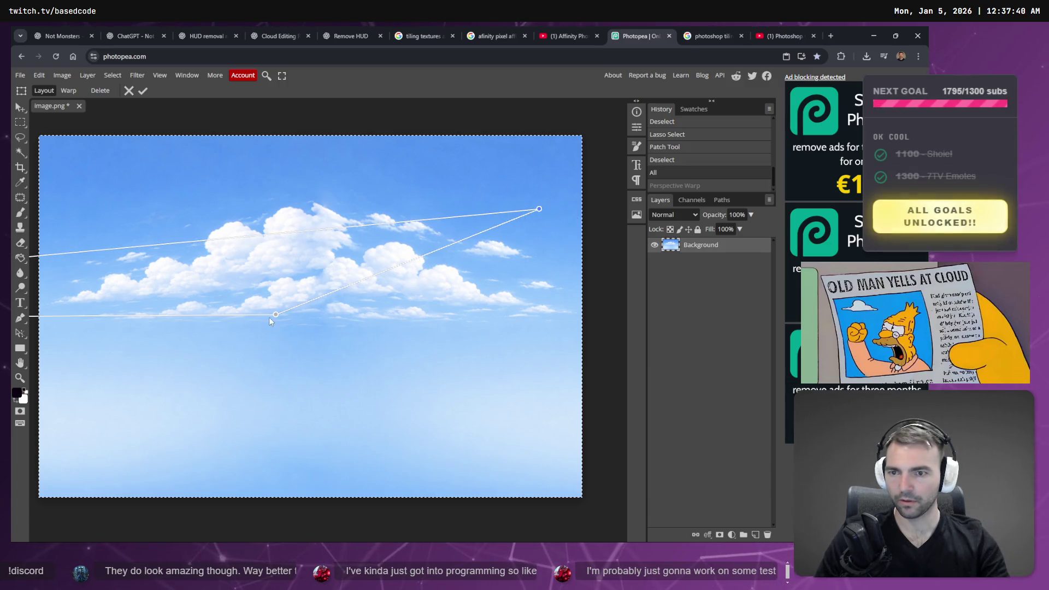
pyautogui.moveTo(274, 315); pyautogui.dragTo(543, 321)
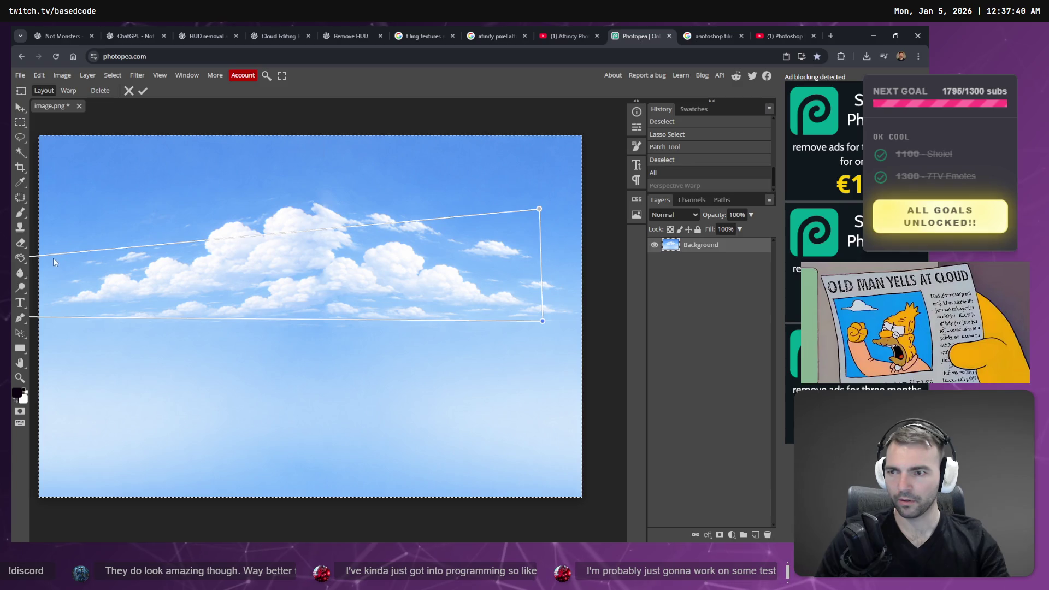
pyautogui.moveTo(47, 258); pyautogui.dragTo(83, 261)
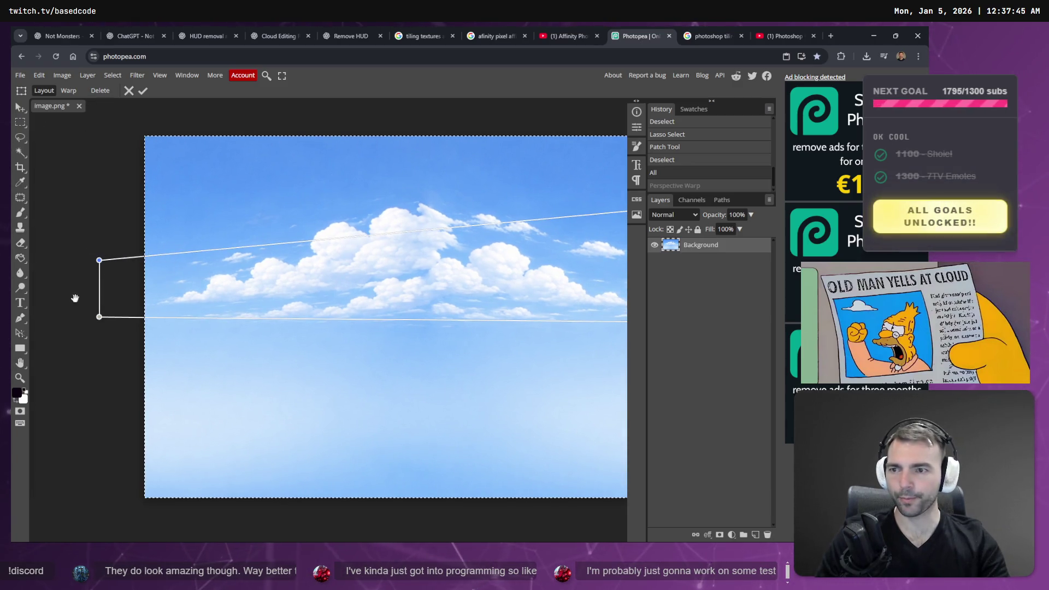
pyautogui.moveTo(98, 258)
pyautogui.mouseDown()
pyautogui.moveTo(321, 227)
pyautogui.moveTo(267, 217)
pyautogui.mouseUp()
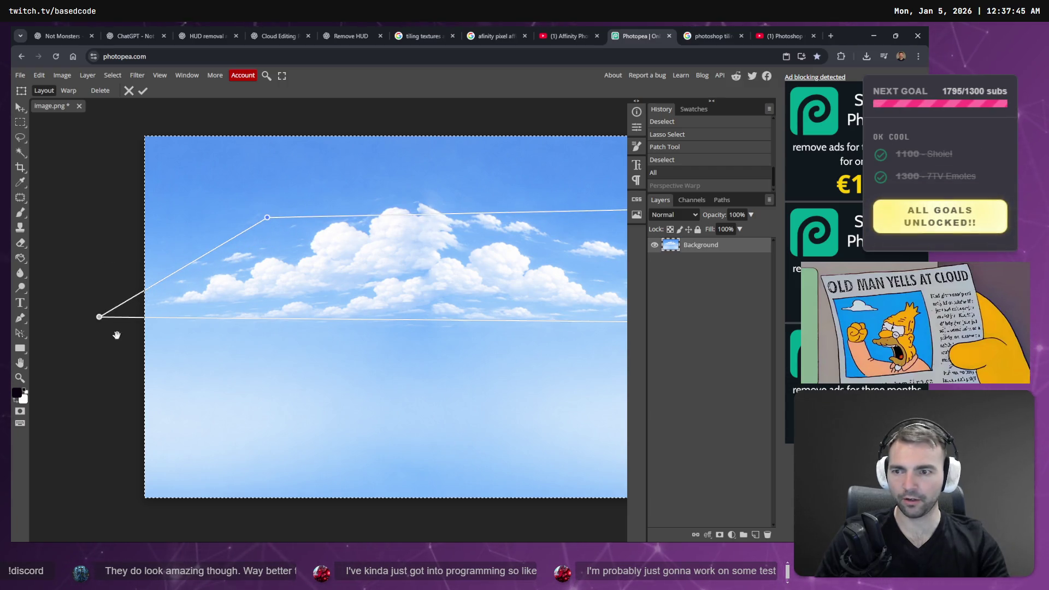
pyautogui.moveTo(98, 318); pyautogui.dragTo(238, 328)
pyautogui.moveTo(614, 239); pyautogui.dragTo(500, 248)
pyautogui.moveTo(547, 333); pyautogui.dragTo(555, 334)
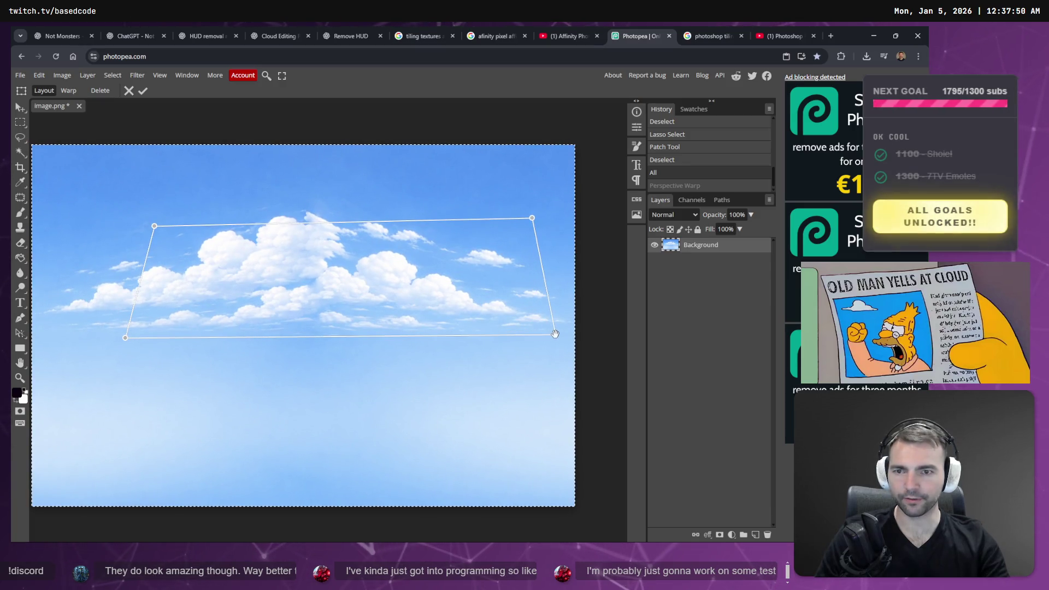
pyautogui.moveTo(104, 174); pyautogui.dragTo(153, 227)
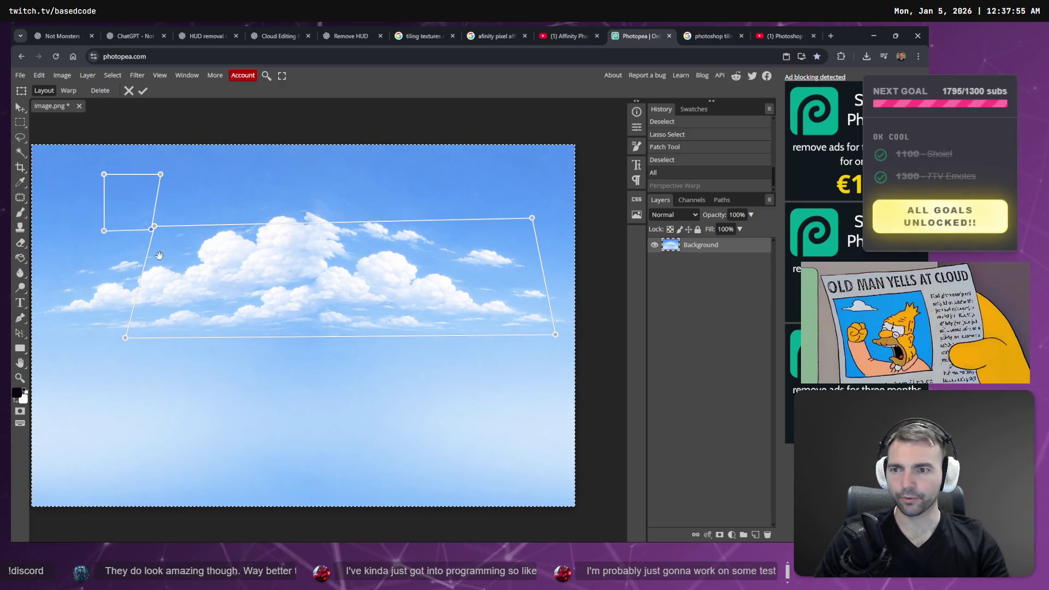
pyautogui.press('Escape')
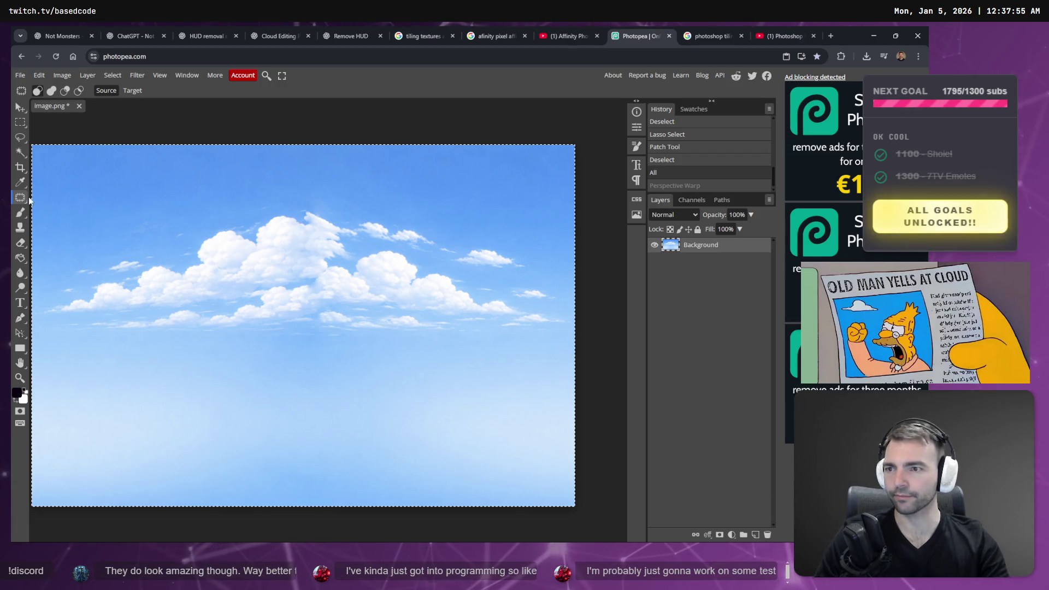
# Try bending the sky with Puppet Warp, then cancel it
pyautogui.click(39, 75)
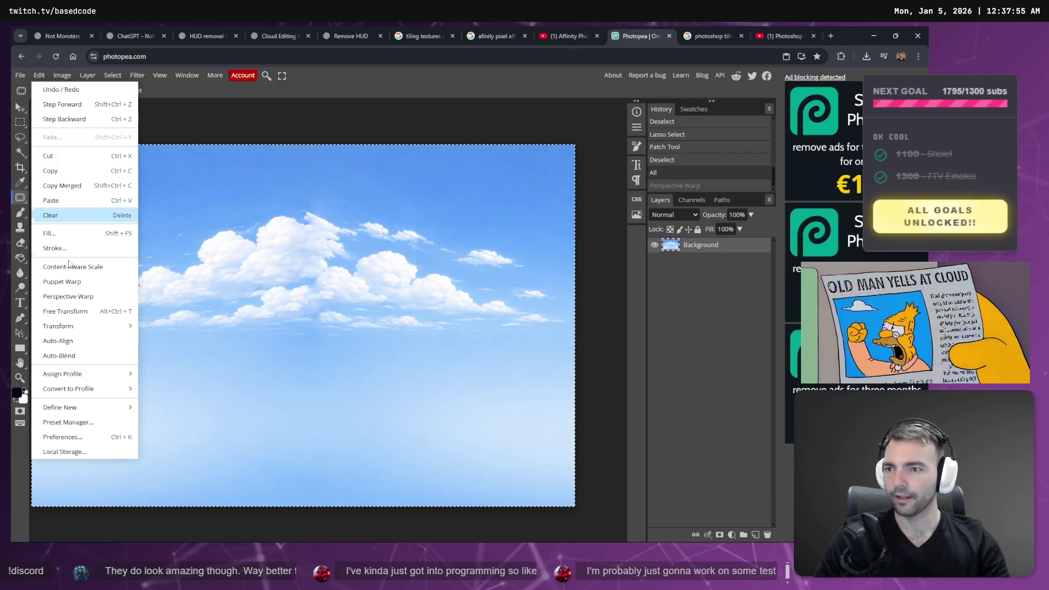
pyautogui.click(115, 283)
pyautogui.moveTo(285, 319)
pyautogui.mouseDown()
pyautogui.moveTo(283, 331)
pyautogui.moveTo(272, 229)
pyautogui.mouseUp()
pyautogui.moveTo(279, 266)
pyautogui.mouseDown()
pyautogui.moveTo(281, 279)
pyautogui.moveTo(327, 284)
pyautogui.moveTo(262, 300)
pyautogui.mouseUp()
pyautogui.press('Escape')
# Curve the cloud band slightly with an Edit > Transform > Warp grid and commit it
pyautogui.click(39, 75)
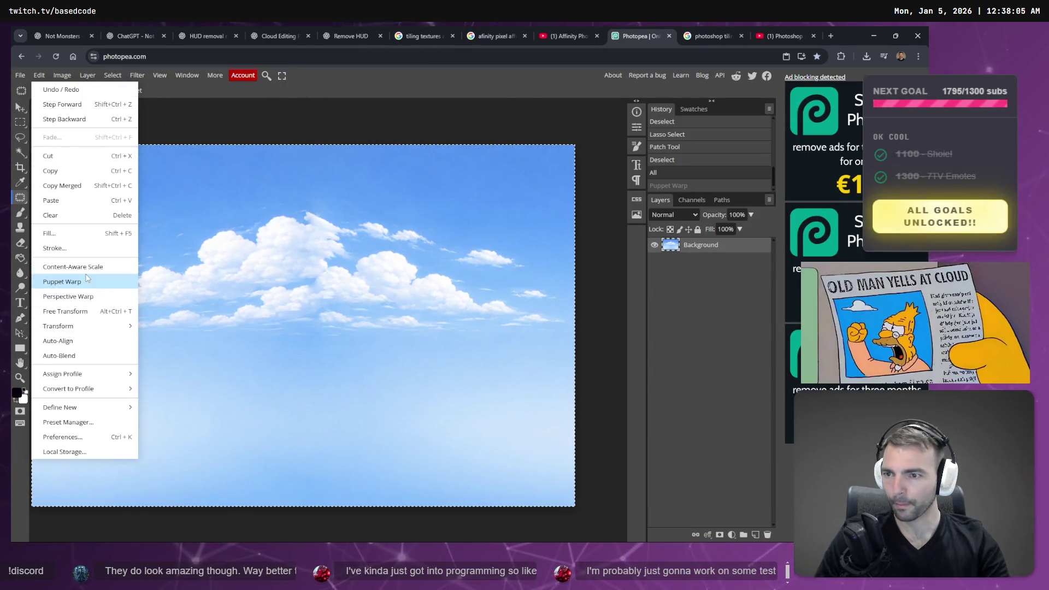
pyautogui.moveTo(94, 328)
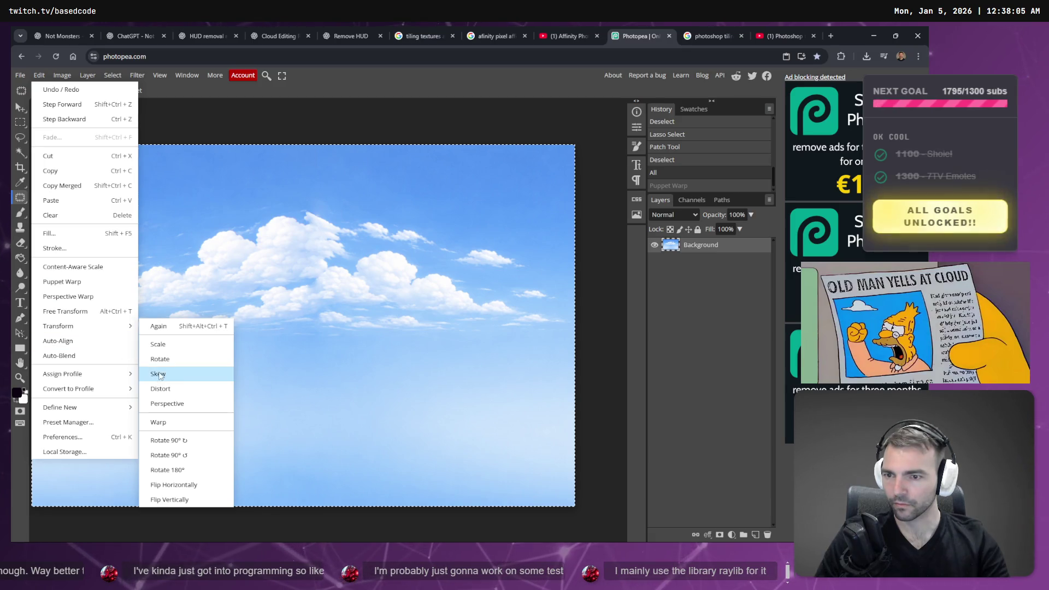
pyautogui.click(192, 421)
pyautogui.moveTo(281, 271); pyautogui.dragTo(296, 325)
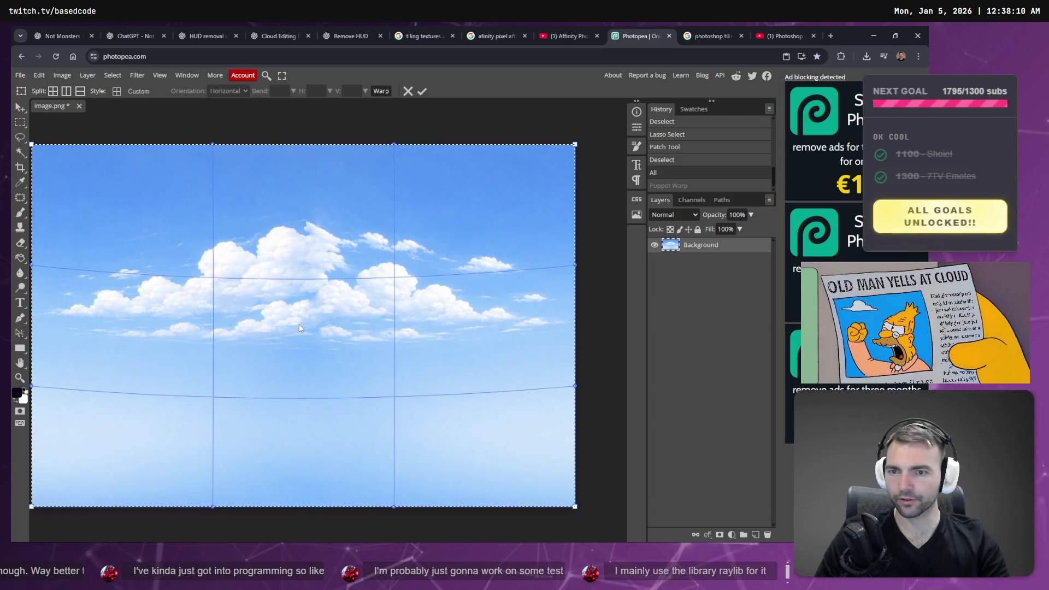
pyautogui.moveTo(291, 231); pyautogui.dragTo(291, 227)
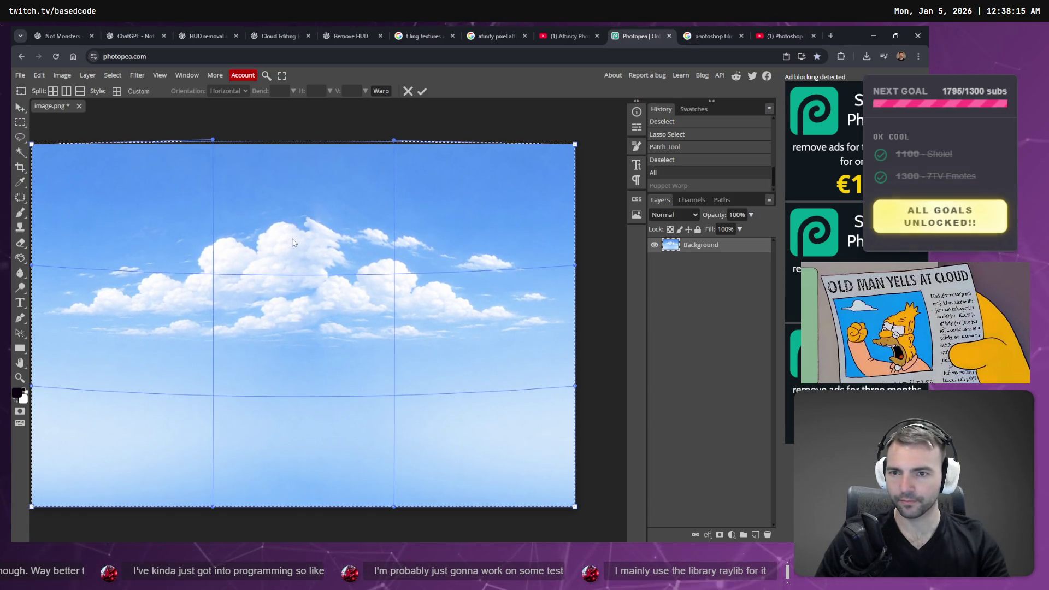
pyautogui.moveTo(299, 283); pyautogui.dragTo(299, 290)
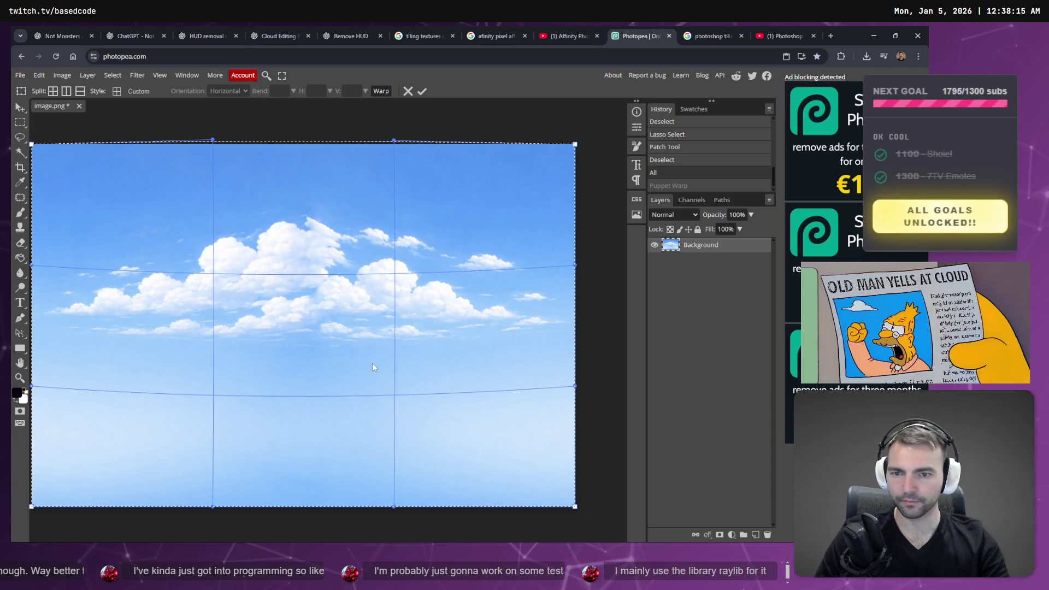
pyautogui.moveTo(372, 363); pyautogui.dragTo(372, 359)
pyautogui.moveTo(241, 352); pyautogui.dragTo(236, 359)
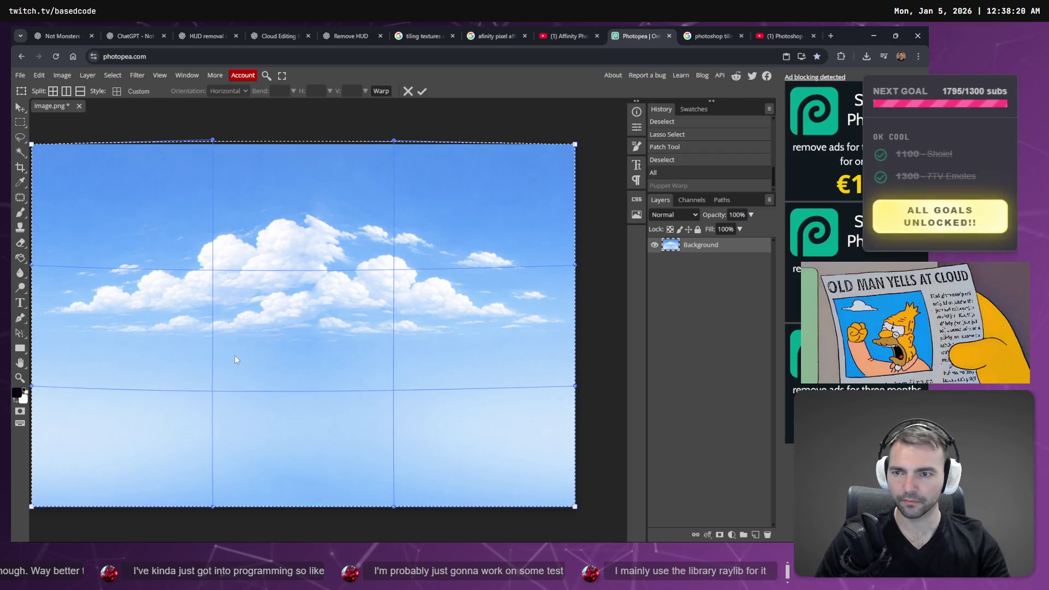
pyautogui.moveTo(76, 255); pyautogui.dragTo(76, 249)
pyautogui.moveTo(78, 298); pyautogui.dragTo(78, 299)
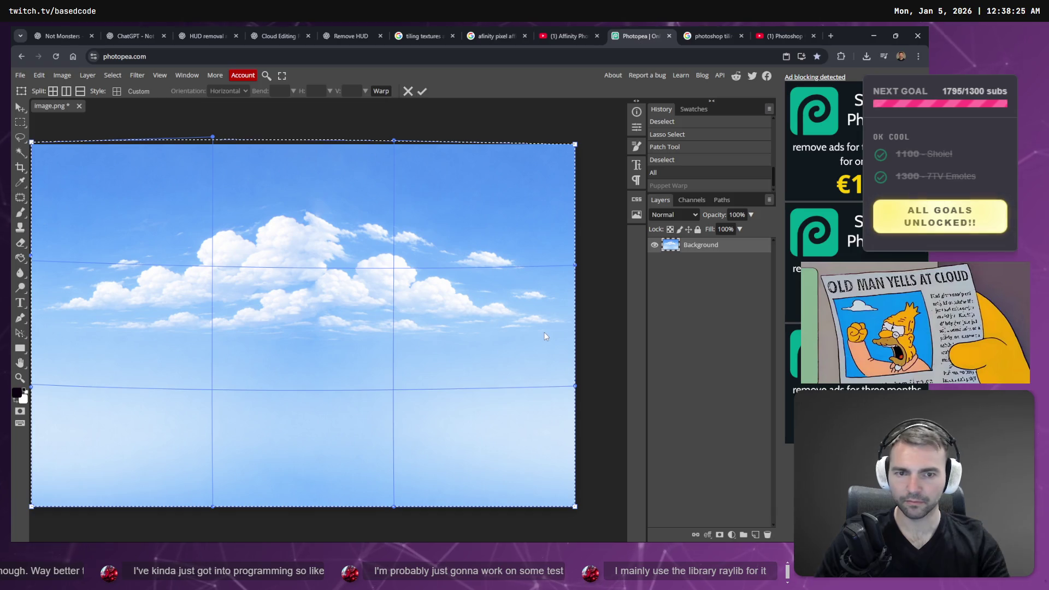
pyautogui.press('Return')
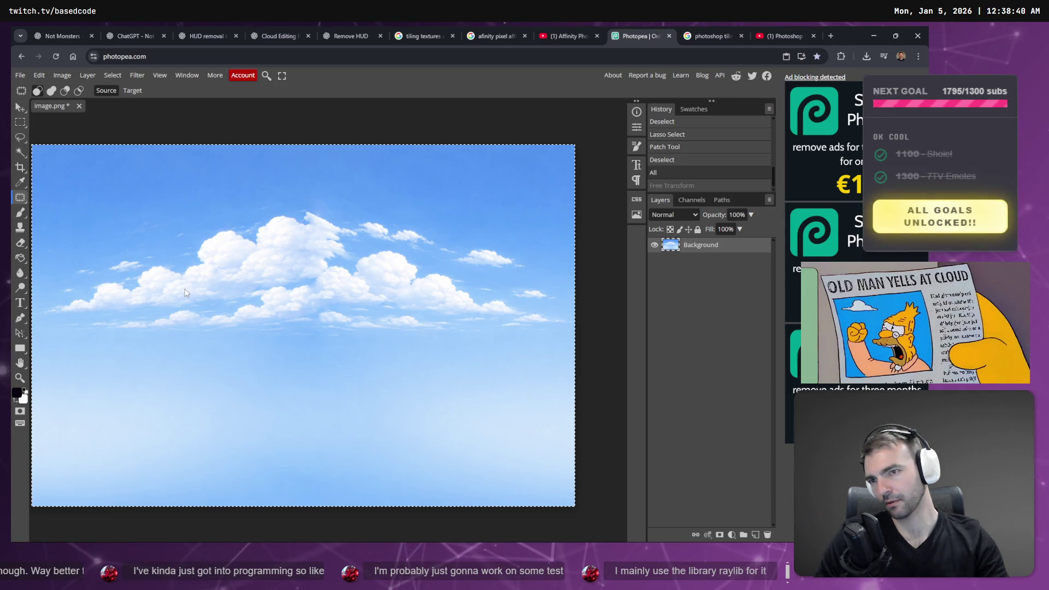
# Export the sky as a 1536×1024 PNG named Skybox through Save for web
pyautogui.hotkey('ctrl', 's')
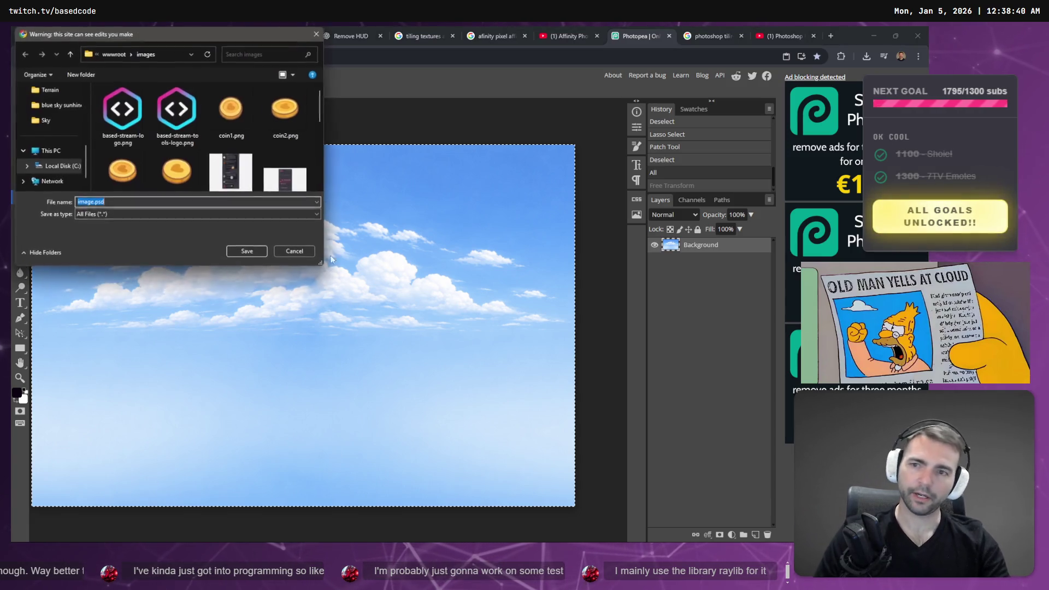
pyautogui.press('Escape')
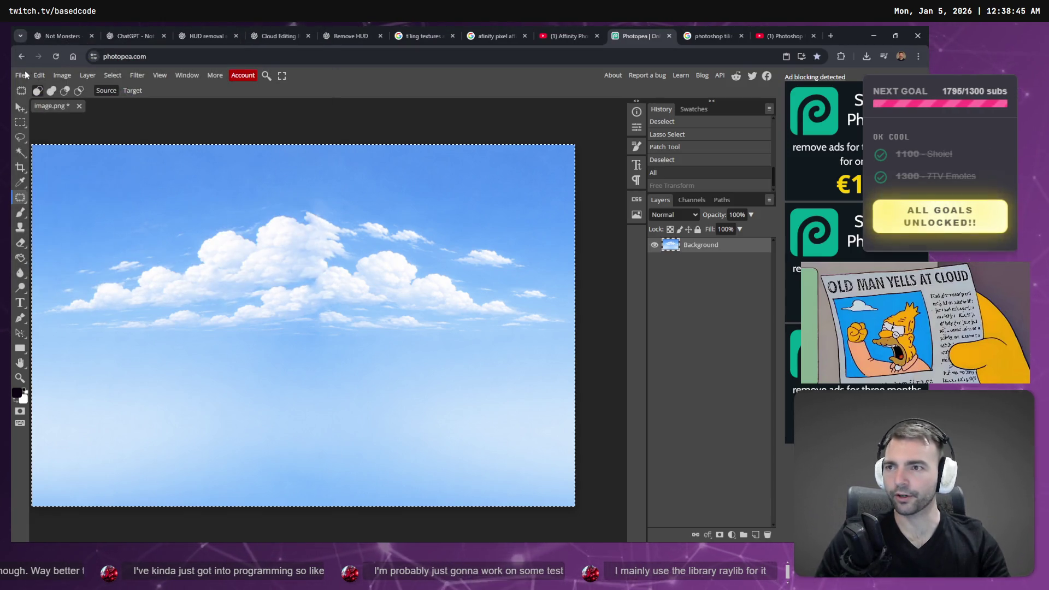
pyautogui.click(20, 74)
pyautogui.moveTo(61, 221)
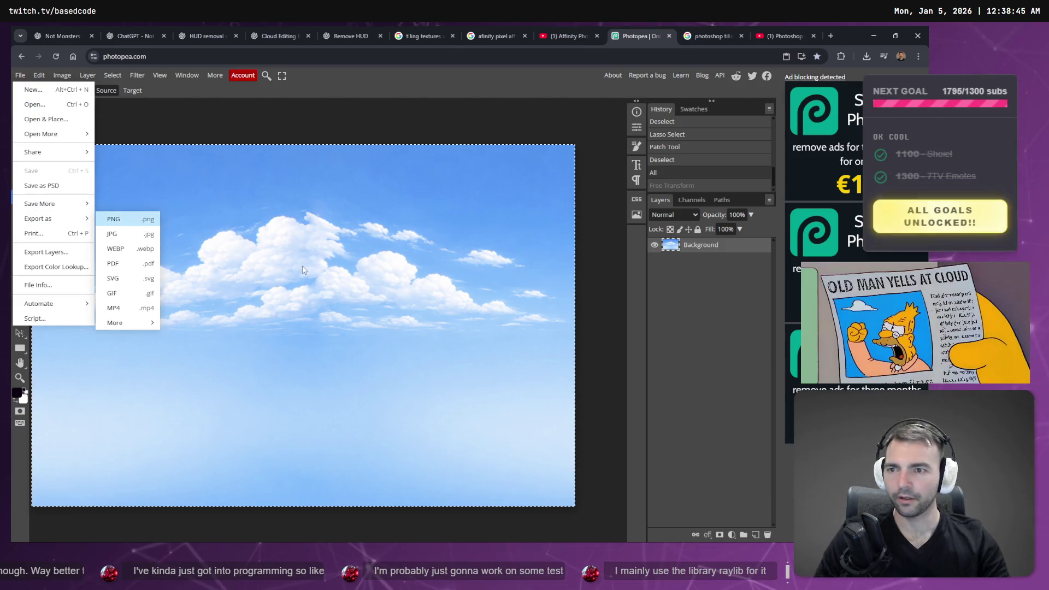
pyautogui.press('Return')
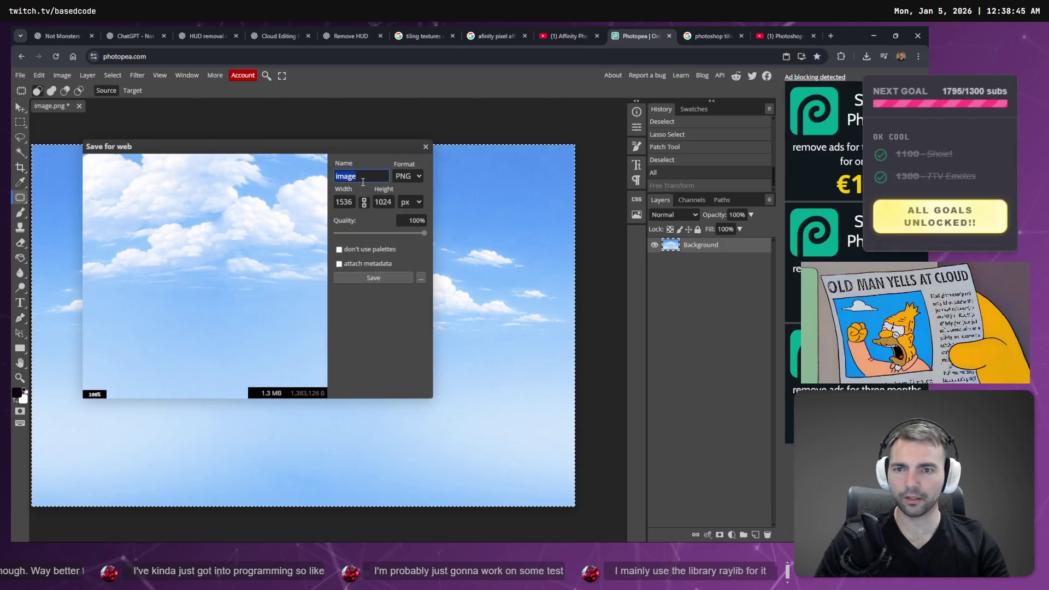
pyautogui.write('Skybox')
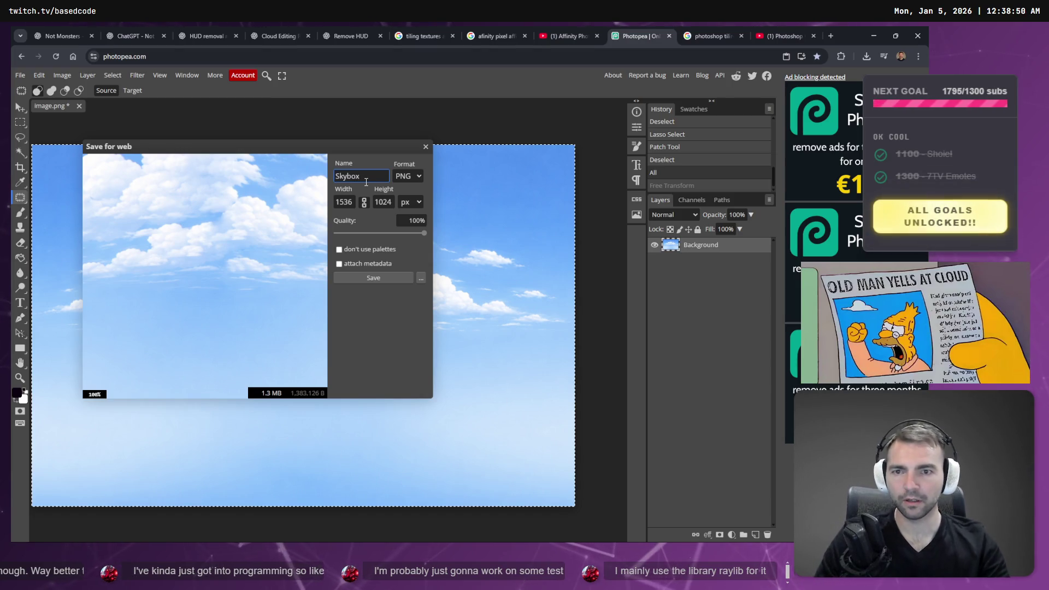
pyautogui.click(366, 278)
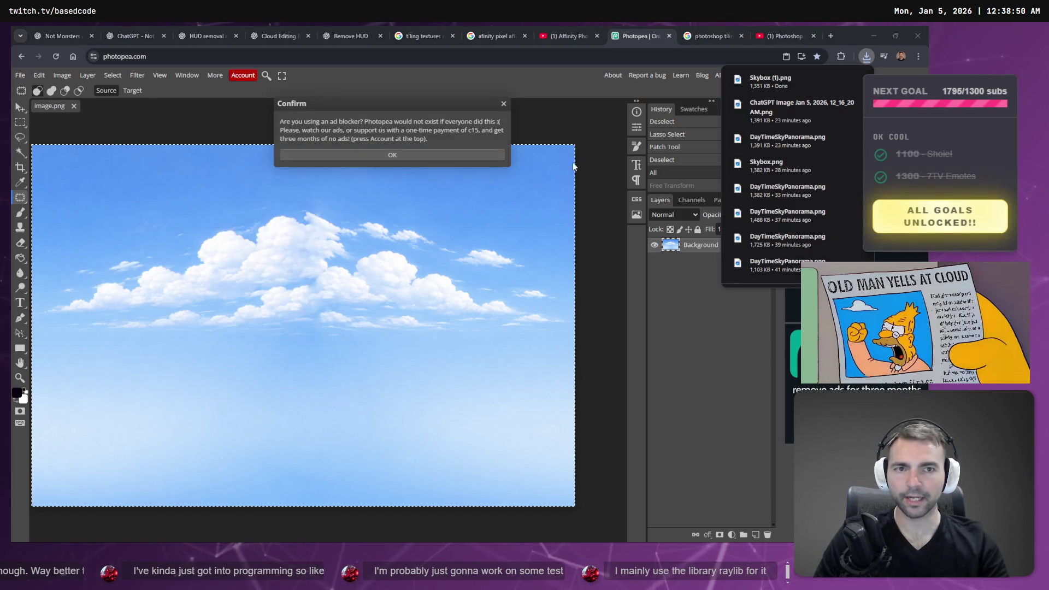
pyautogui.click(831, 36)
# Search for 'AI uprez' and open the Img.Upscaler website
pyautogui.write('AI upre')
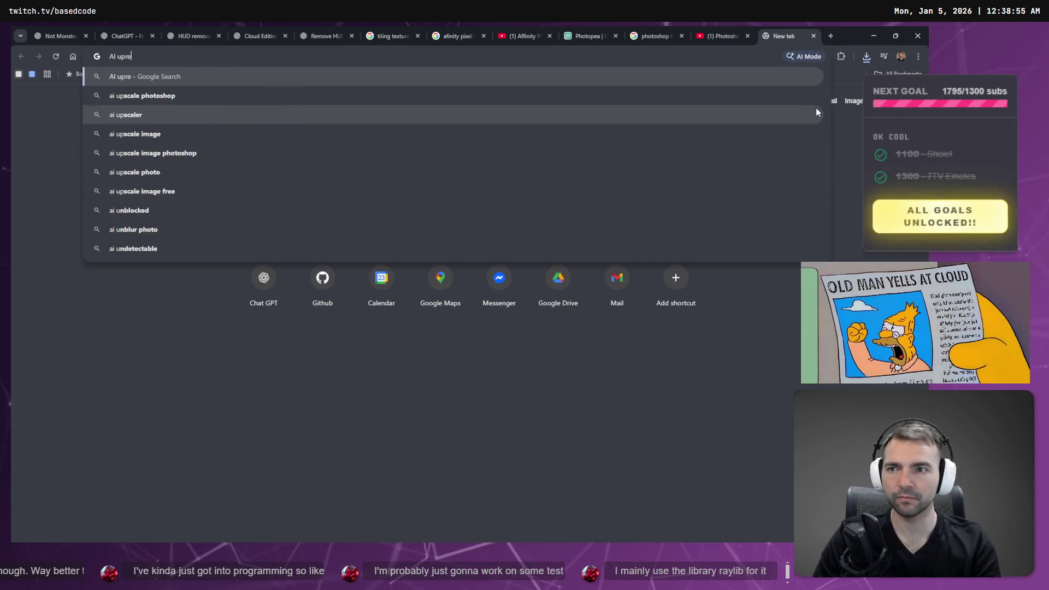
pyautogui.write('z')
pyautogui.press('Return')
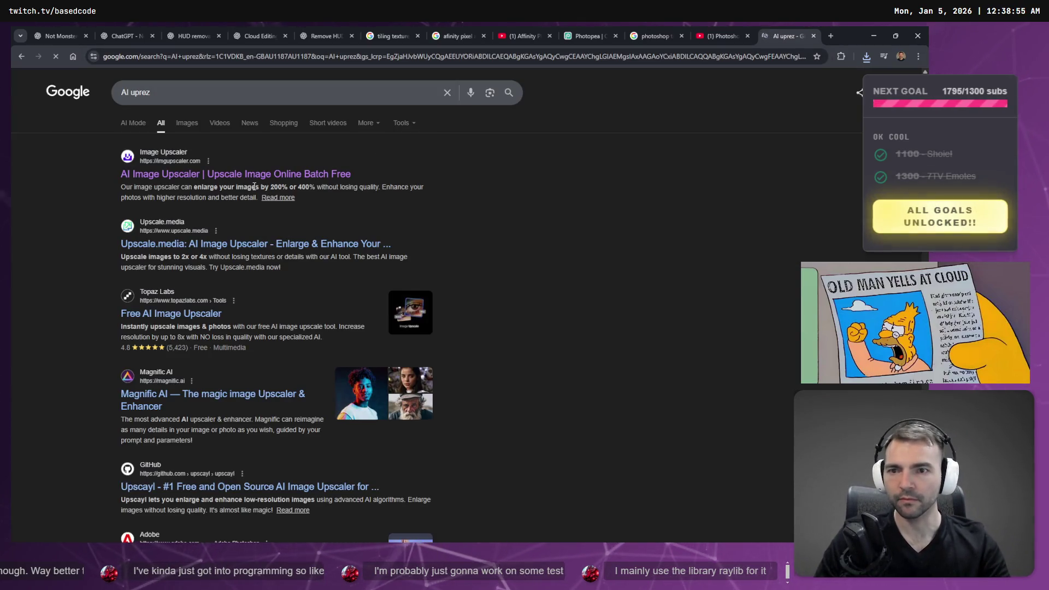
pyautogui.click(251, 174)
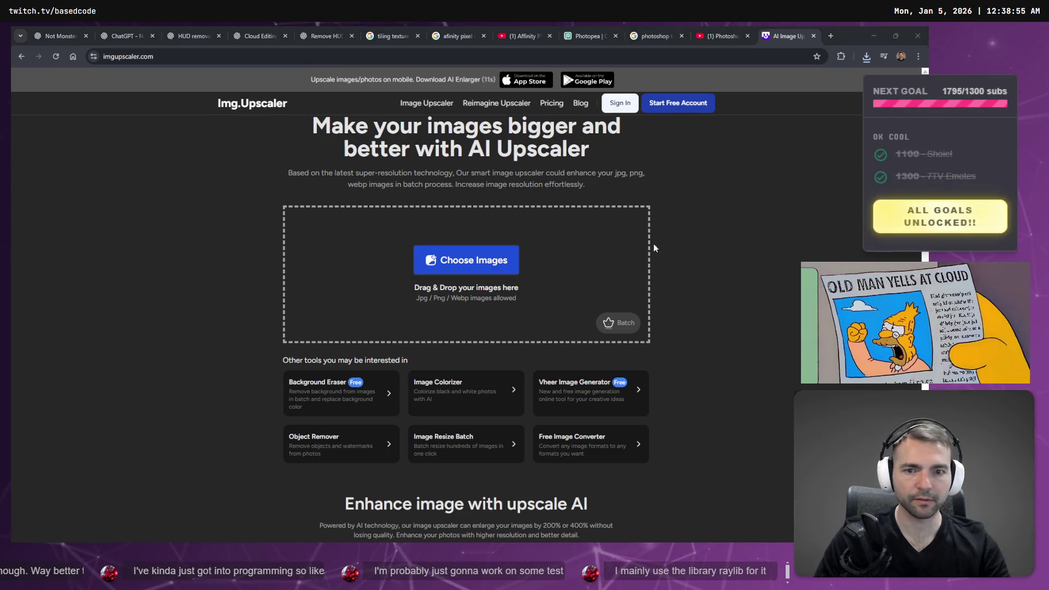
# Upload Skybox (1).png and upscale it at 400% until it finishes
pyautogui.moveTo(653, 248); pyautogui.dragTo(494, 243)
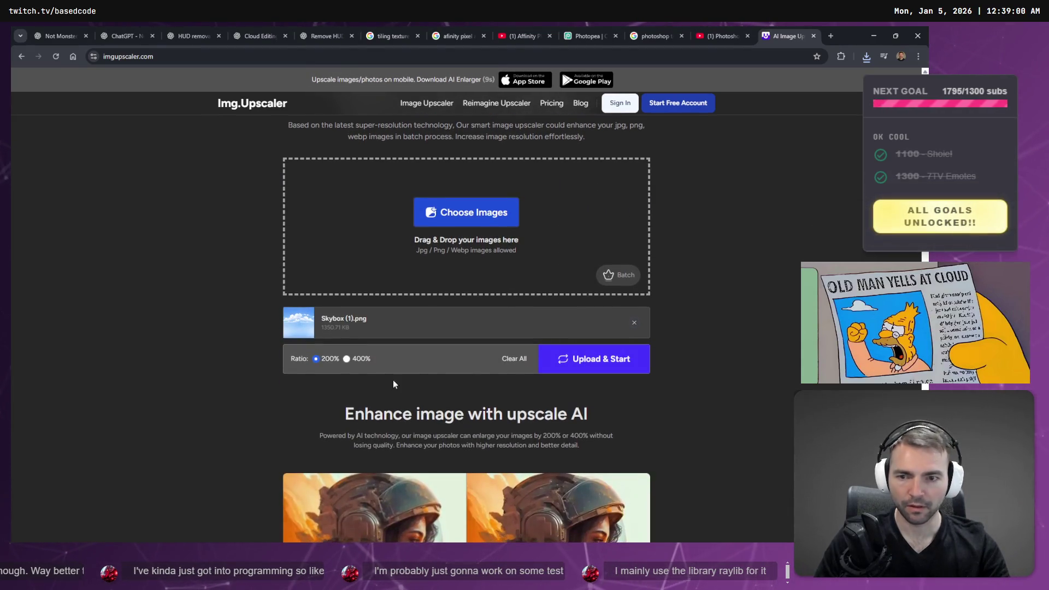
pyautogui.click(606, 366)
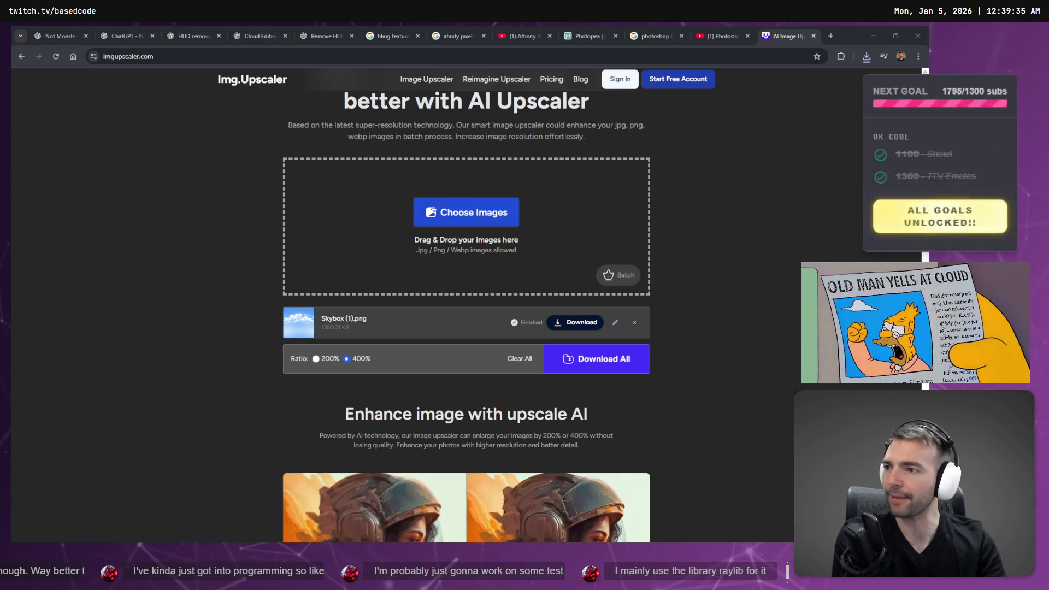
pyautogui.scroll(-2, 684, 331)
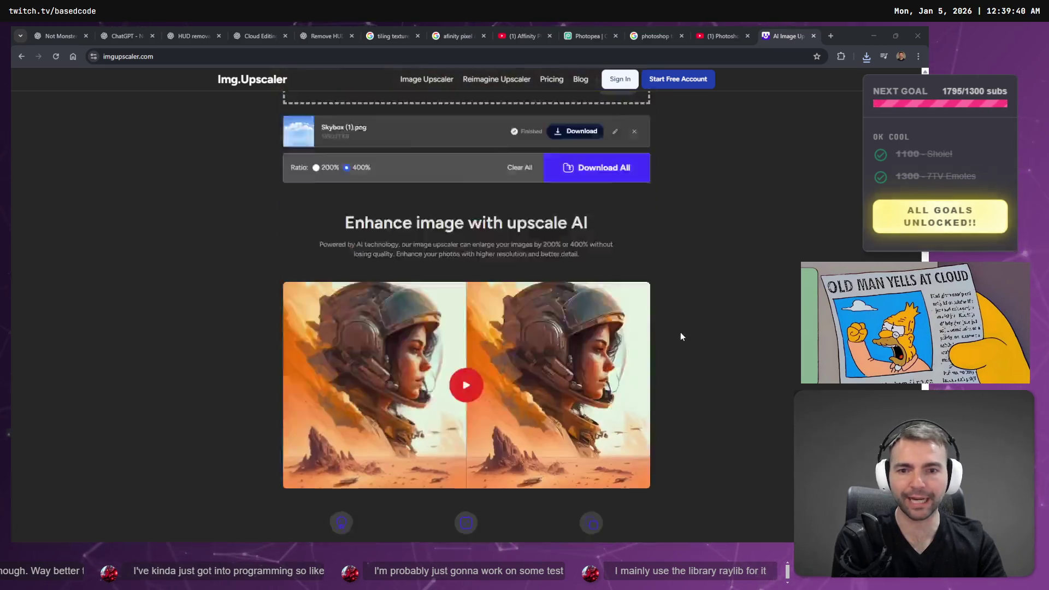
pyautogui.scroll(4, 680, 332)
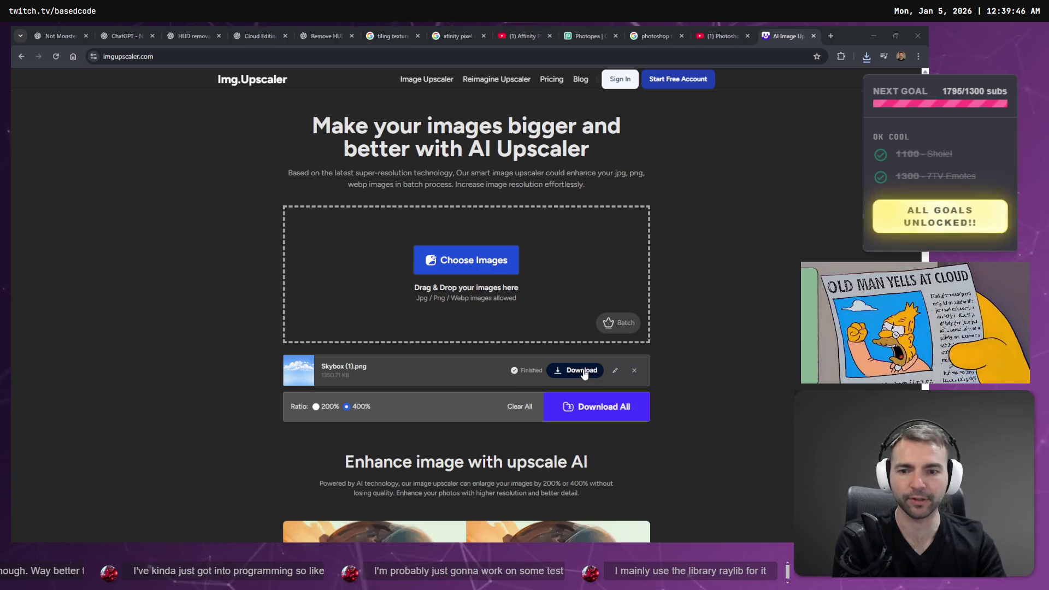
# Download the upscaled sky as Skybox (1) (1).png and view it in Windows Photos
pyautogui.click(583, 373)
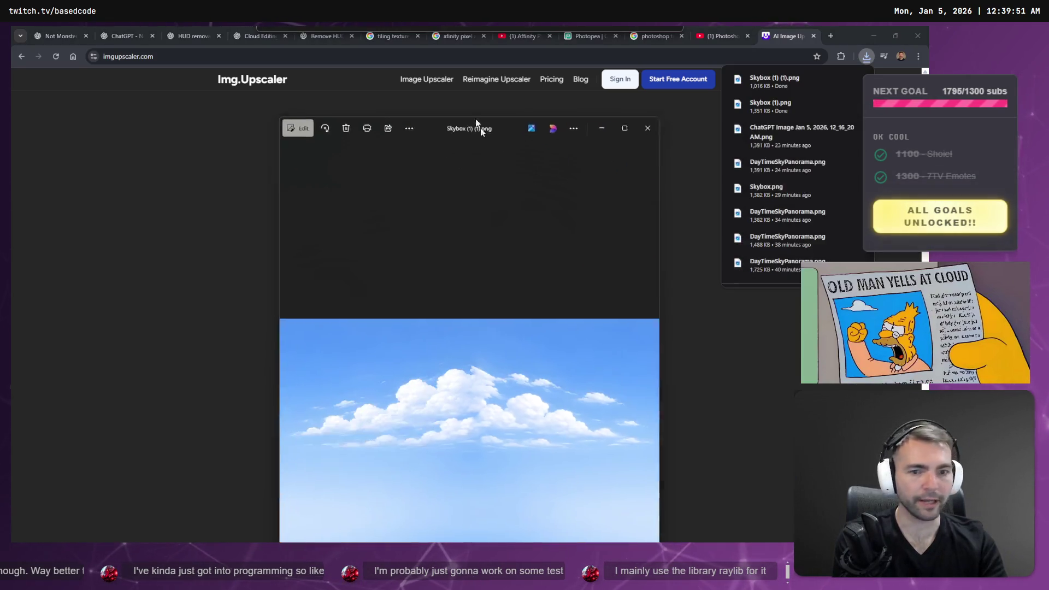
pyautogui.moveTo(477, 71)
pyautogui.mouseDown()
pyautogui.moveTo(471, 237)
pyautogui.moveTo(323, 169)
pyautogui.moveTo(431, 101)
pyautogui.moveTo(434, 111)
pyautogui.mouseUp()
pyautogui.hotkey('alt', 'Tab')
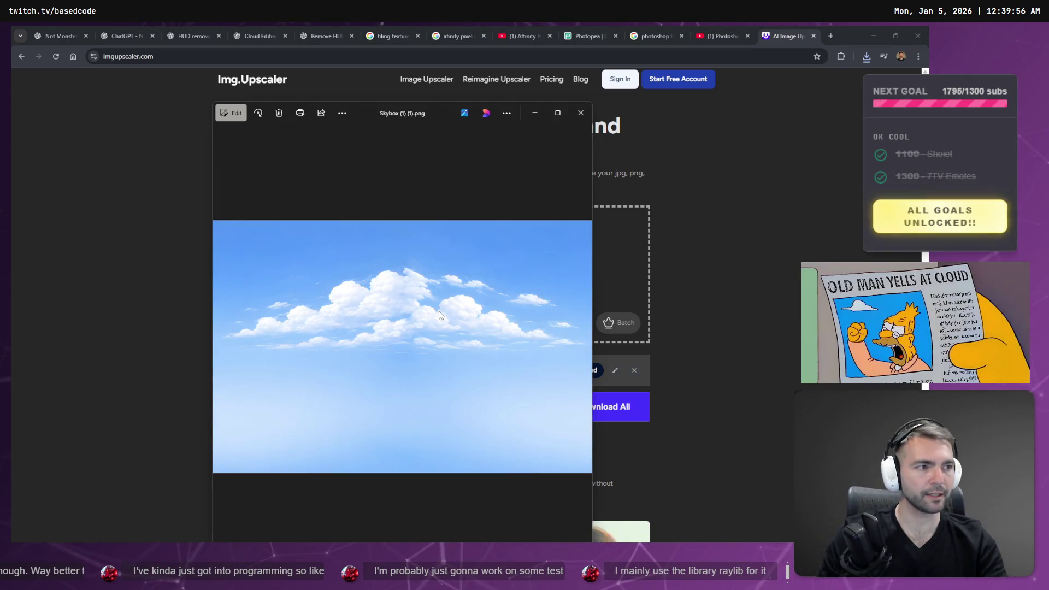
pyautogui.rightClick(439, 315)
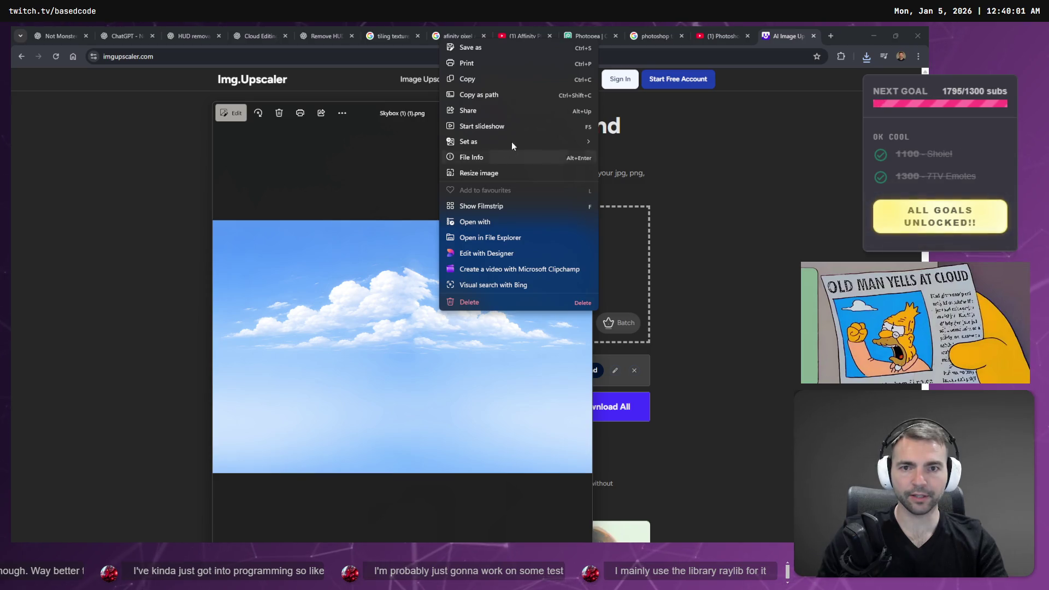
# Start Save as and browse the C drive's Games and Work folders for the project
pyautogui.click(498, 48)
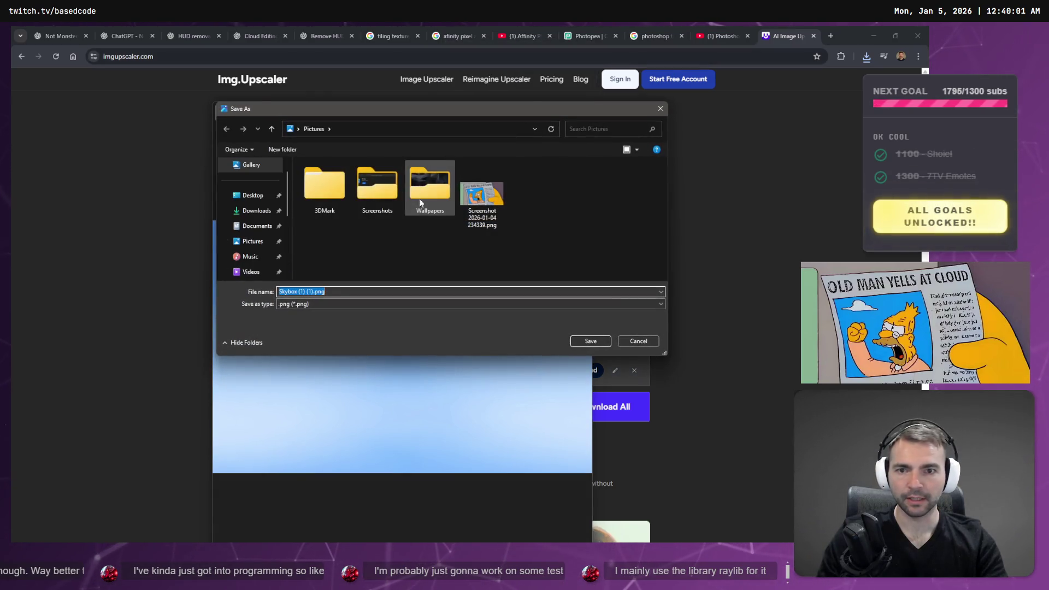
pyautogui.scroll(-5, 260, 235)
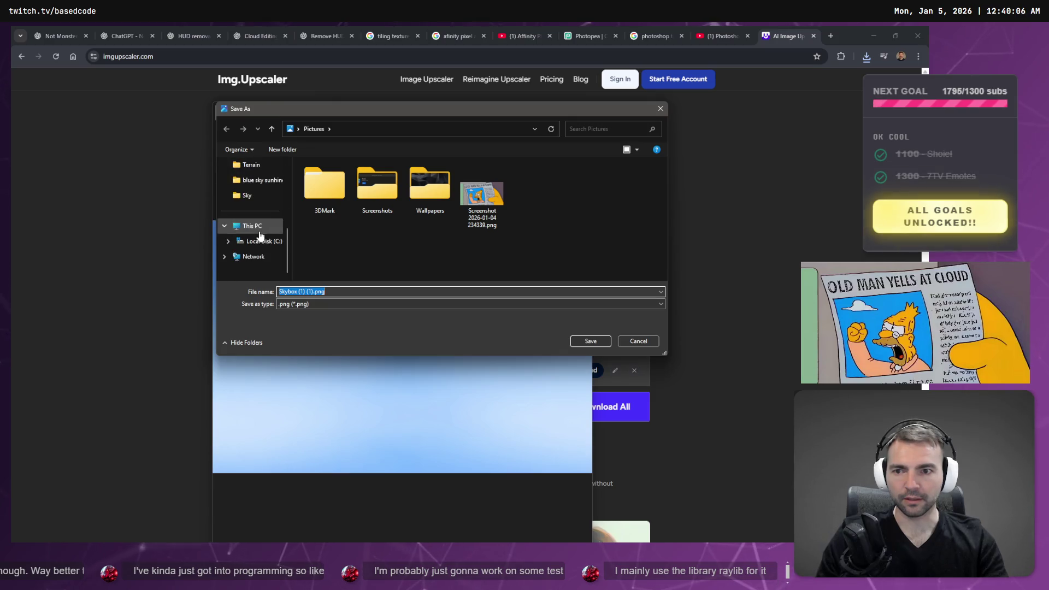
pyautogui.click(229, 241)
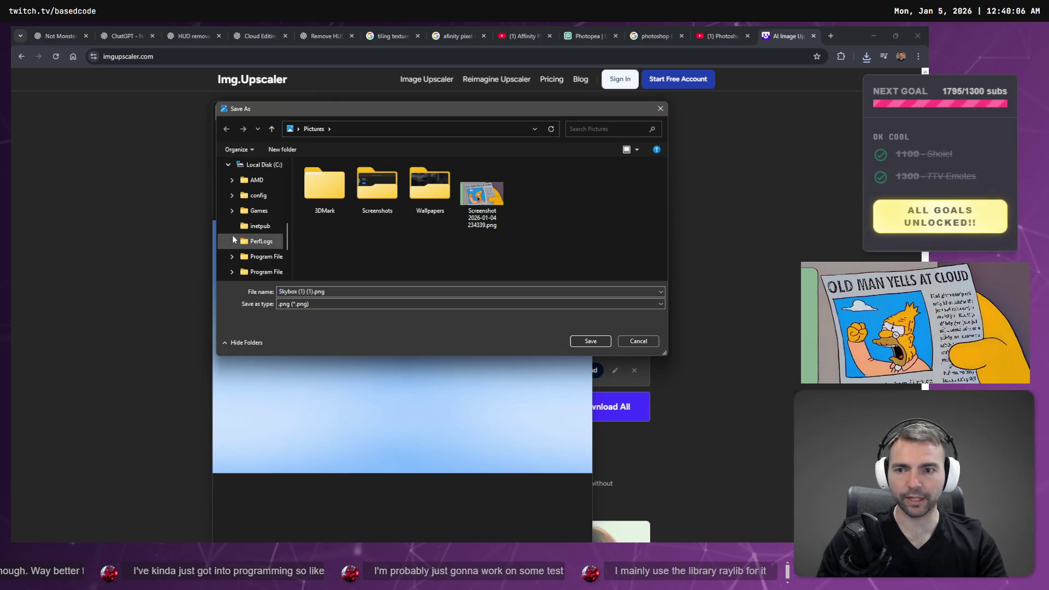
pyautogui.click(271, 210)
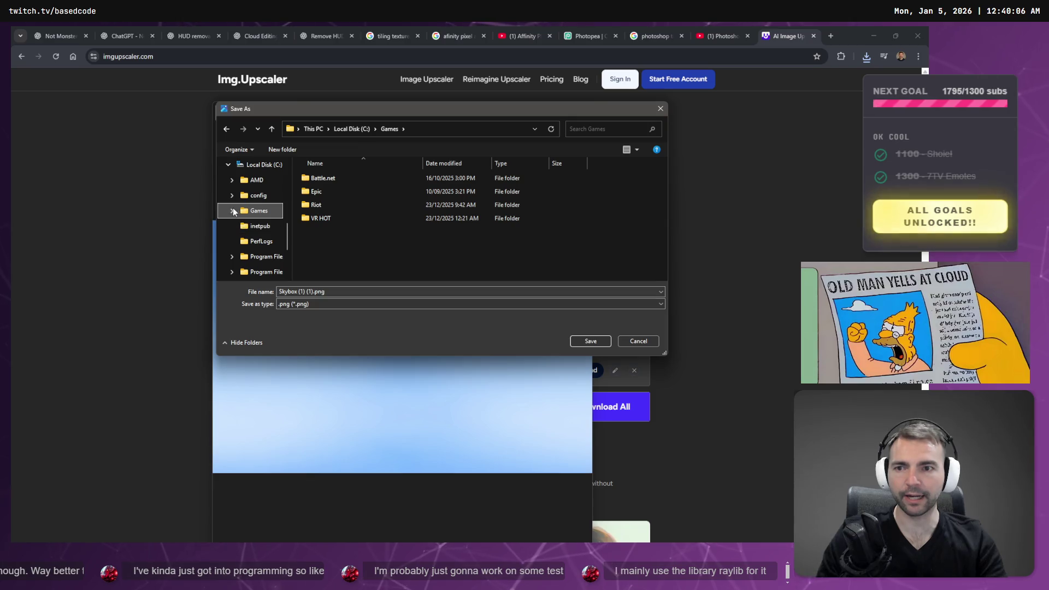
pyautogui.scroll(-3, 237, 226)
pyautogui.click(254, 241)
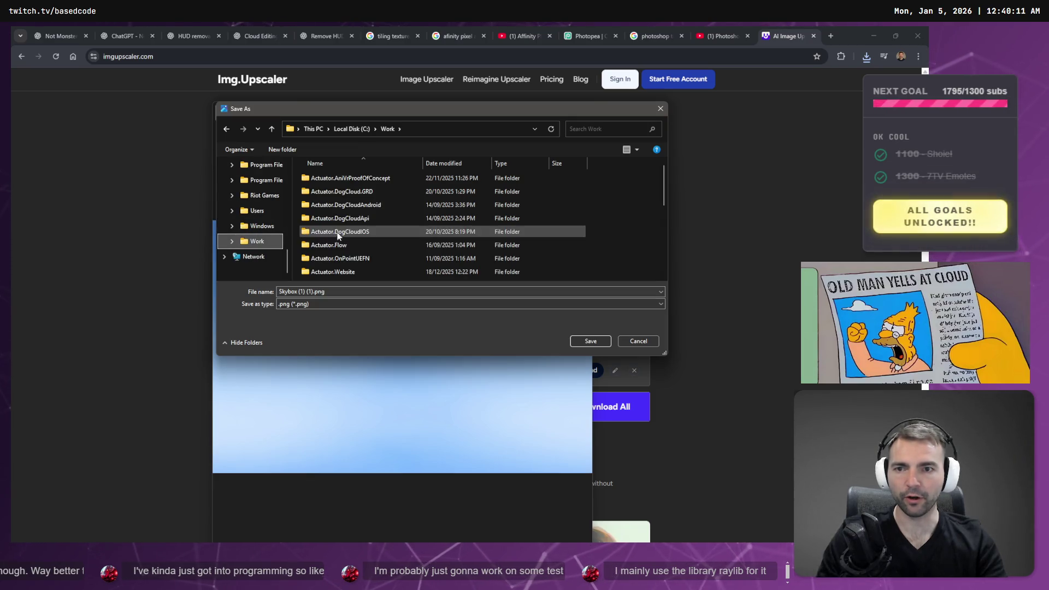
pyautogui.scroll(-5, 338, 235)
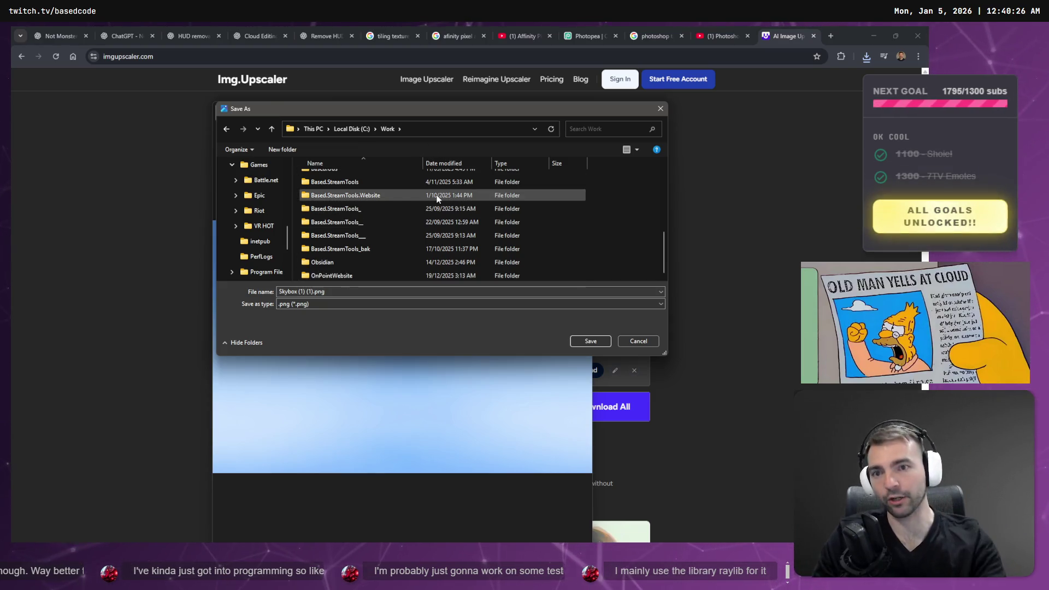
pyautogui.scroll(1, 390, 234)
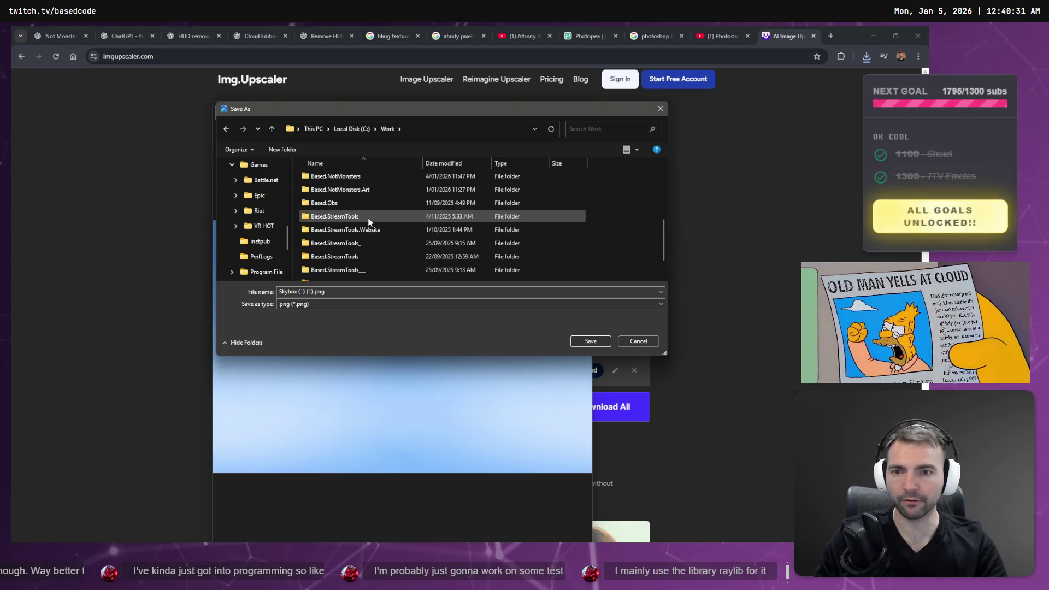
pyautogui.doubleClick(370, 216)
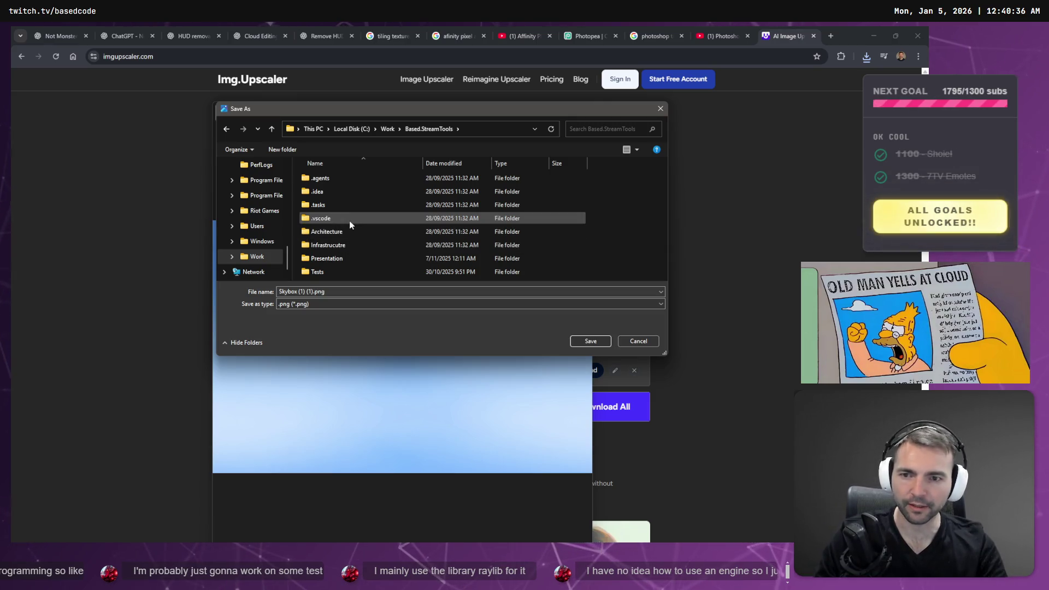
pyautogui.click(386, 128)
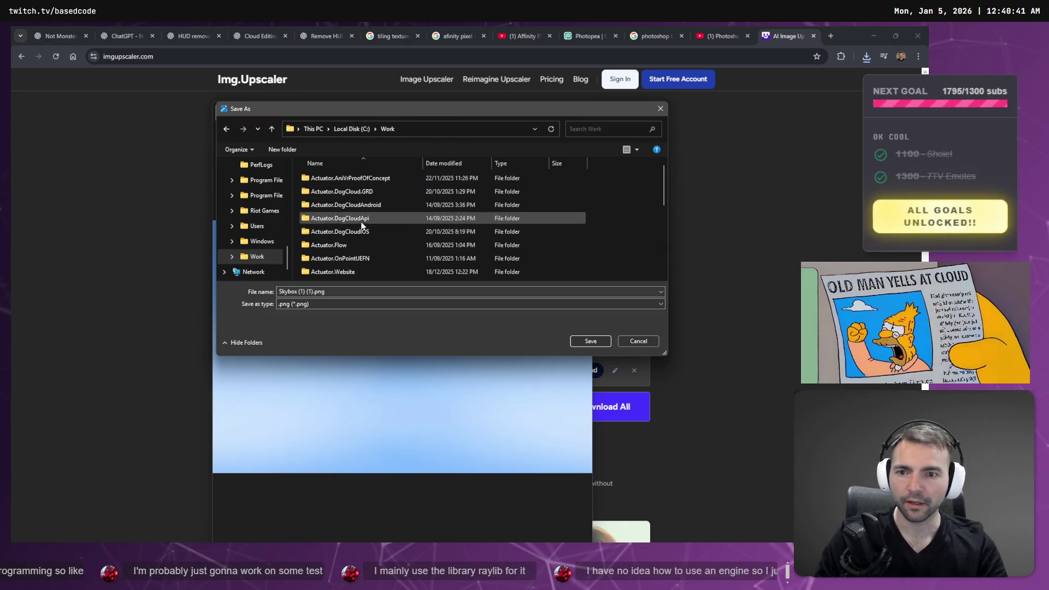
pyautogui.scroll(-2, 351, 245)
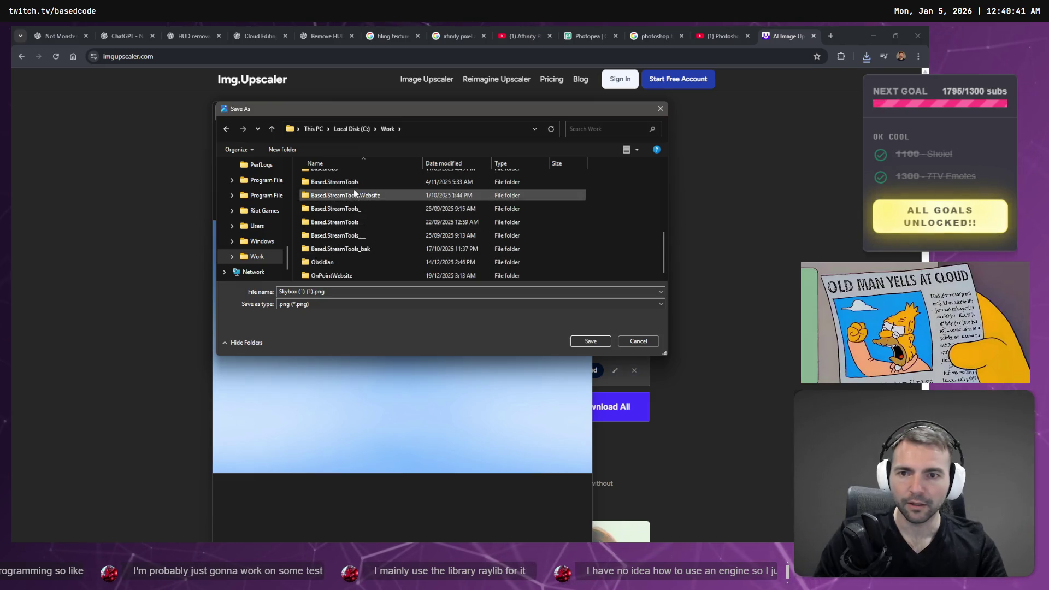
pyautogui.scroll(1, 360, 213)
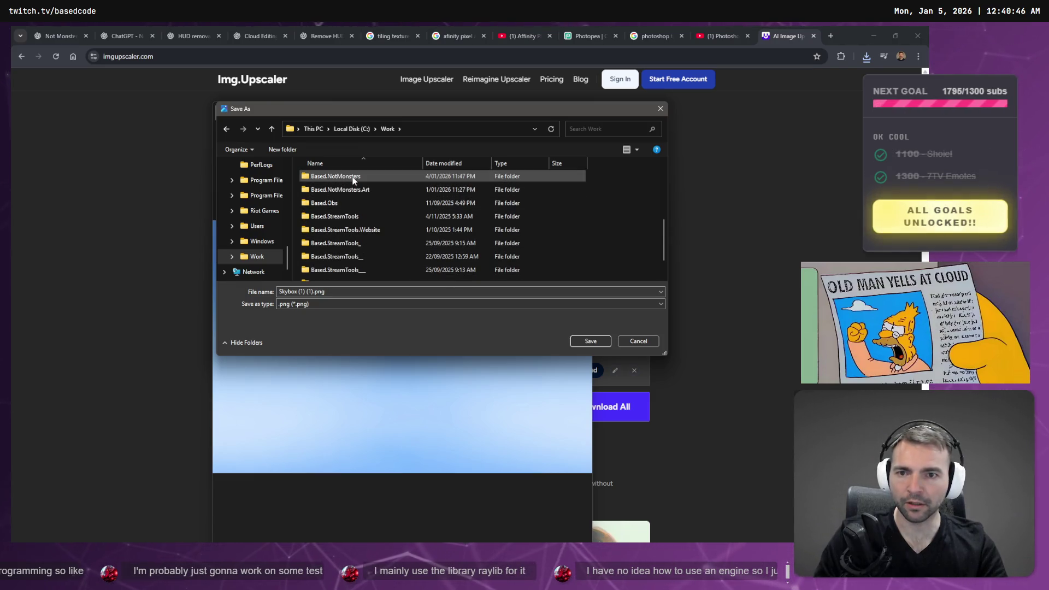
# Overwrite Based.NotMonsters\Art\Environment\Sky\DayTimeSkyPanorama.png with the sky, then return to Godot
pyautogui.doubleClick(350, 177)
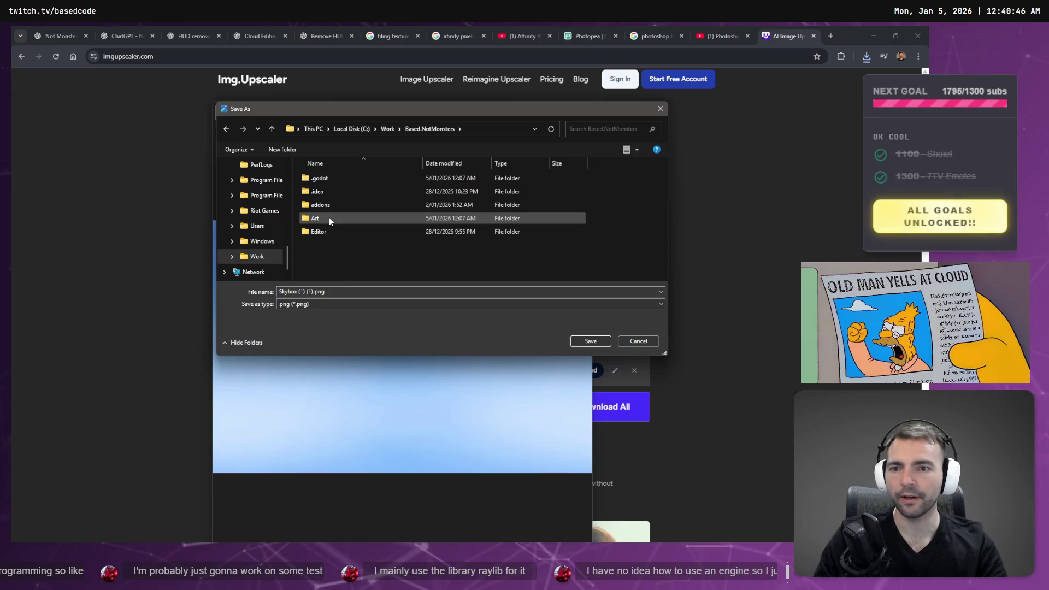
pyautogui.doubleClick(328, 218)
pyautogui.doubleClick(337, 206)
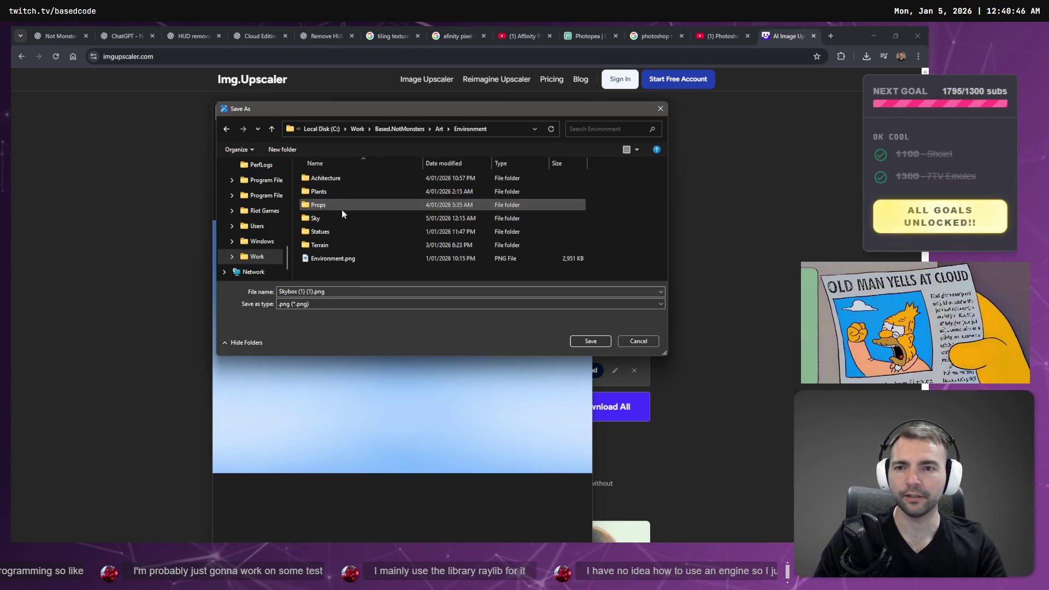
pyautogui.doubleClick(350, 229)
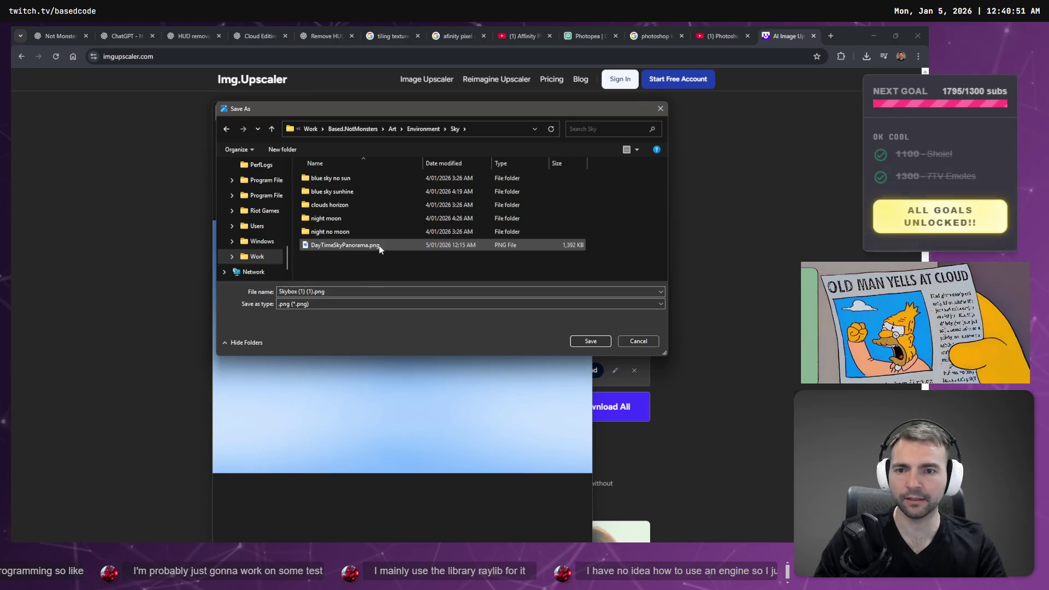
pyautogui.doubleClick(380, 247)
pyautogui.click(494, 290)
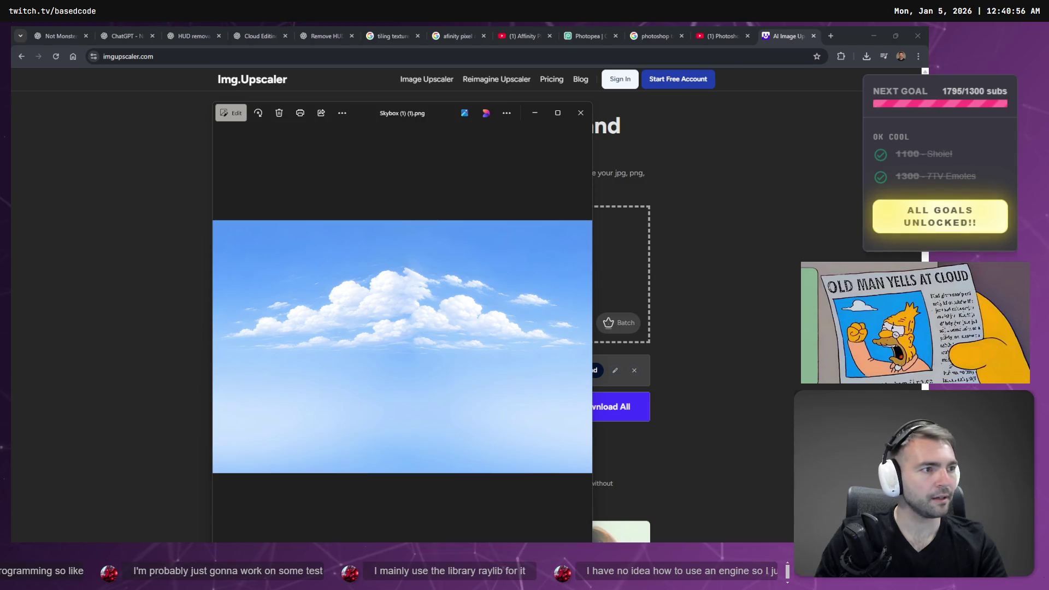
pyautogui.hotkey('alt', 'Tab')
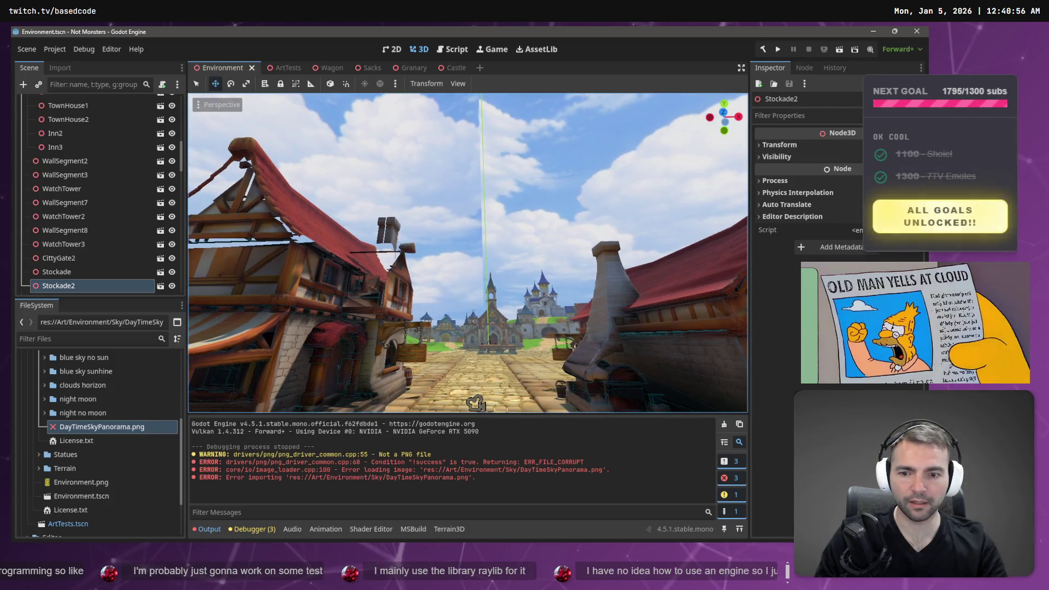
pyautogui.moveTo(467, 252)
pyautogui.mouseDown()
pyautogui.moveTo(486, 262)
pyautogui.moveTo(512, 440)
pyautogui.mouseUp()
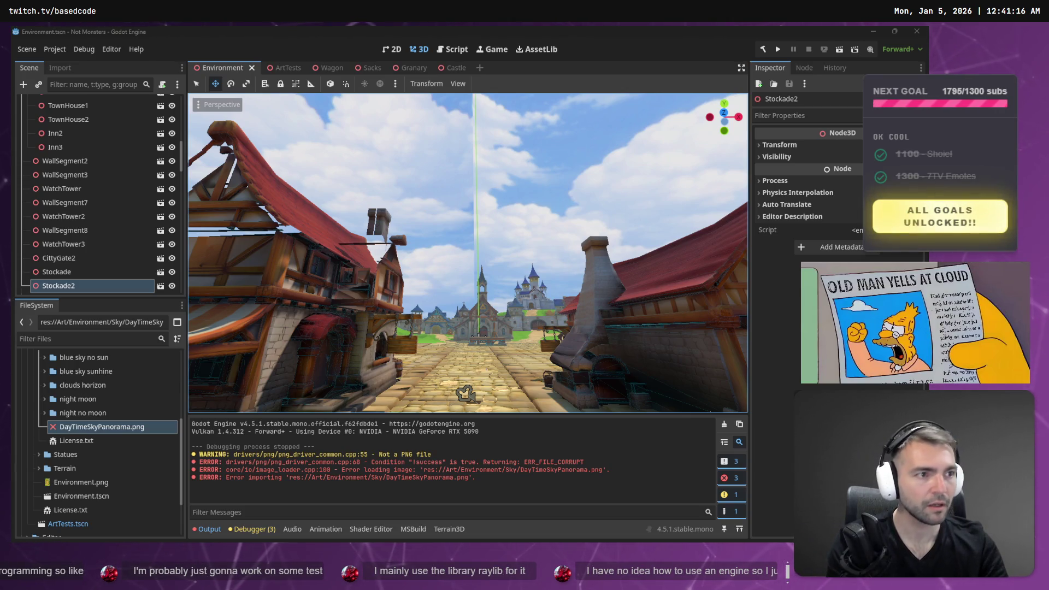
pyautogui.hotkey('alt', 'Tab')
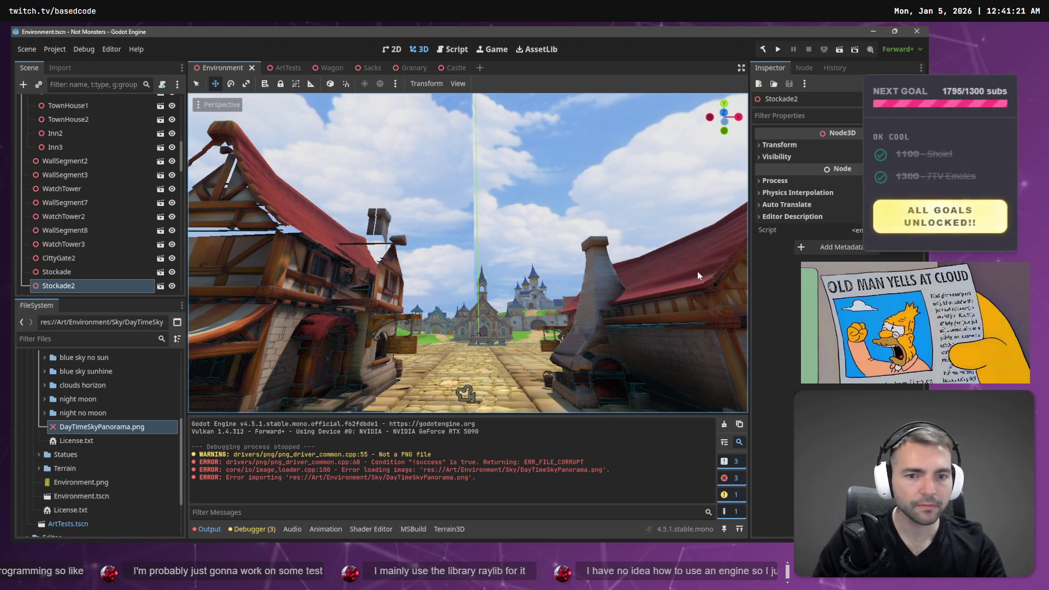
pyautogui.hotkey('alt', 'Tab')
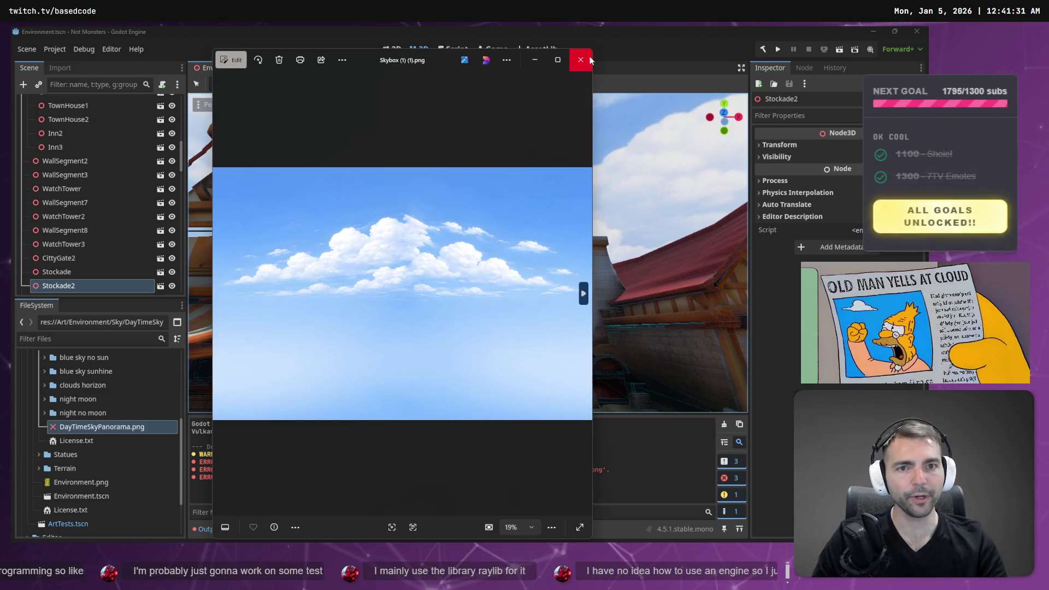
# Preview DayTimeSkyPanorama.png from Godot in an external image viewer
pyautogui.click(580, 59)
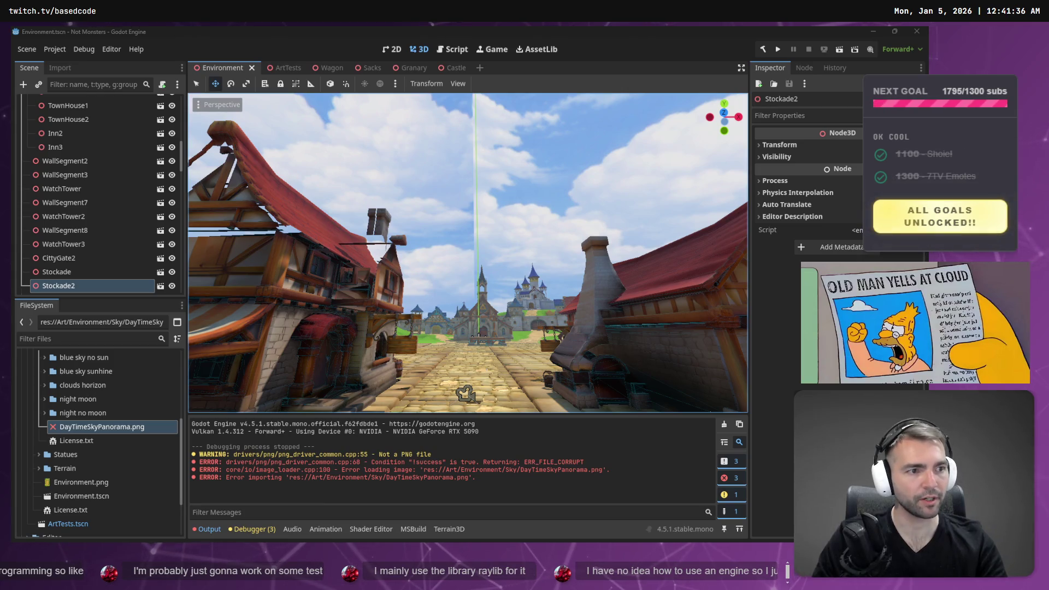
pyautogui.hotkey('alt', 'Tab')
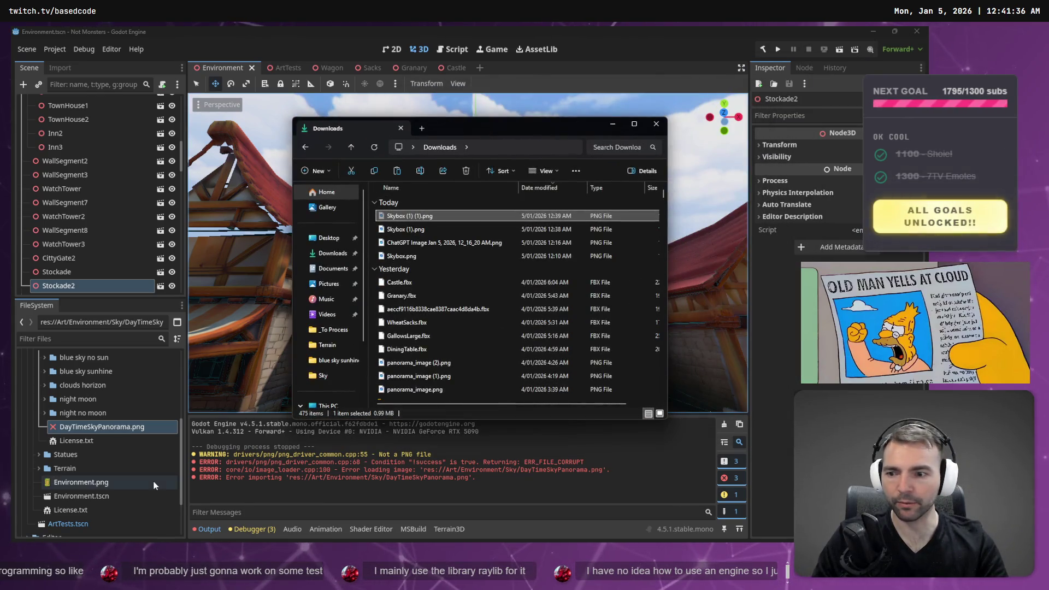
pyautogui.rightClick(93, 429)
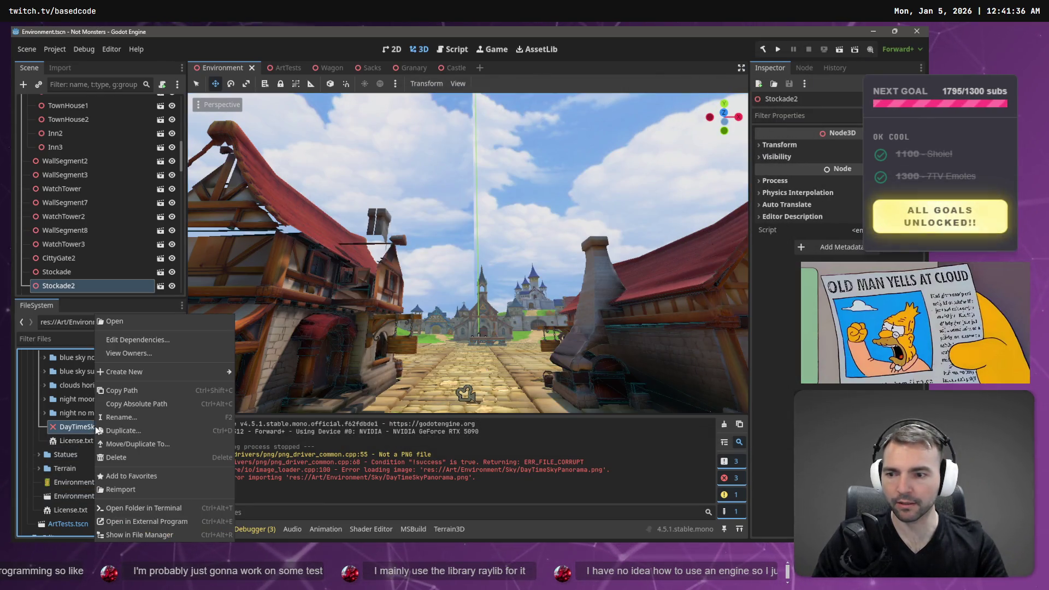
pyautogui.click(180, 521)
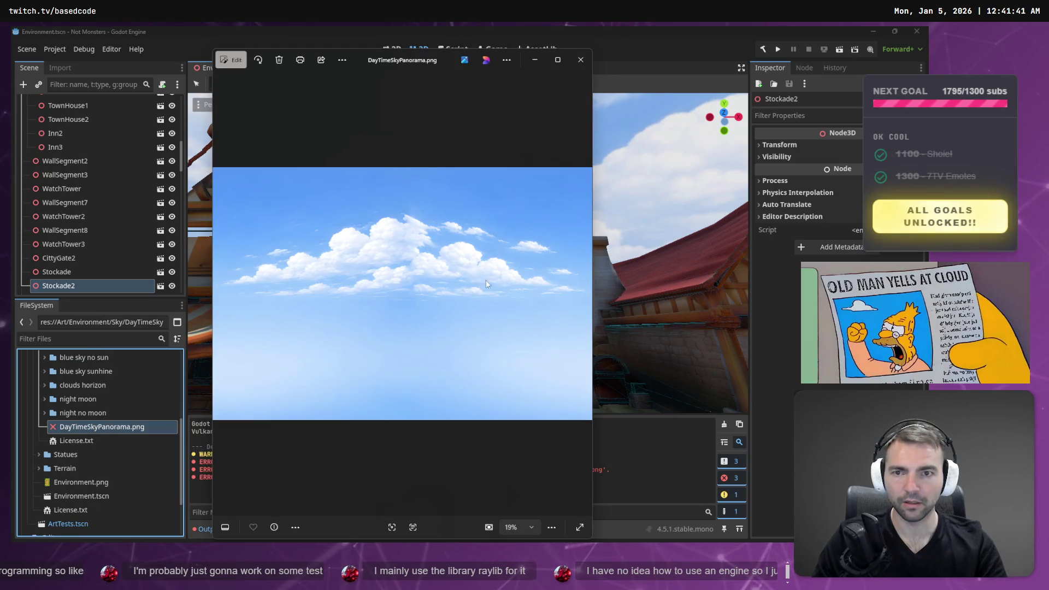
pyautogui.click(580, 60)
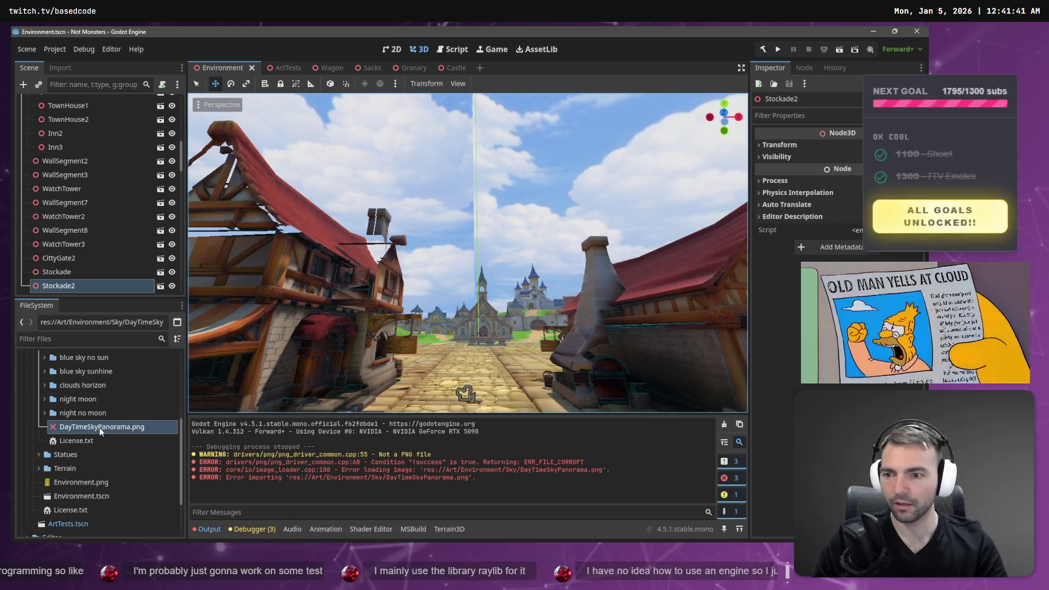
# Show the Sky folder in File Manager, paste Skybox (1) (1).png there and preview it
pyautogui.rightClick(100, 428)
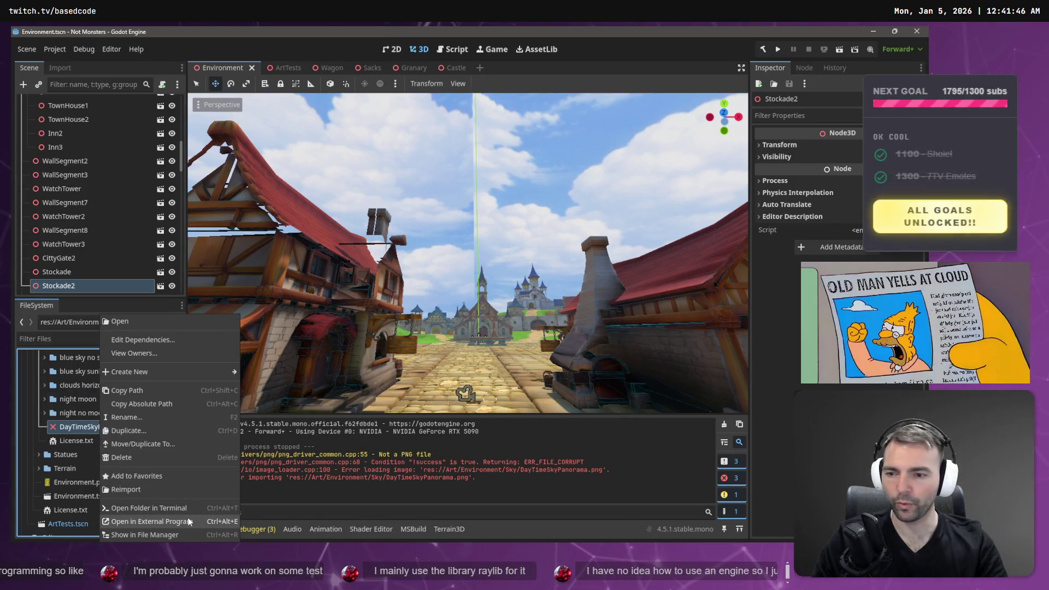
pyautogui.click(183, 534)
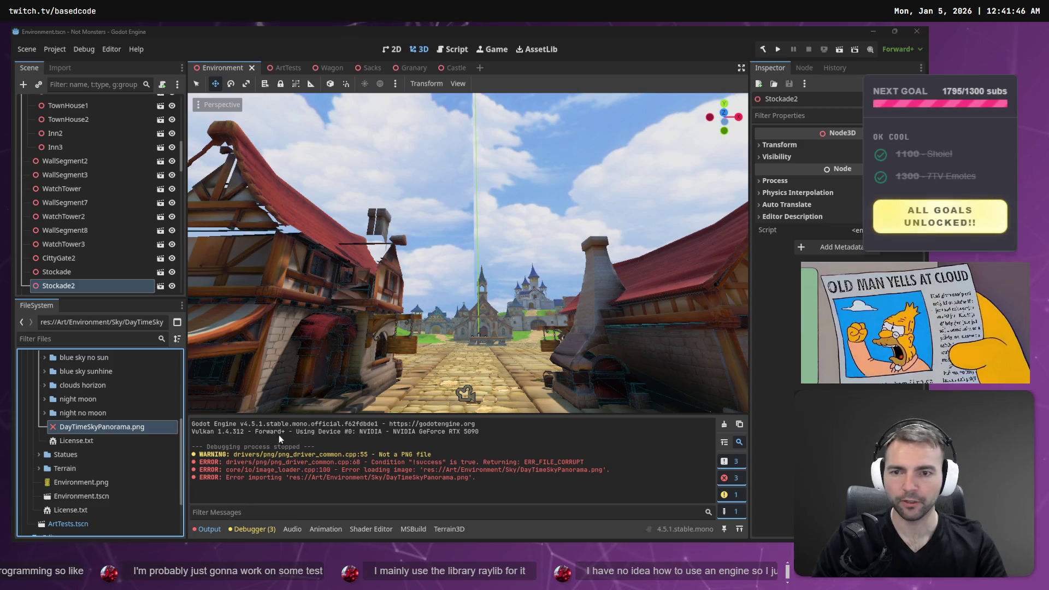
pyautogui.doubleClick(429, 282)
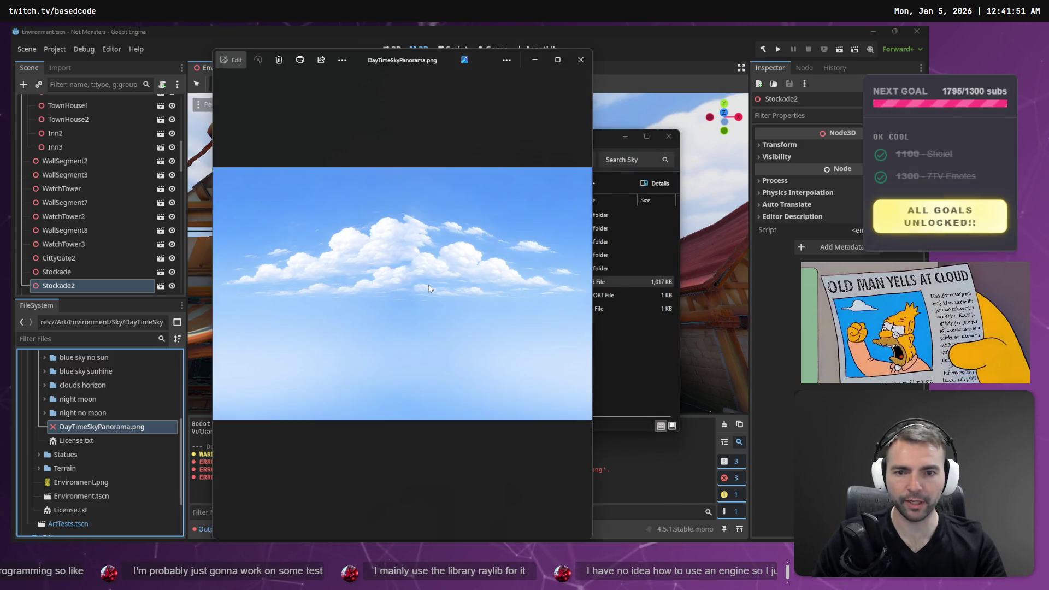
pyautogui.click(582, 56)
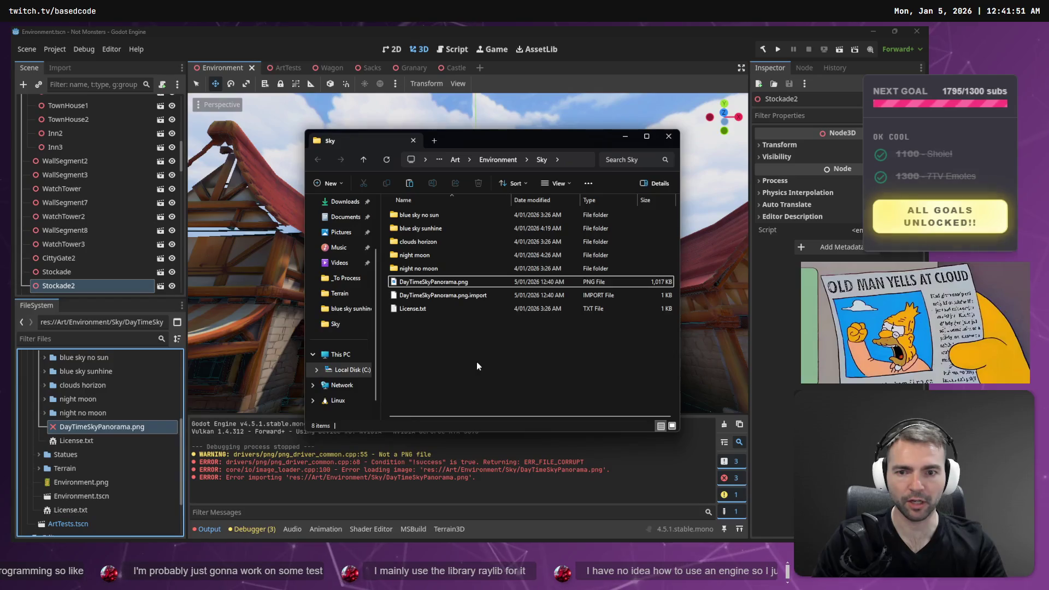
pyautogui.hotkey('ctrl', 'v')
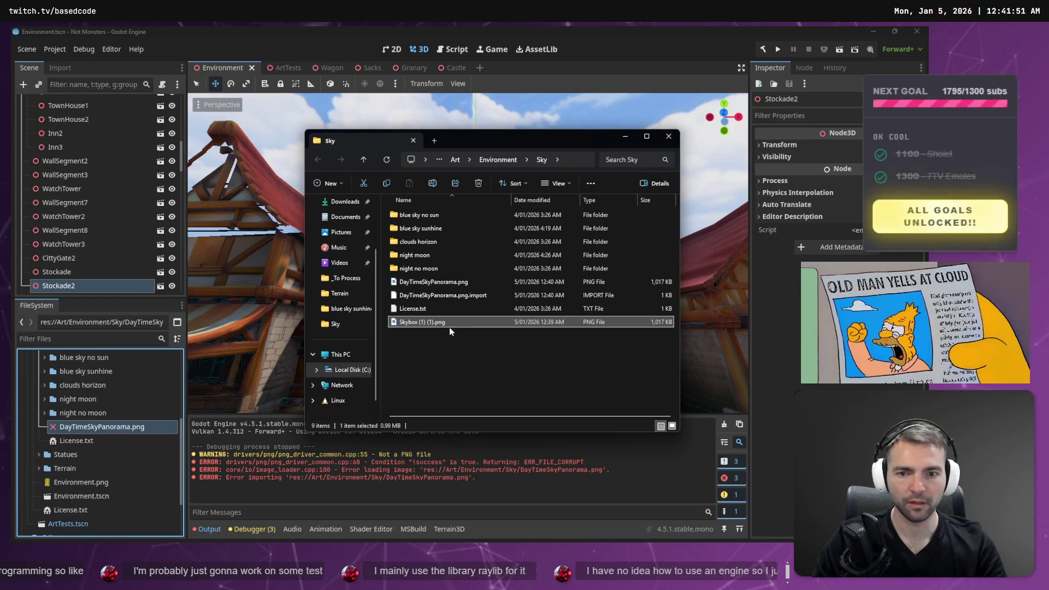
pyautogui.doubleClick(447, 322)
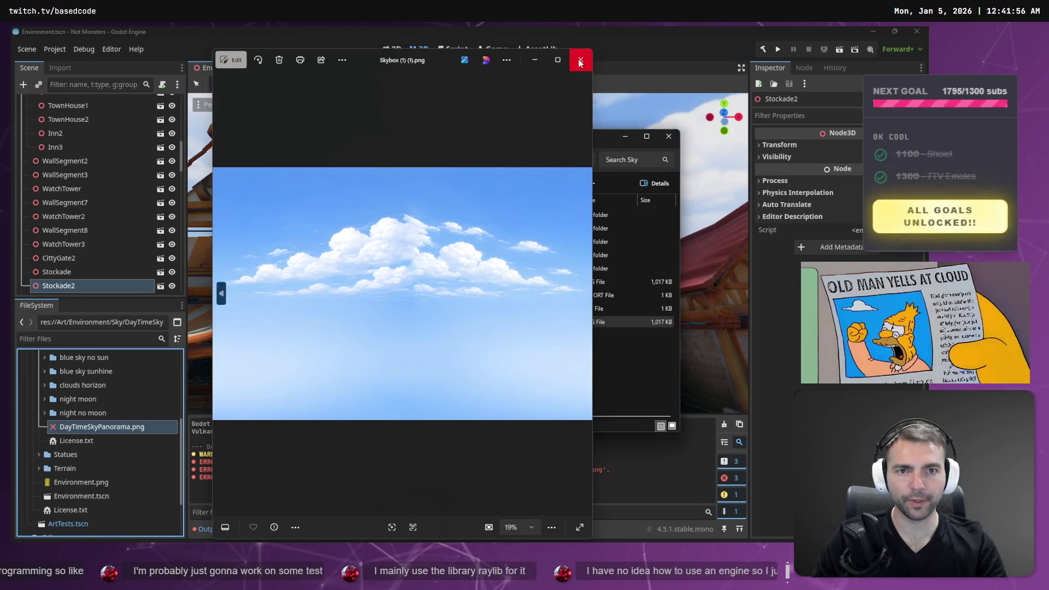
pyautogui.click(581, 59)
# Download the 400% upscaled Skybox (1).png from Img.Upscaler and view the JPG once in Photos
pyautogui.hotkey('alt', 'Tab')
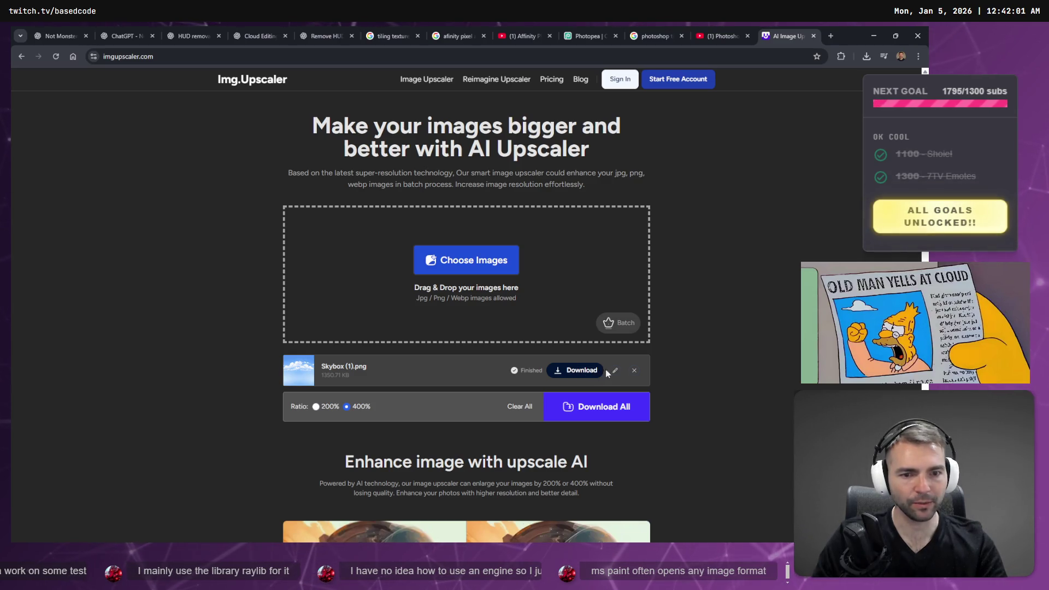
pyautogui.click(614, 370)
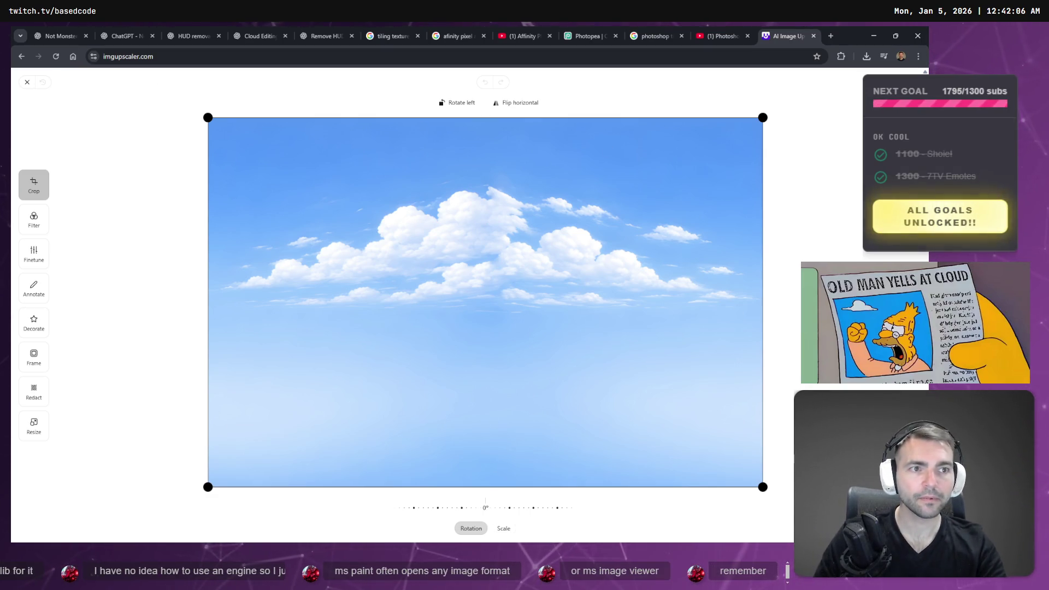
pyautogui.press('Escape')
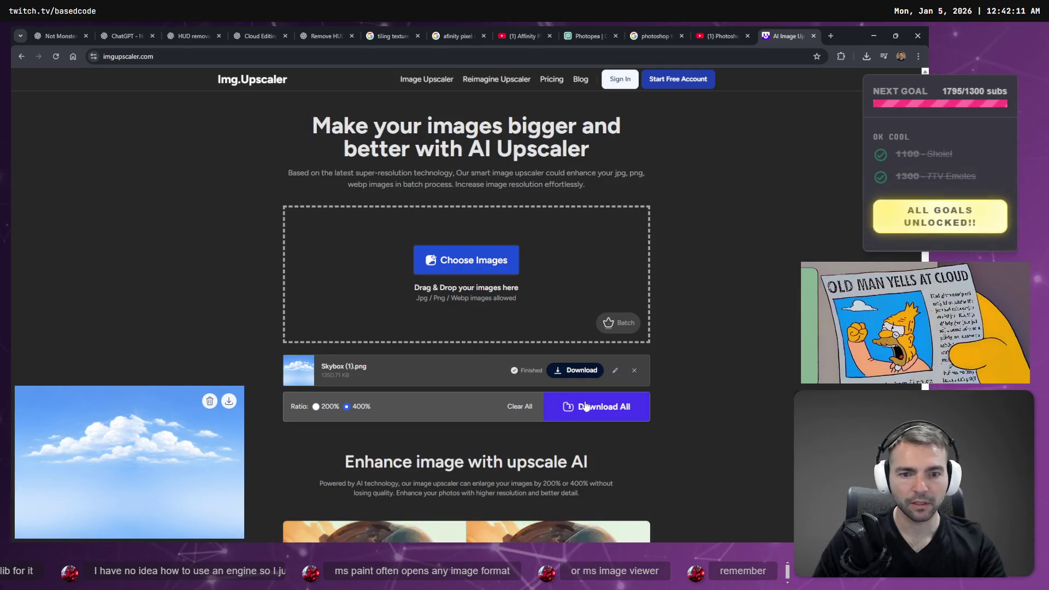
pyautogui.scroll(-6, 116, 394)
pyautogui.scroll(5, 161, 402)
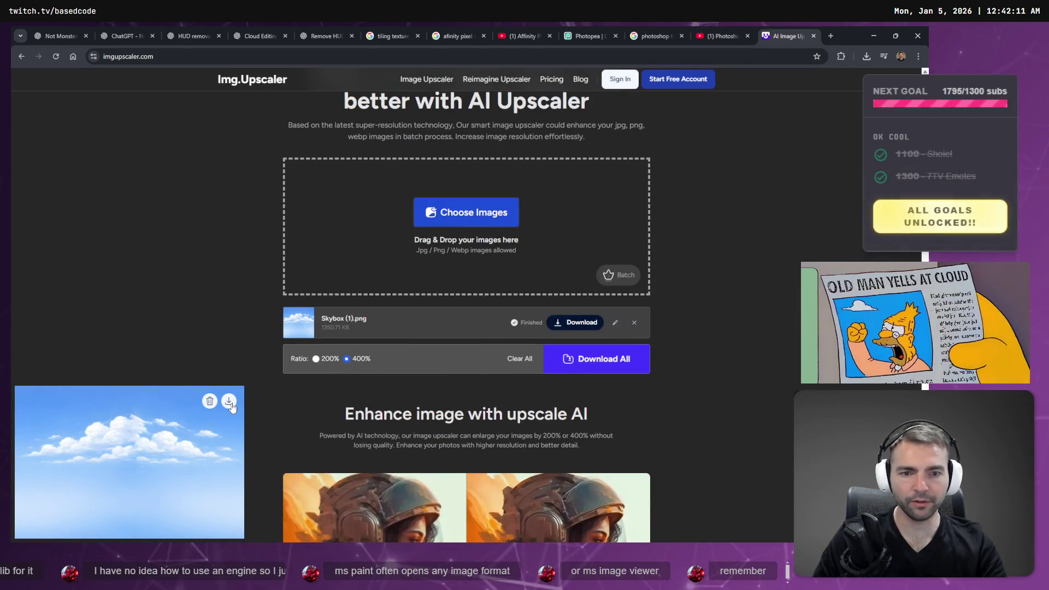
pyautogui.click(229, 403)
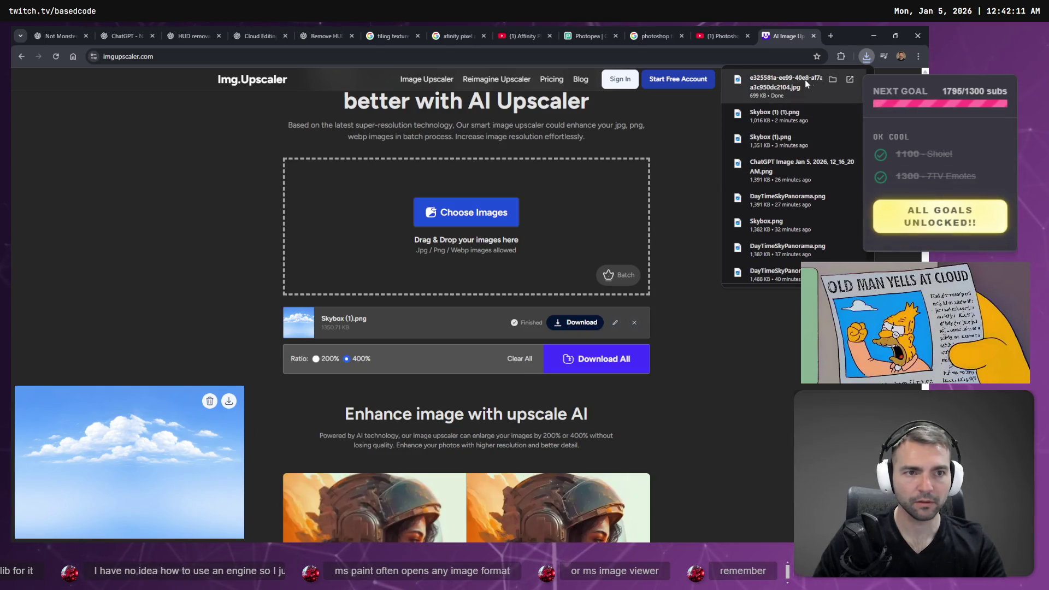
pyautogui.click(832, 80)
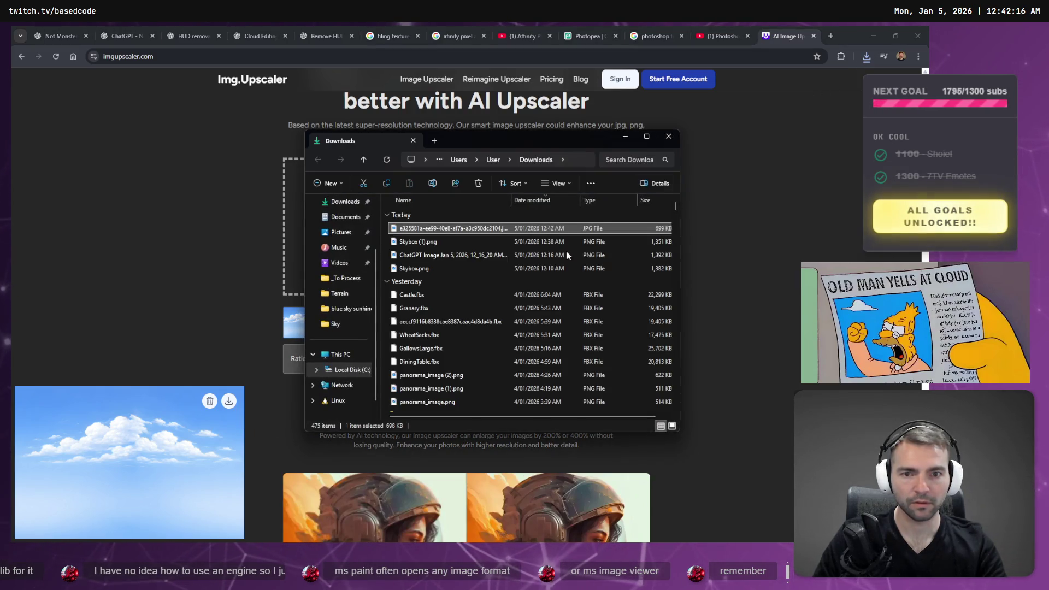
pyautogui.doubleClick(452, 229)
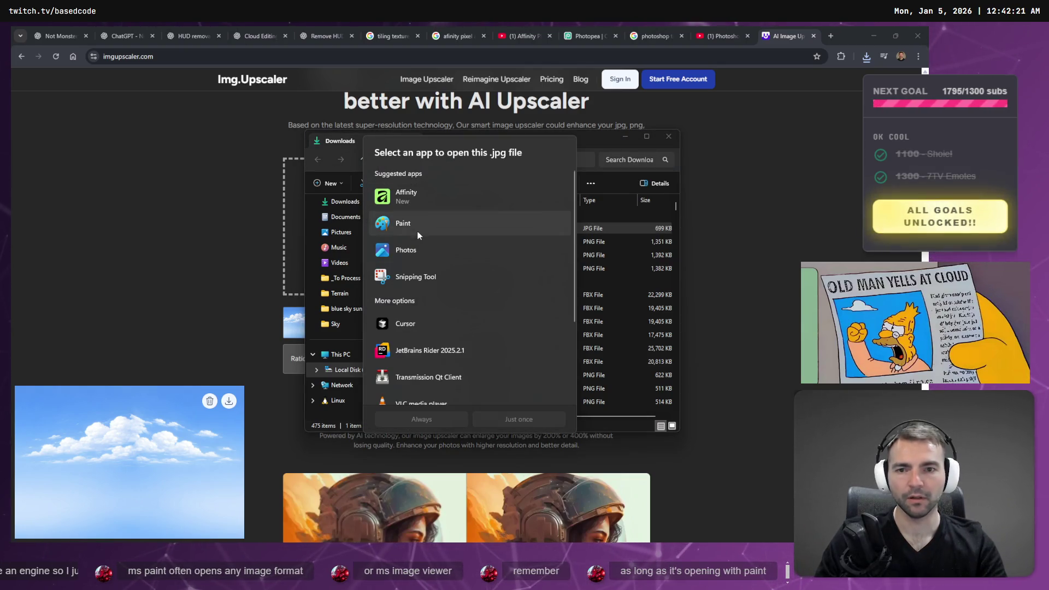
pyautogui.click(416, 249)
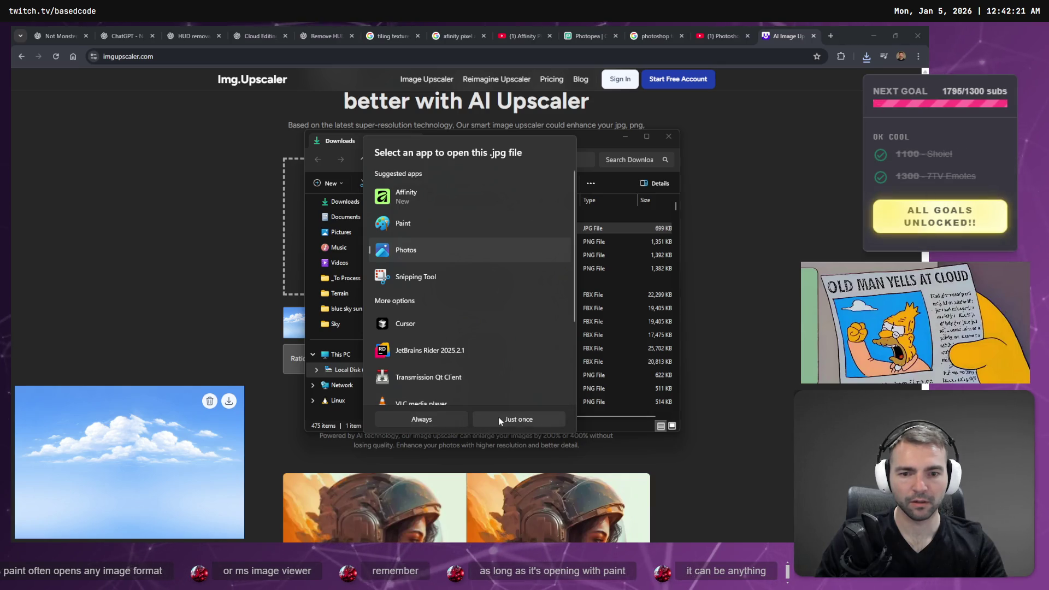
pyautogui.click(498, 418)
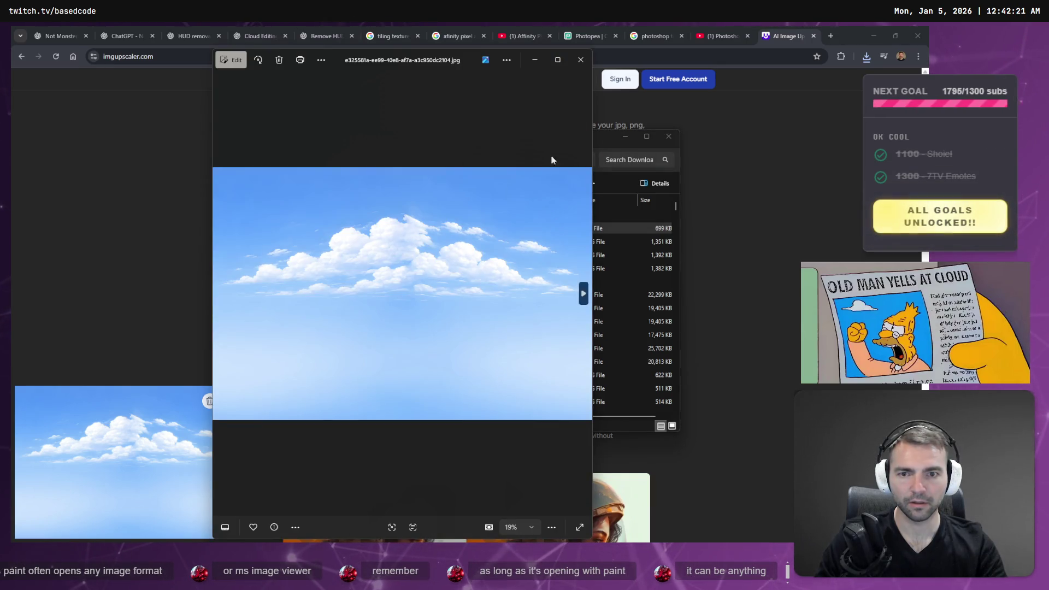
pyautogui.click(578, 60)
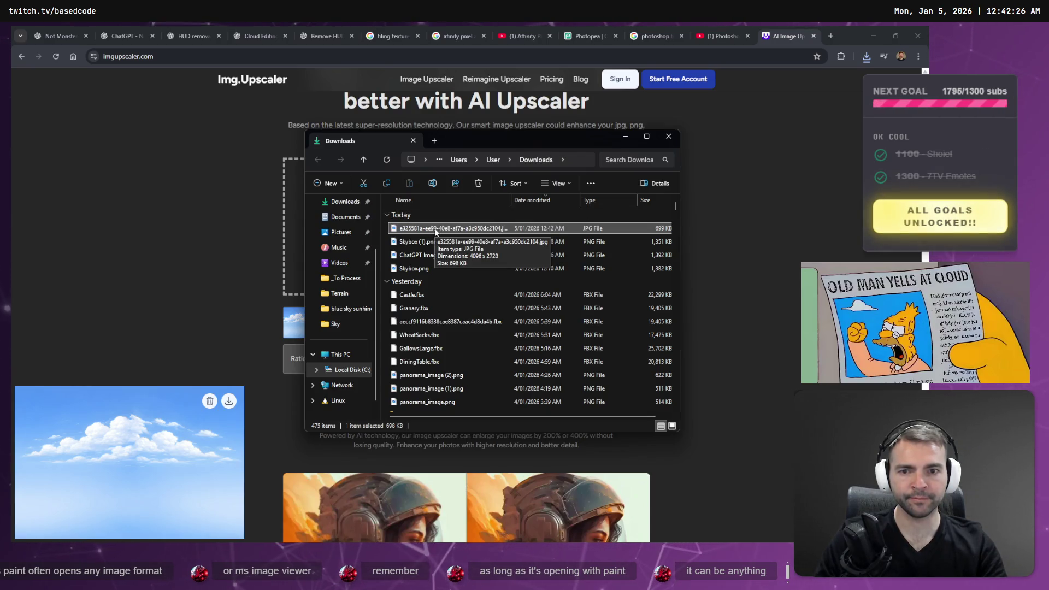
# Download the upscaled image again and open Skybox (1).png from Downloads in the viewer
pyautogui.click(299, 367)
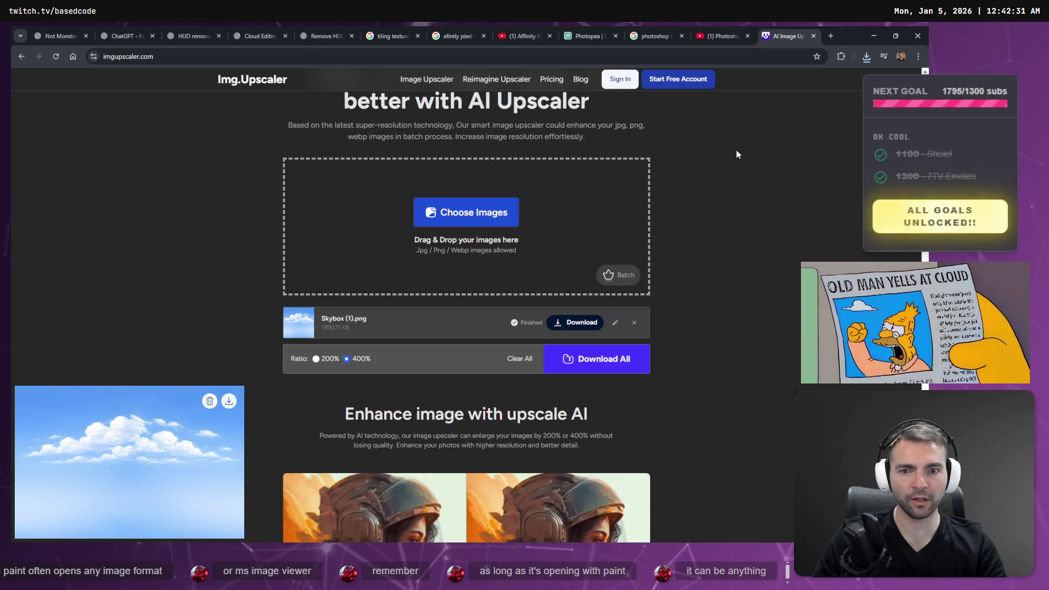
pyautogui.hotkey('alt', 'Tab')
pyautogui.click(295, 366)
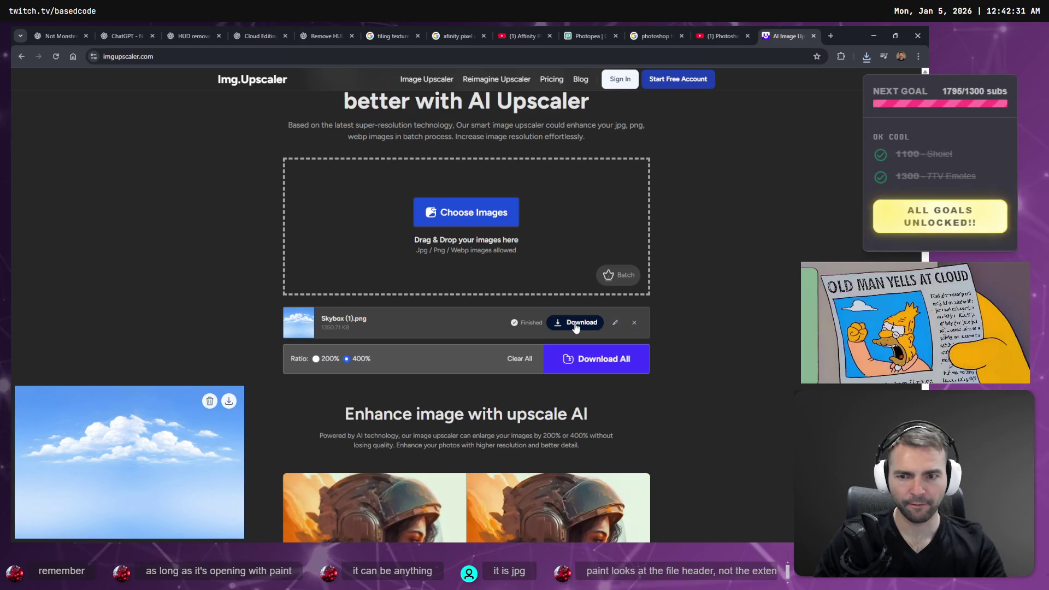
pyautogui.click(229, 403)
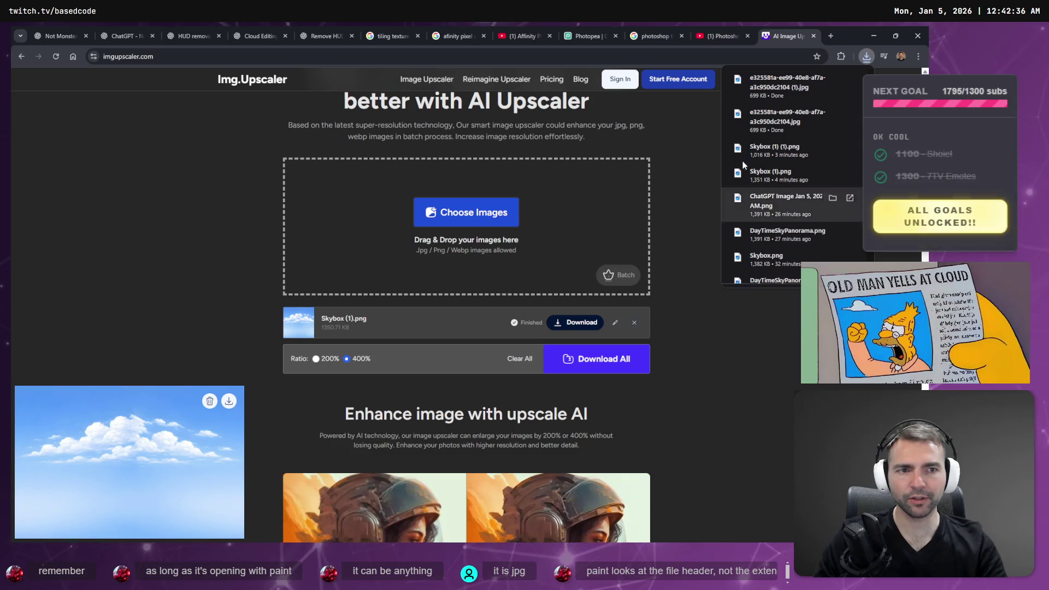
pyautogui.click(832, 79)
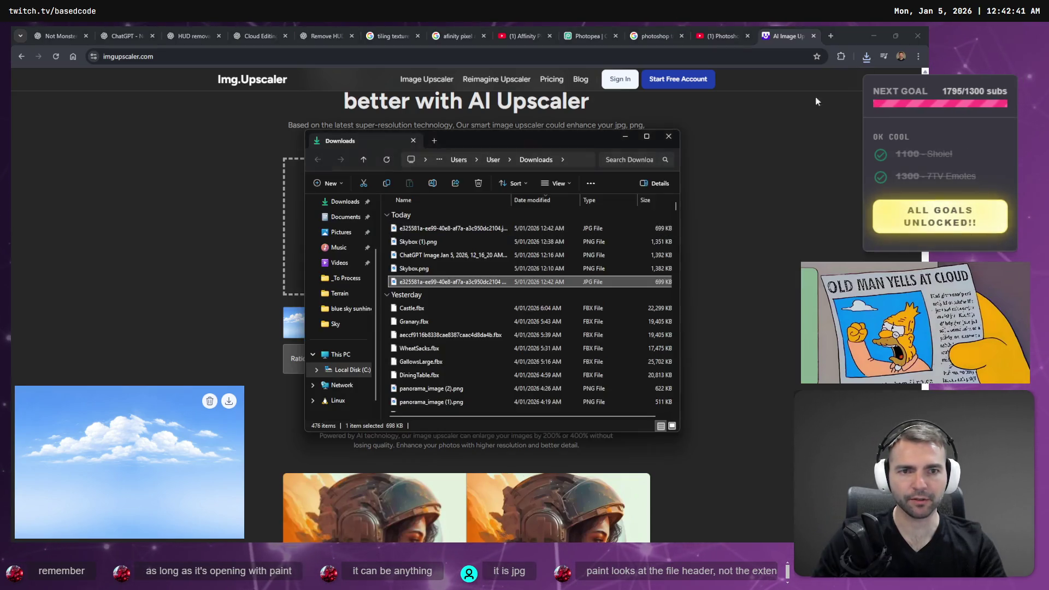
pyautogui.click(497, 240)
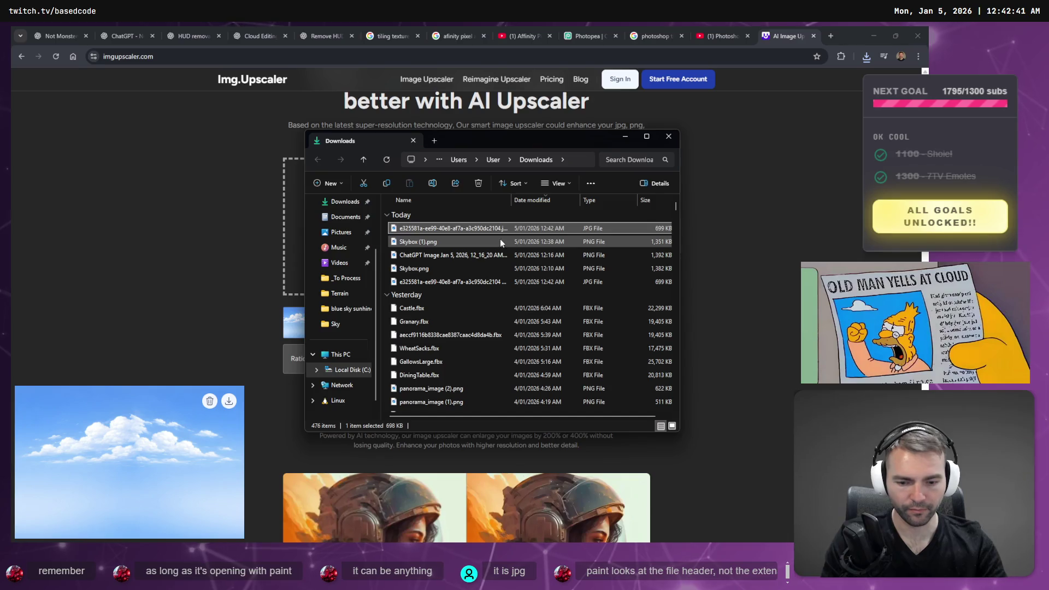
pyautogui.doubleClick(454, 243)
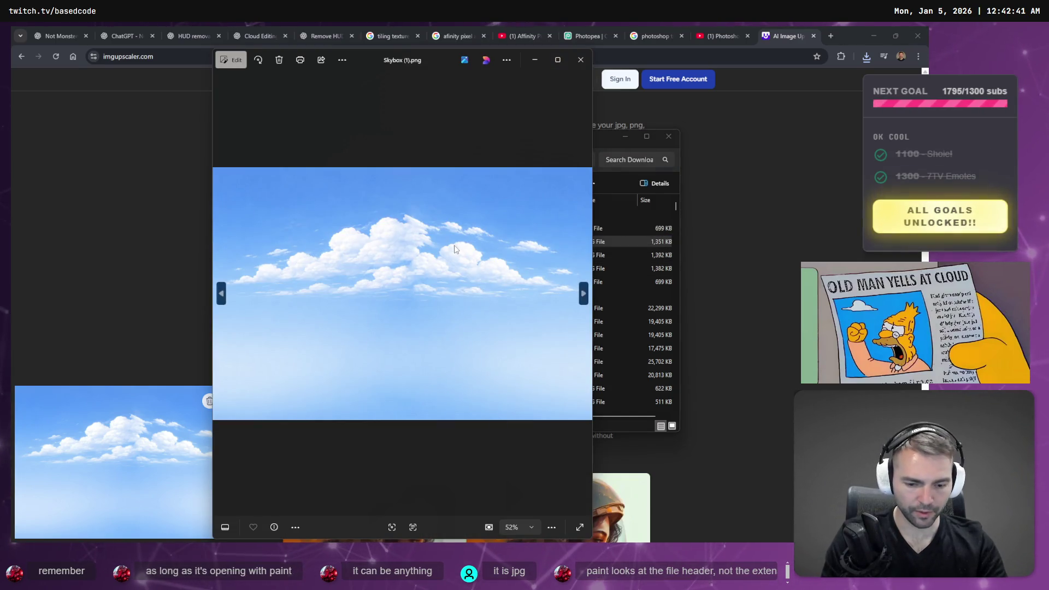
# Flip back and forth between Skybox (1).png and the upscaled JPG to compare them
pyautogui.press('Right')
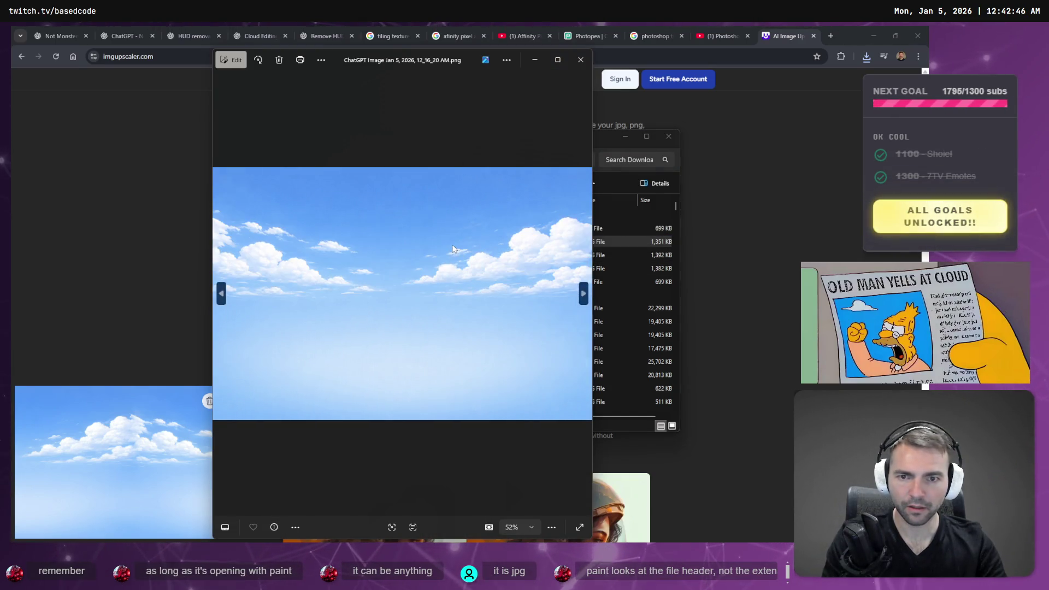
pyautogui.press('Left')
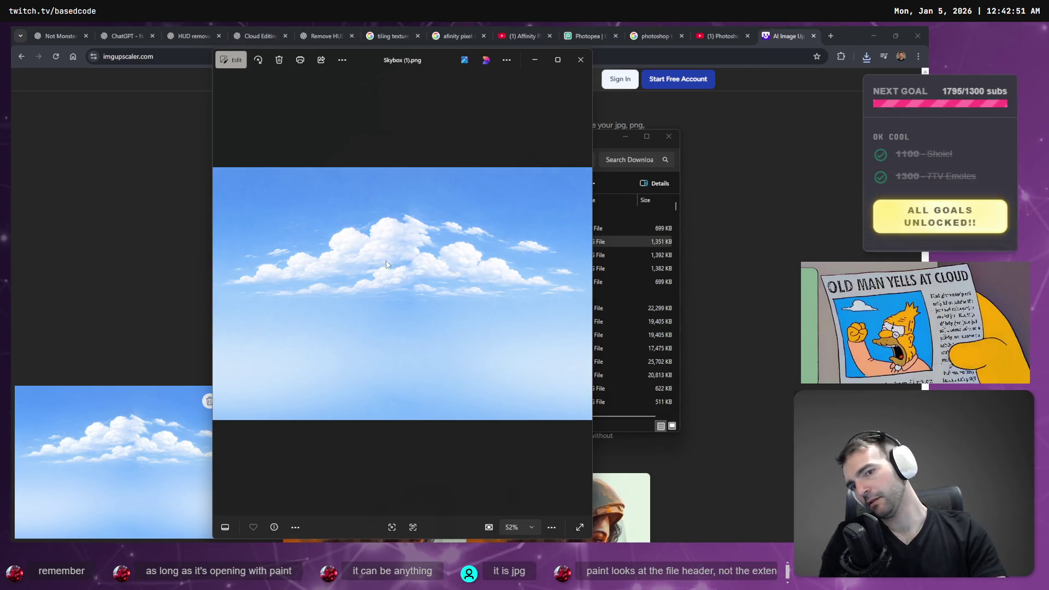
pyautogui.press('Right')
pyautogui.press('Right')
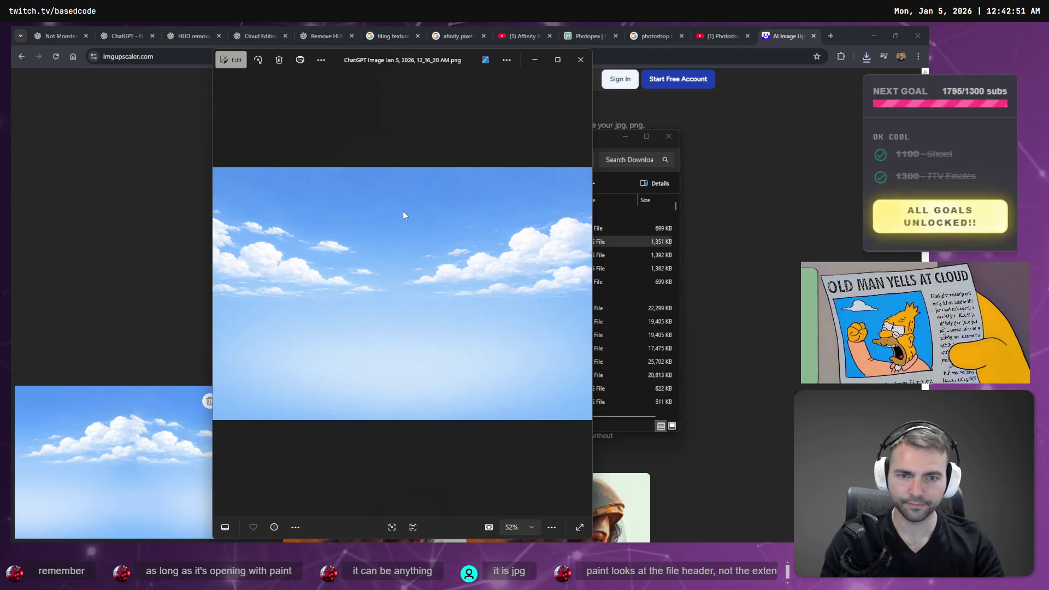
pyautogui.press('Right')
pyautogui.press('Left')
pyautogui.press('Right')
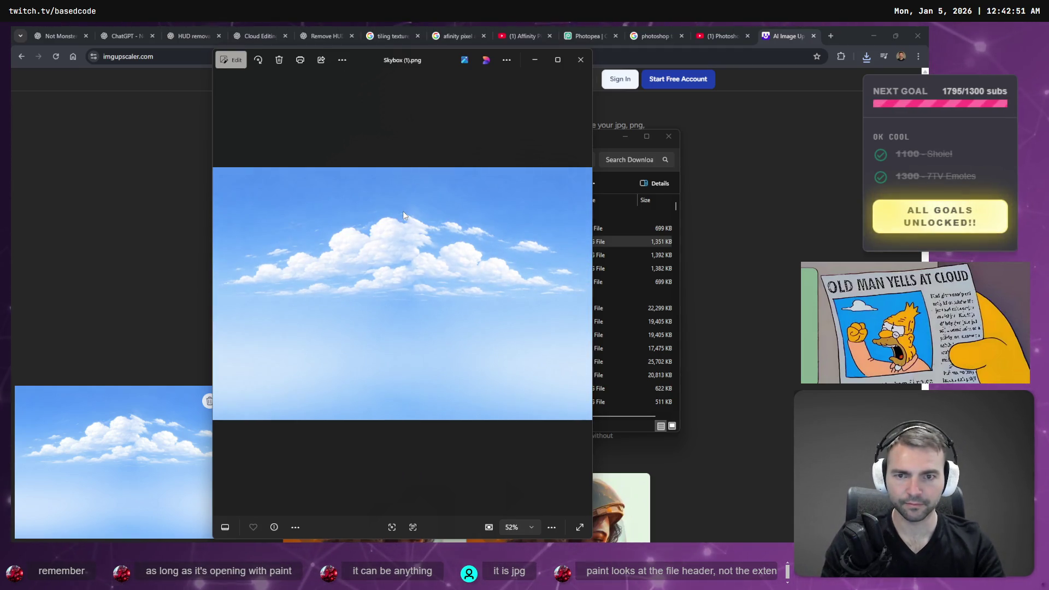
pyautogui.press('Left')
pyautogui.press('Left')
pyautogui.press('Right')
pyautogui.press('Left')
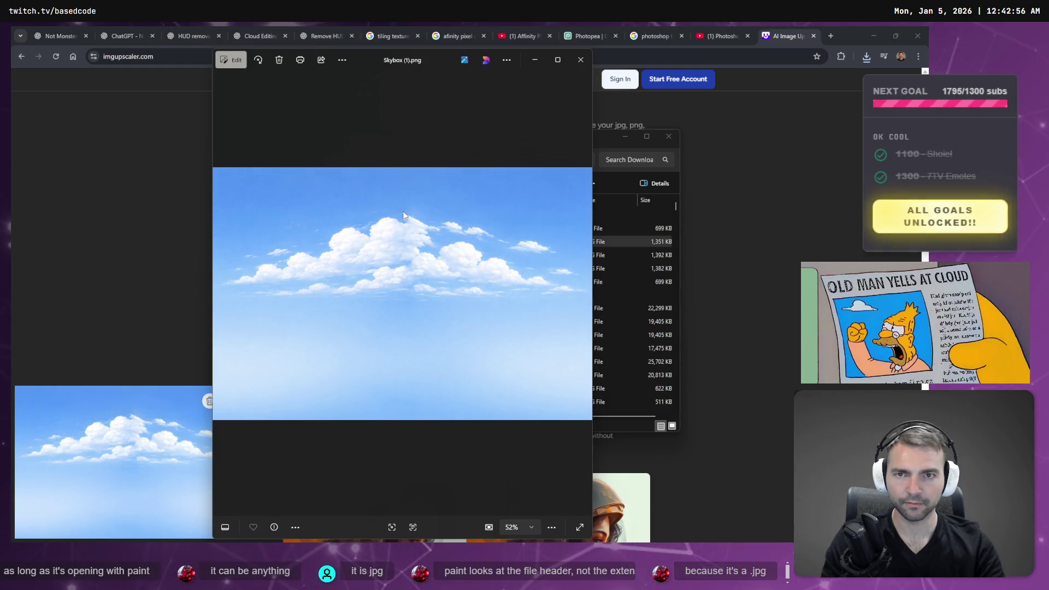
pyautogui.click(580, 60)
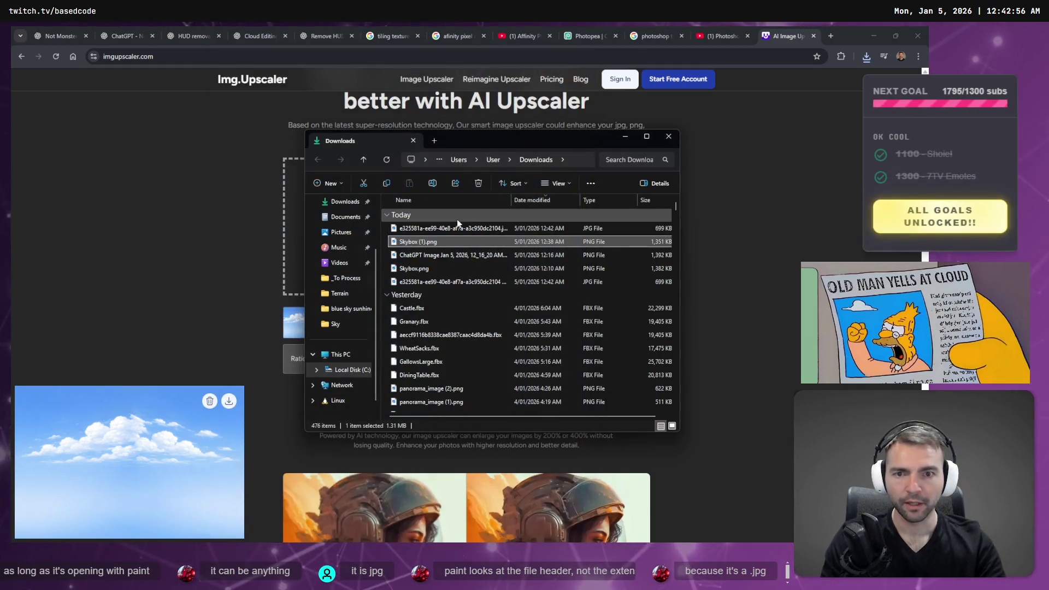
# Check the sky JPG's Properties Details to confirm it is 4096 × 2728 pixels
pyautogui.rightClick(453, 228)
pyautogui.click(431, 230)
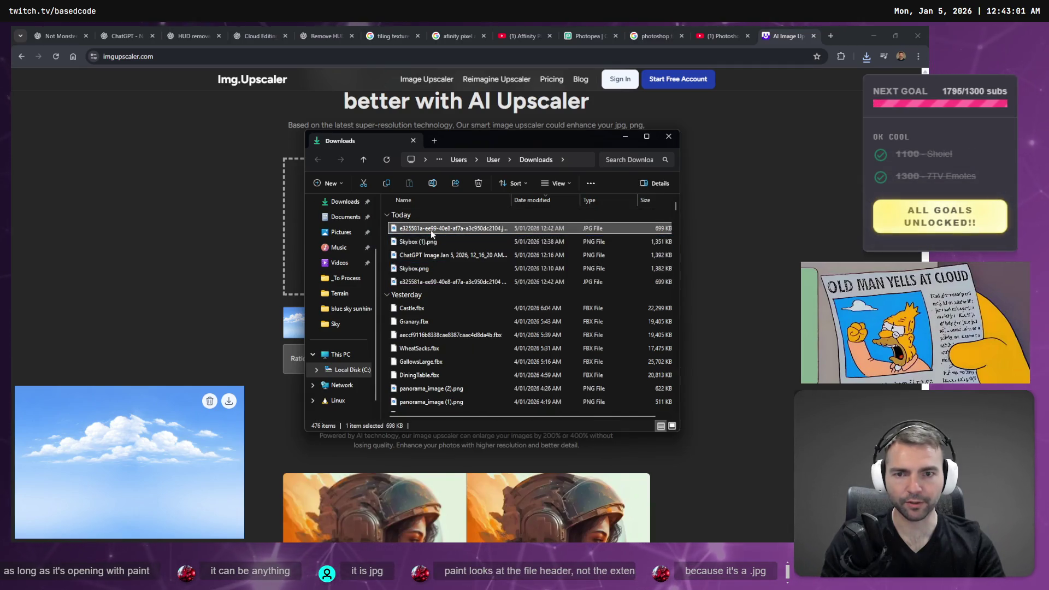
pyautogui.rightClick(433, 230)
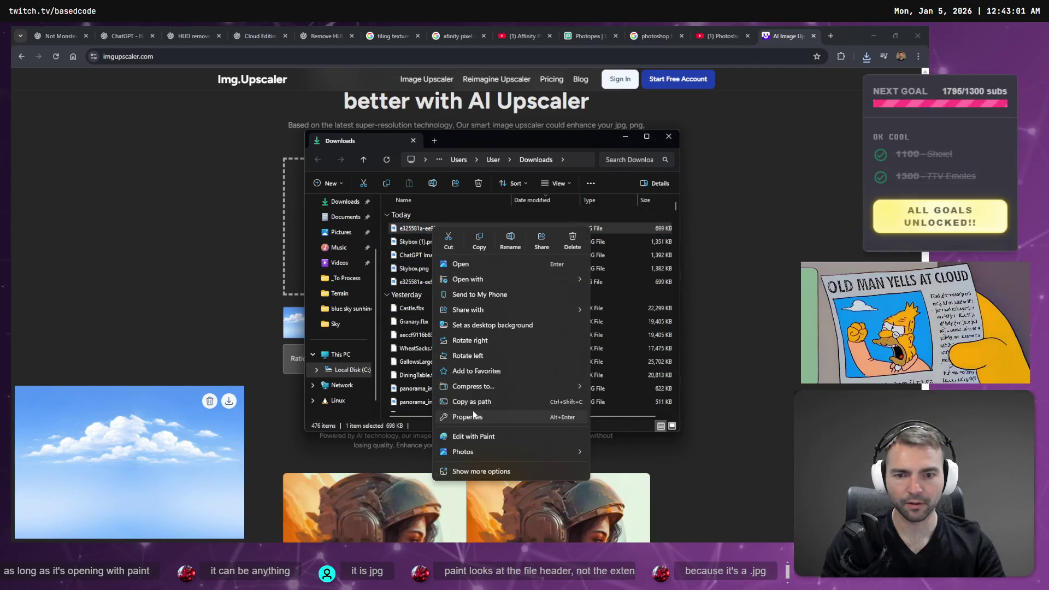
pyautogui.click(464, 416)
pyautogui.click(544, 250)
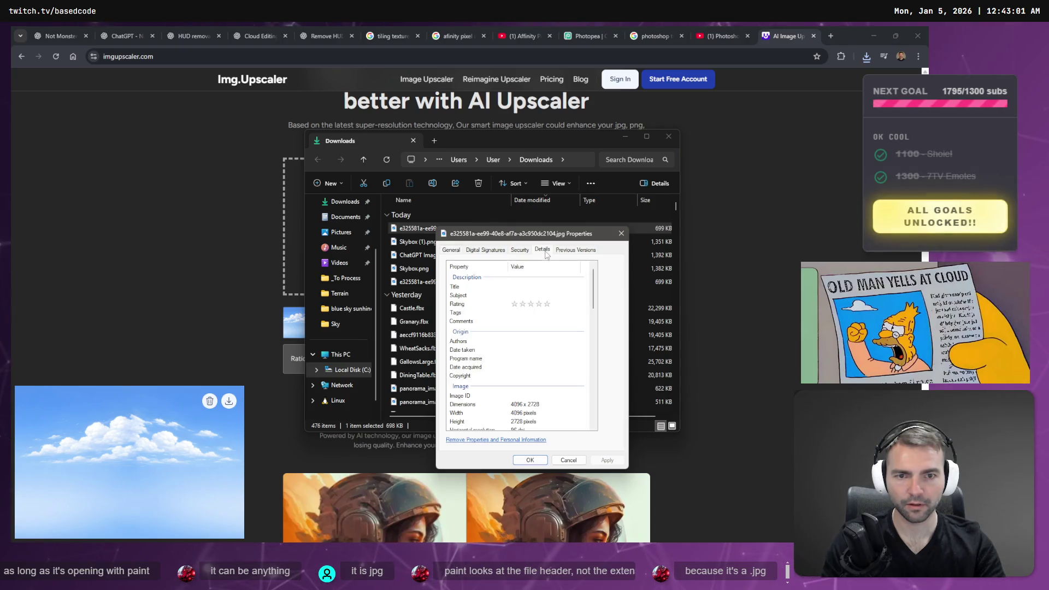
pyautogui.click(568, 460)
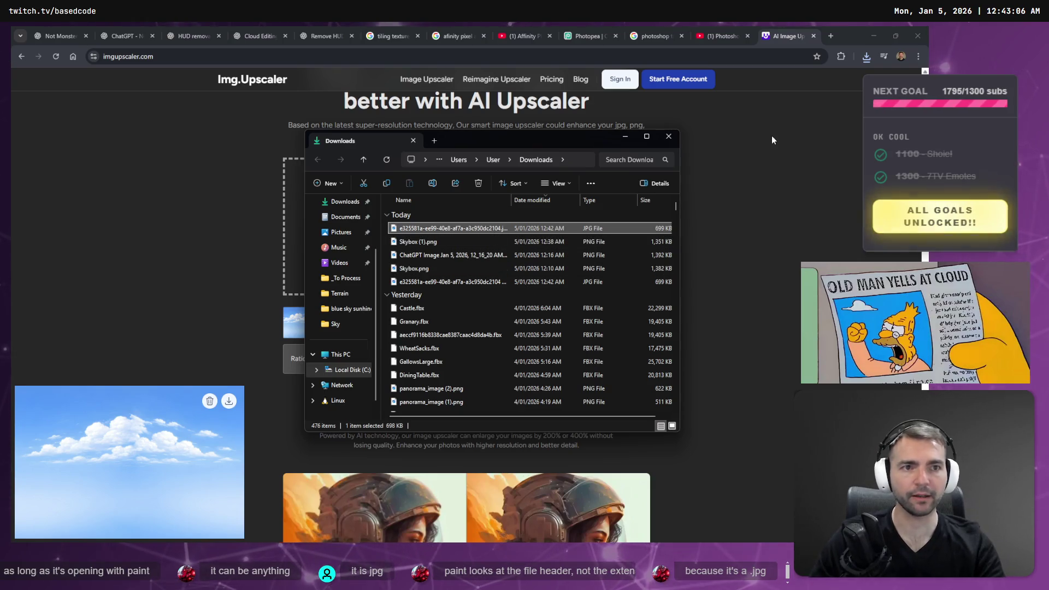
pyautogui.hotkey('ctrl', 't')
# Search 'jpg to png', convert the sky JPG on jpg2png.com, then download and preview the 4.5 MB PNG
pyautogui.write('jpg t')
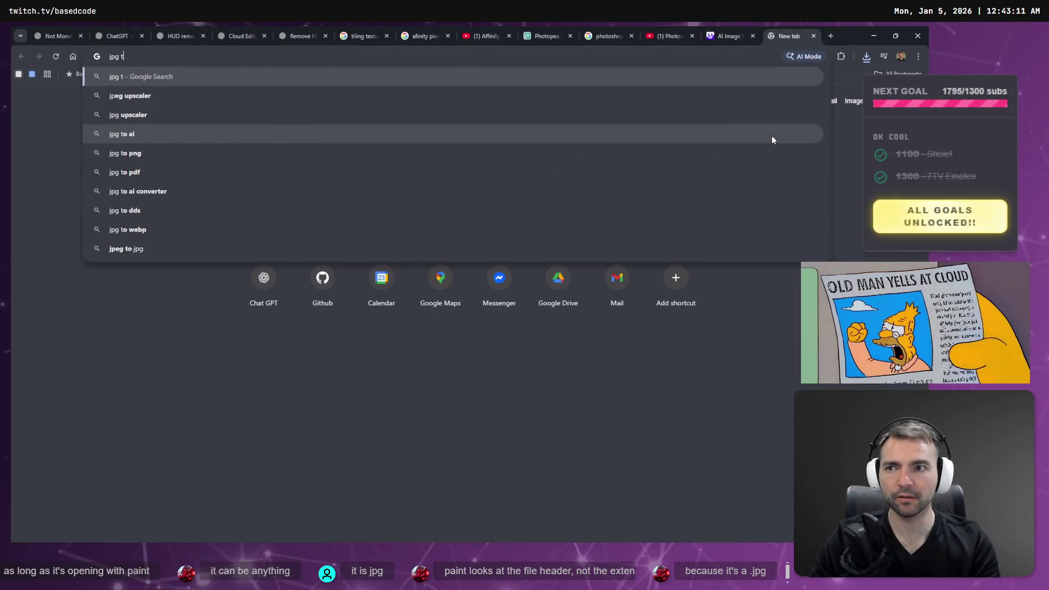
pyautogui.write('o png')
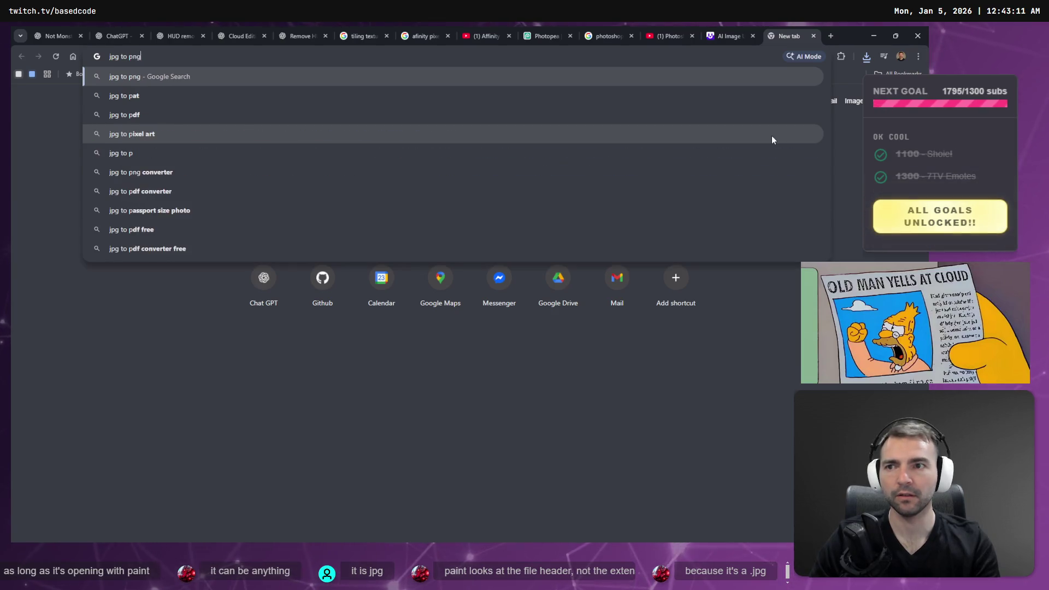
pyautogui.press('Return')
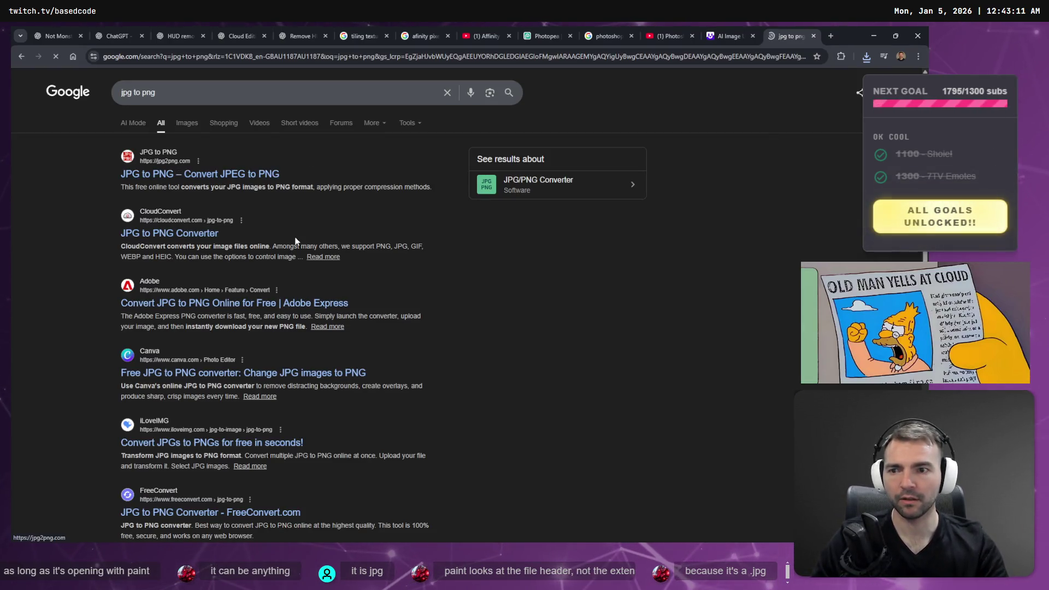
pyautogui.click(199, 174)
pyautogui.hotkey('alt', 'Tab')
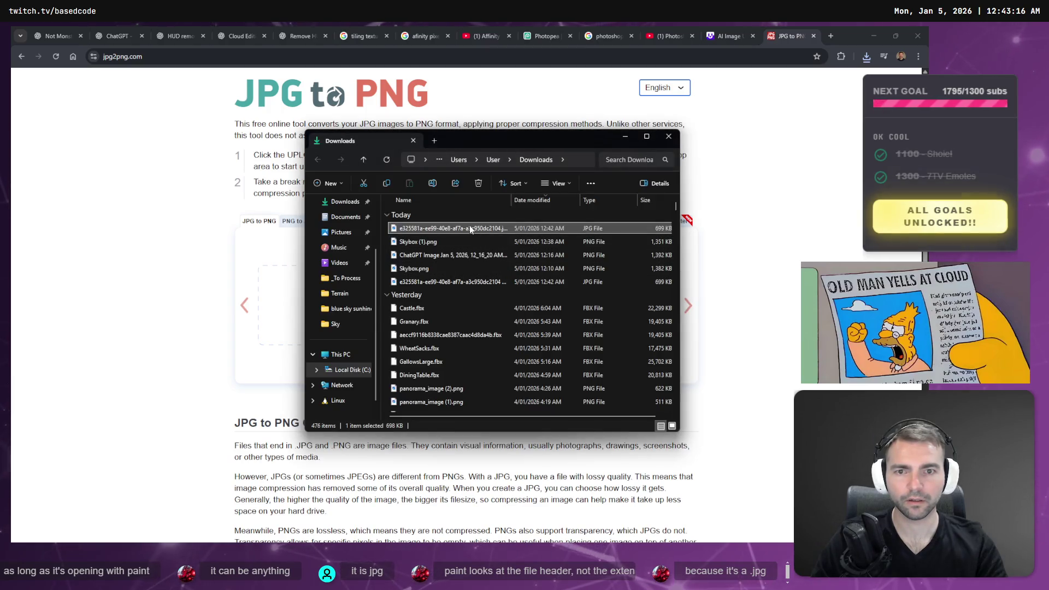
pyautogui.moveTo(470, 228)
pyautogui.mouseDown()
pyautogui.moveTo(445, 250)
pyautogui.moveTo(508, 322)
pyautogui.mouseUp()
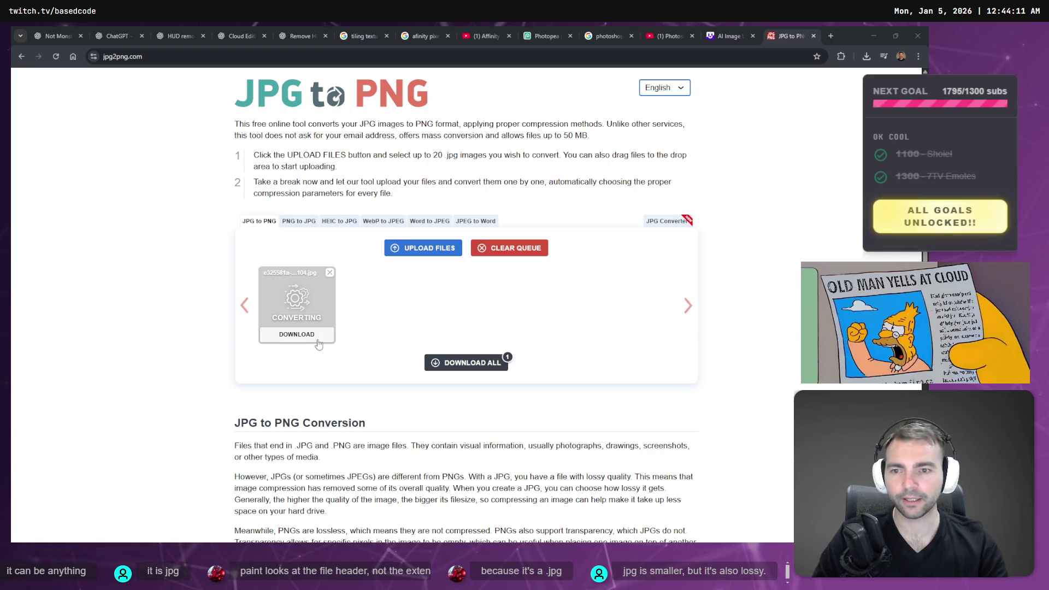
pyautogui.click(318, 340)
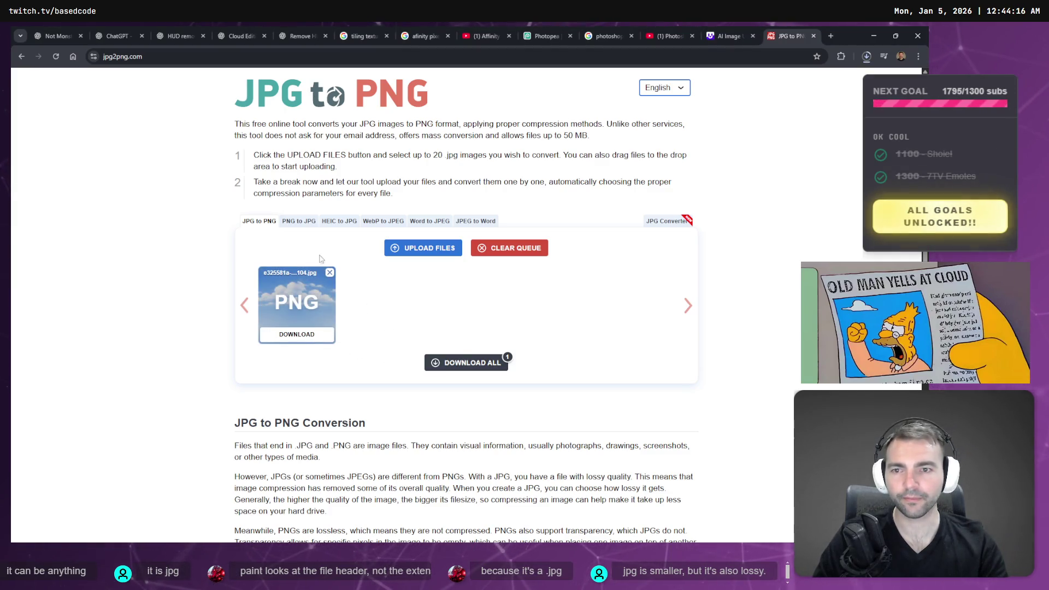
pyautogui.click(810, 88)
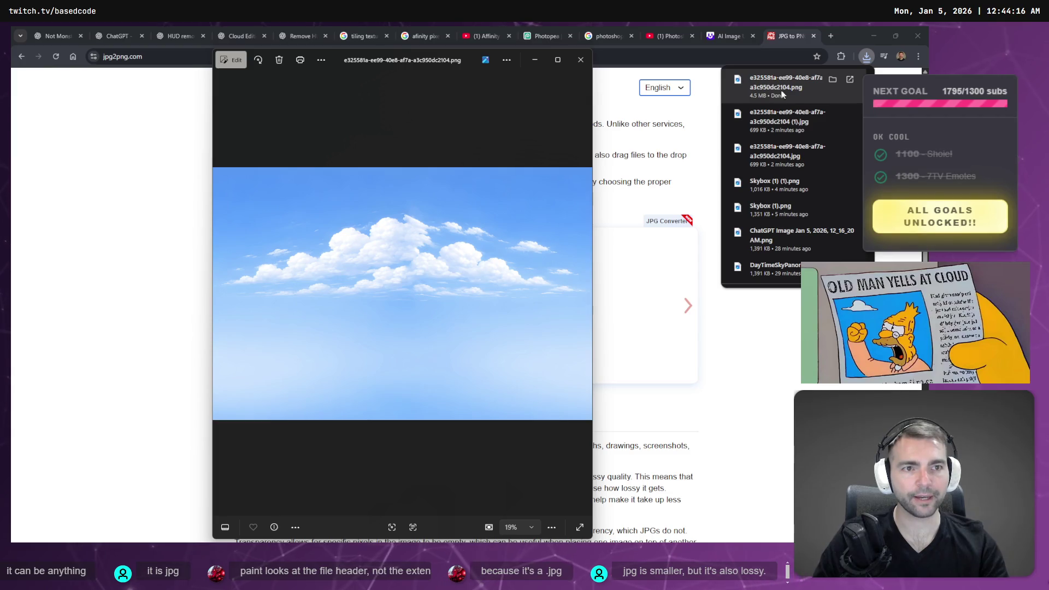
pyautogui.click(581, 59)
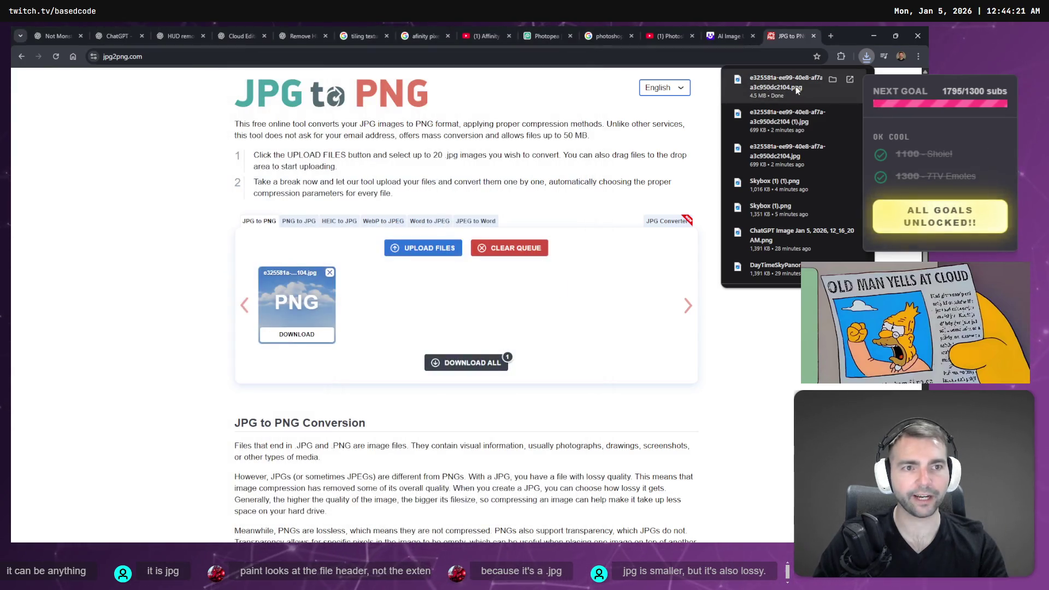
# Paste the converted PNG into the Sky folder and delete night no moon, Skybox (1) (1).png and other extras
pyautogui.rightClick(795, 93)
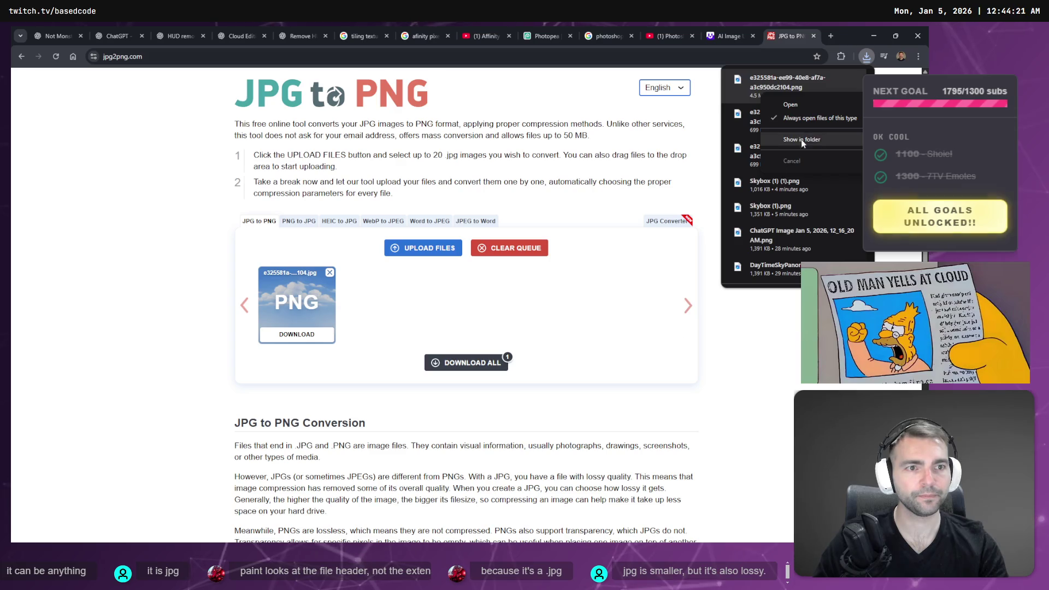
pyautogui.click(801, 139)
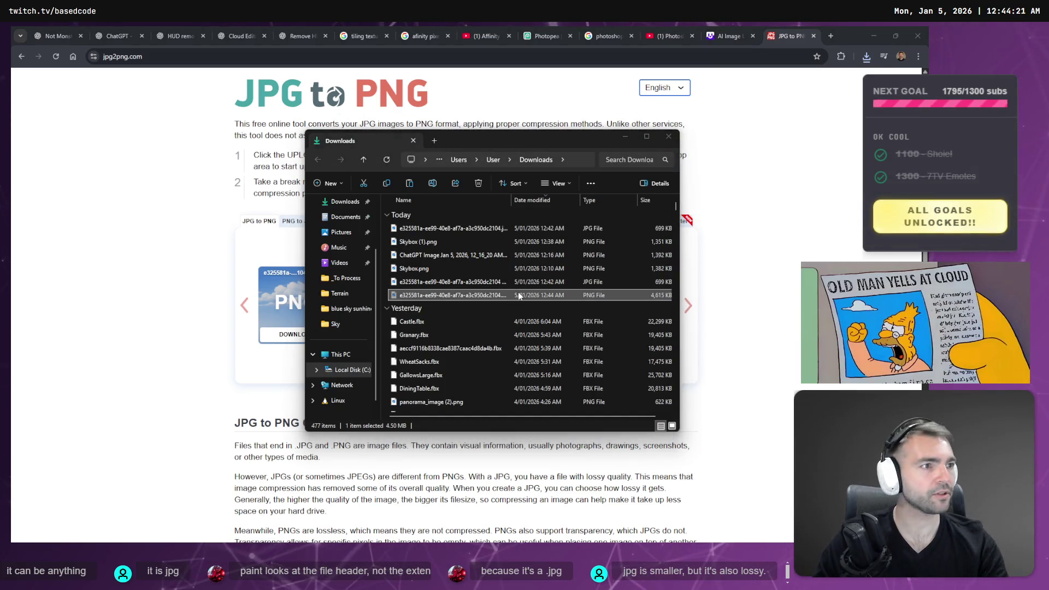
pyautogui.hotkey('alt', 'Tab')
pyautogui.hotkey('ctrl', 'v')
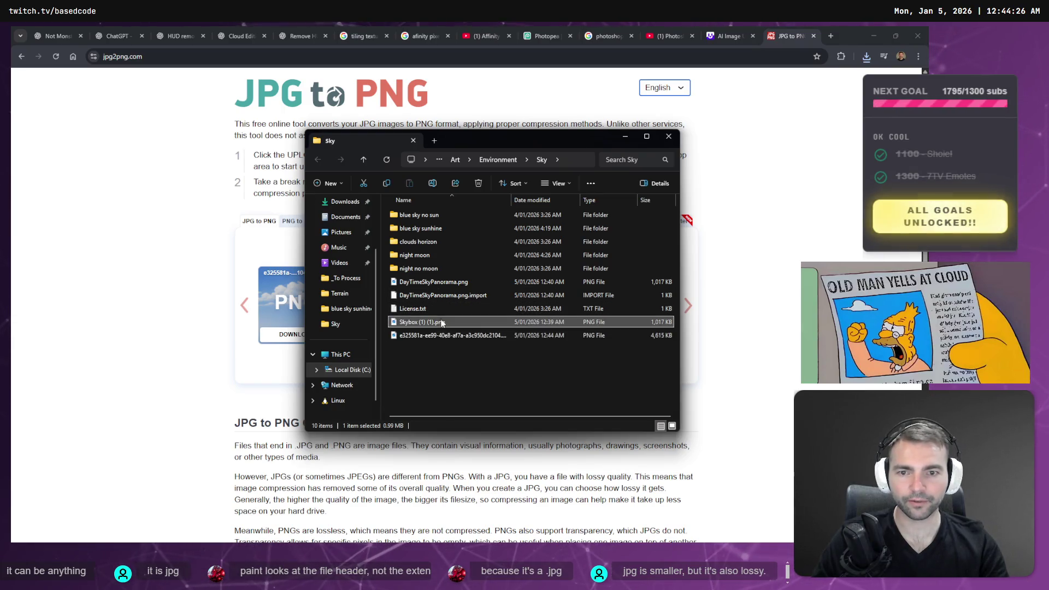
pyautogui.click(453, 367)
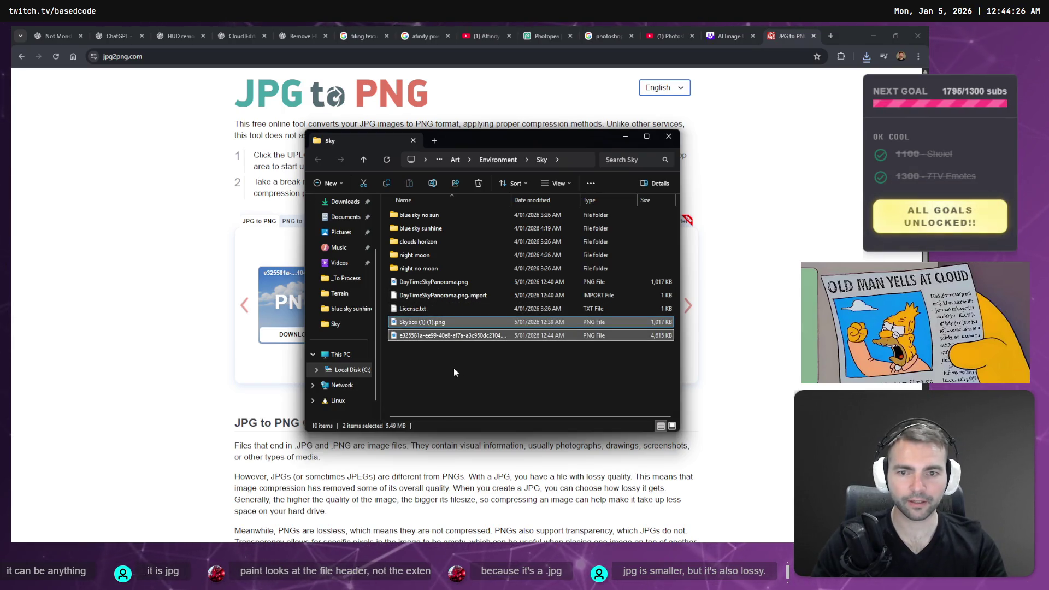
pyautogui.click(454, 269)
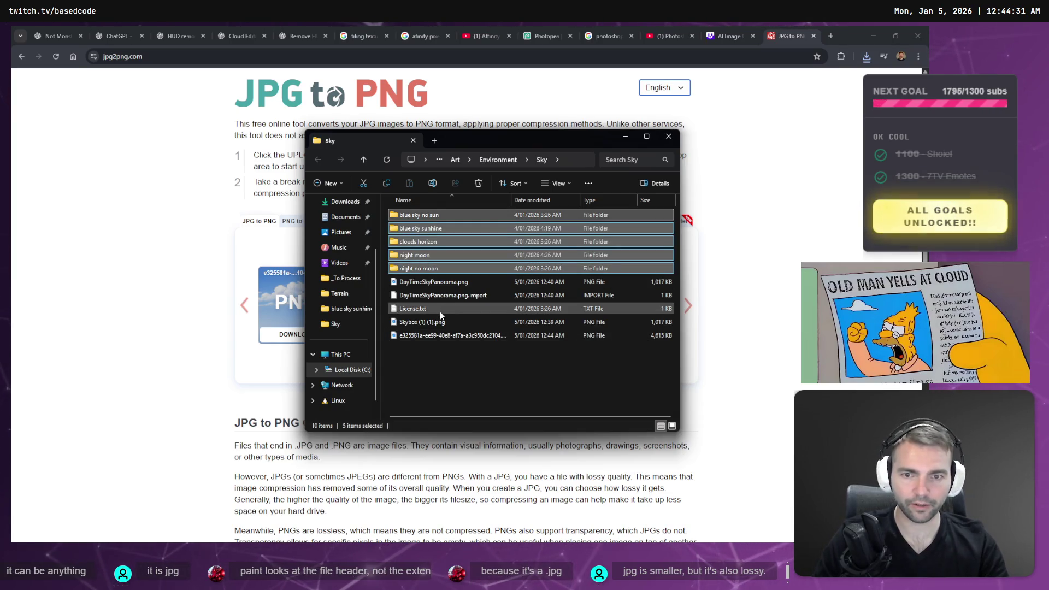
pyautogui.keyDown('ctrl'); pyautogui.click(446, 322); pyautogui.keyUp('ctrl')
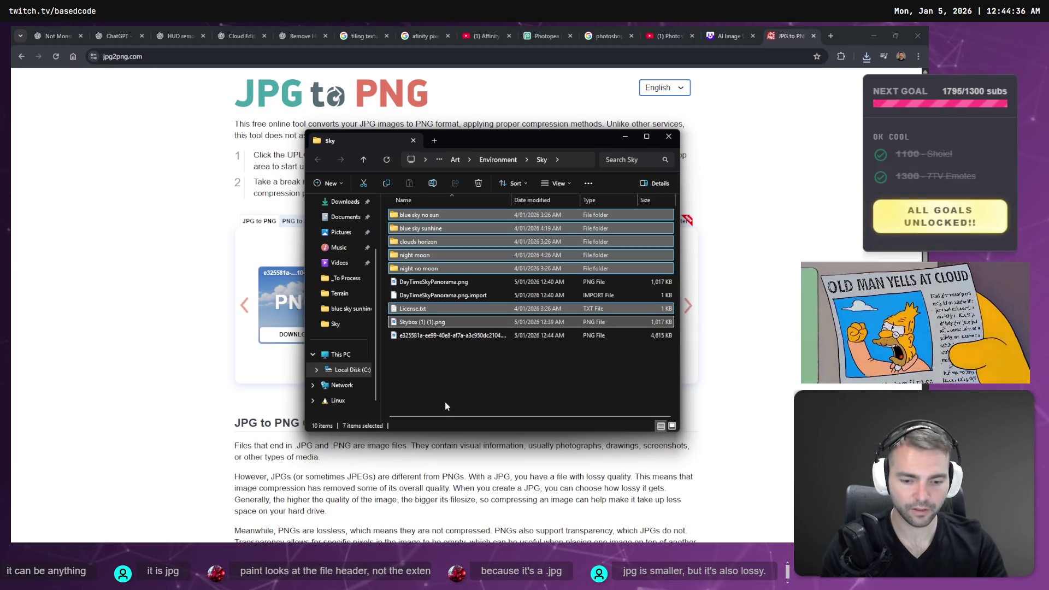
pyautogui.press('Delete')
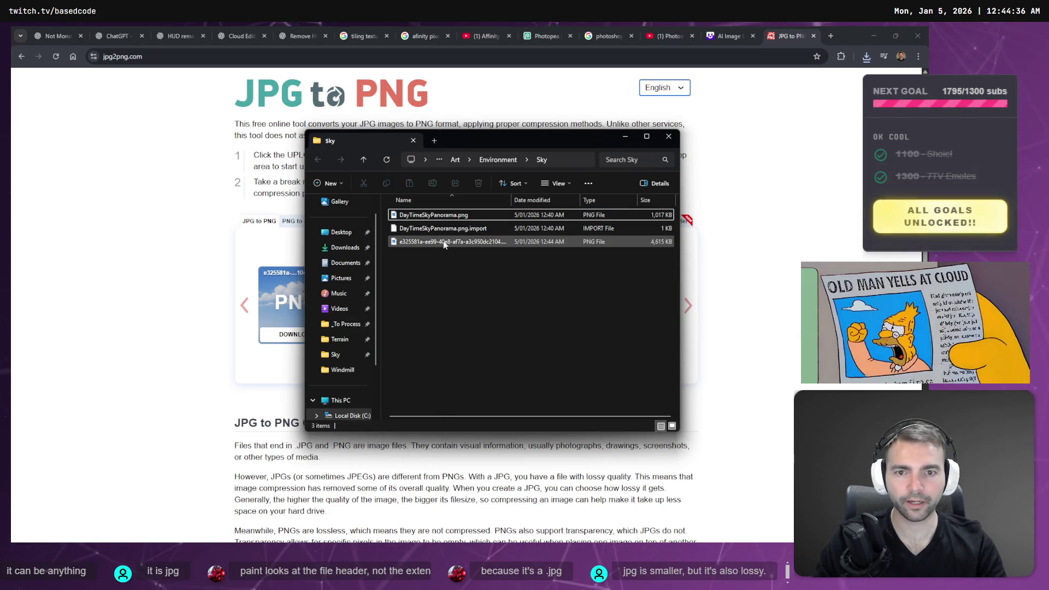
# Rename the old panorama to DayTimeSkyPanorama.png_, accepting the extension-change warning
pyautogui.press('Down')
pyautogui.press('Up')
pyautogui.press('F2')
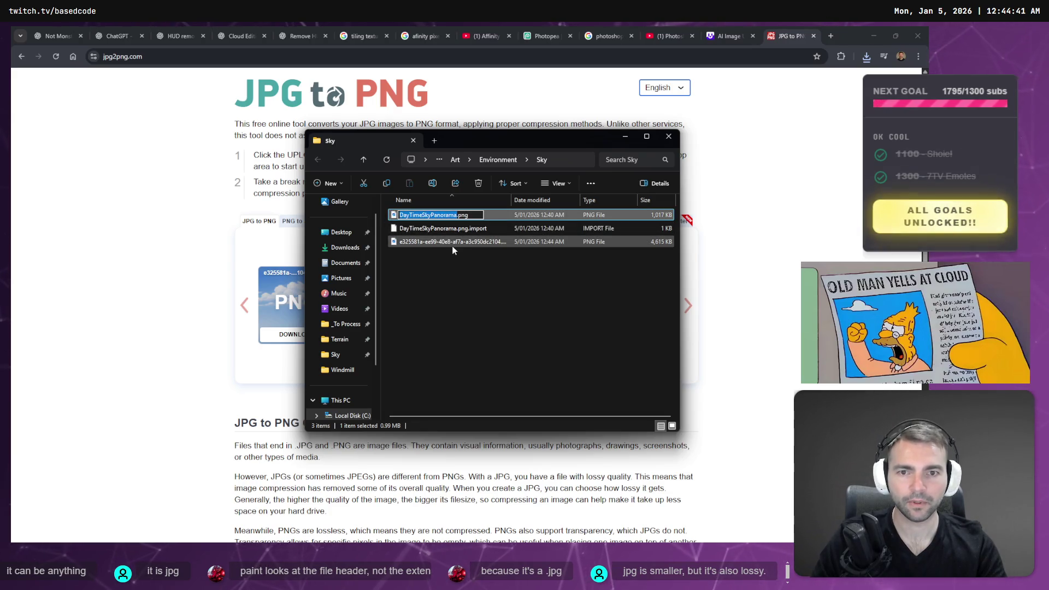
pyautogui.click(453, 243)
pyautogui.press('F2')
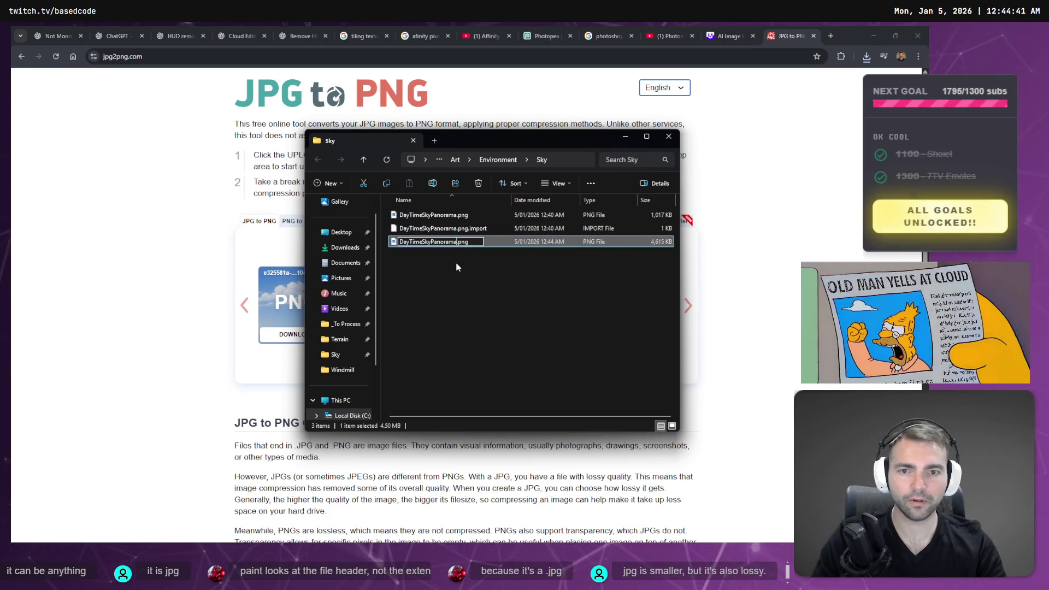
pyautogui.press('Escape')
pyautogui.click(468, 215)
pyautogui.press('F2')
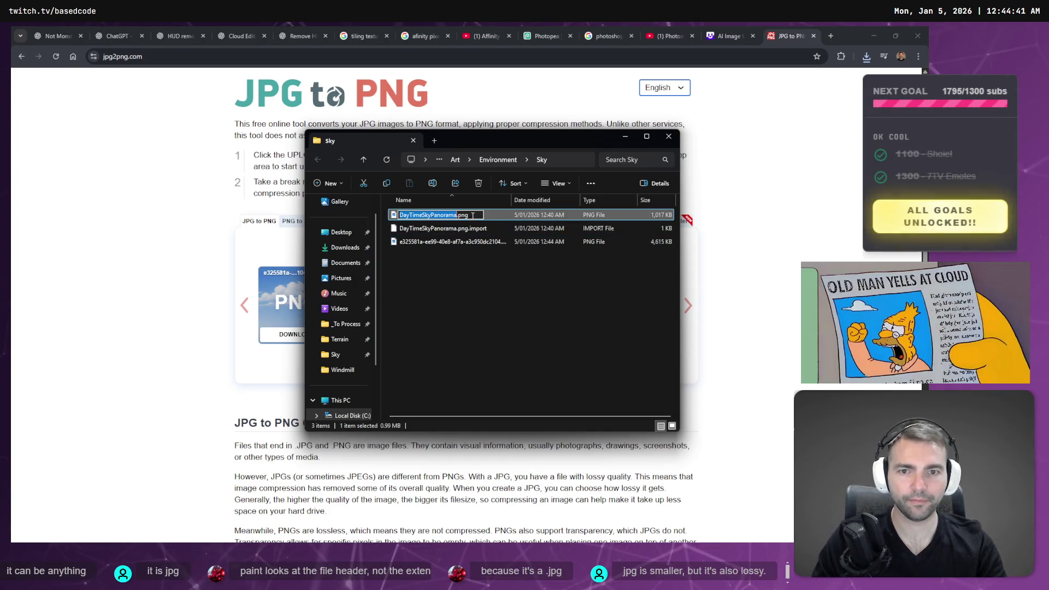
pyautogui.write('_')
pyautogui.press('Return')
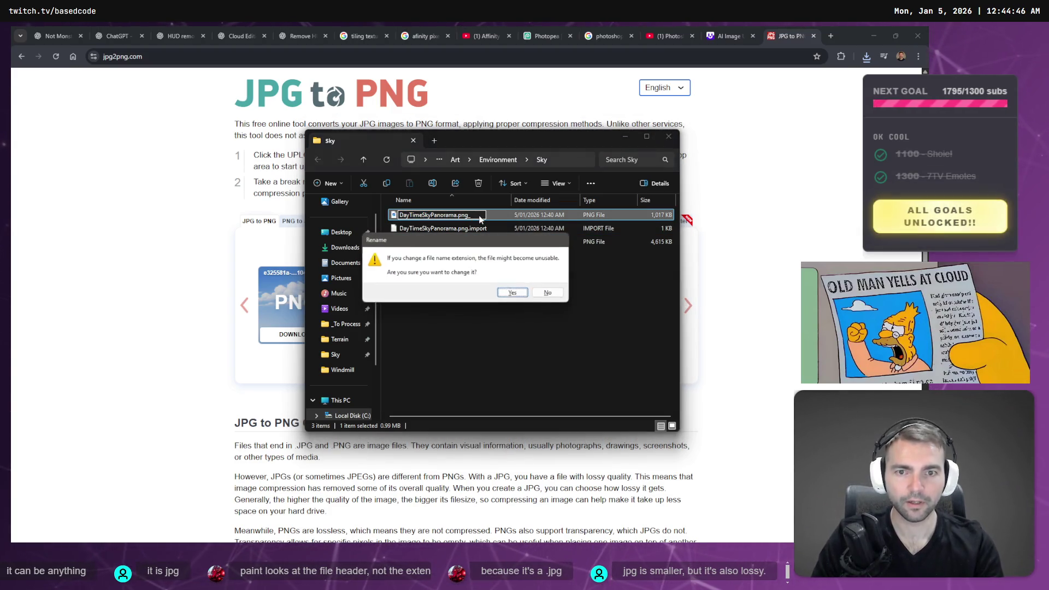
pyautogui.press('Return')
# Rename the converted PNG to DayTimeSkyPanorama.png
pyautogui.click(466, 243)
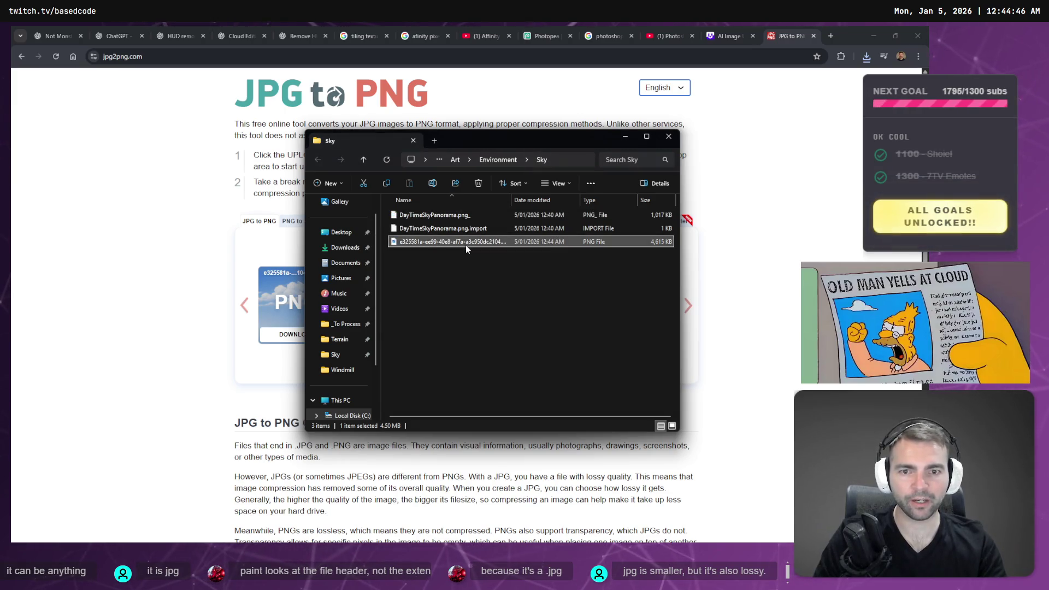
pyautogui.press('F2')
pyautogui.write('DayTimeSkyPanorama')
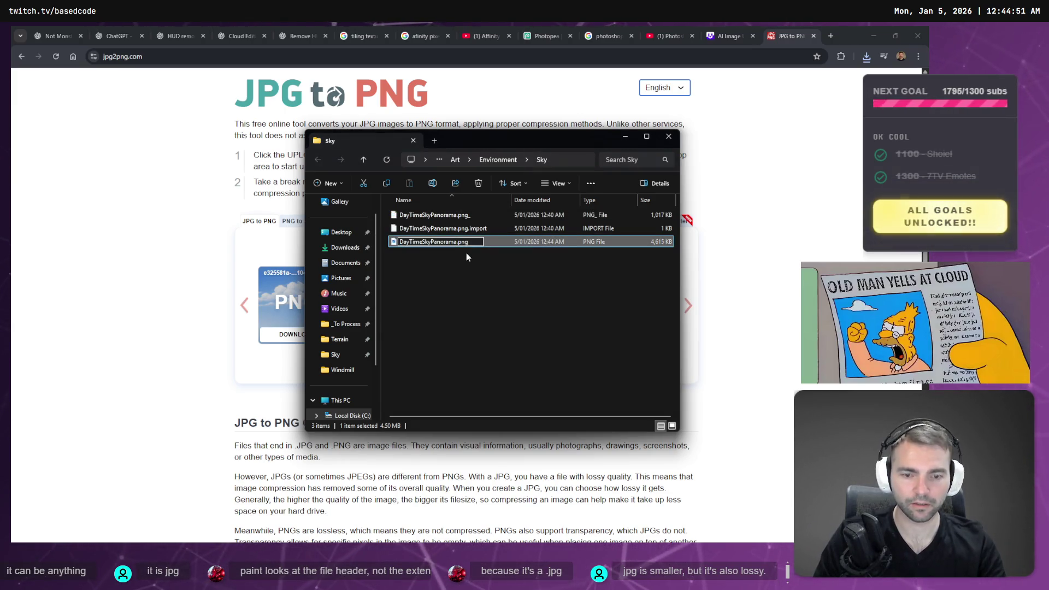
pyautogui.press('Return')
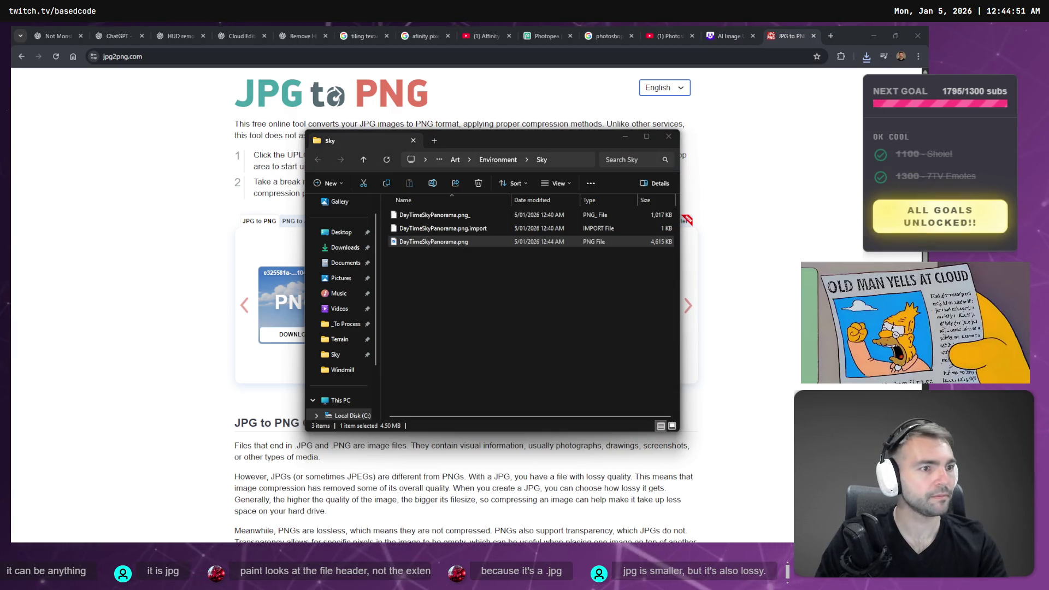
# Preview the new DayTimeSkyPanorama.png and delete the stale .png_ and .png.import files
pyautogui.hotkey('alt', 'Tab')
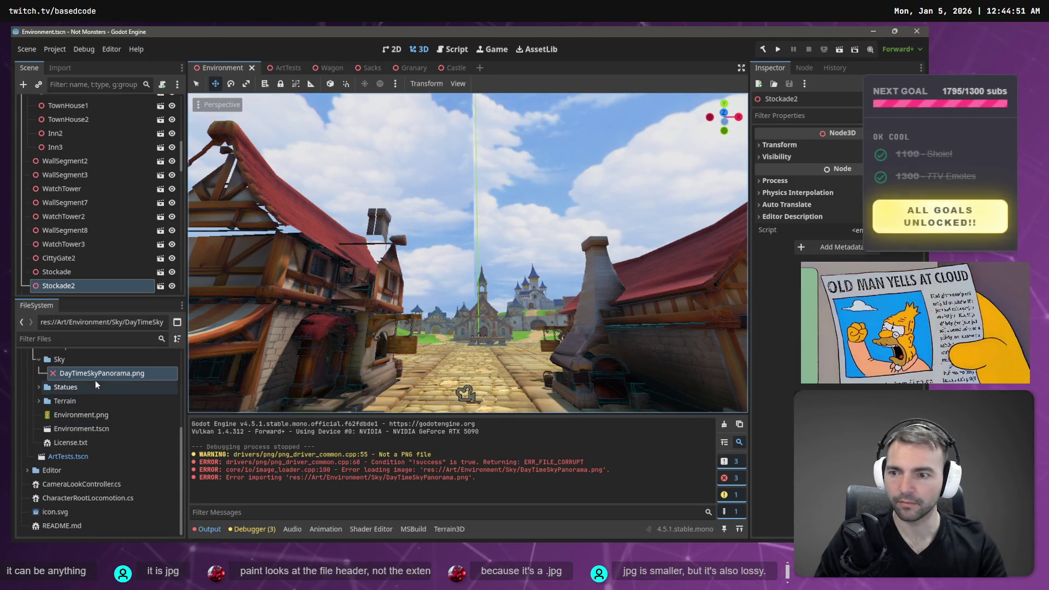
pyautogui.hotkey('alt', 'Tab')
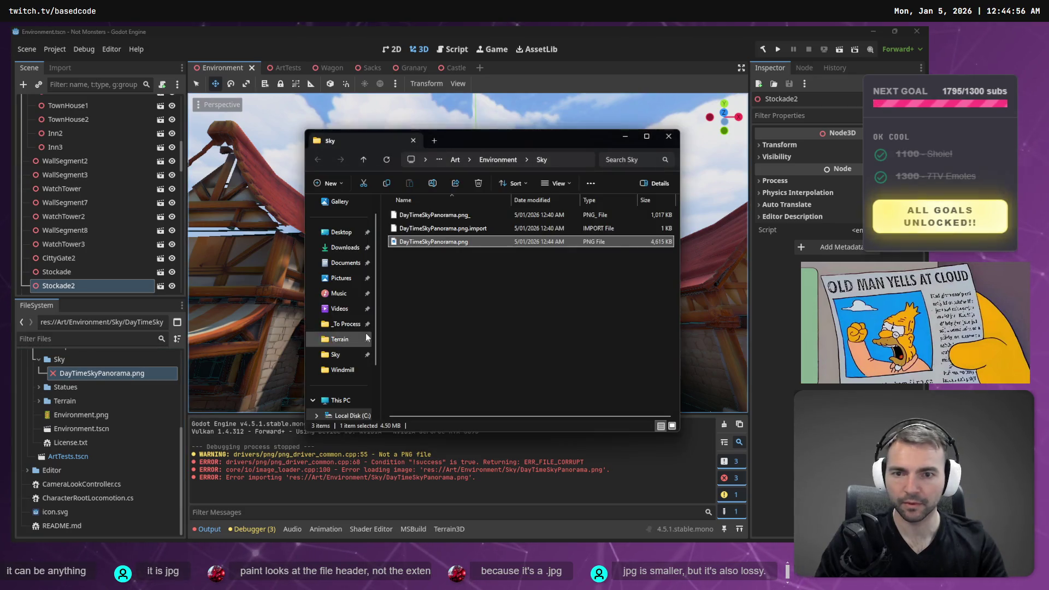
pyautogui.doubleClick(456, 242)
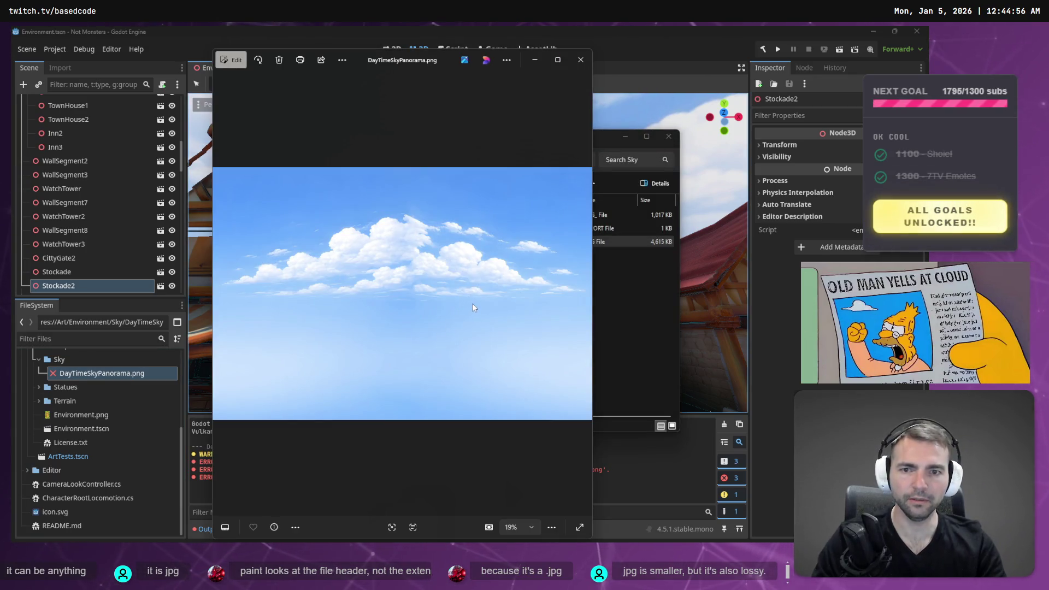
pyautogui.hotkey('alt', 'F4')
pyautogui.press('Up')
pyautogui.press('Up')
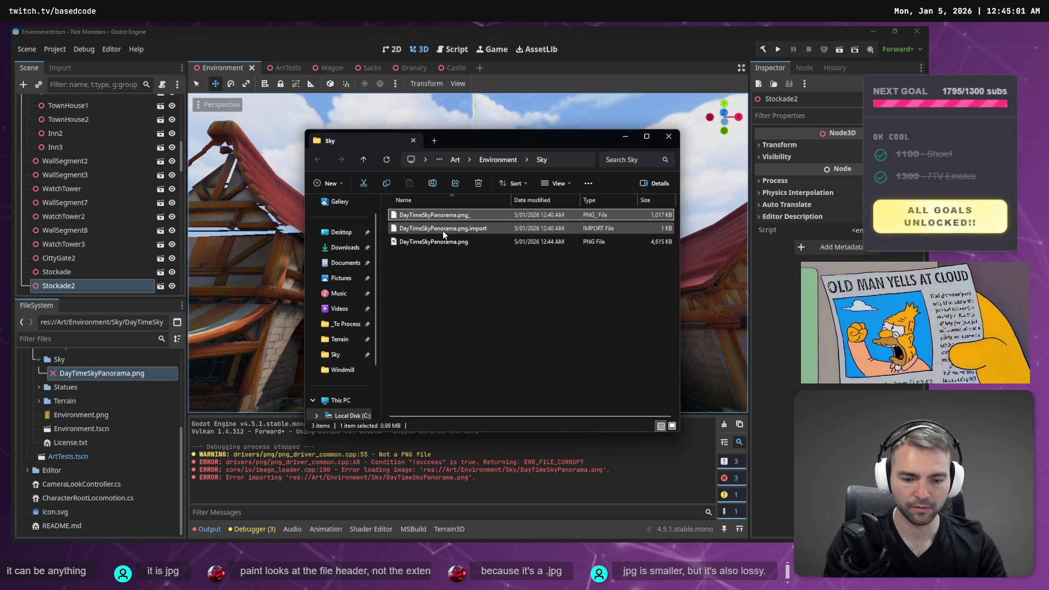
pyautogui.keyDown('ctrl'); pyautogui.click(455, 230); pyautogui.keyUp('ctrl')
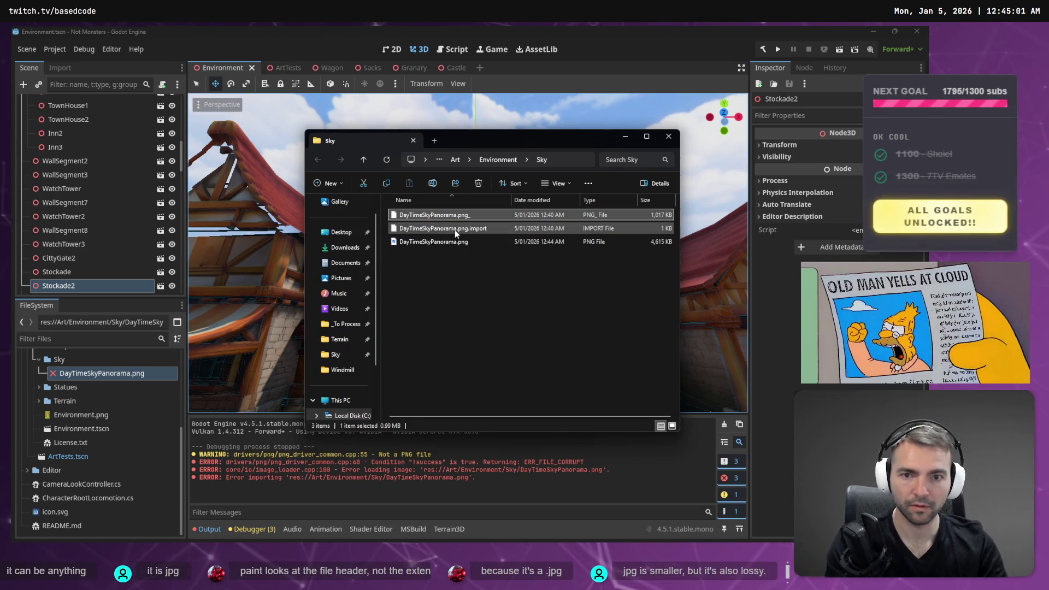
pyautogui.press('Delete')
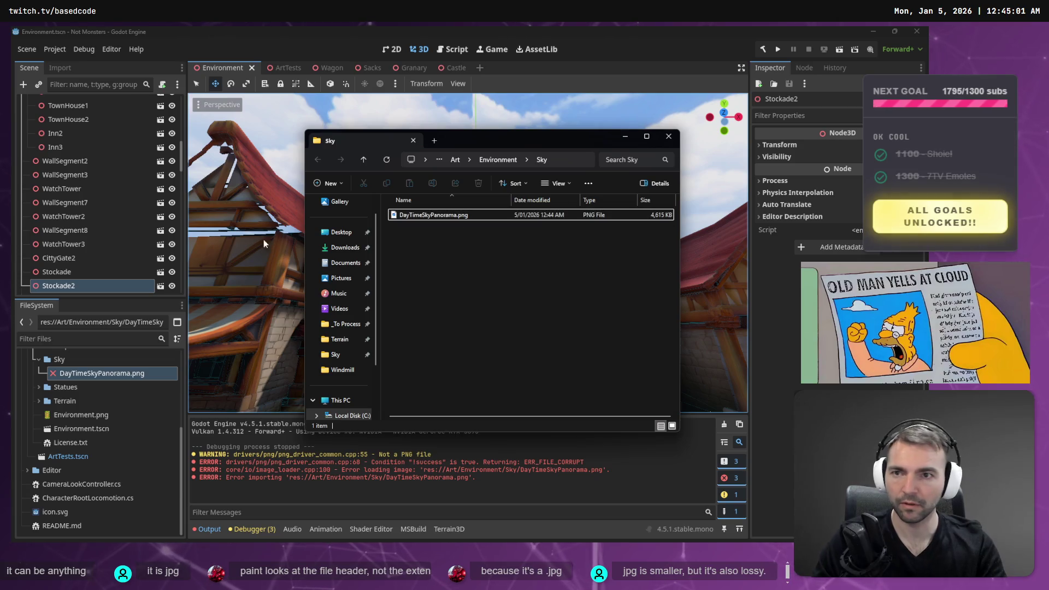
# Return to Godot to reimport, then fly around the town to inspect the cloudy sky
pyautogui.click(349, 30)
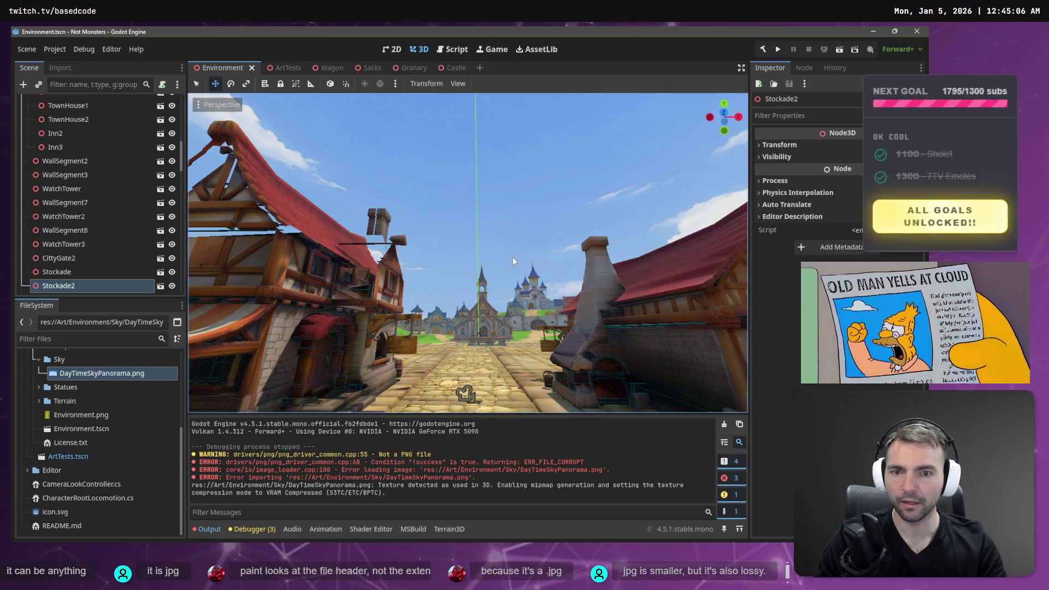
pyautogui.press('w')
pyautogui.press('w')
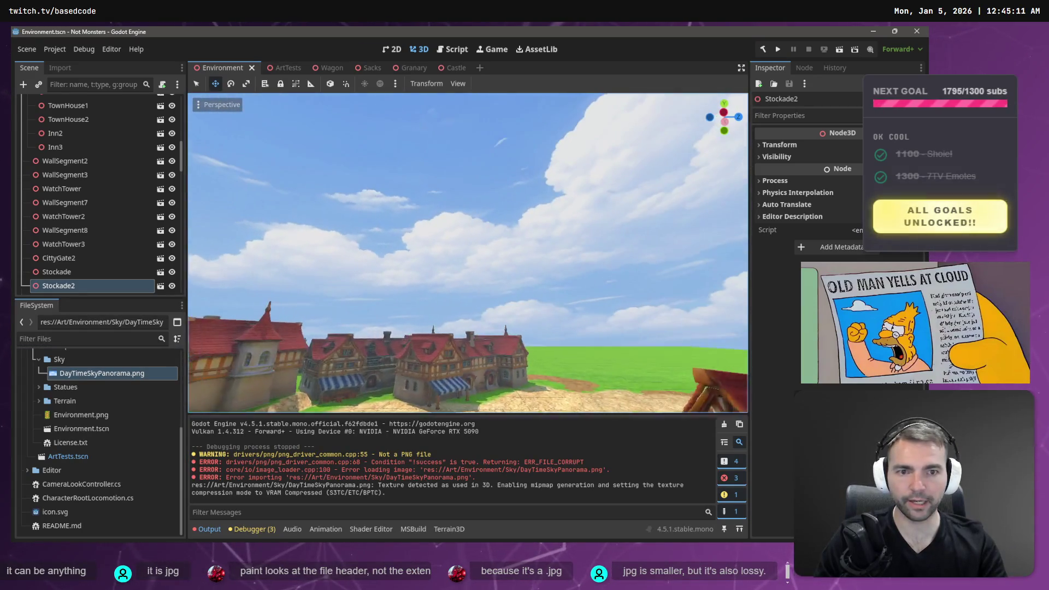
pyautogui.press('w')
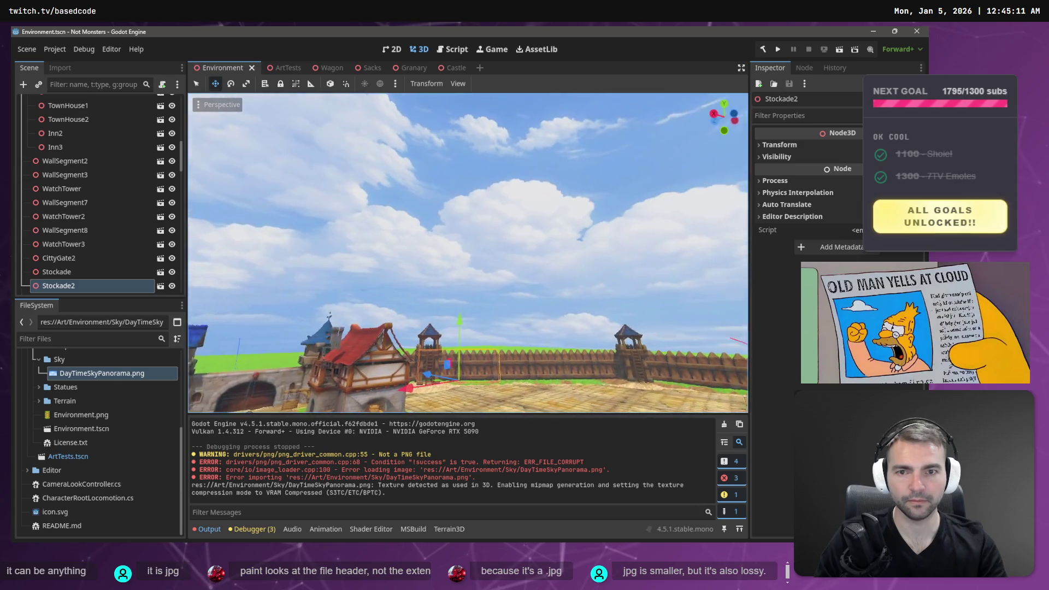
pyautogui.press('w')
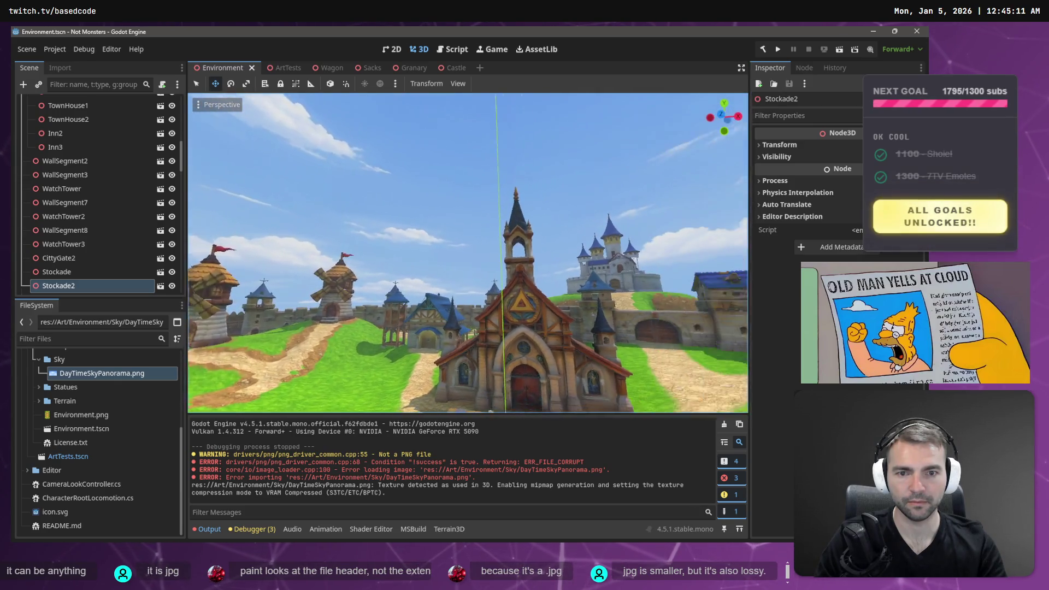
pyautogui.press('w')
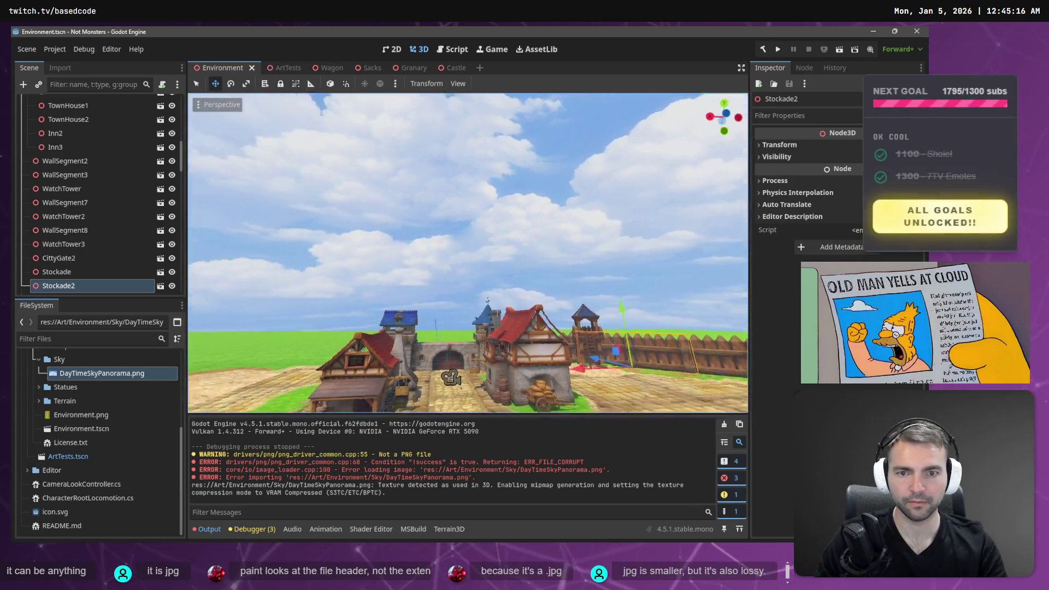
pyautogui.press('w')
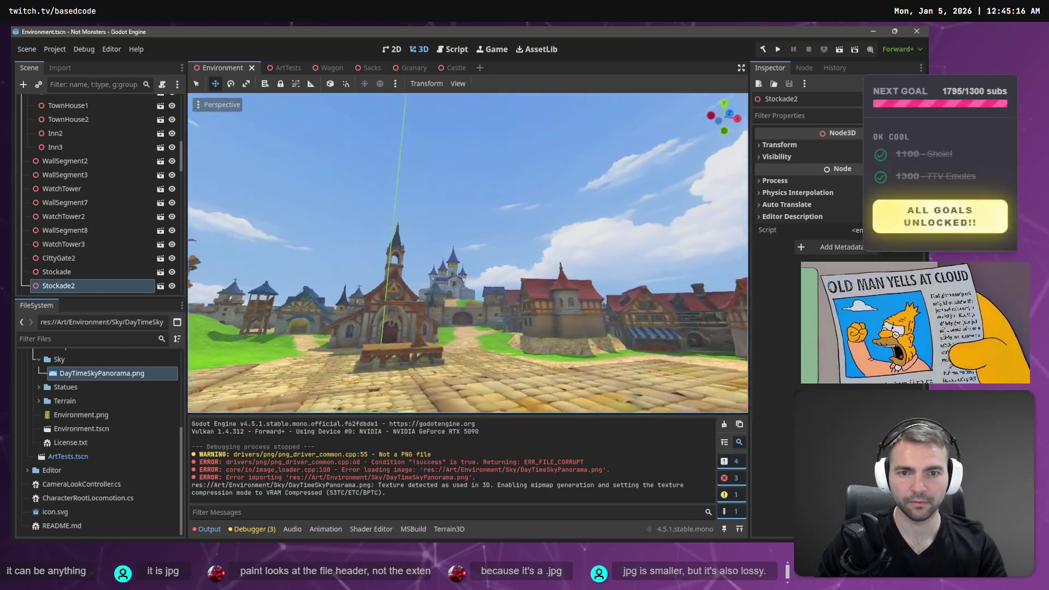
pyautogui.press('w')
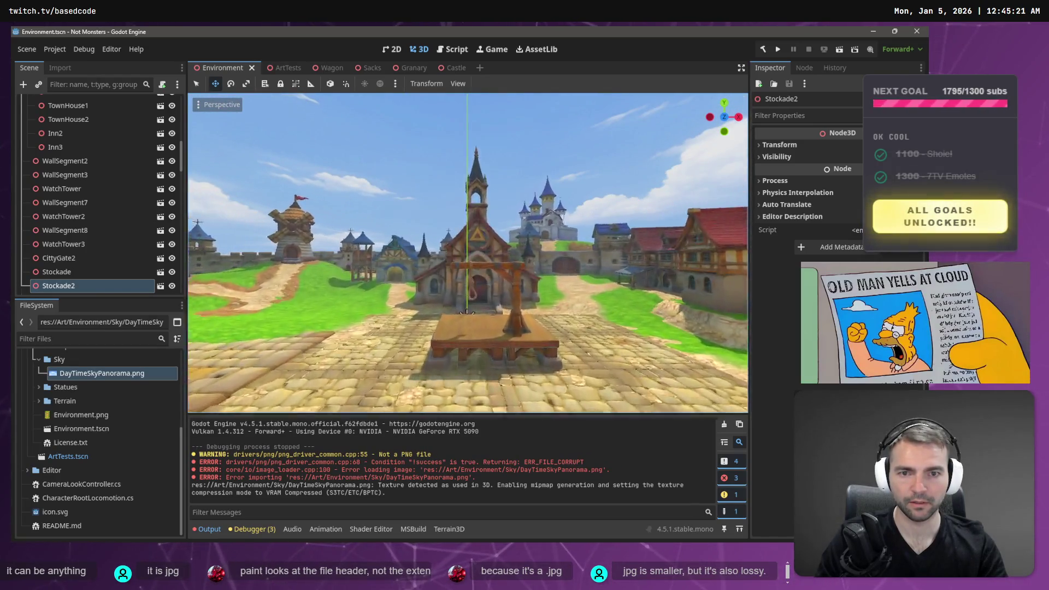
pyautogui.press('w')
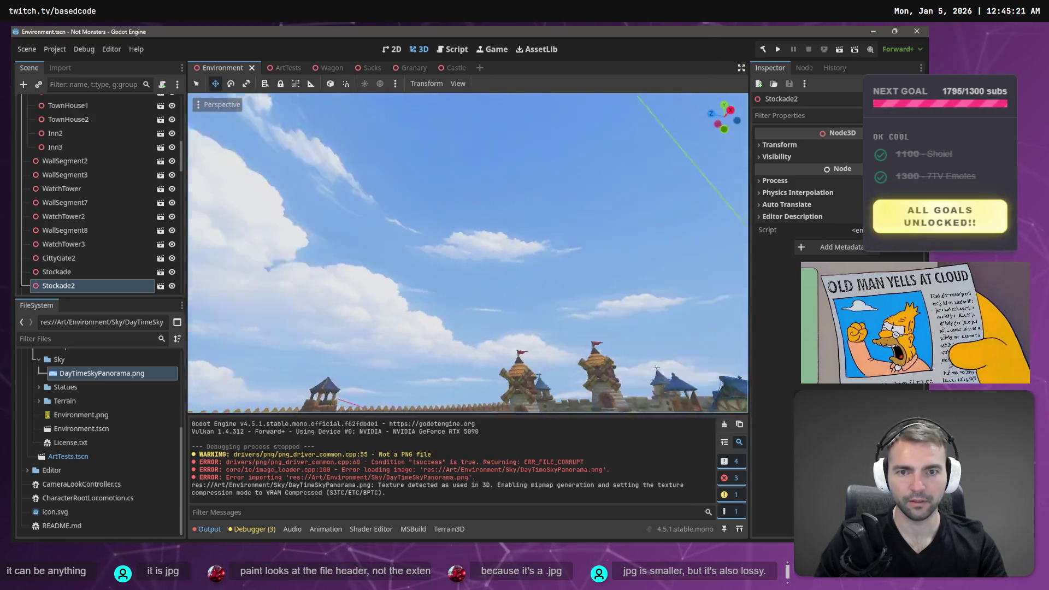
pyautogui.press('s')
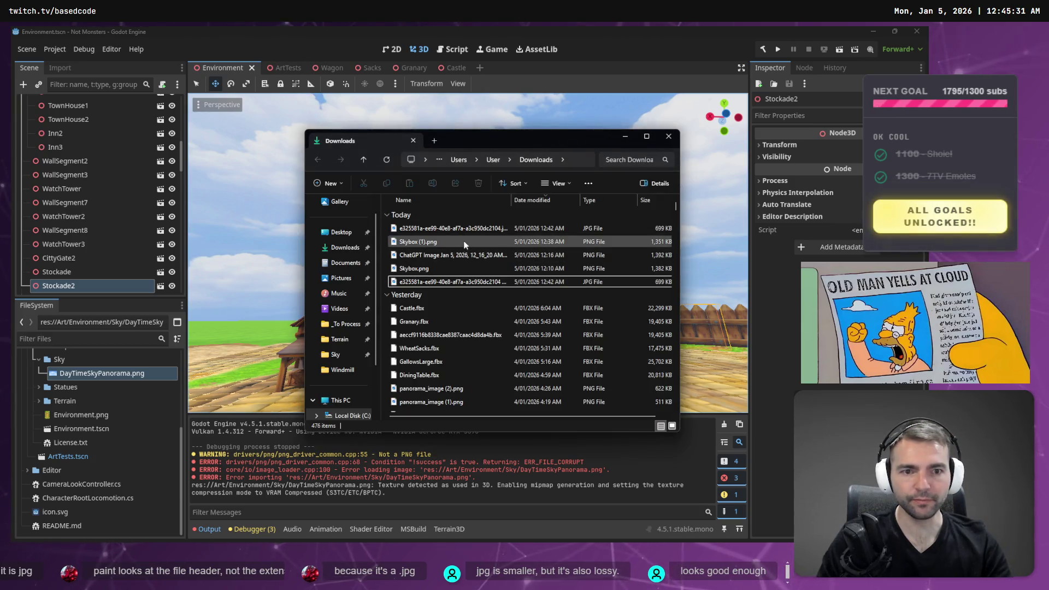
# Browse Downloads and the Sky folder, then open and dismiss DayTimeSkyPanorama.png's options in Godot
pyautogui.click(467, 229)
pyautogui.moveTo(467, 230); pyautogui.dragTo(457, 232)
pyautogui.click(336, 354)
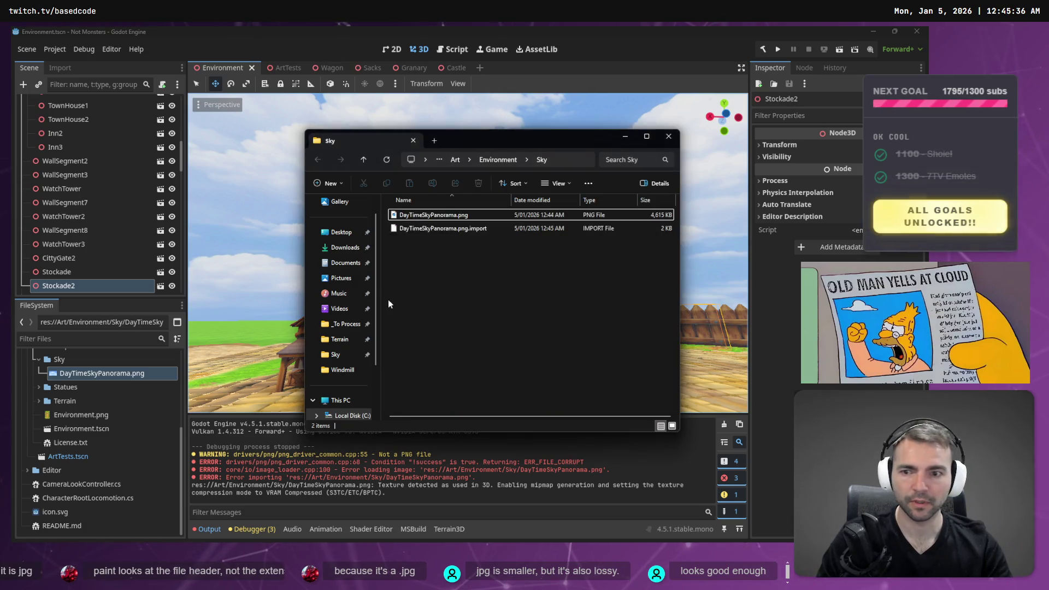
pyautogui.hotkey('alt', 'Left')
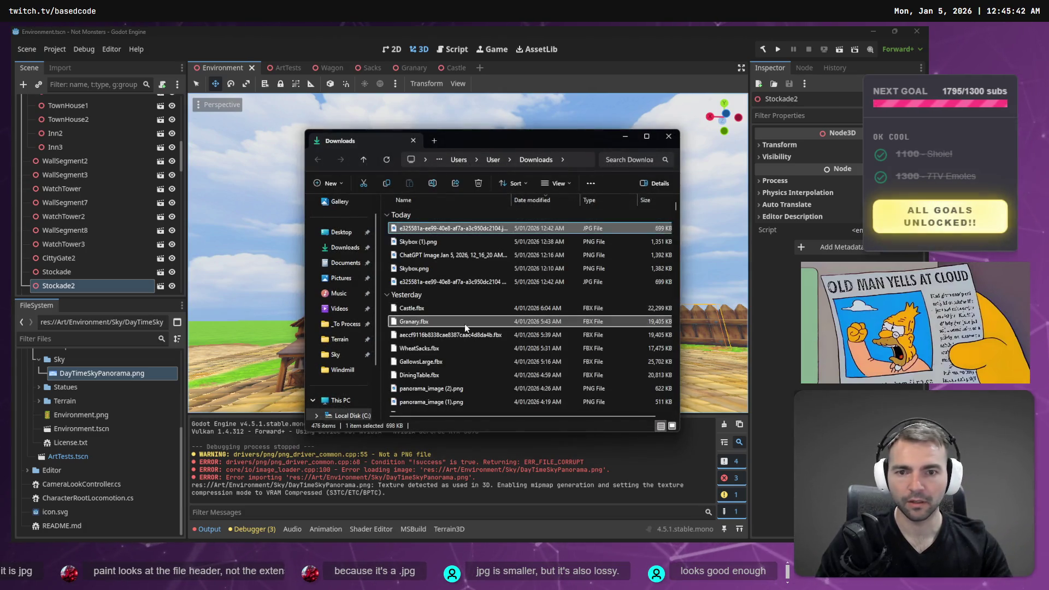
pyautogui.click(232, 381)
pyautogui.rightClick(84, 373)
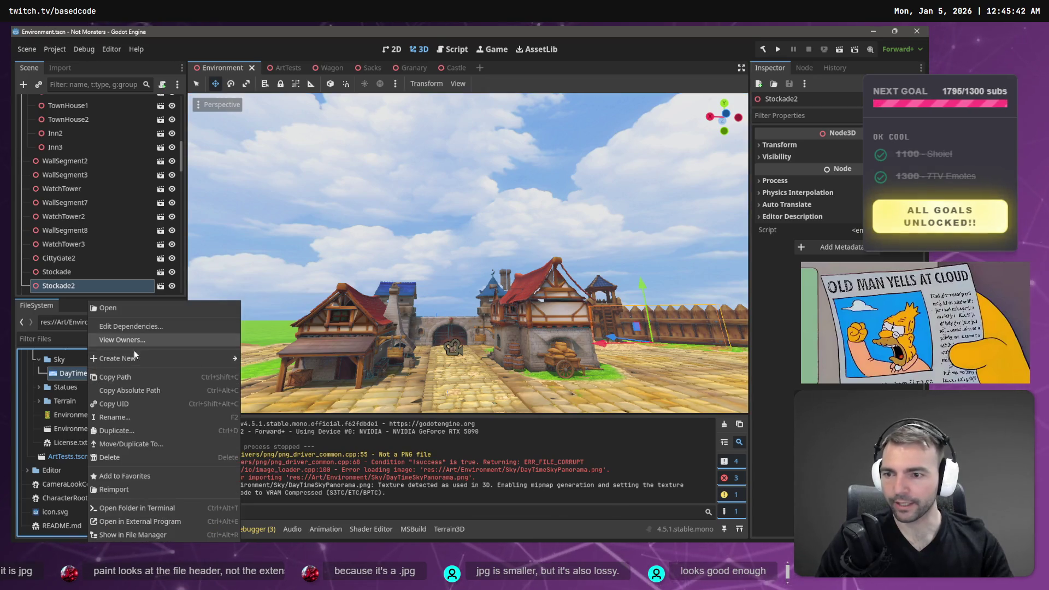
pyautogui.click(112, 385)
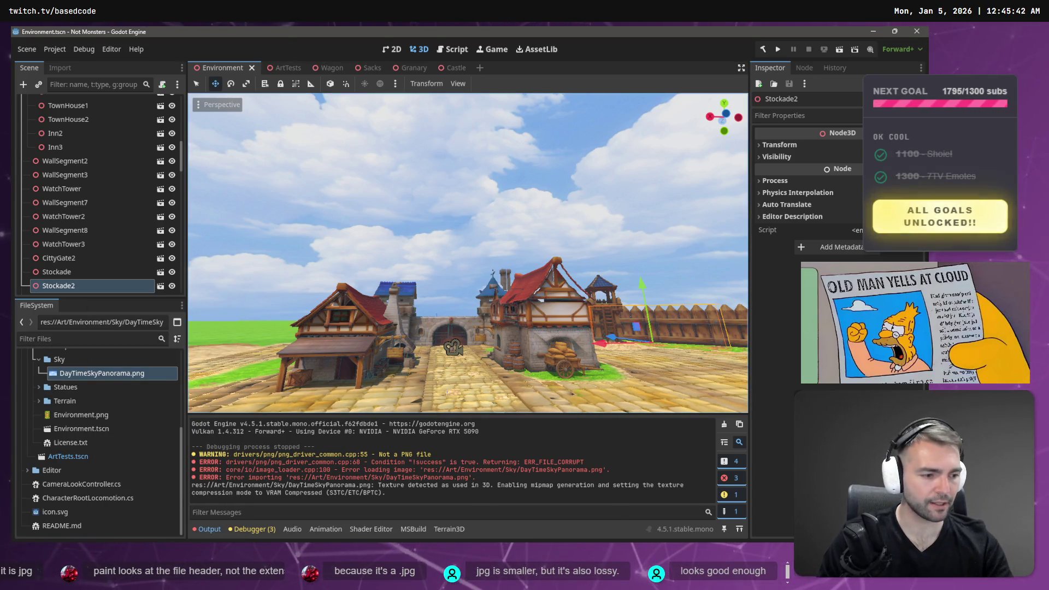
# Close Skybox.png and the ChatGPT sky image in Affinity Photo without saving
pyautogui.hotkey('alt', 'Tab')
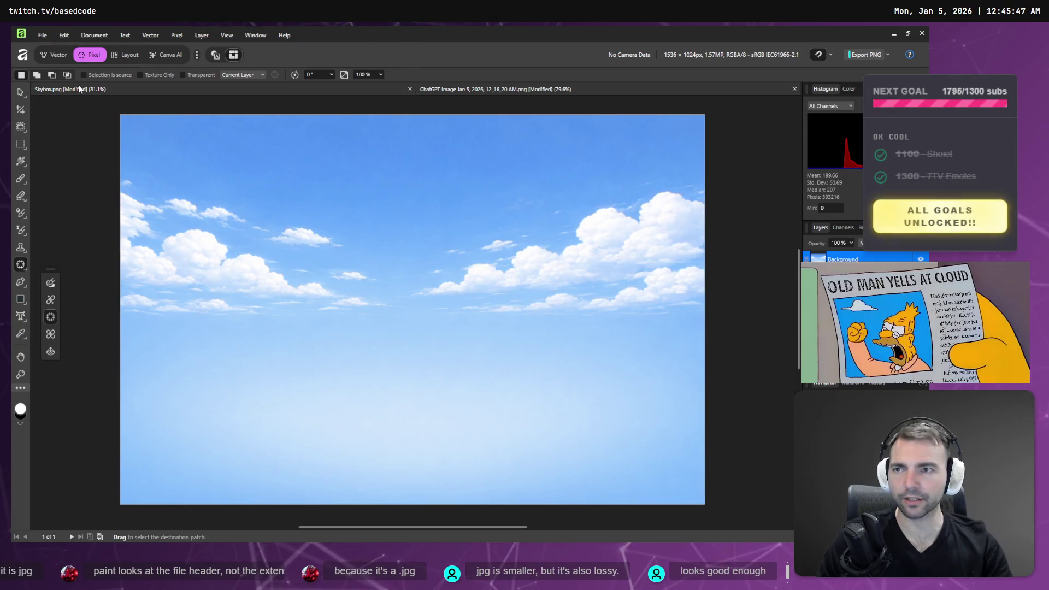
pyautogui.hotkey('ctrl', 'v')
pyautogui.hotkey('ctrl', 'w')
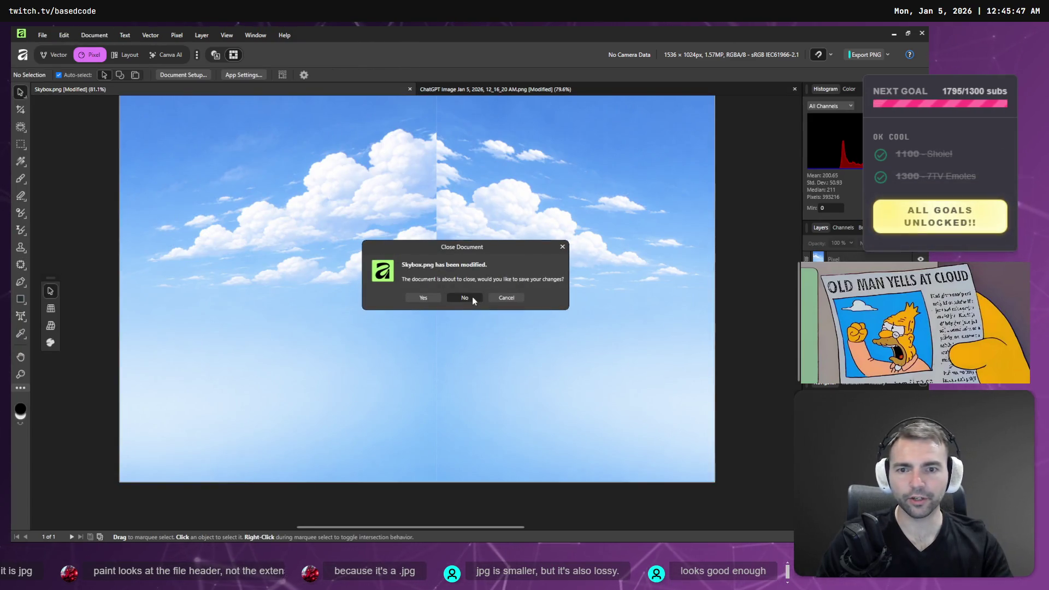
pyautogui.click(464, 297)
pyautogui.hotkey('ctrl', 'w')
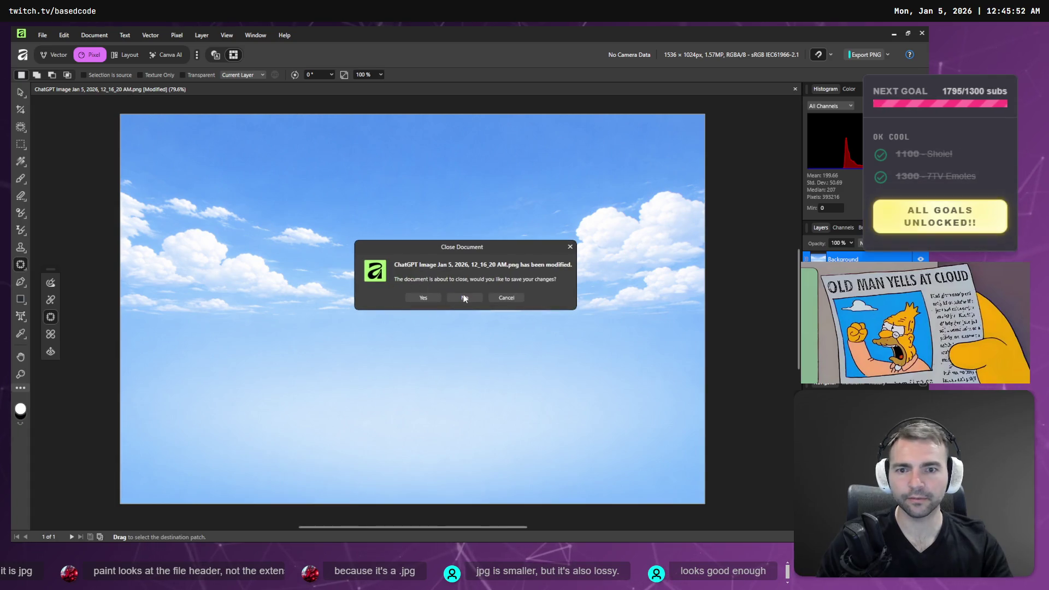
pyautogui.click(465, 297)
# Open File > Open and paste DayTimeSkyPanorama.png's absolute path copied from Godot's FileSystem
pyautogui.click(42, 34)
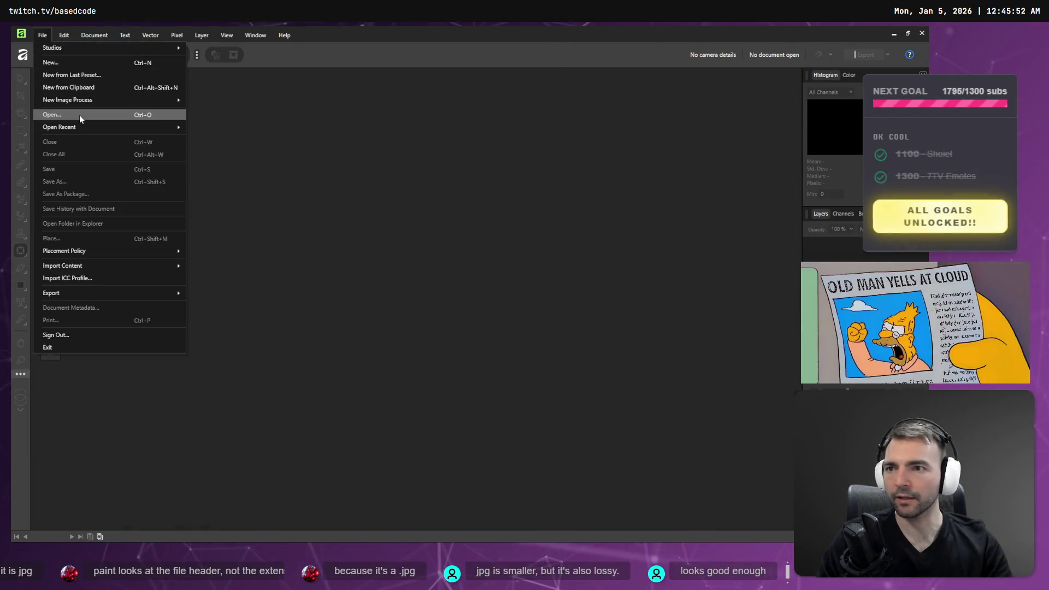
pyautogui.click(80, 115)
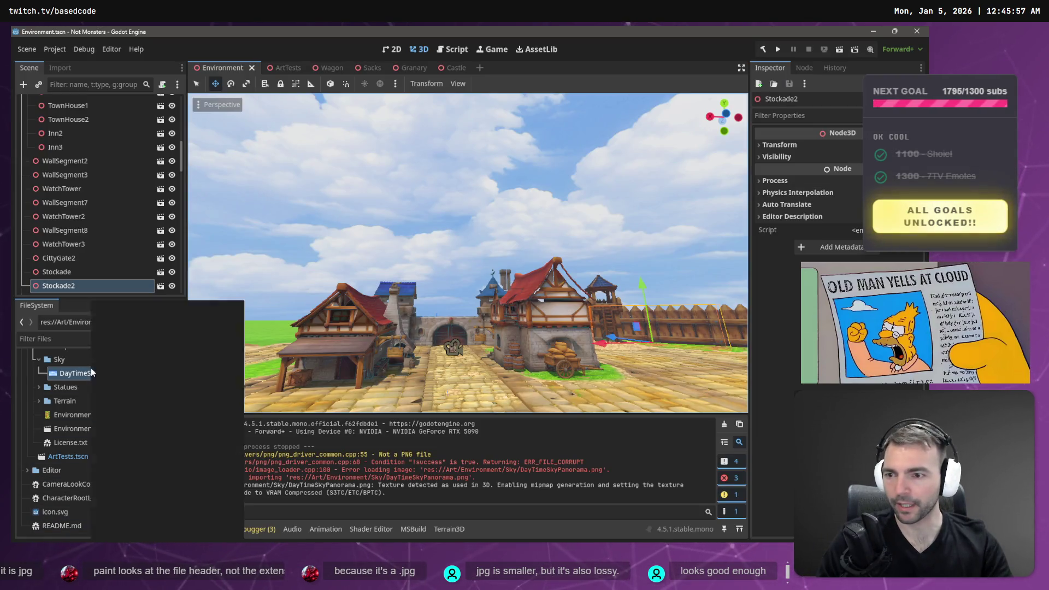
pyautogui.rightClick(91, 368)
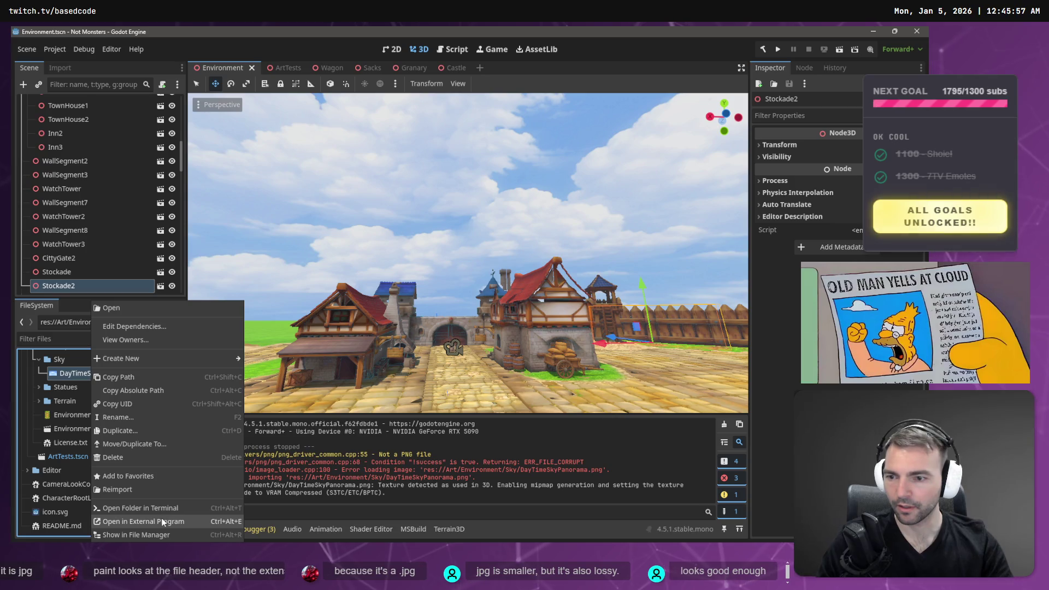
pyautogui.click(160, 387)
pyautogui.hotkey('alt', 'Tab')
pyautogui.write('C:/Work/Based.NotMonsters/Art/Environment/Sky/DayTimeSkyPanorama.png')
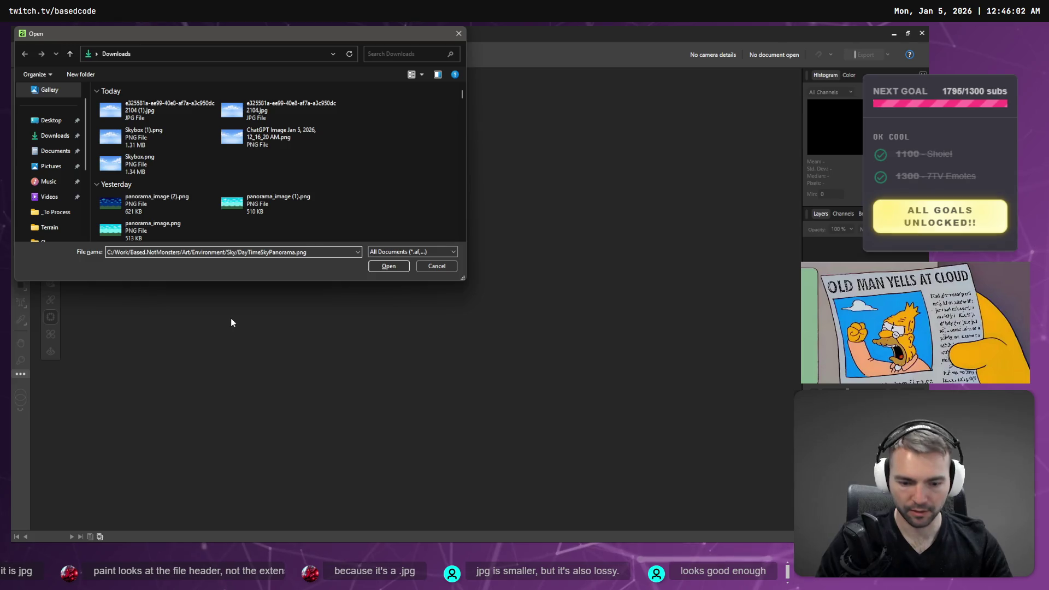
# Navigate the Open dialog to the project's Sky folder and open DayTimeSkyPanorama.png
pyautogui.press('Return')
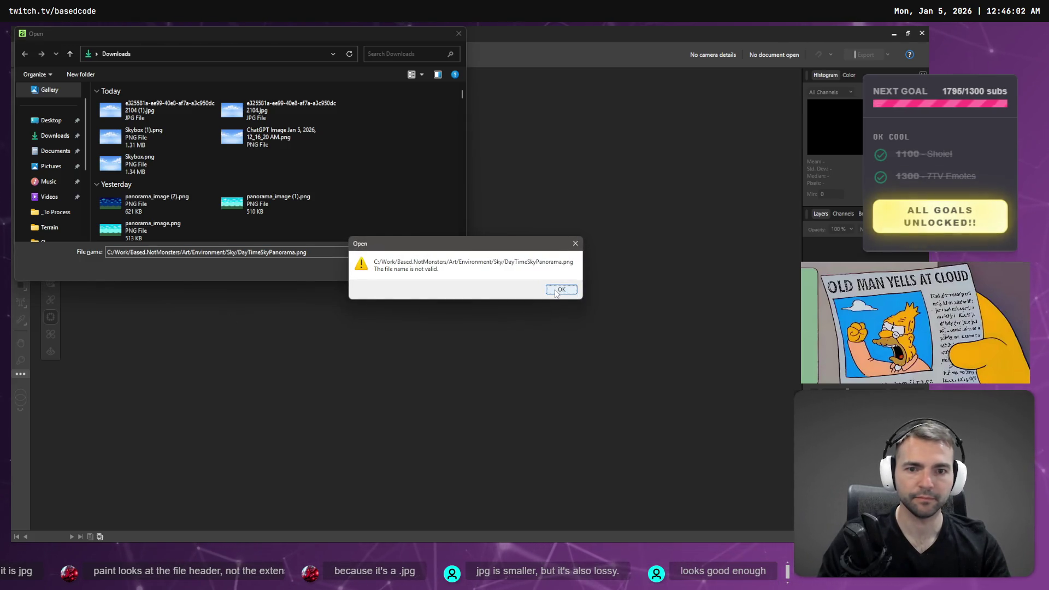
pyautogui.click(552, 293)
pyautogui.click(323, 250)
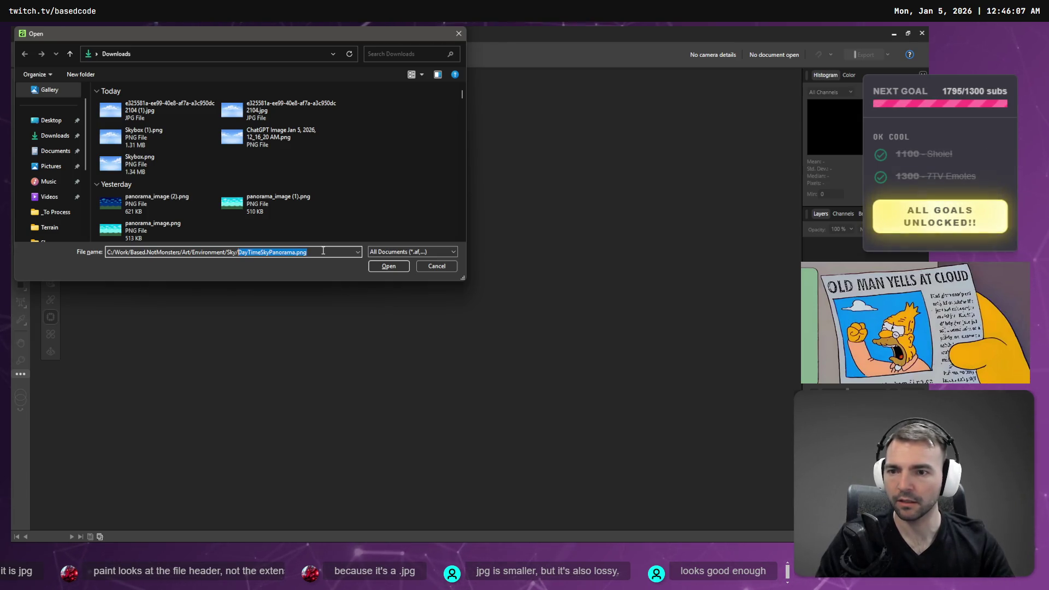
pyautogui.press('BackSpace')
pyautogui.press('Return')
pyautogui.press('Return')
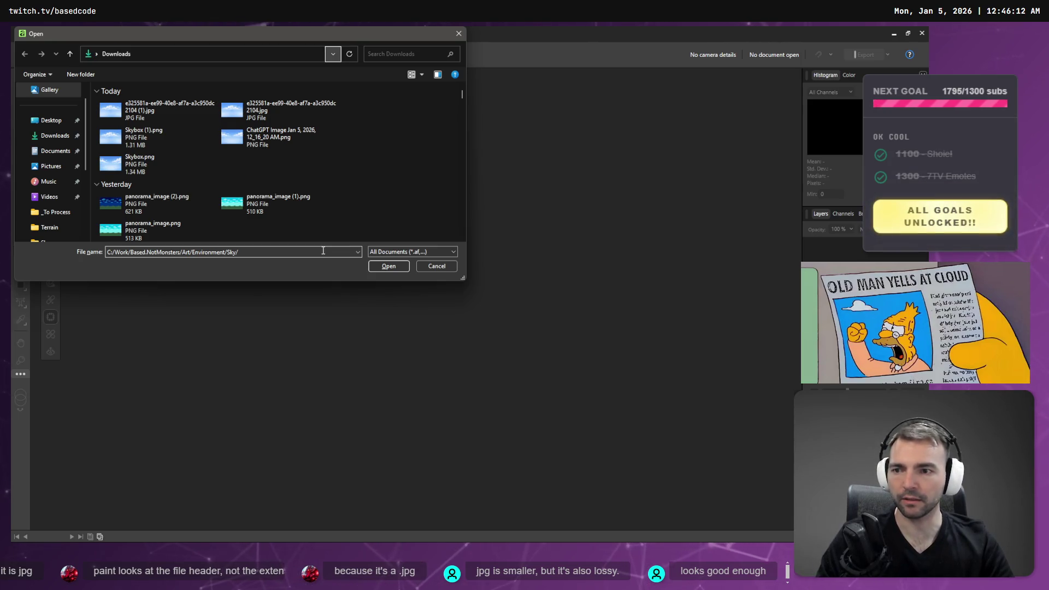
pyautogui.press('Tab')
pyautogui.press('BackSpace')
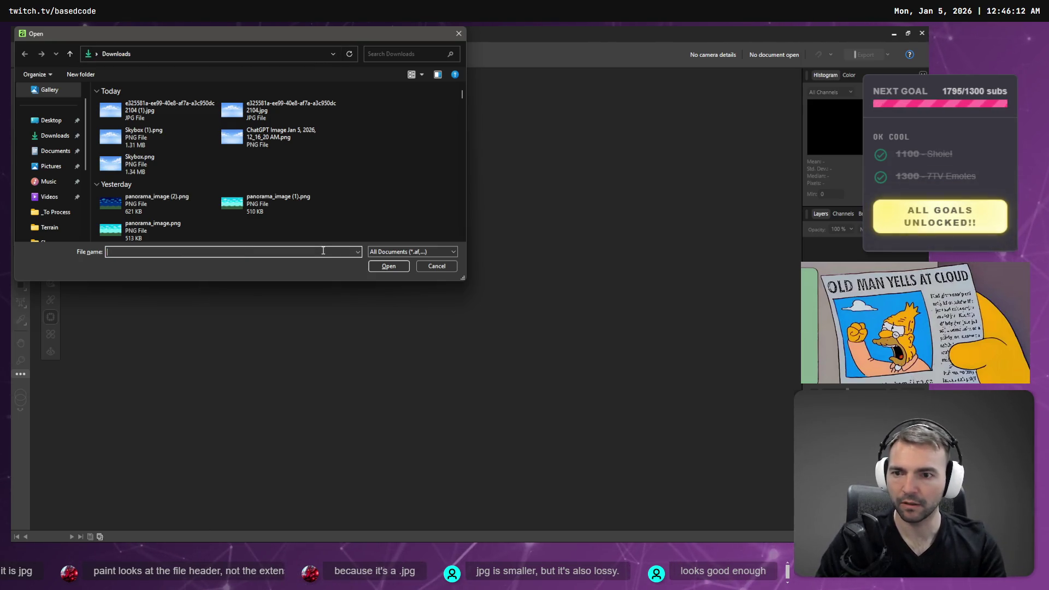
pyautogui.hotkey('alt', 'd')
pyautogui.write('C:\\Work\\Based.NotMonsters\\Art\\Environment\\Sky')
pyautogui.press('Return')
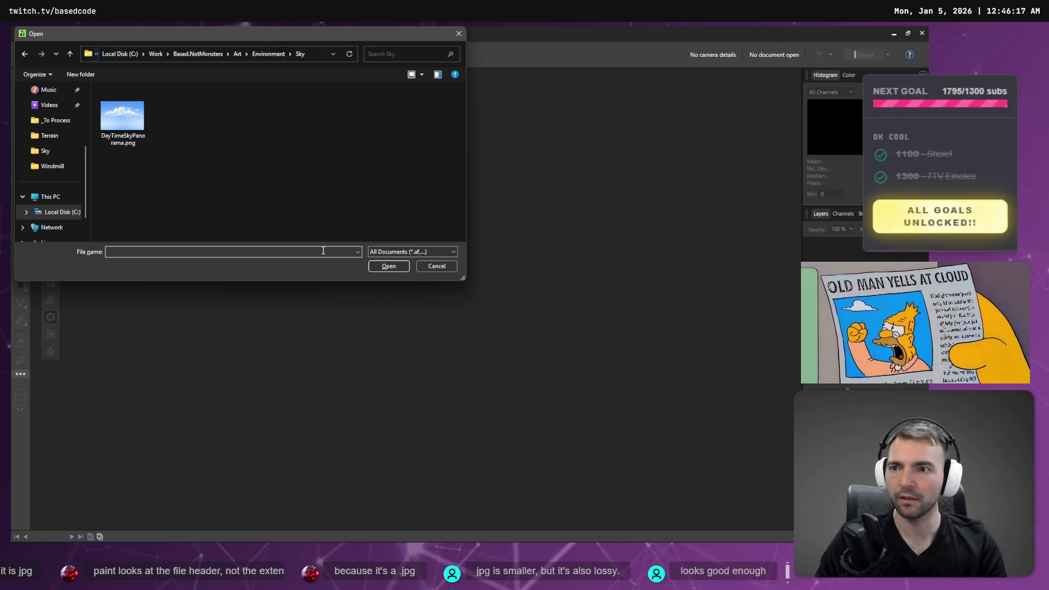
pyautogui.doubleClick(123, 116)
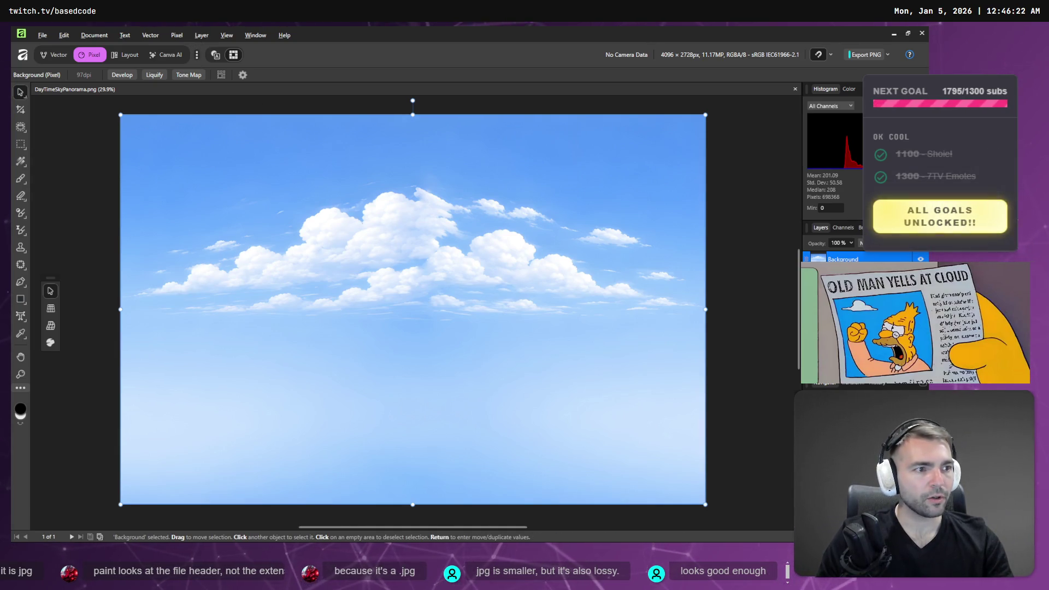
# Close the image converter, upscaler, Photoshop tutorial and leftover browser tabs
pyautogui.hotkey('alt', 'Tab')
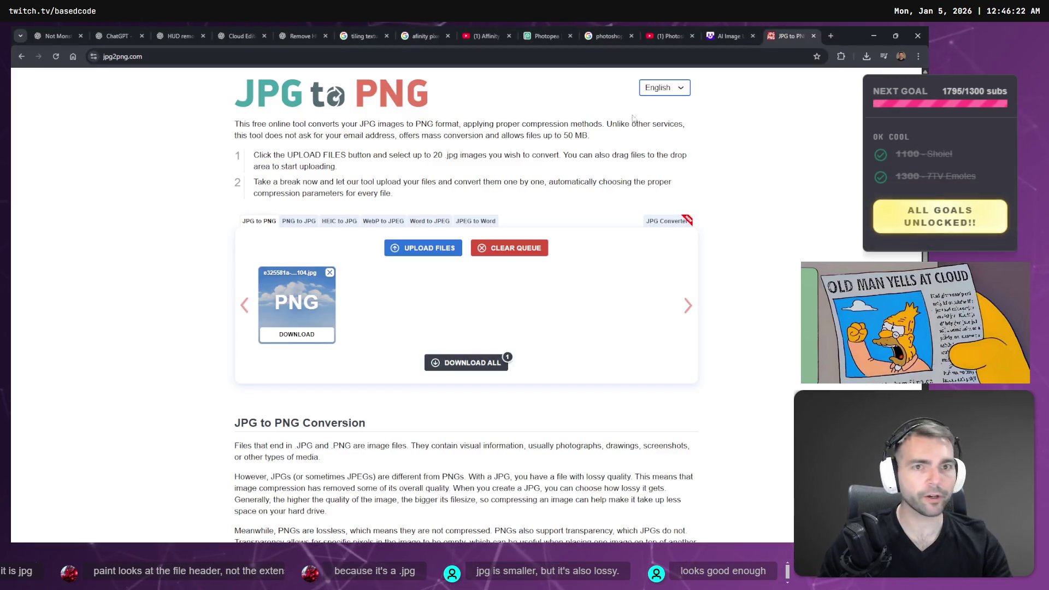
pyautogui.click(813, 35)
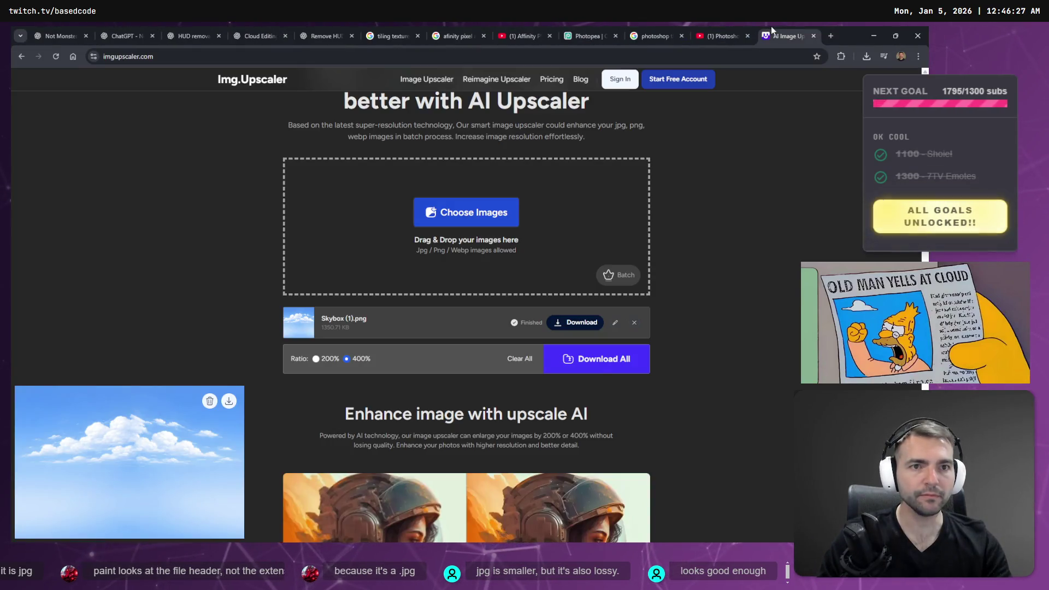
pyautogui.click(771, 36)
pyautogui.click(756, 36)
pyautogui.click(743, 36)
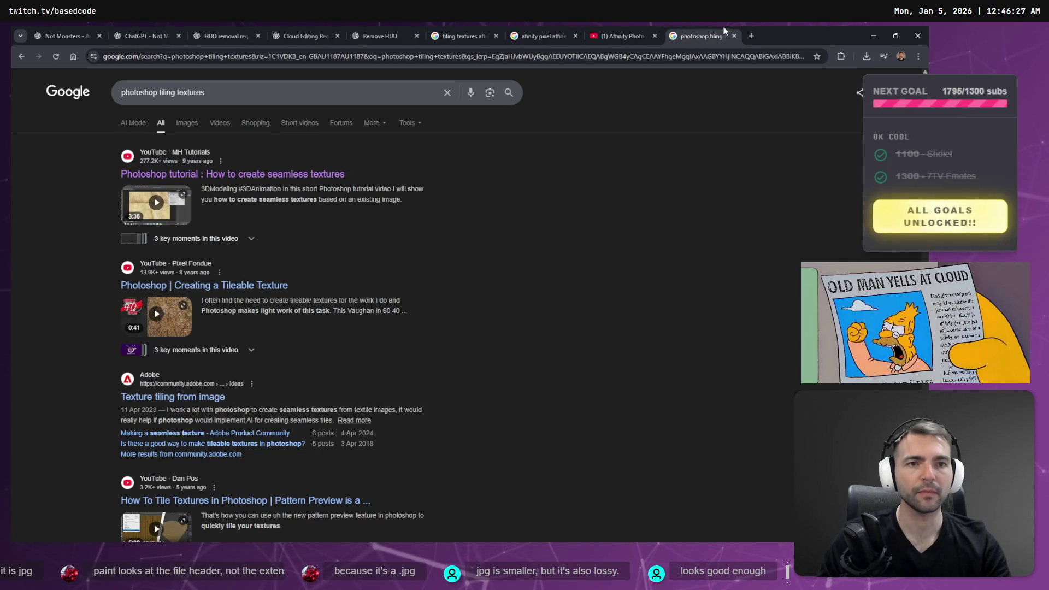
pyautogui.hotkey('alt', 'Left')
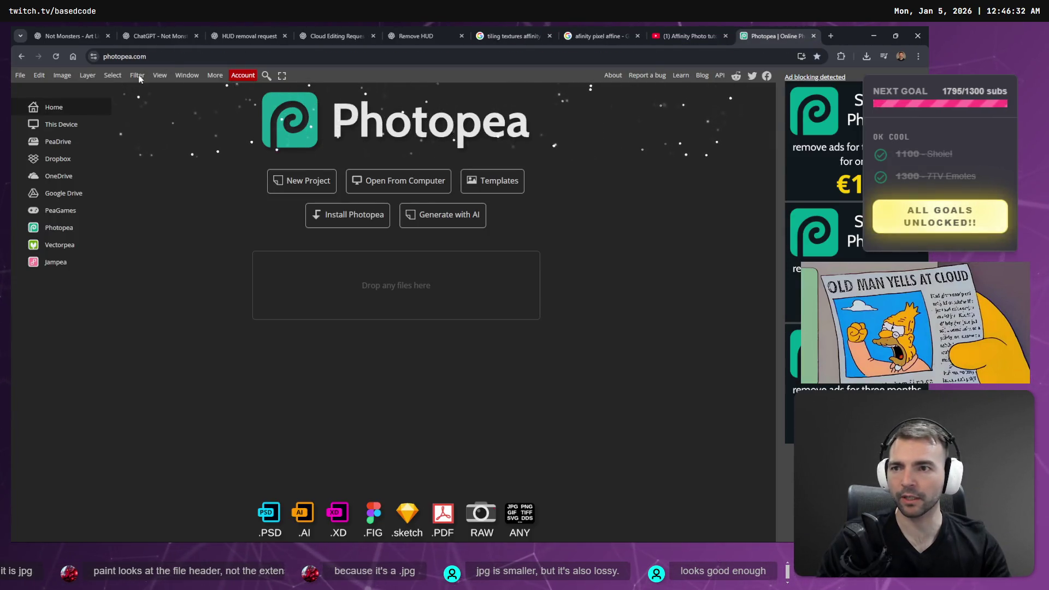
# Glance at Photopea's Filter menu, then return to the sky panorama in Affinity Photo
pyautogui.click(138, 76)
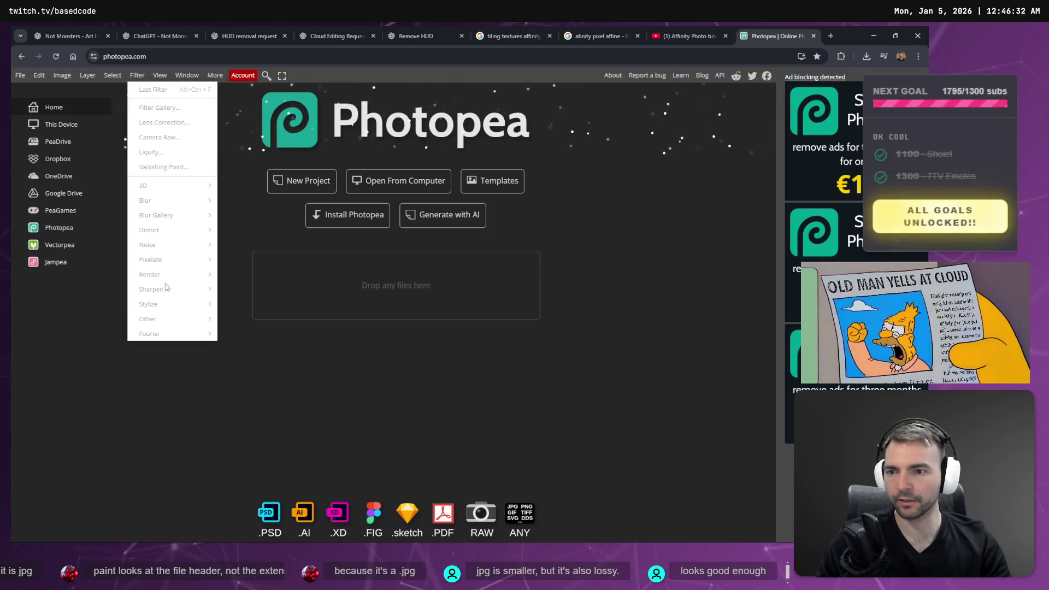
pyautogui.click(403, 340)
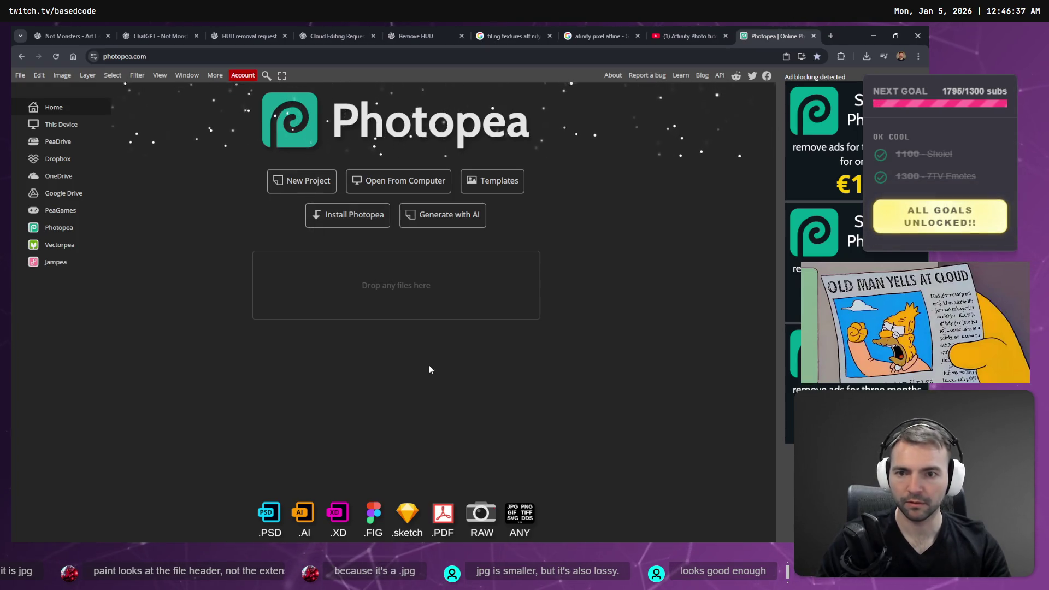
pyautogui.hotkey('alt', 'Tab')
pyautogui.rightClick(586, 264)
pyautogui.click(404, 250)
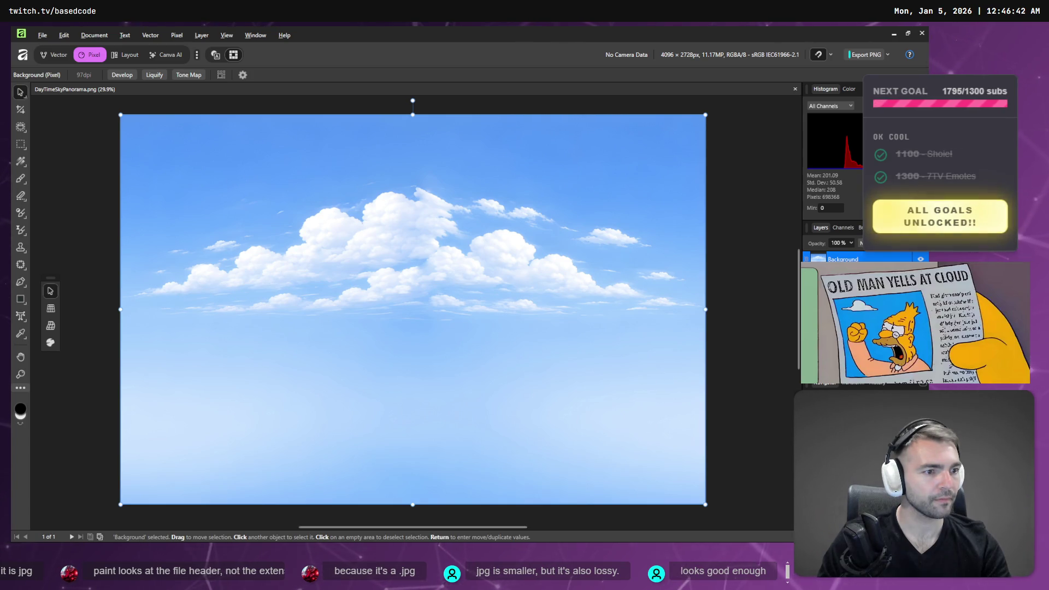
# Fly through the town in Godot's 3D viewport, viewing the cloudy sky from every side
pyautogui.hotkey('alt', 'Tab')
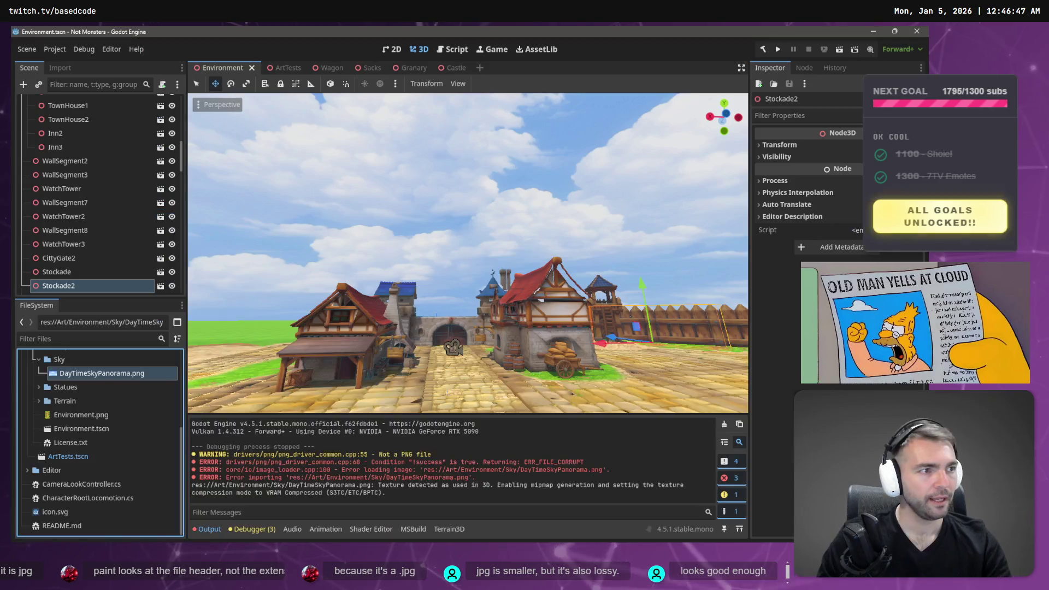
pyautogui.press('w')
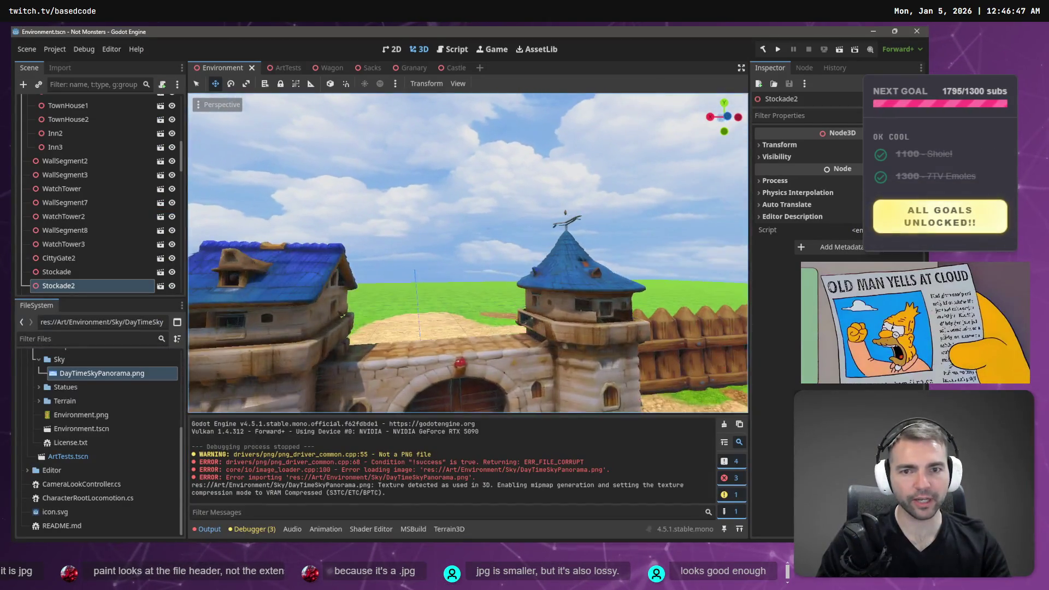
pyautogui.press('w')
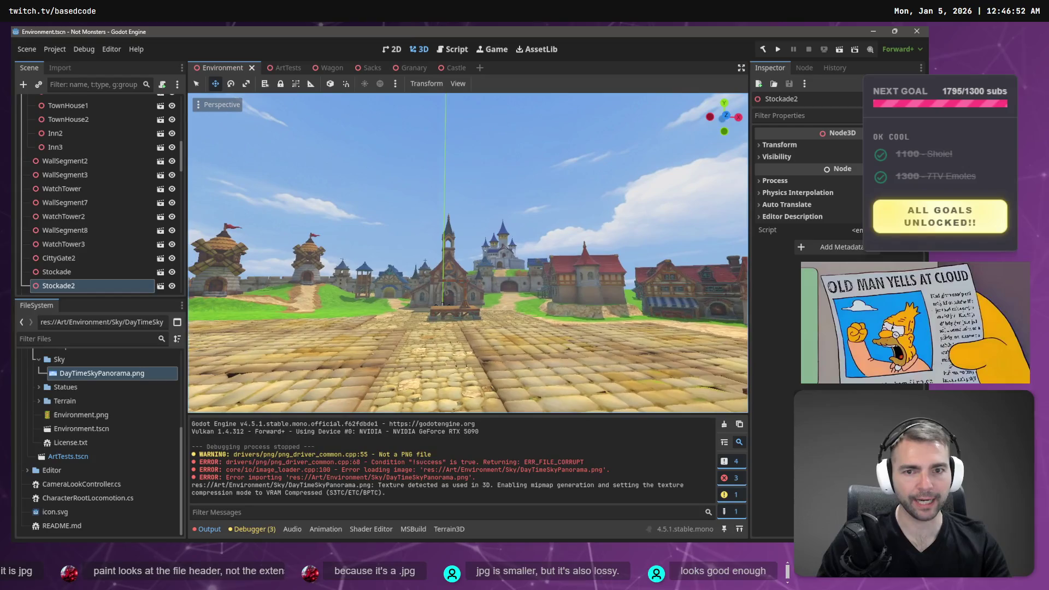
pyautogui.press('w')
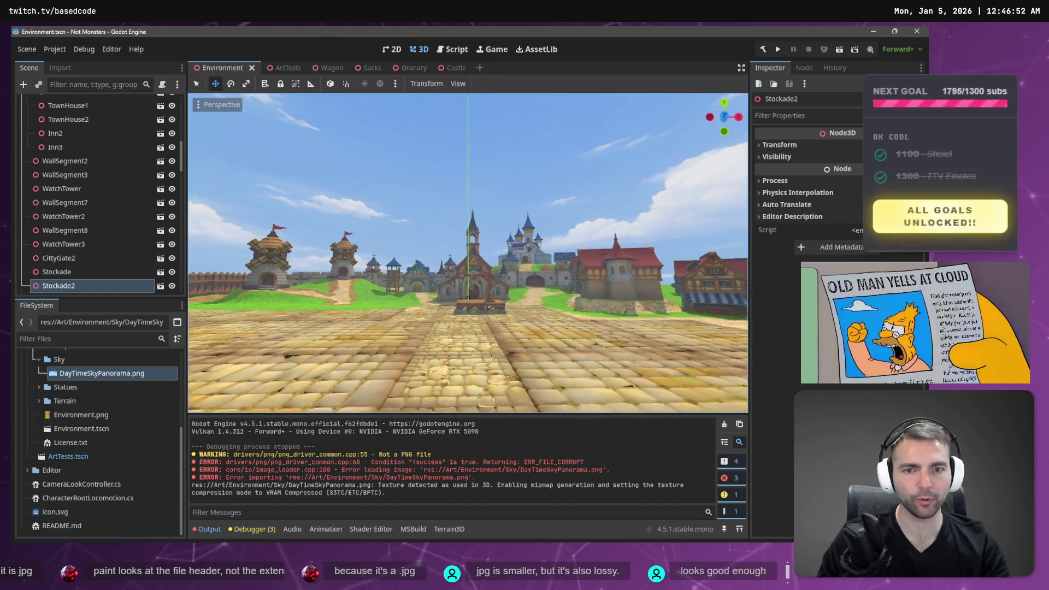
pyautogui.press('w')
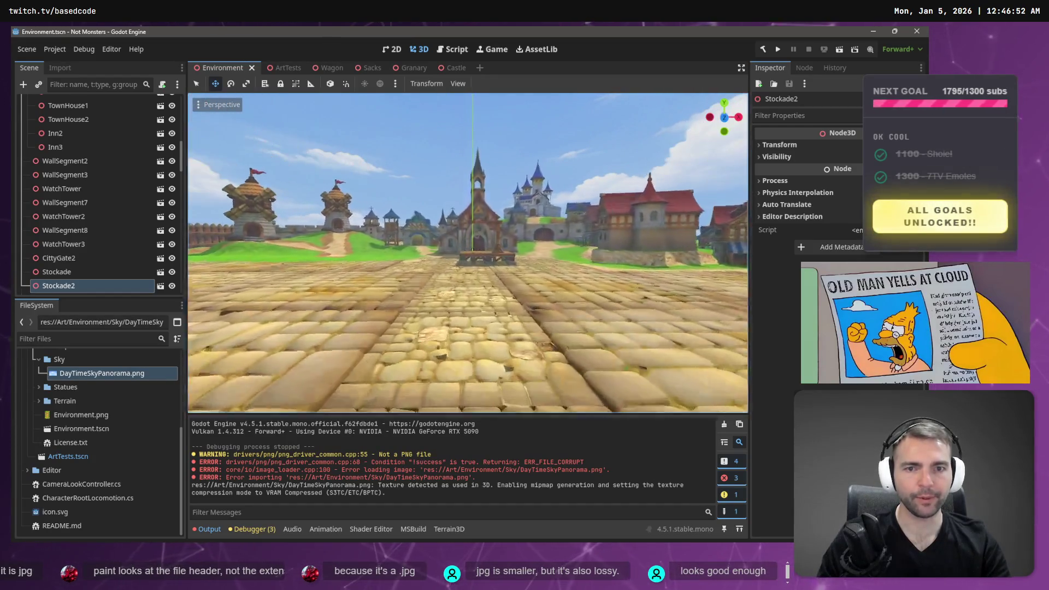
pyautogui.press('w')
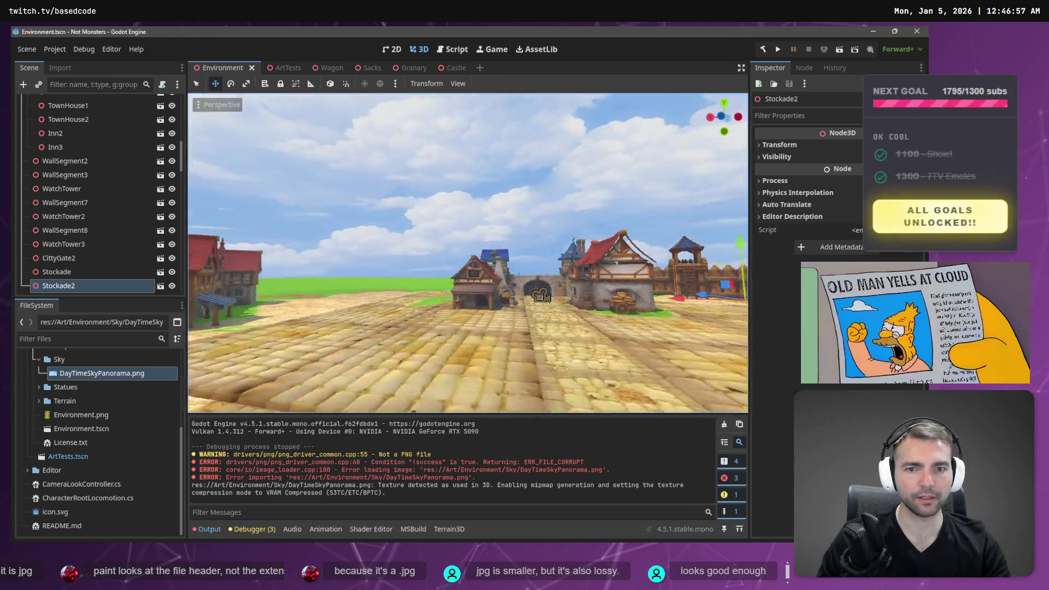
pyautogui.press('w')
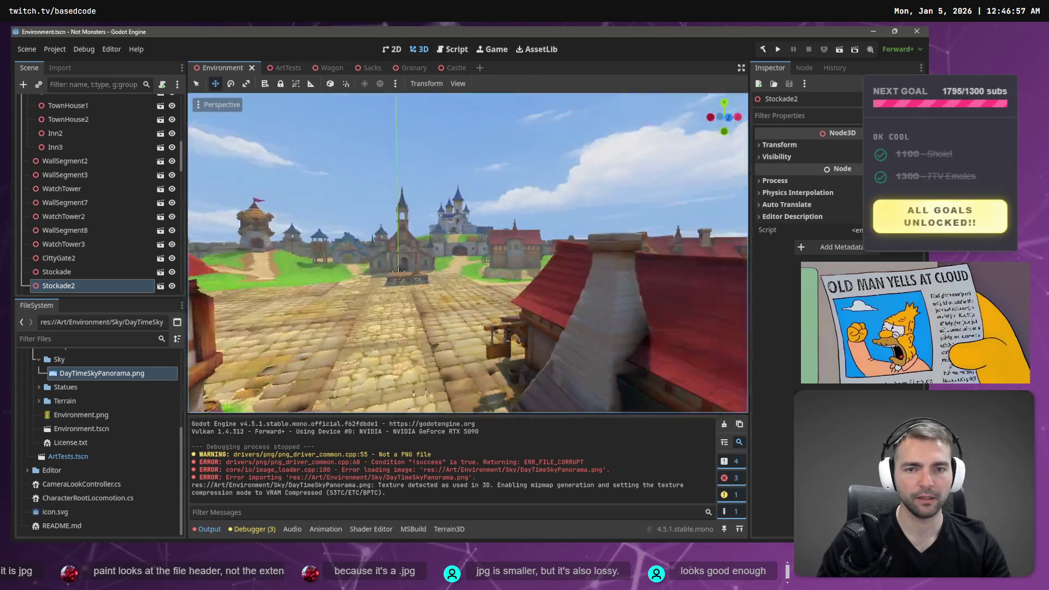
pyautogui.press('w')
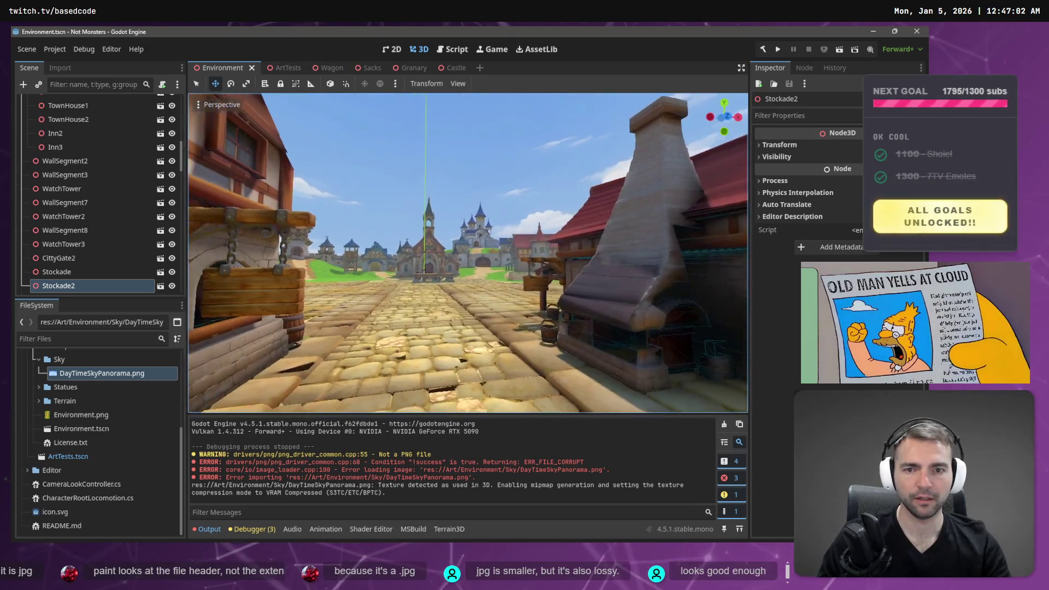
pyautogui.press('w')
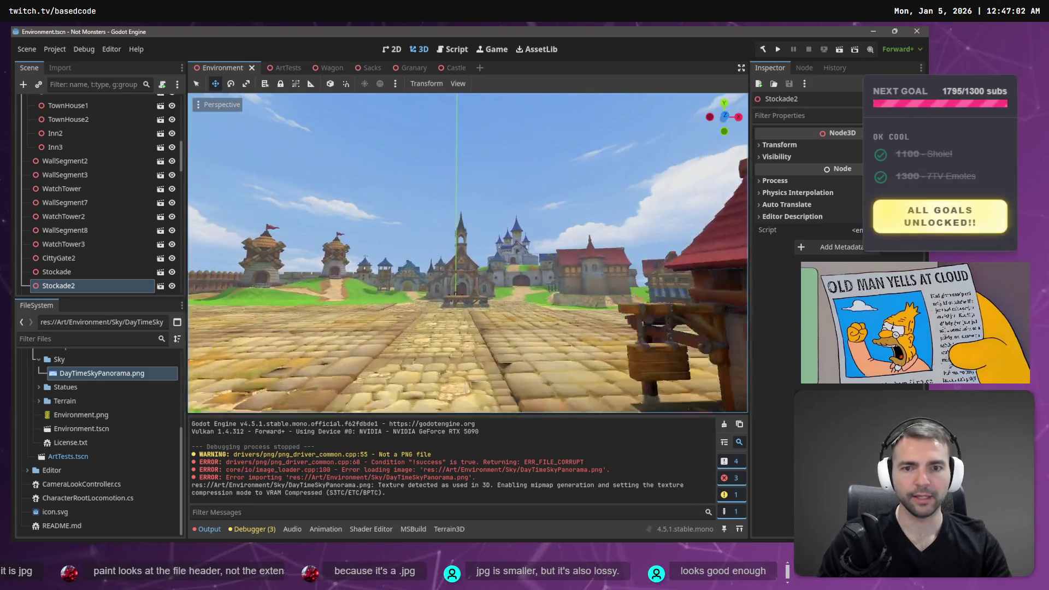
pyautogui.press('w')
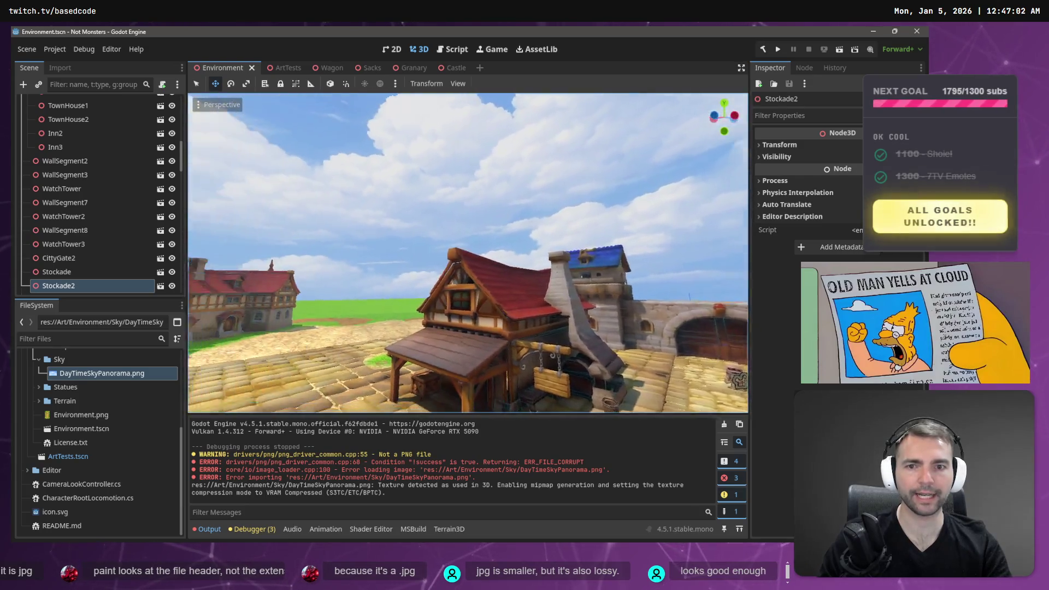
pyautogui.press('w')
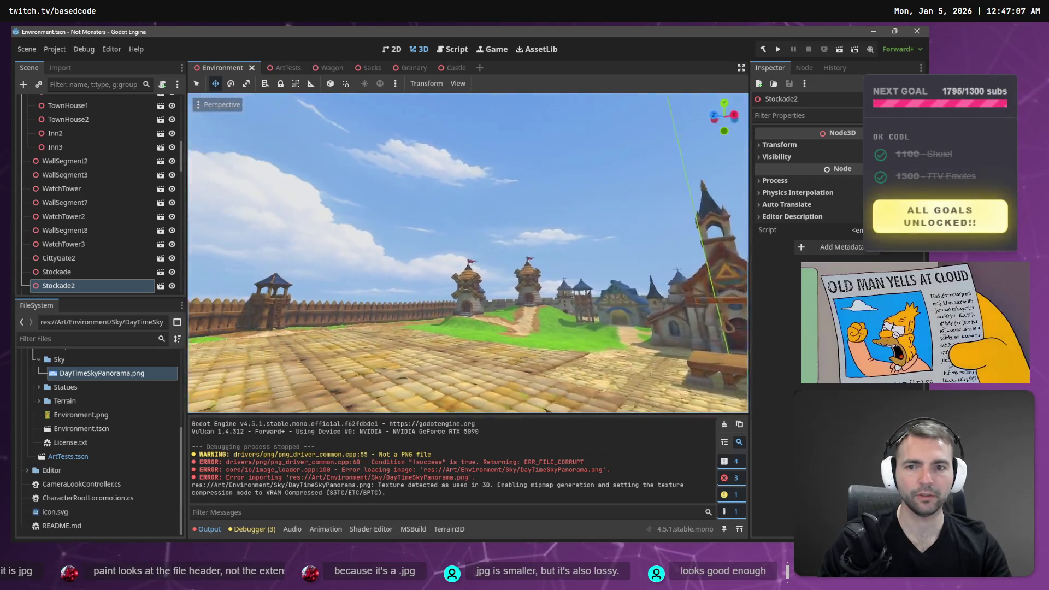
pyautogui.press('w')
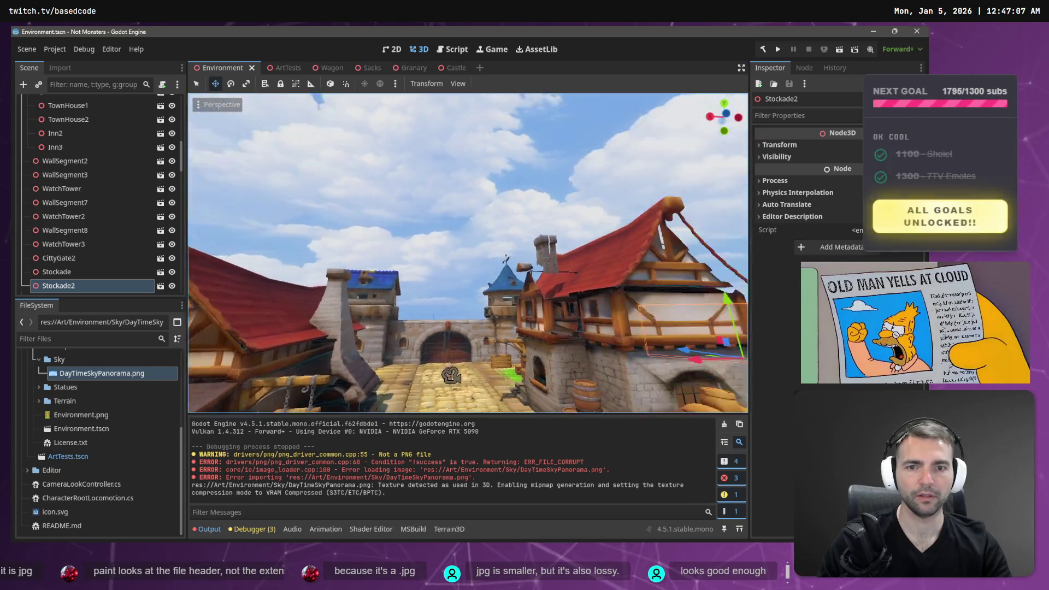
pyautogui.press('w')
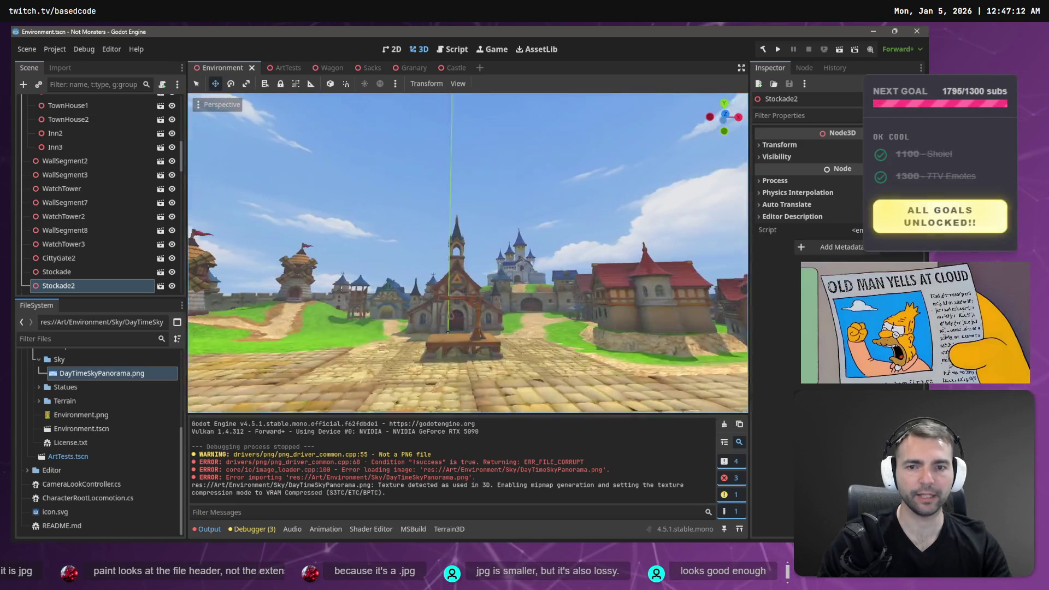
pyautogui.press('w')
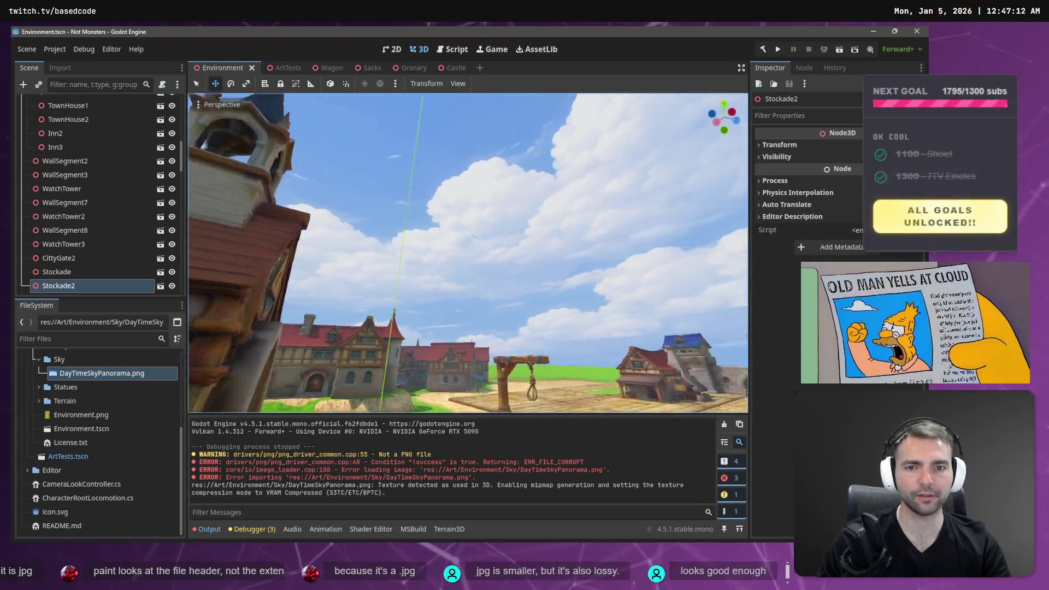
pyautogui.press('w')
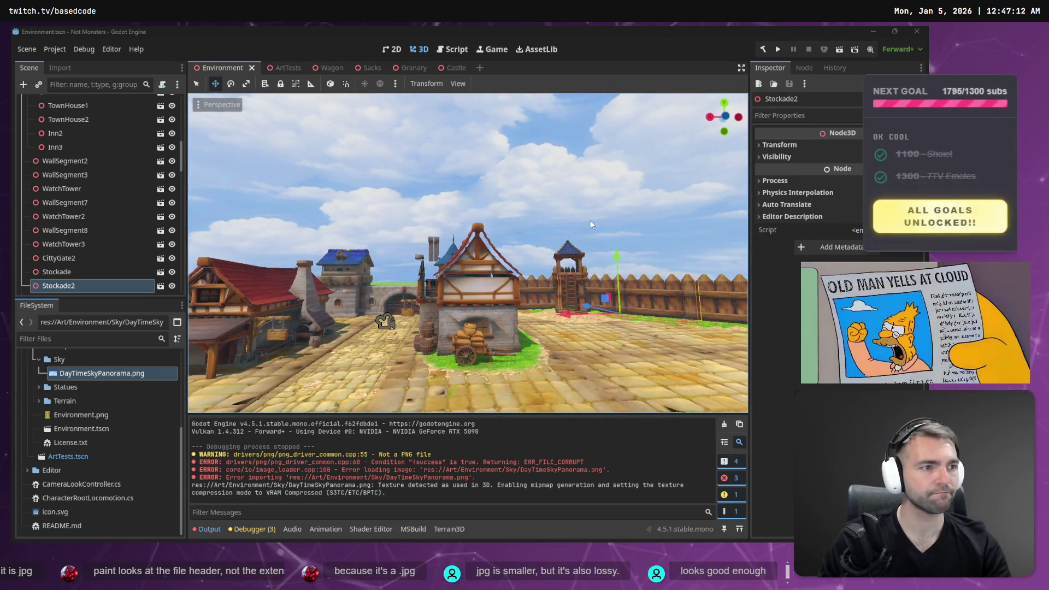
# Close the sky panorama document in Affinity Photo with Ctrl+W
pyautogui.hotkey('alt', 'Tab')
pyautogui.hotkey('ctrl', 'w')
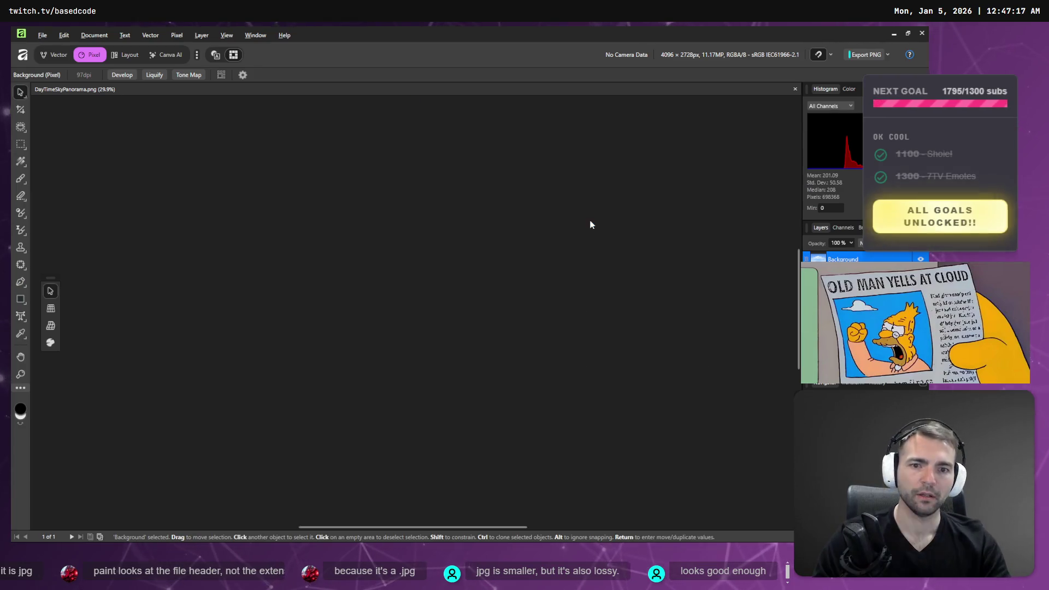
pyautogui.hotkey('alt', 'Tab')
# Move closer to the town houses in Godot, then bring up File Explorer over Photopea
pyautogui.press('w')
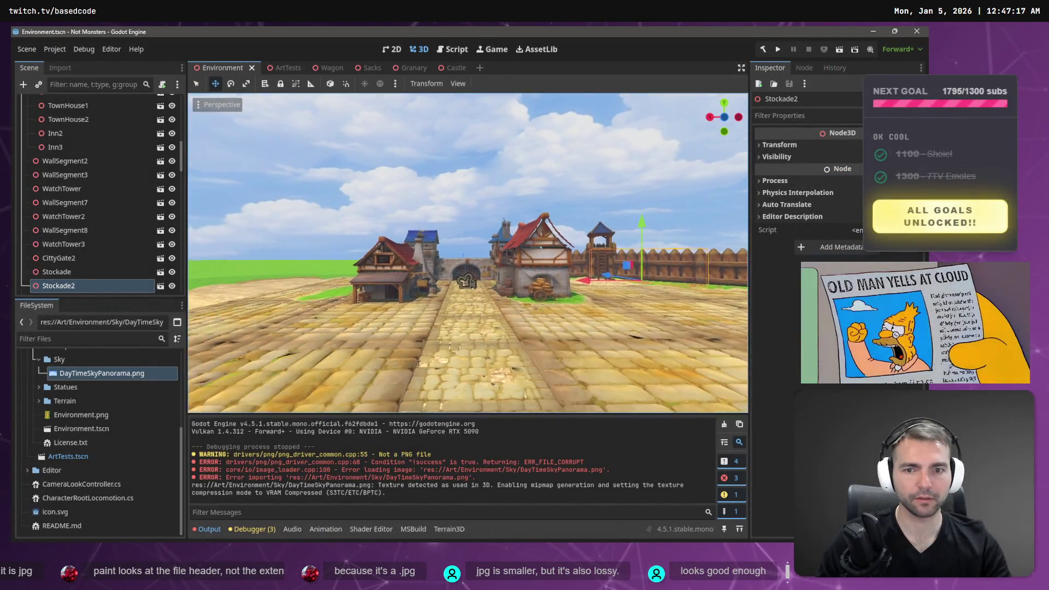
pyautogui.press('w')
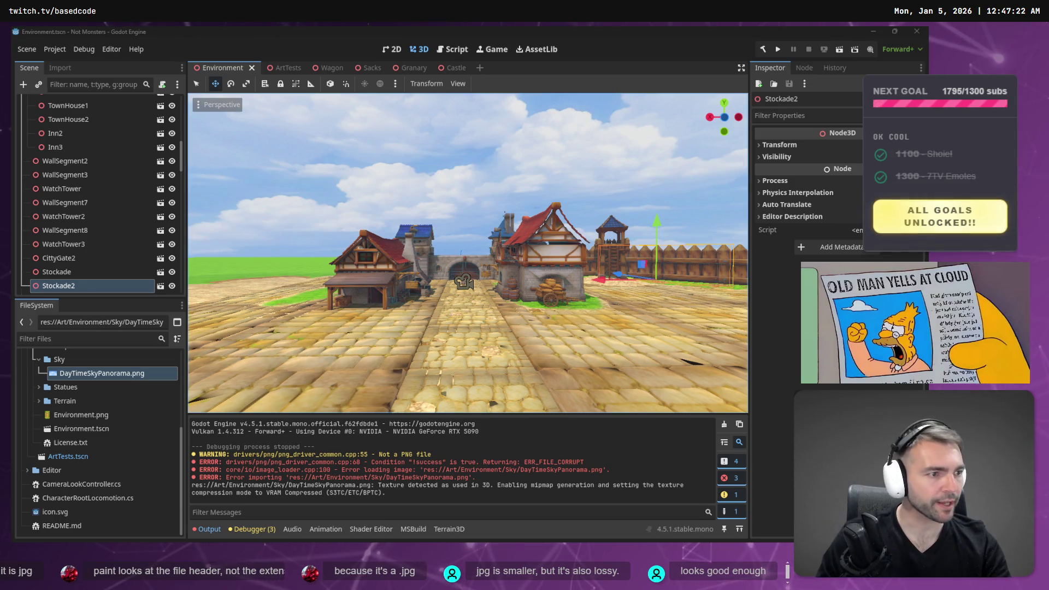
pyautogui.hotkey('alt', 'Tab')
pyautogui.hotkey('alt', 'Tab')
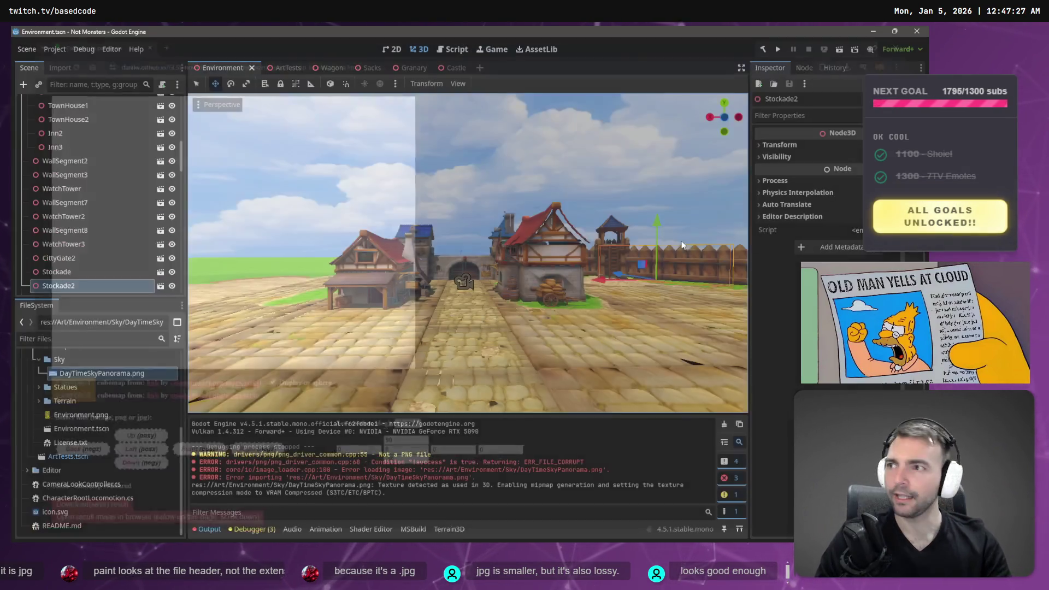
pyautogui.hotkey('alt', 'Tab')
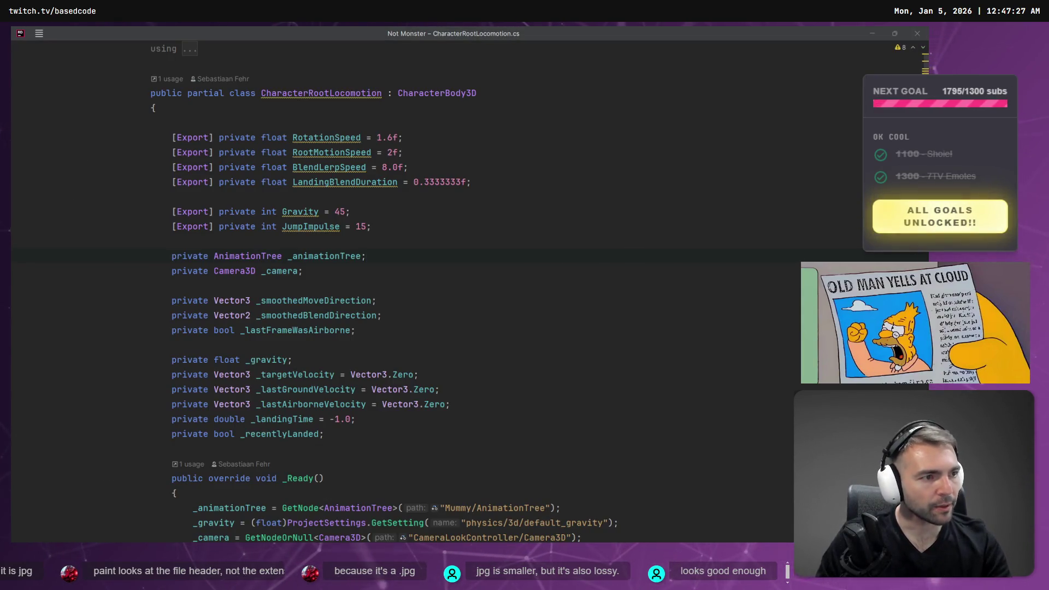
pyautogui.hotkey('alt', 'Tab')
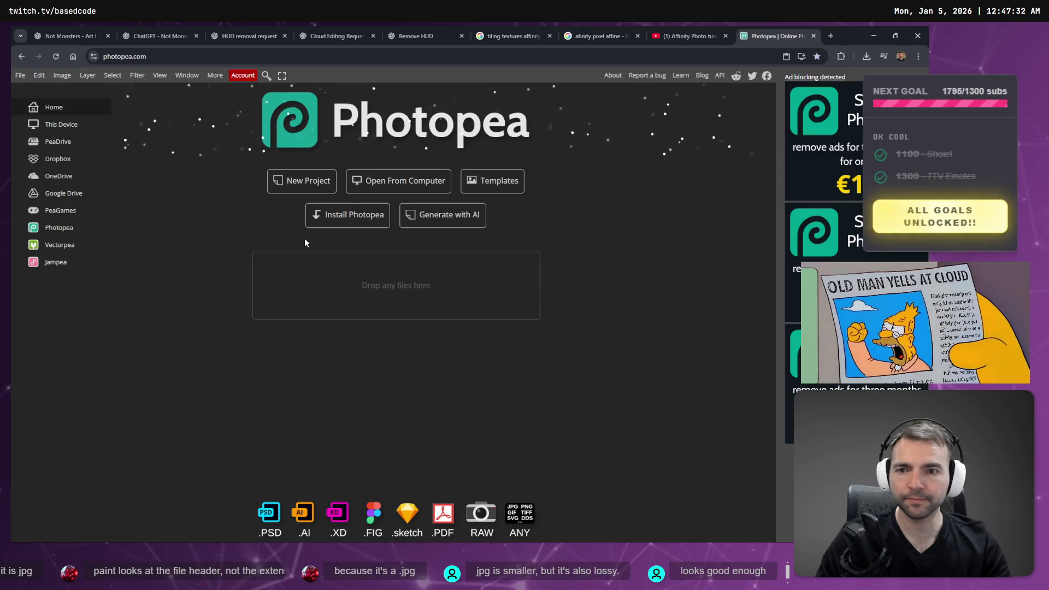
pyautogui.press('super+e')
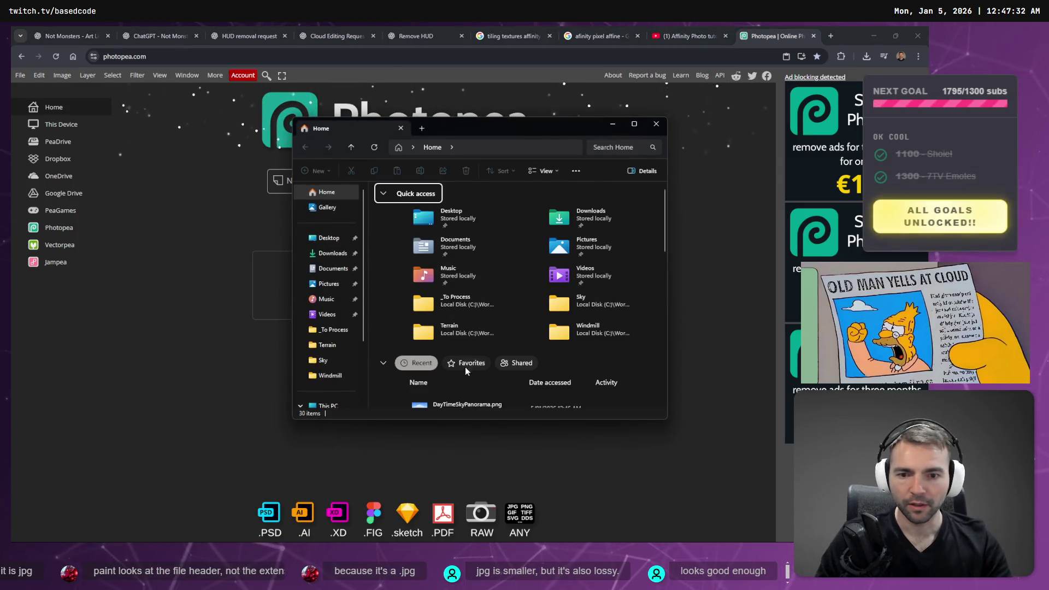
# Drag DayTimeSkyPanorama.png into Photopea and apply a wrap-around Offset of -1024 px horizontal, 0 vertical
pyautogui.scroll(-2, 459, 367)
pyautogui.moveTo(453, 369)
pyautogui.mouseDown()
pyautogui.moveTo(437, 371)
pyautogui.moveTo(281, 268)
pyautogui.moveTo(280, 281)
pyautogui.mouseUp()
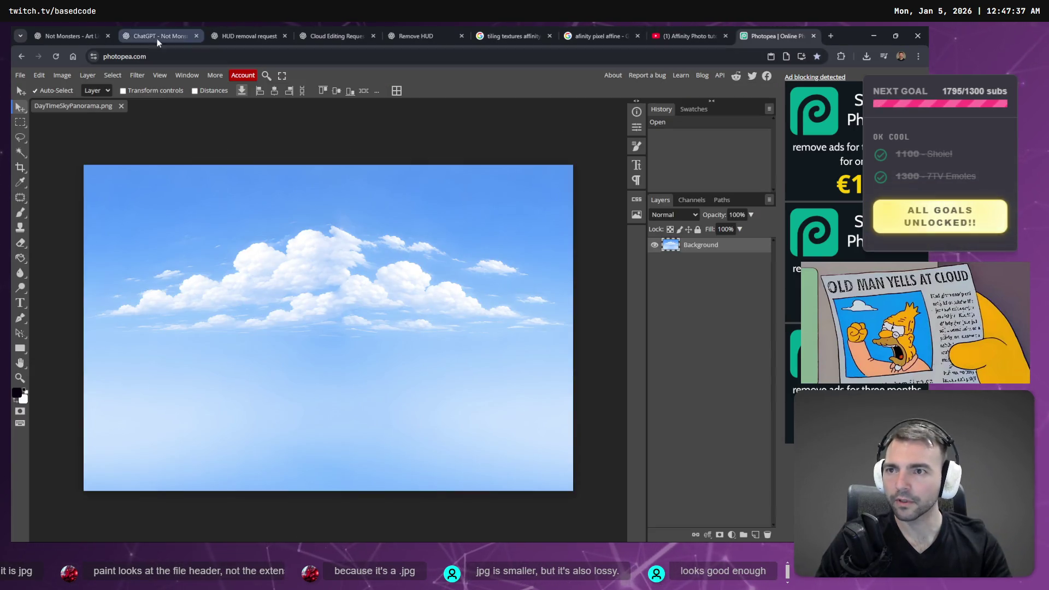
pyautogui.click(132, 74)
pyautogui.moveTo(164, 319)
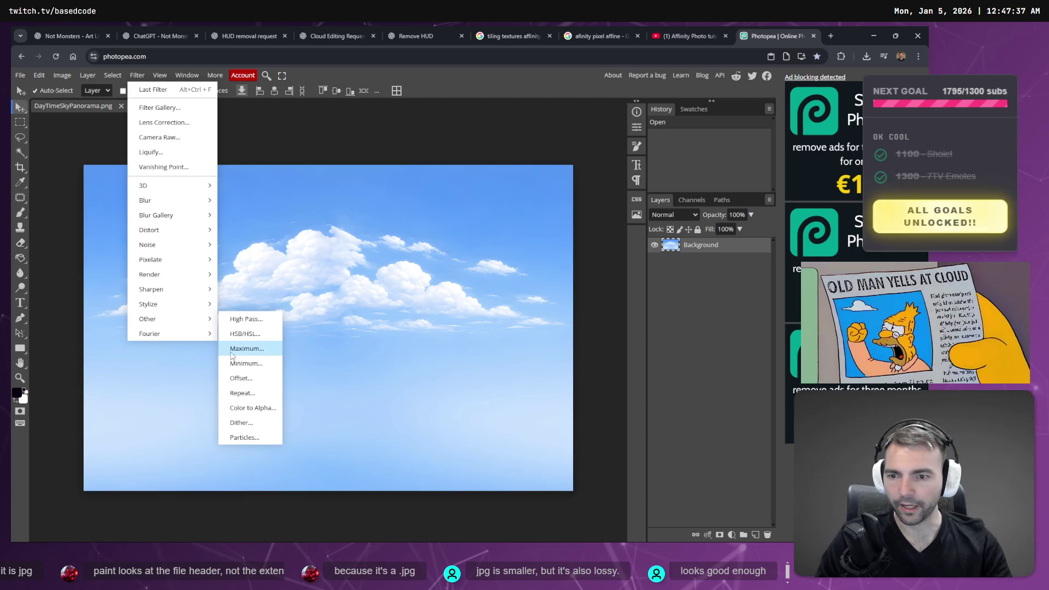
pyautogui.click(240, 378)
pyautogui.moveTo(352, 194); pyautogui.dragTo(206, 198)
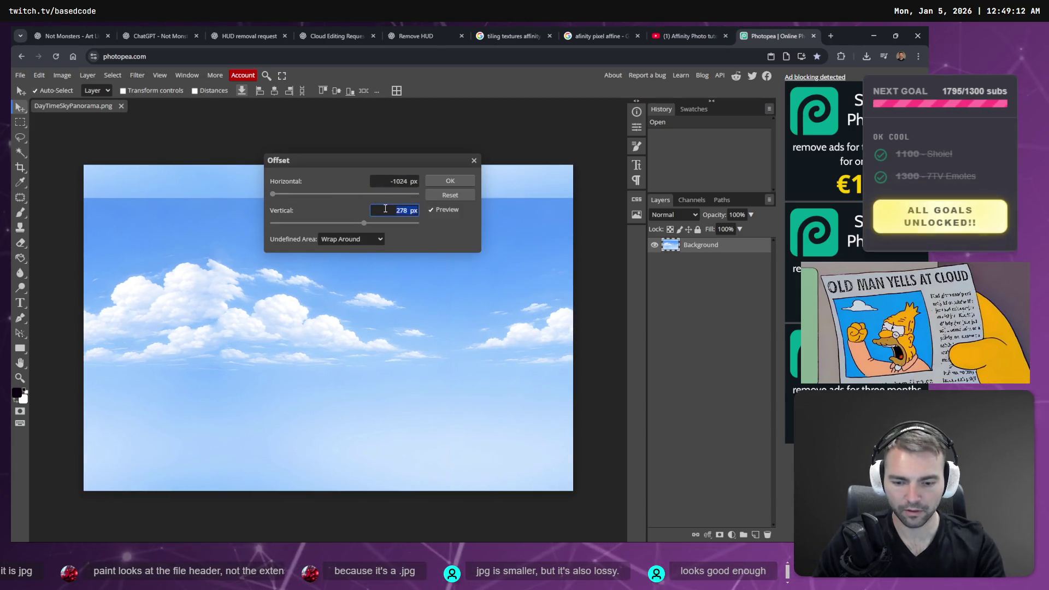
pyautogui.write('0')
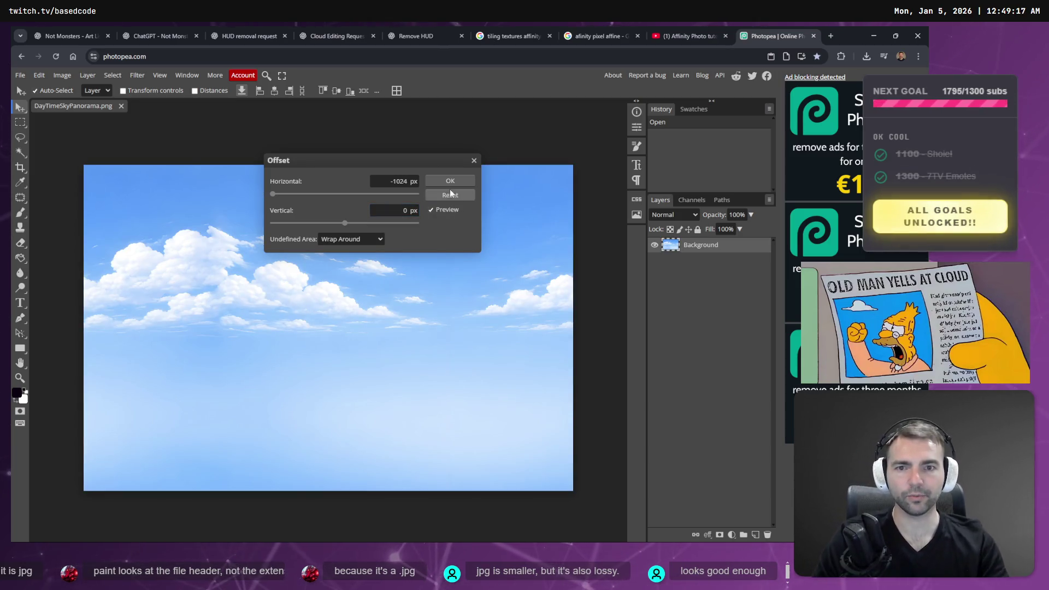
pyautogui.click(450, 181)
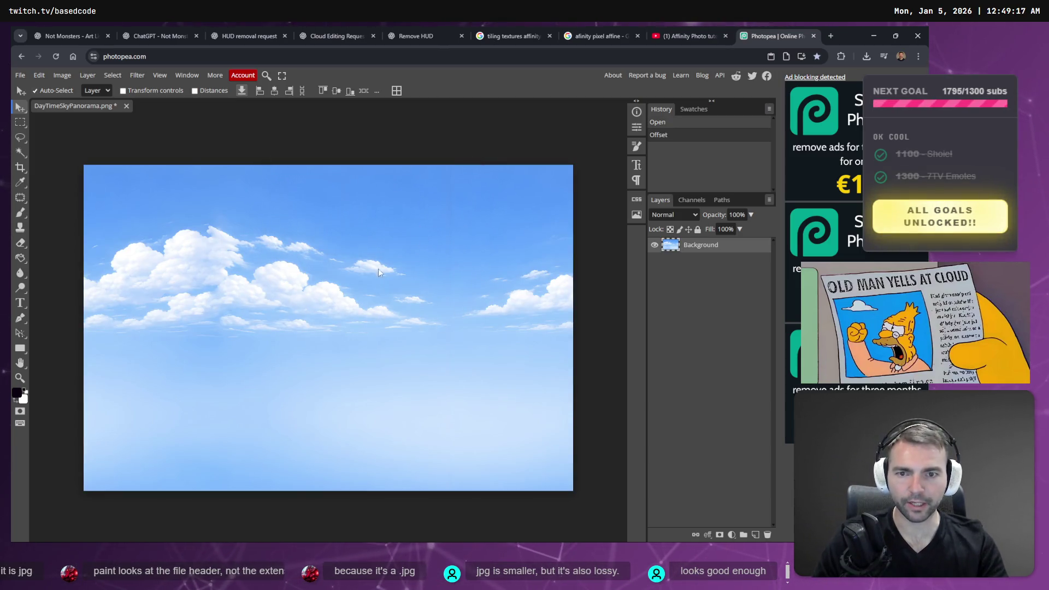
# Select a full-height rectangular strip over the seam, discarding a first freehand outline
pyautogui.click(21, 199)
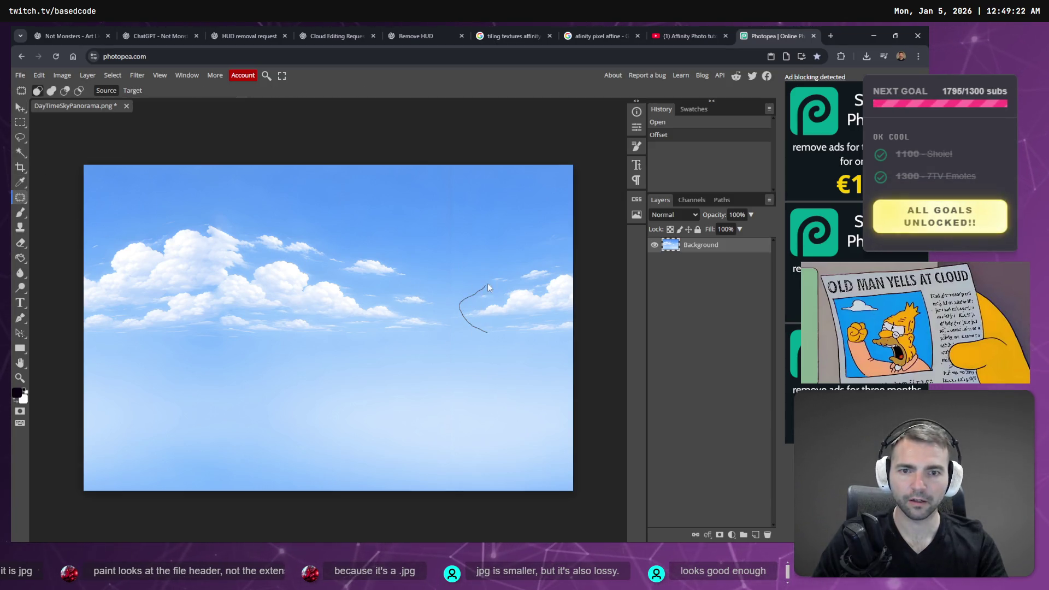
pyautogui.moveTo(487, 283); pyautogui.dragTo(482, 231)
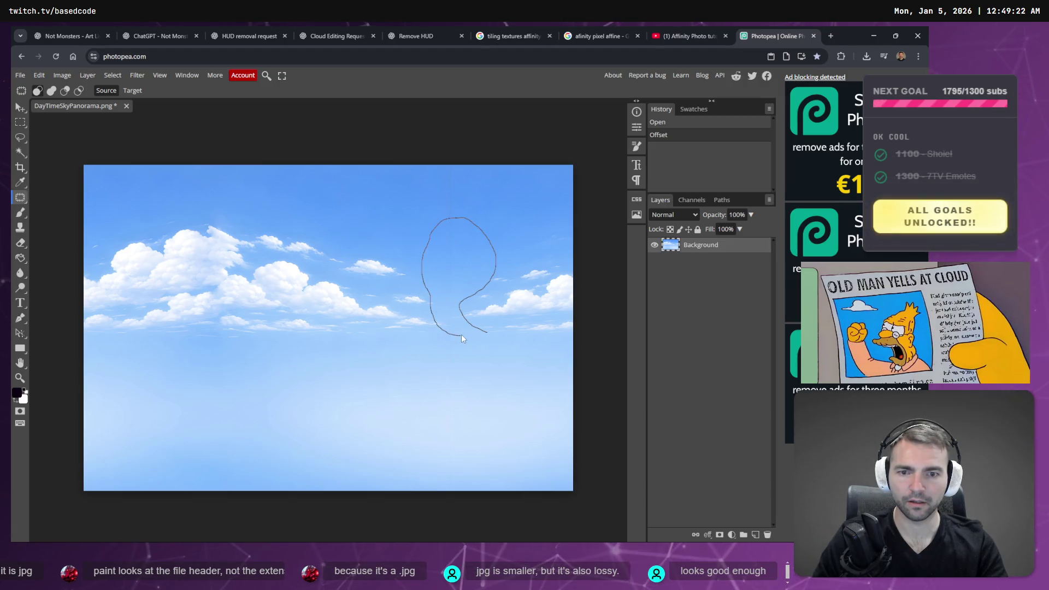
pyautogui.moveTo(484, 332); pyautogui.dragTo(485, 332)
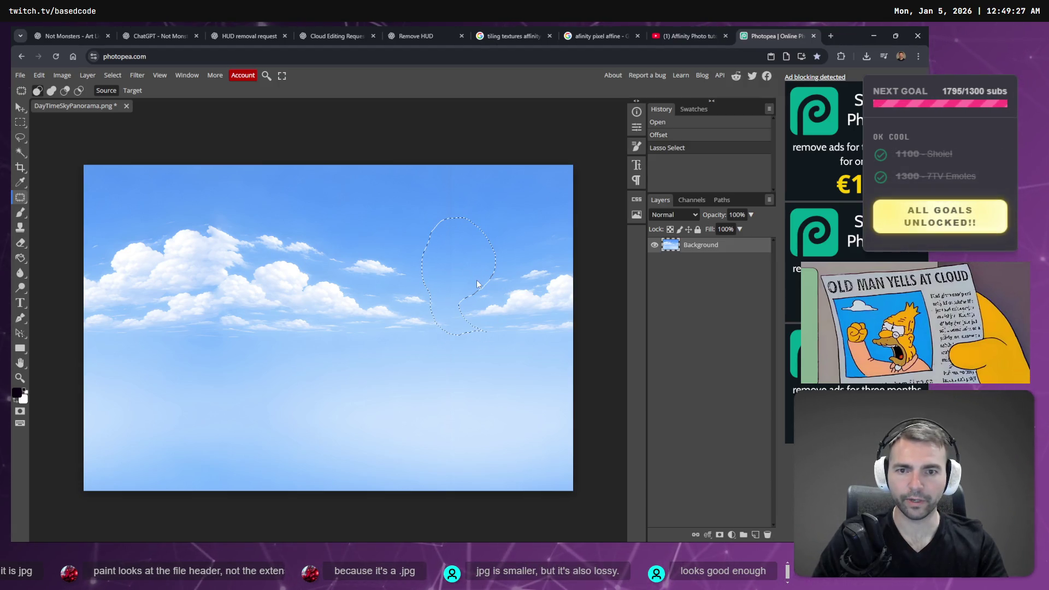
pyautogui.hotkey('ctrl', 'd')
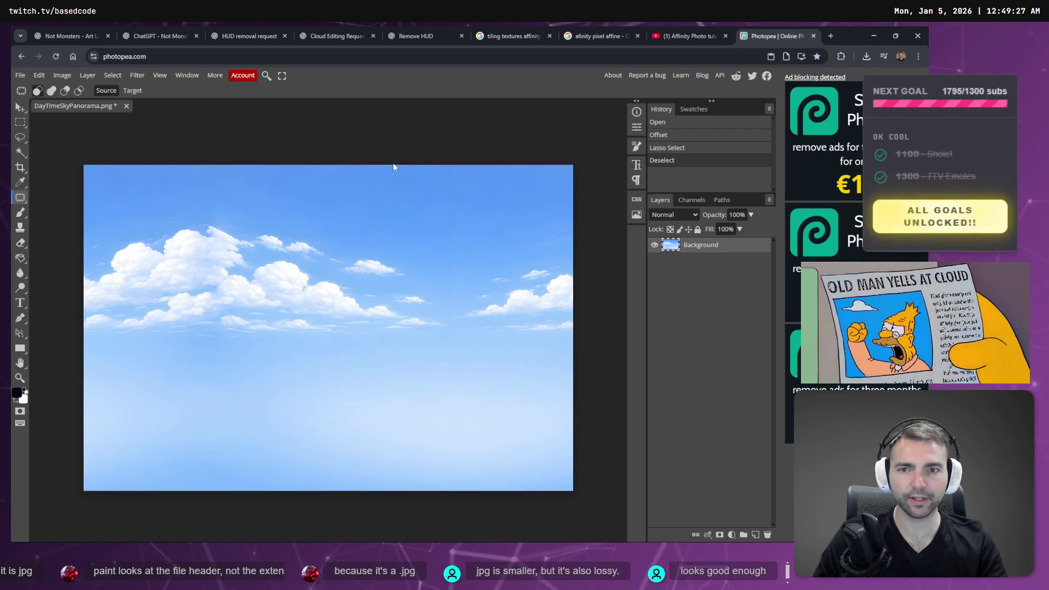
pyautogui.click(22, 123)
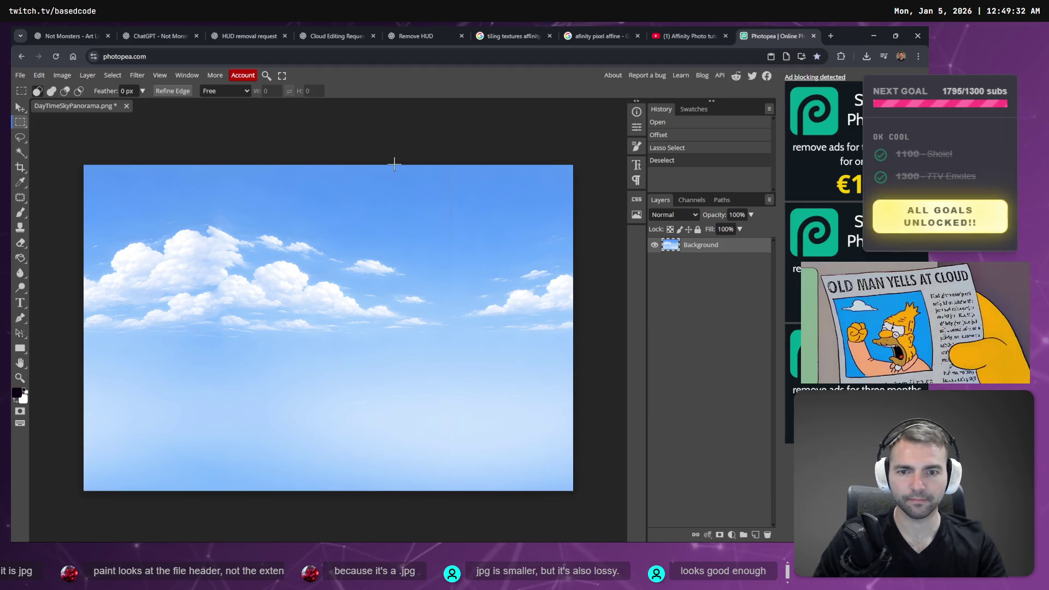
pyautogui.moveTo(392, 160)
pyautogui.mouseDown()
pyautogui.moveTo(544, 516)
pyautogui.moveTo(504, 516)
pyautogui.mouseUp()
# Patch the seam strip with clouds from the left, then deselect
pyautogui.click(21, 197)
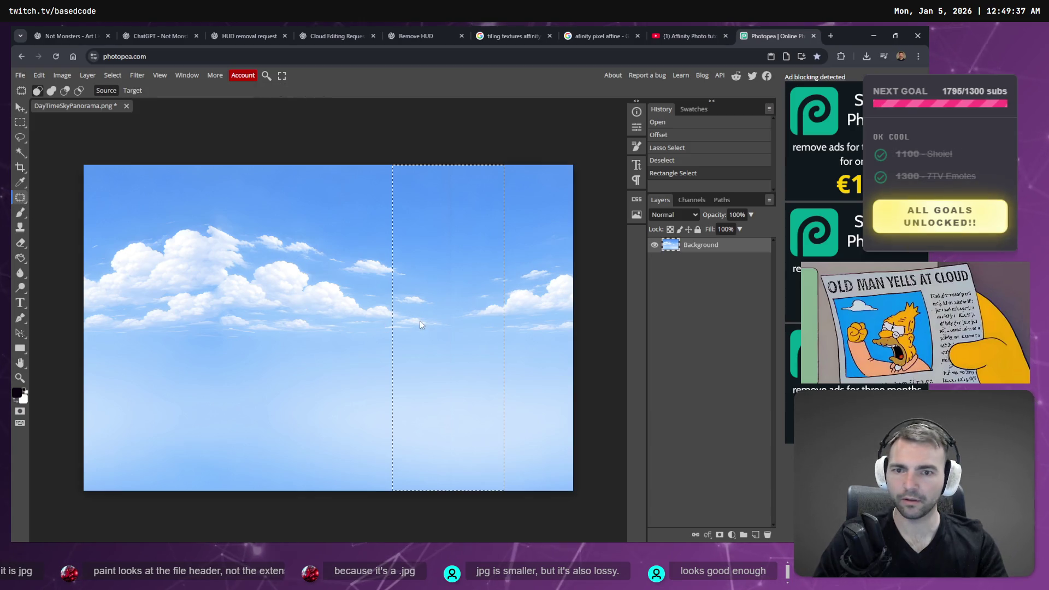
pyautogui.moveTo(419, 320)
pyautogui.mouseDown()
pyautogui.moveTo(280, 323)
pyautogui.moveTo(214, 296)
pyautogui.moveTo(208, 313)
pyautogui.moveTo(292, 312)
pyautogui.moveTo(275, 322)
pyautogui.mouseUp()
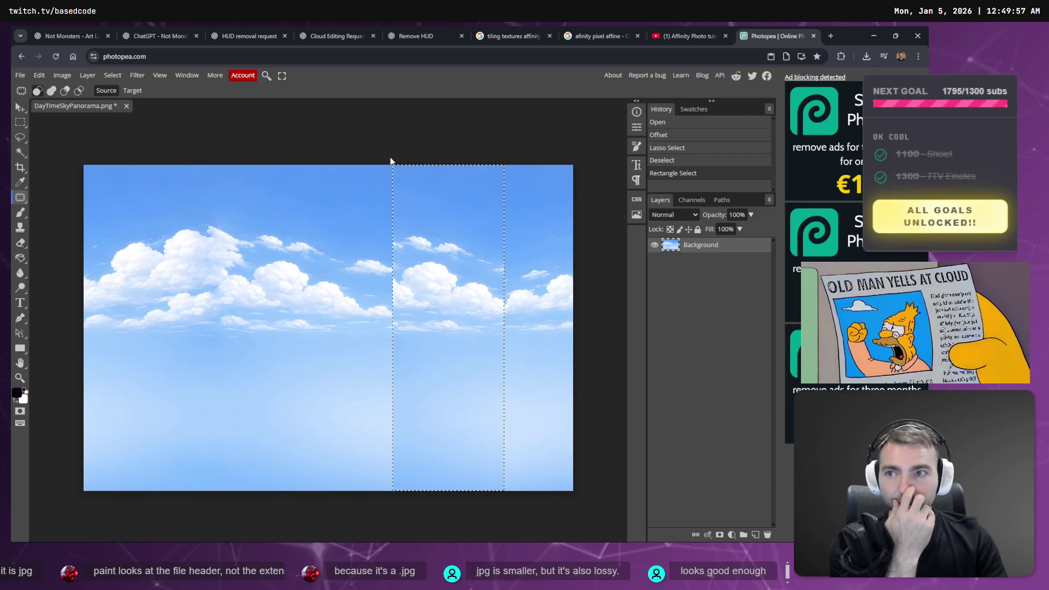
pyautogui.click(408, 158)
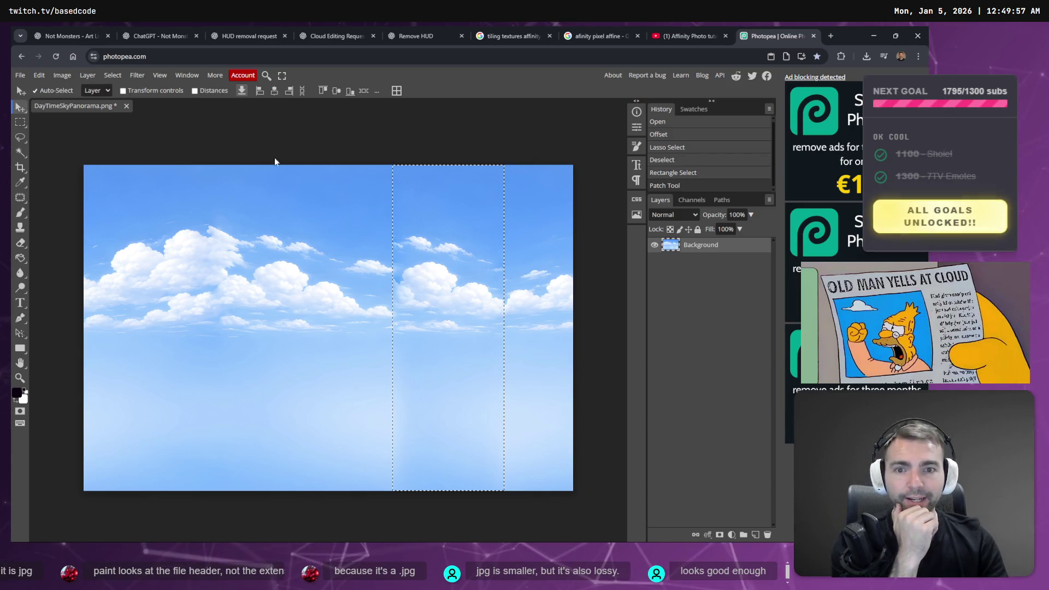
pyautogui.press('v')
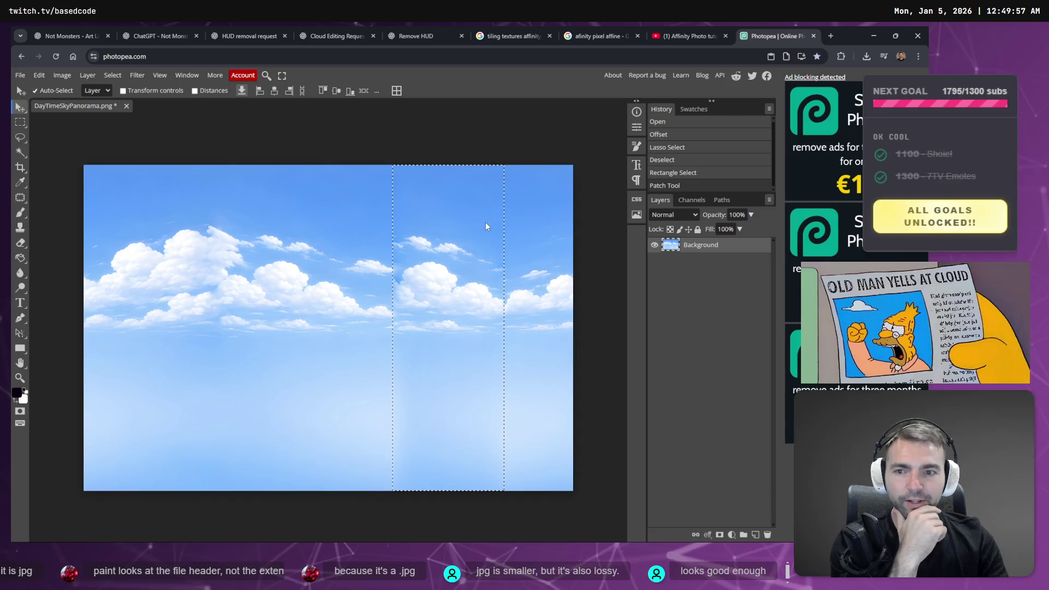
pyautogui.click(499, 162)
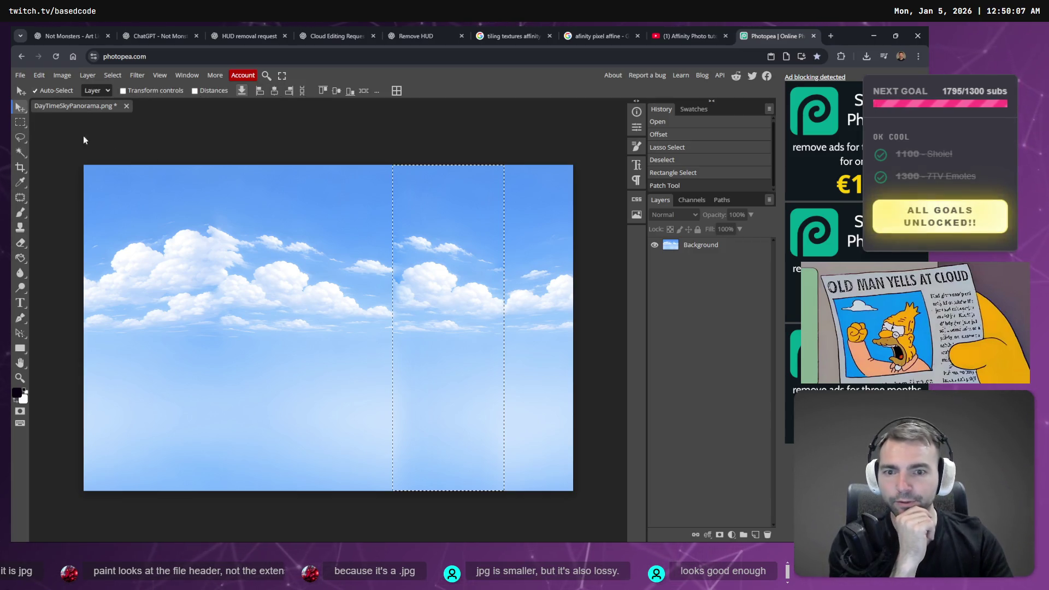
pyautogui.click(316, 203)
pyautogui.click(54, 70)
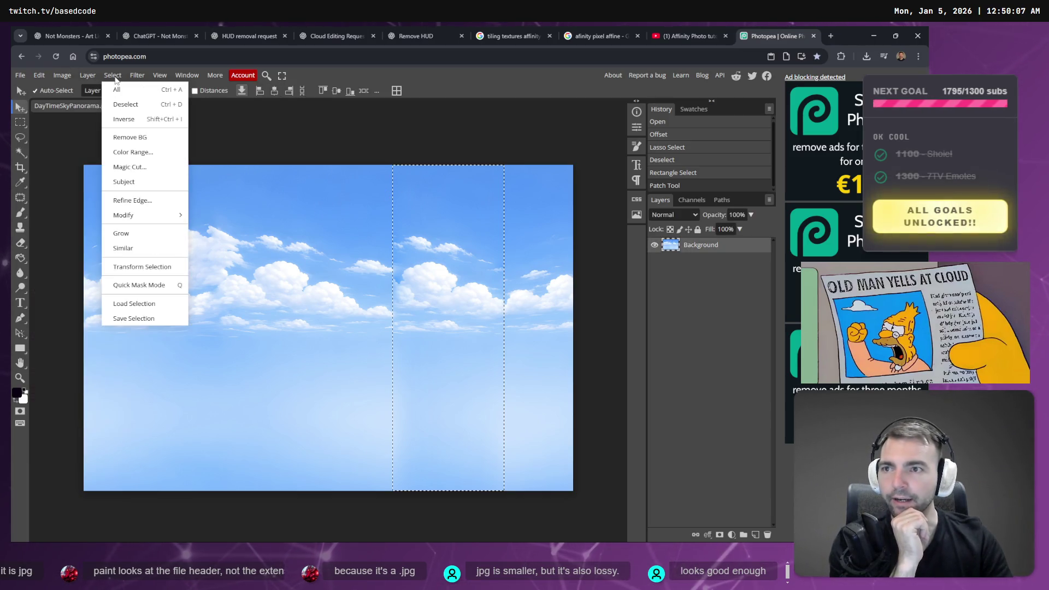
pyautogui.click(128, 101)
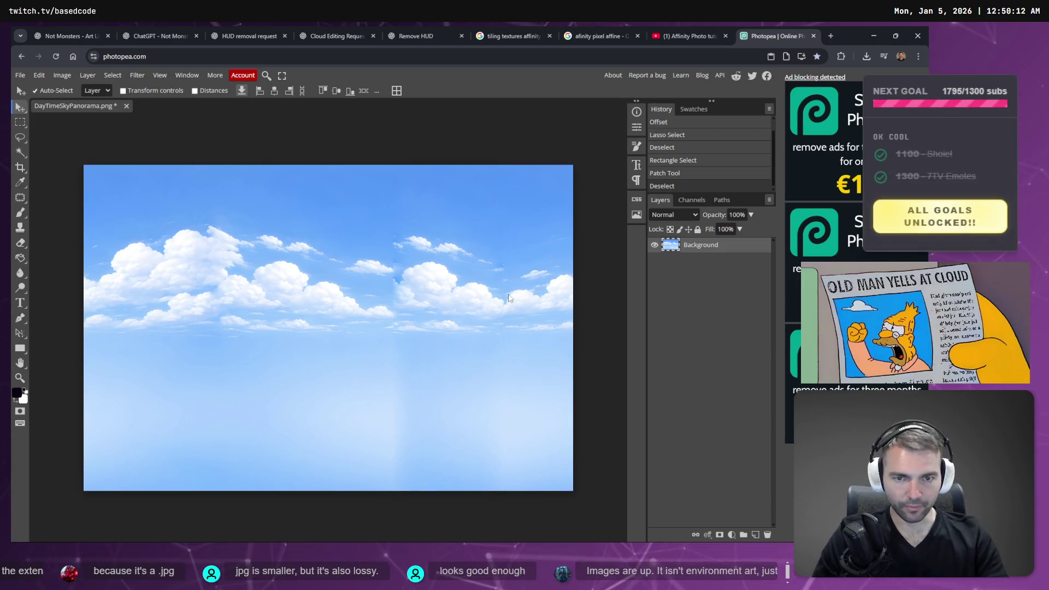
# Paint over the seam in the lower sky with the Healing Brush
pyautogui.click(20, 198)
pyautogui.rightClick(21, 201)
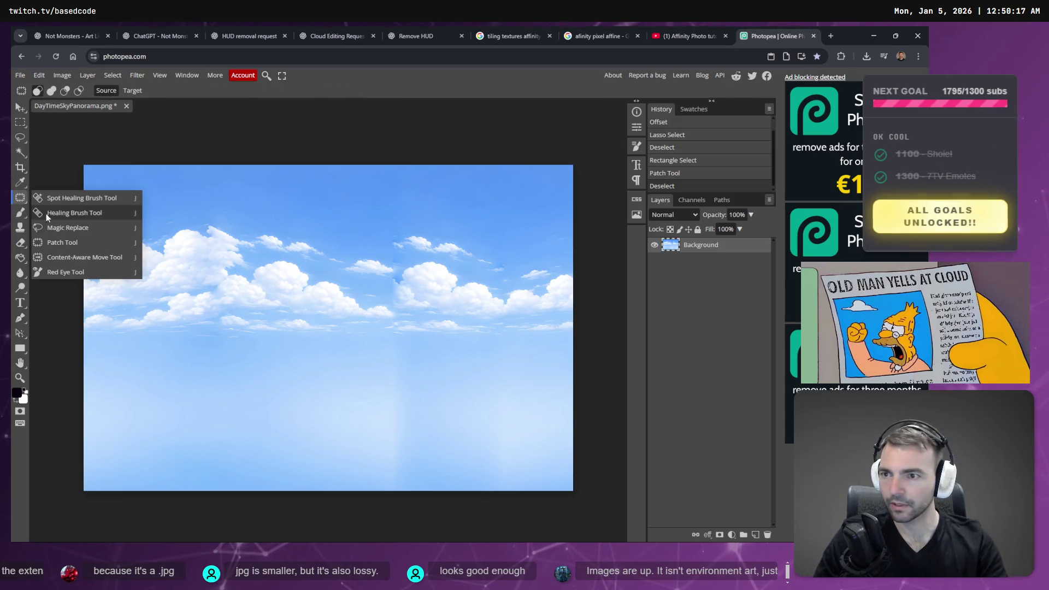
pyautogui.click(62, 214)
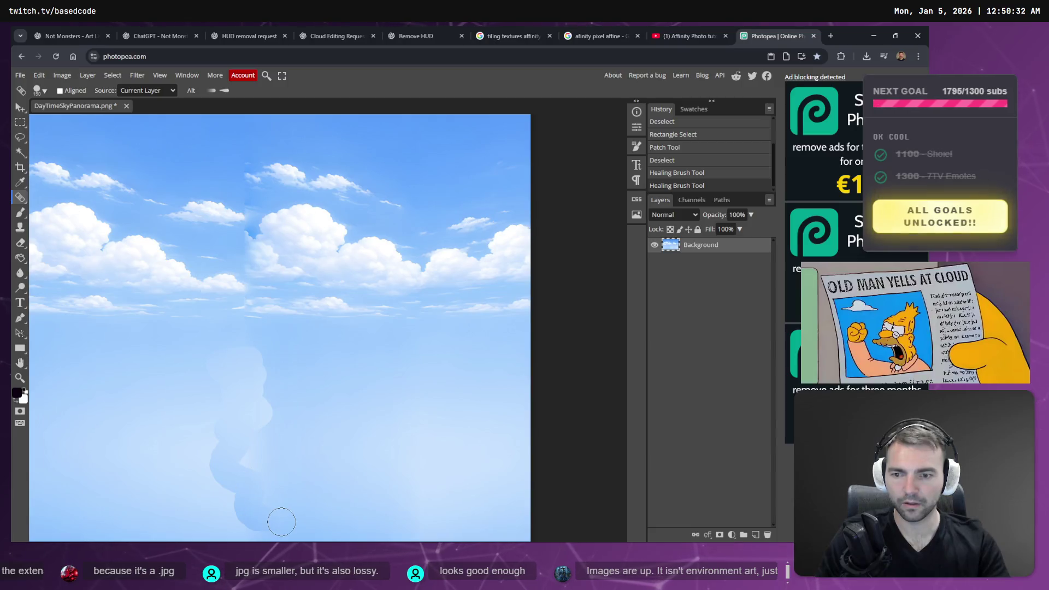
pyautogui.moveTo(281, 521); pyautogui.dragTo(281, 522)
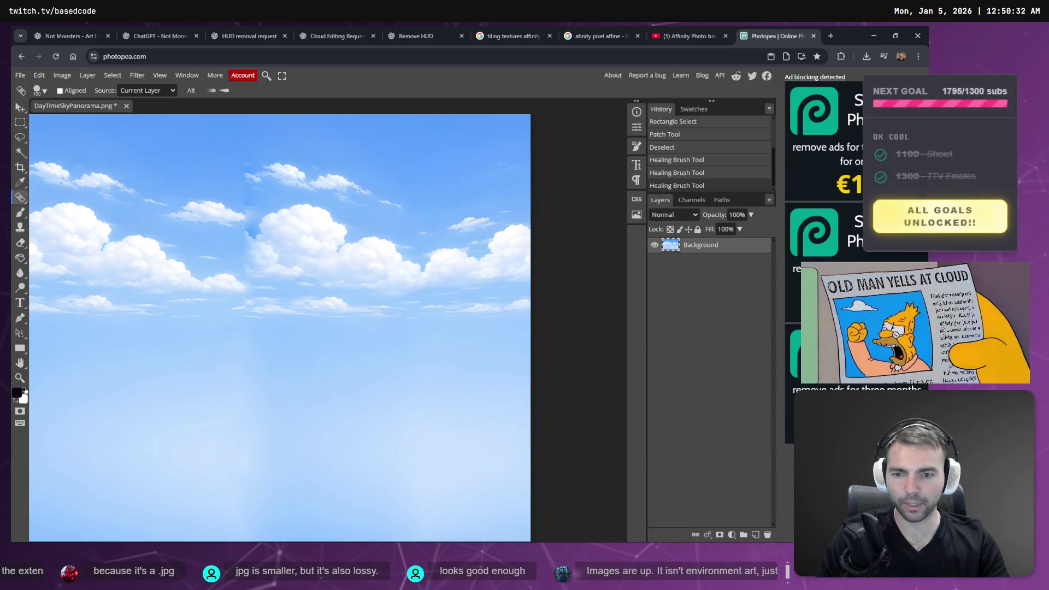
pyautogui.moveTo(310, 451); pyautogui.dragTo(220, 445)
pyautogui.scroll(-3, 422, 424)
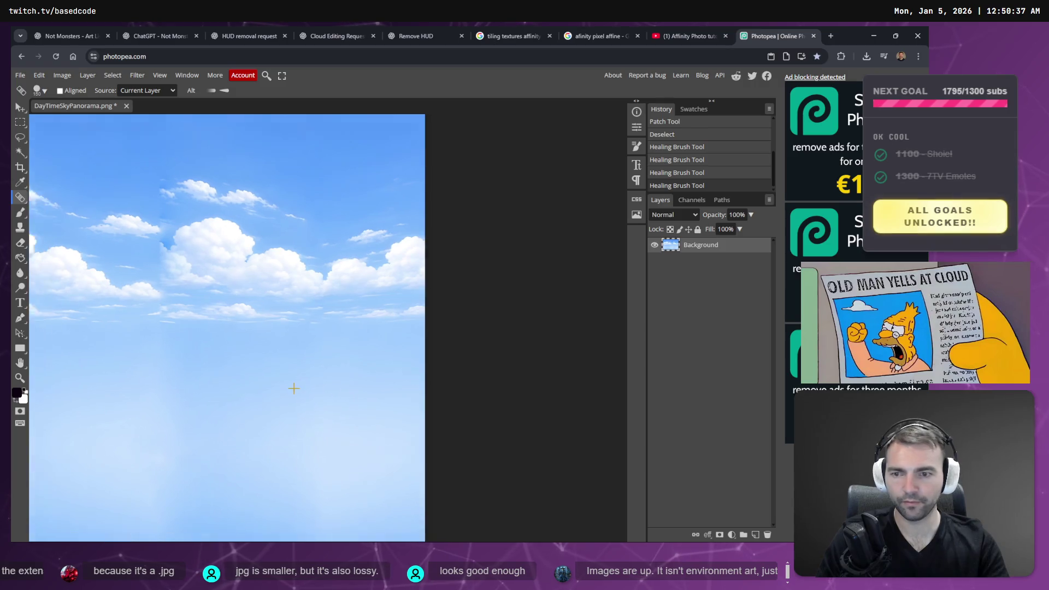
pyautogui.scroll(-2, 208, 407)
pyautogui.hscroll(-3, 263, 404)
pyautogui.hscroll(2, 287, 402)
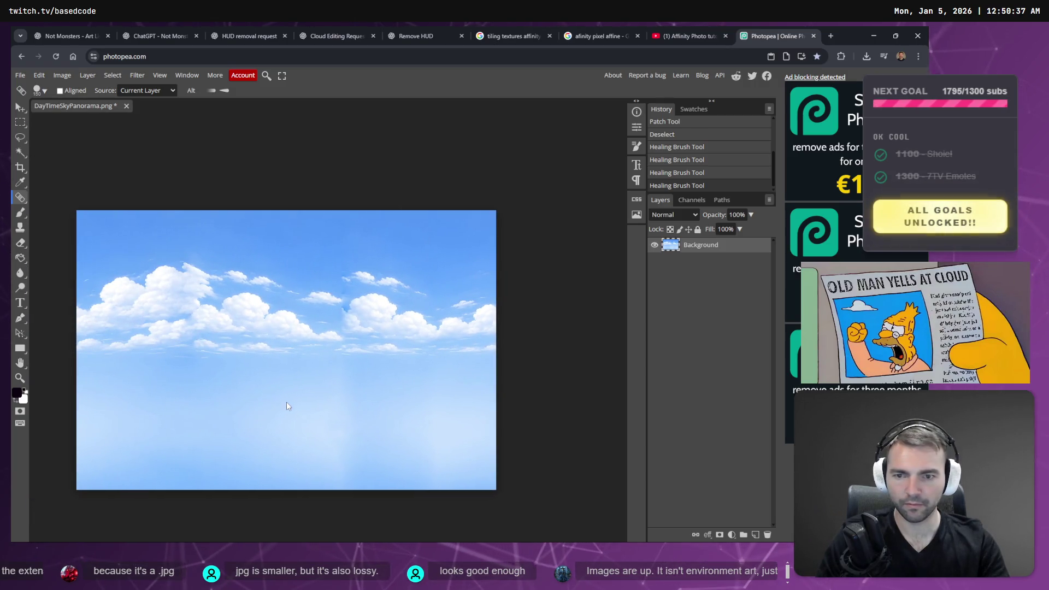
# Rectangle-select the lower seam area down to the bottom edge and patch it with nearby sky
pyautogui.press('m')
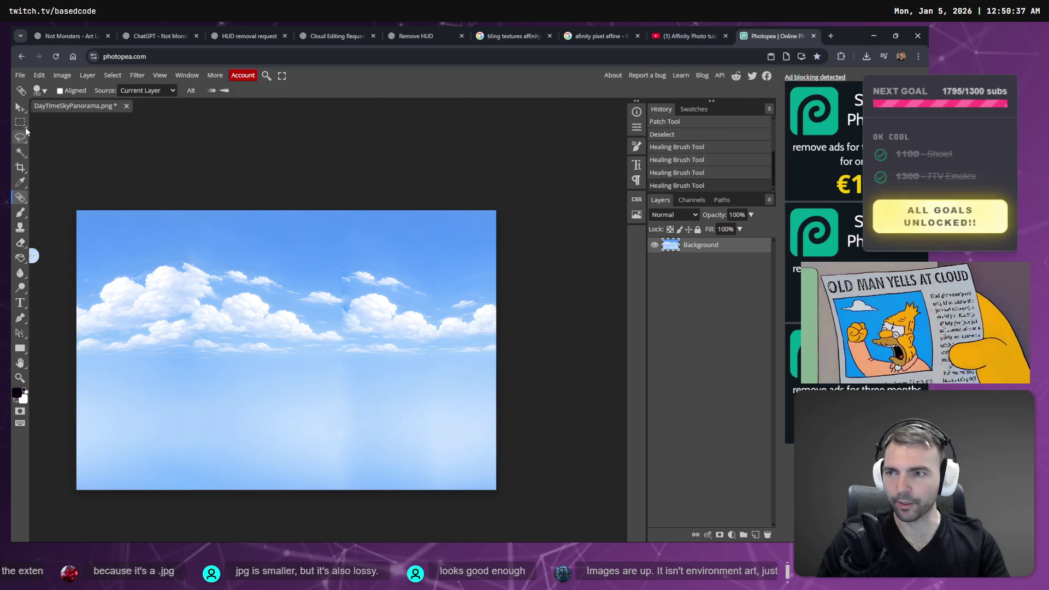
pyautogui.moveTo(333, 376)
pyautogui.mouseDown()
pyautogui.moveTo(432, 506)
pyautogui.moveTo(438, 494)
pyautogui.mouseUp()
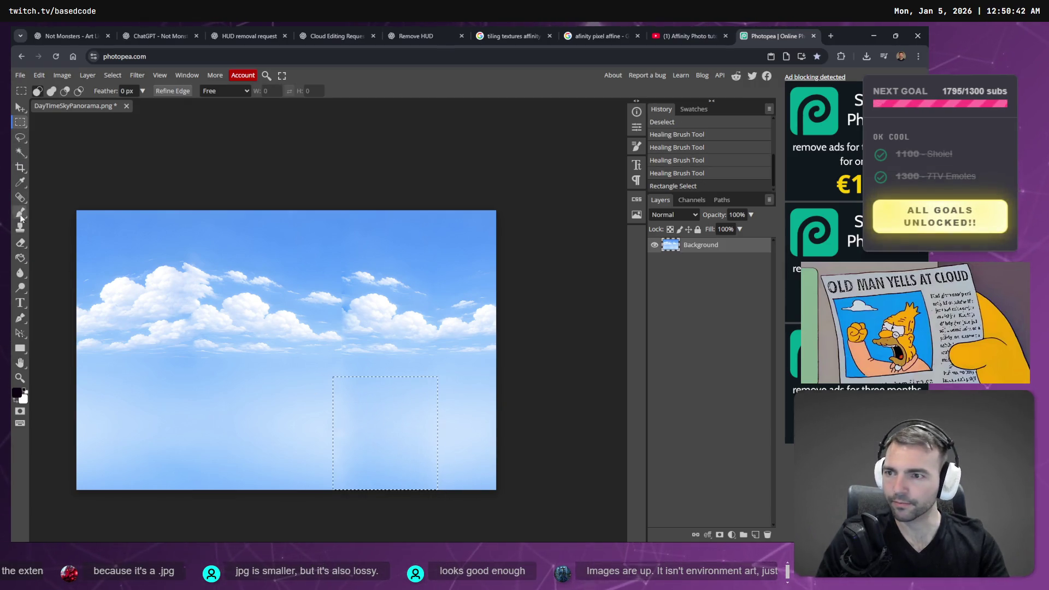
pyautogui.rightClick(21, 198)
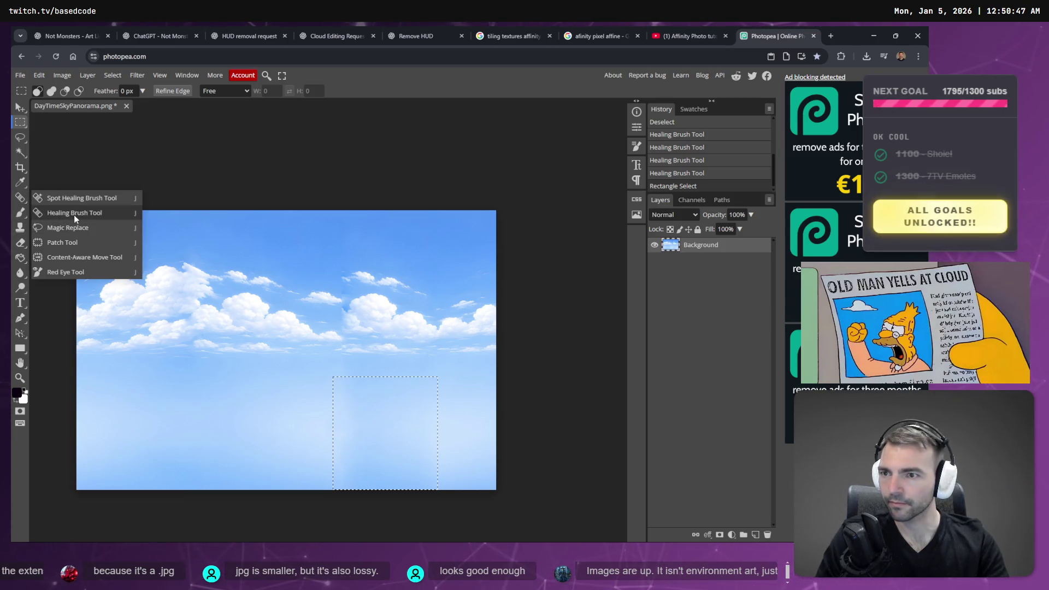
pyautogui.click(80, 248)
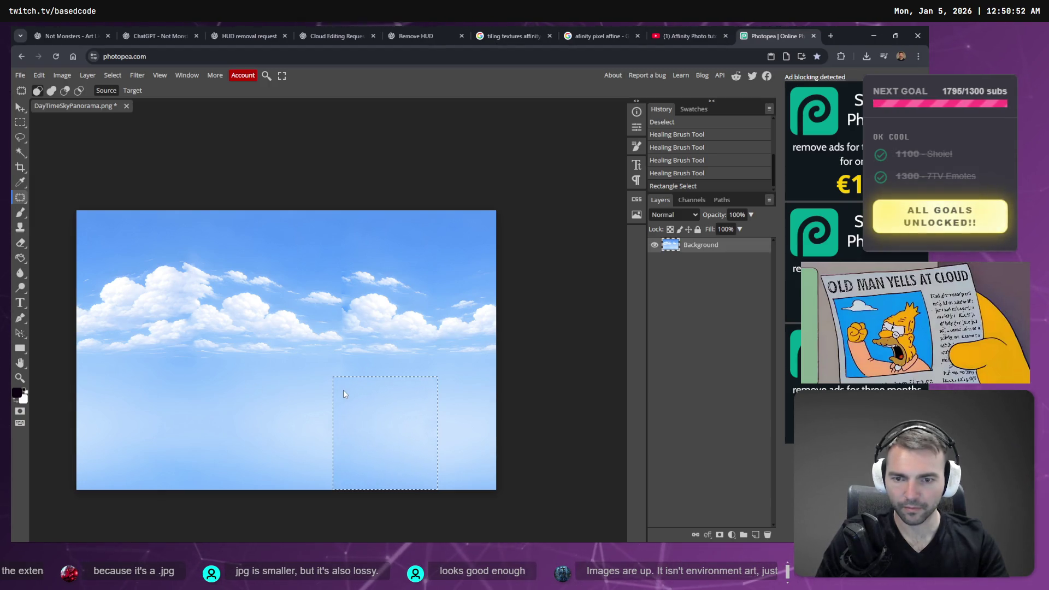
pyautogui.moveTo(368, 288); pyautogui.dragTo(345, 259)
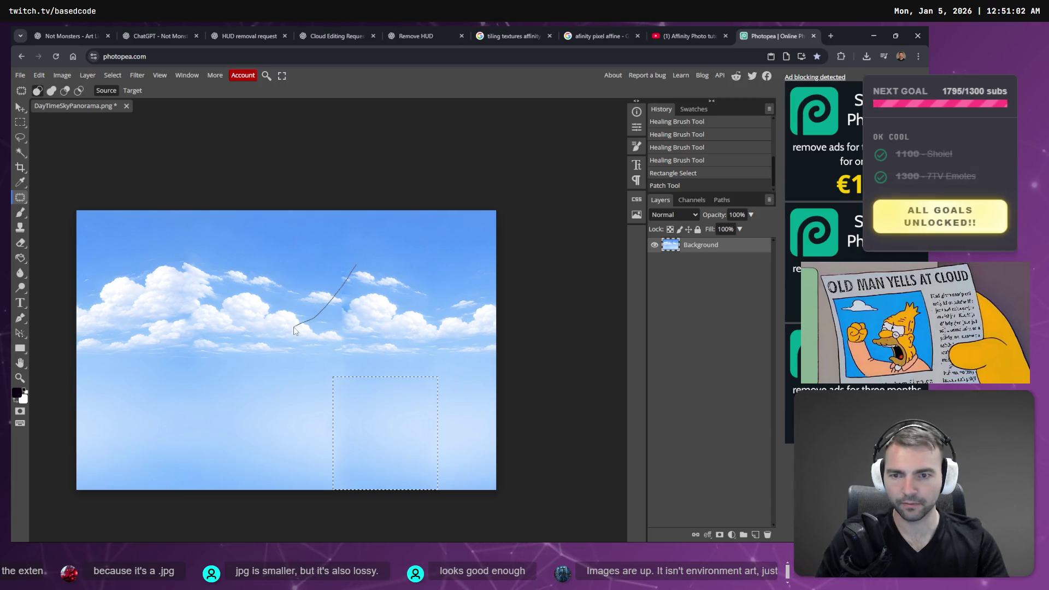
# Pick the Patch Tool from the healing tools group after trying the other healing brushes
pyautogui.moveTo(293, 327); pyautogui.dragTo(295, 325)
pyautogui.click(19, 197)
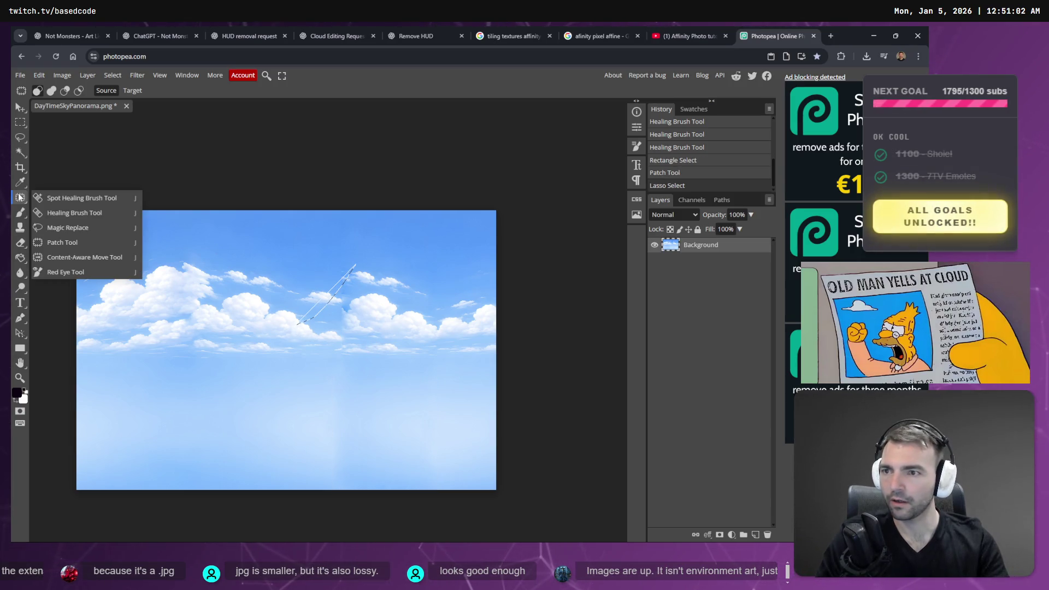
pyautogui.click(65, 198)
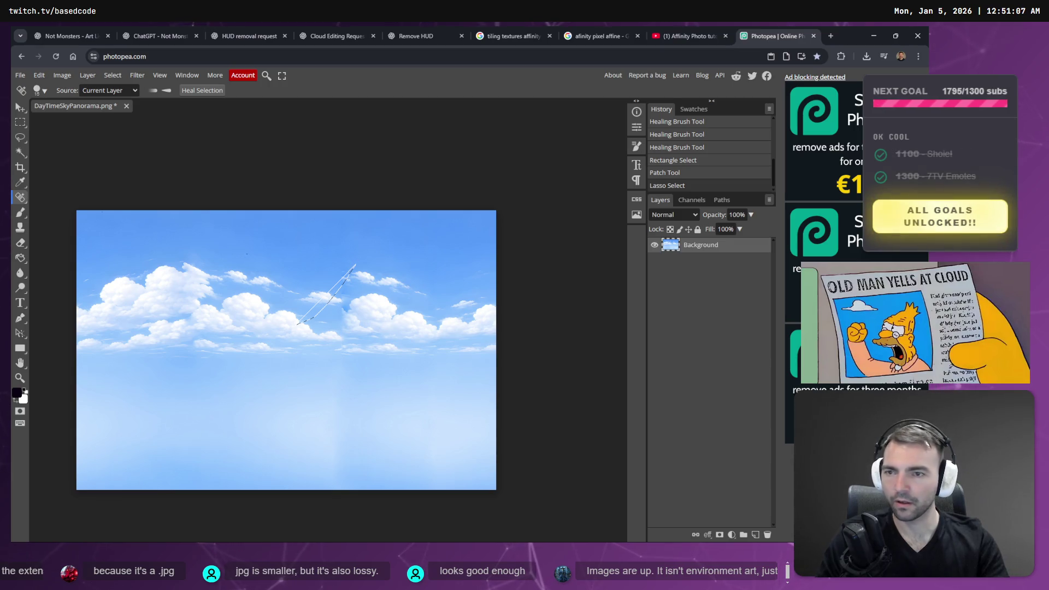
pyautogui.click(19, 197)
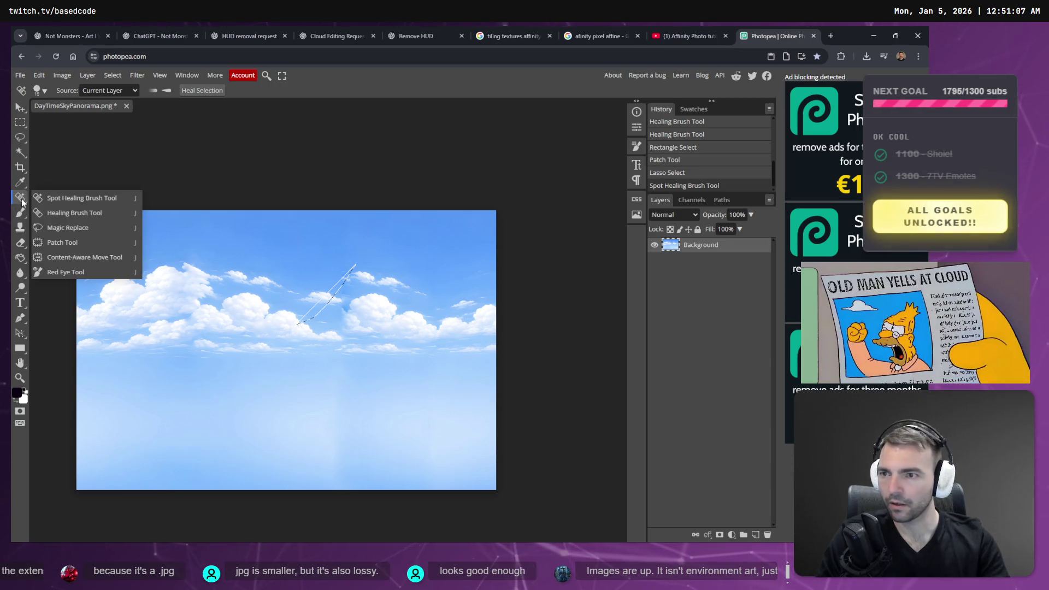
pyautogui.click(52, 217)
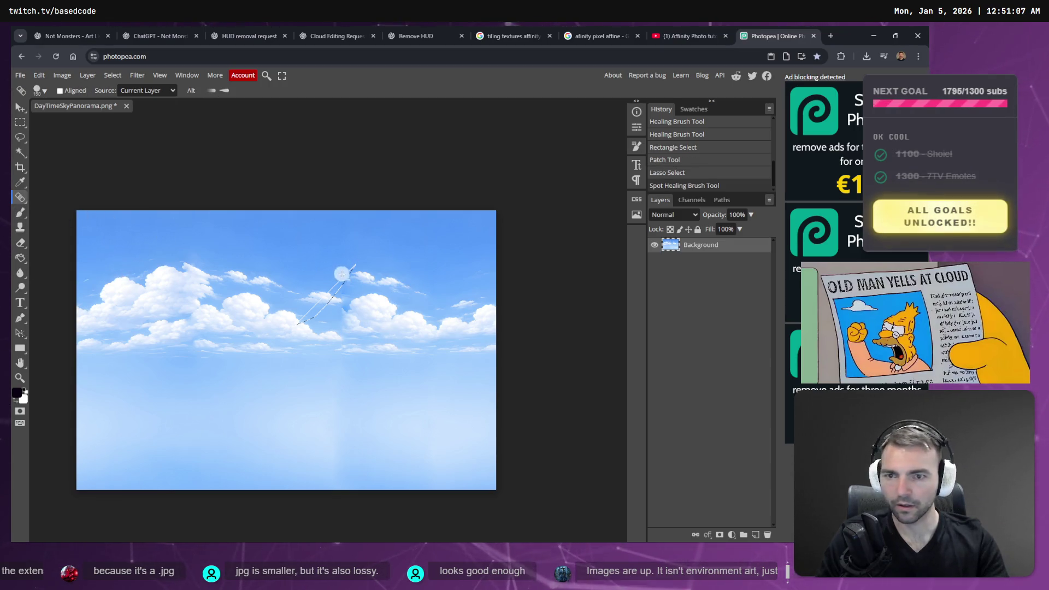
pyautogui.click(26, 202)
pyautogui.click(61, 245)
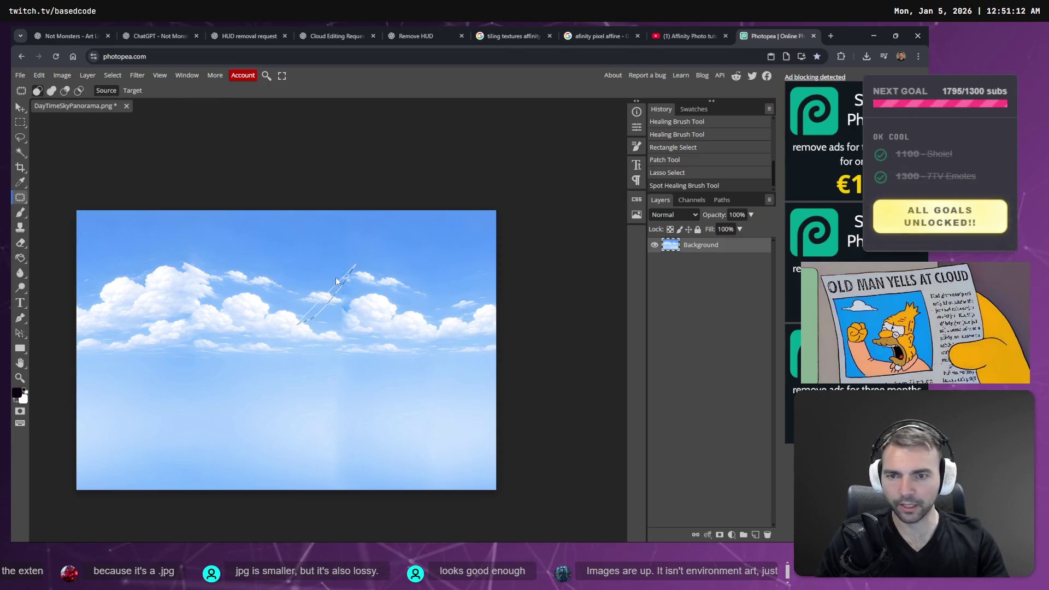
# Lasso the diagonal streak across the central clouds, patch it with clean sky, and deselect
pyautogui.moveTo(349, 280)
pyautogui.mouseDown()
pyautogui.moveTo(360, 280)
pyautogui.moveTo(303, 263)
pyautogui.moveTo(291, 323)
pyautogui.mouseUp()
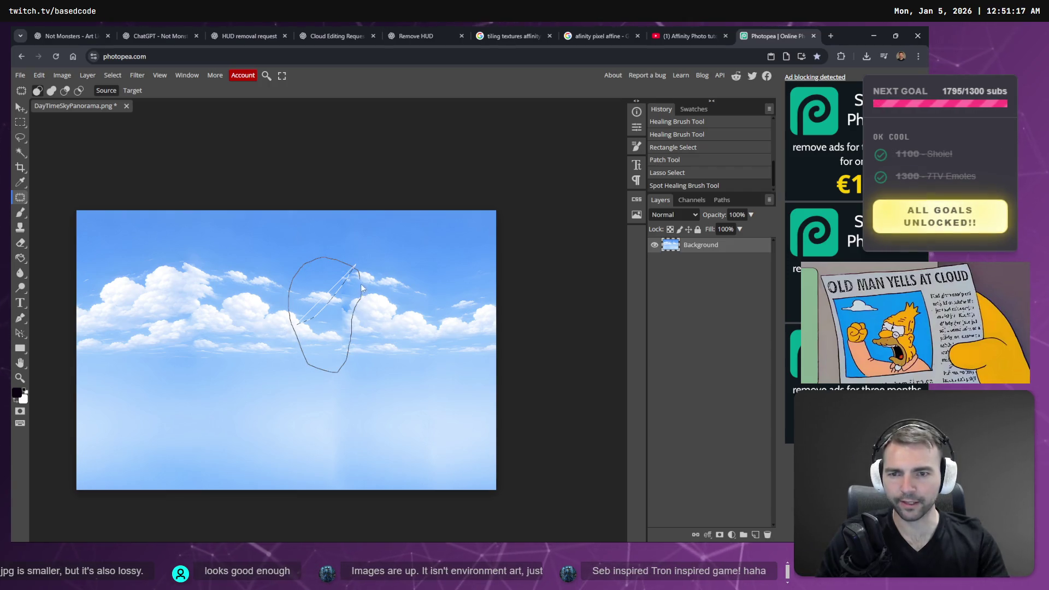
pyautogui.moveTo(361, 288); pyautogui.dragTo(360, 289)
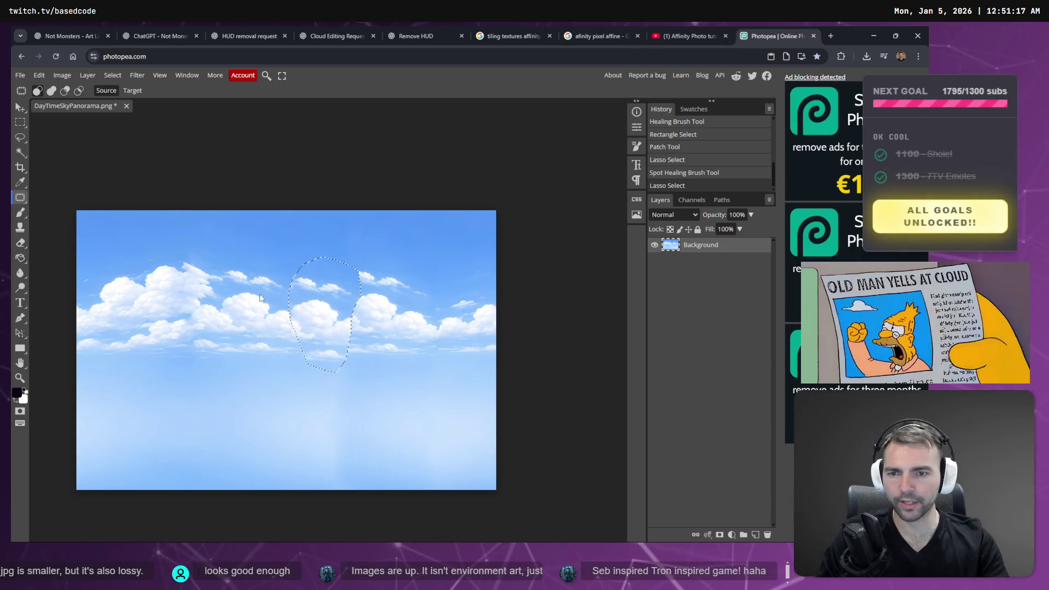
pyautogui.moveTo(260, 298)
pyautogui.mouseDown()
pyautogui.moveTo(248, 315)
pyautogui.moveTo(215, 300)
pyautogui.mouseUp()
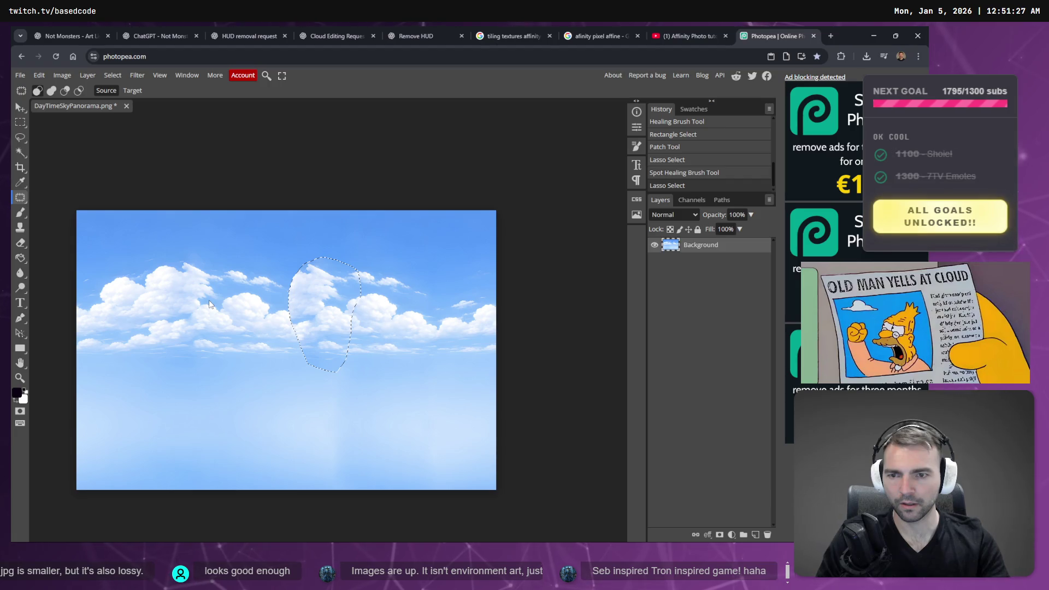
pyautogui.moveTo(210, 305); pyautogui.dragTo(209, 305)
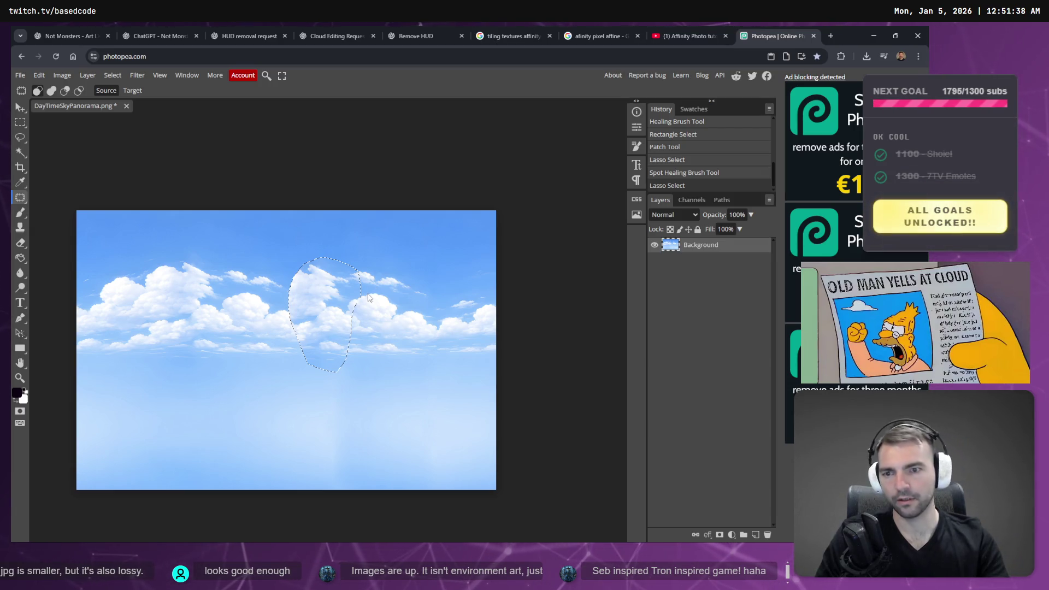
pyautogui.moveTo(368, 297); pyautogui.dragTo(369, 298)
pyautogui.click(397, 258)
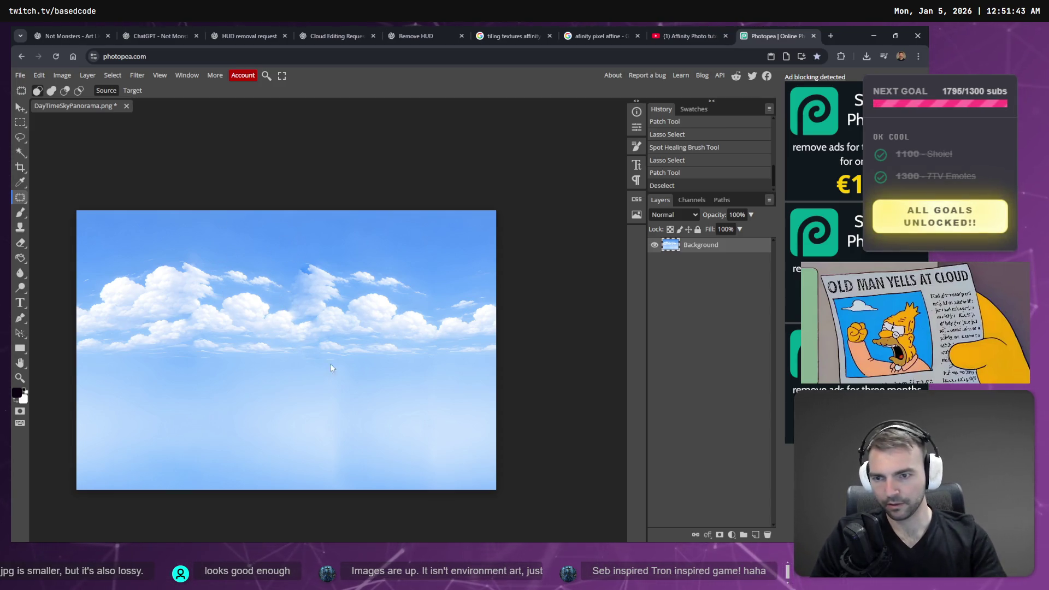
# Heal the sky just above the central cloud with the Healing Brush
pyautogui.scroll(5, 303, 295)
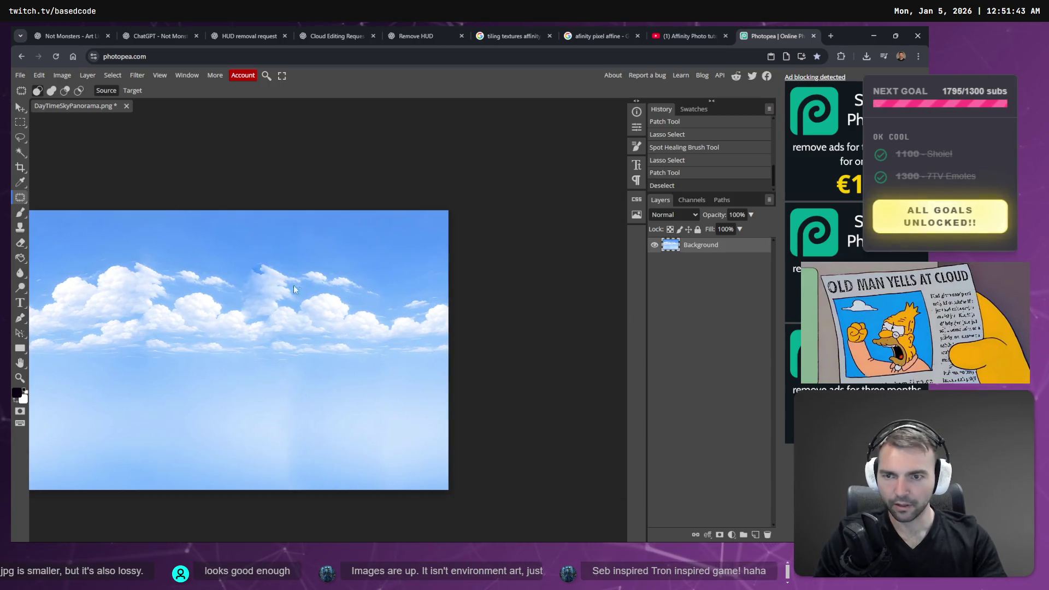
pyautogui.scroll(-3, 234, 311)
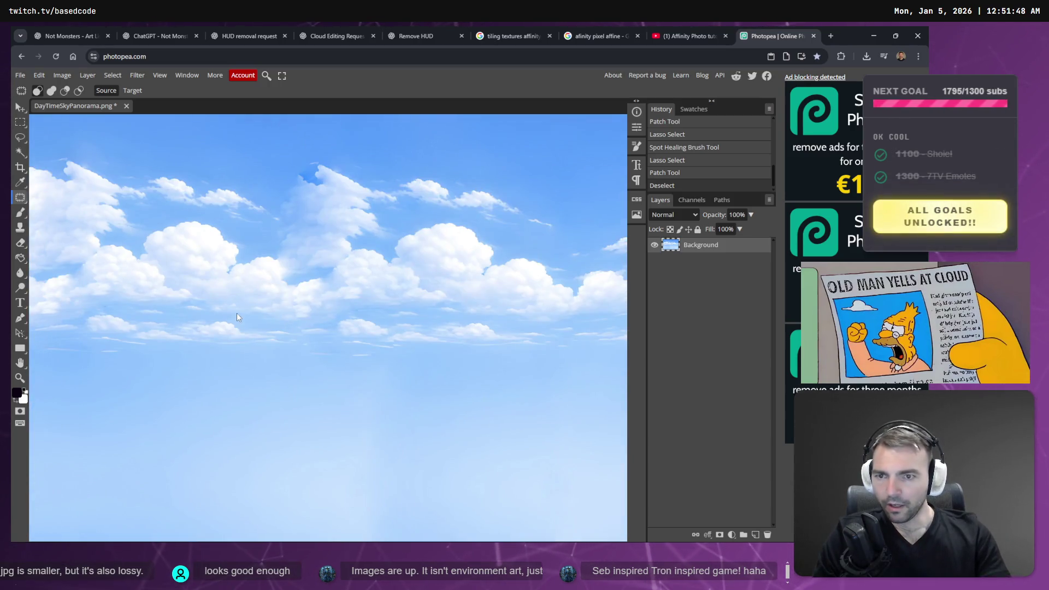
pyautogui.scroll(2, 284, 271)
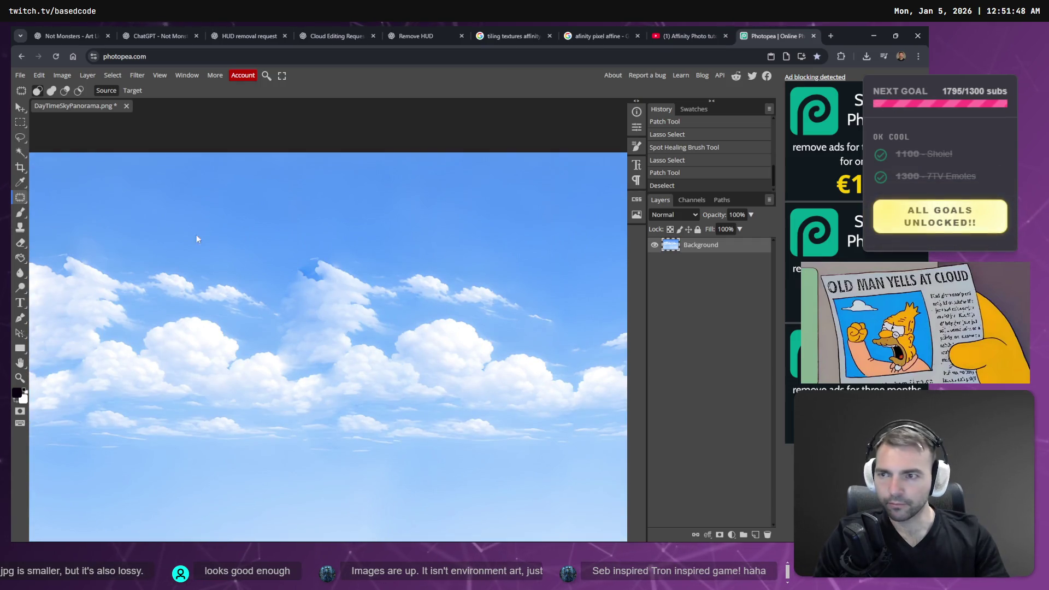
pyautogui.click(20, 197)
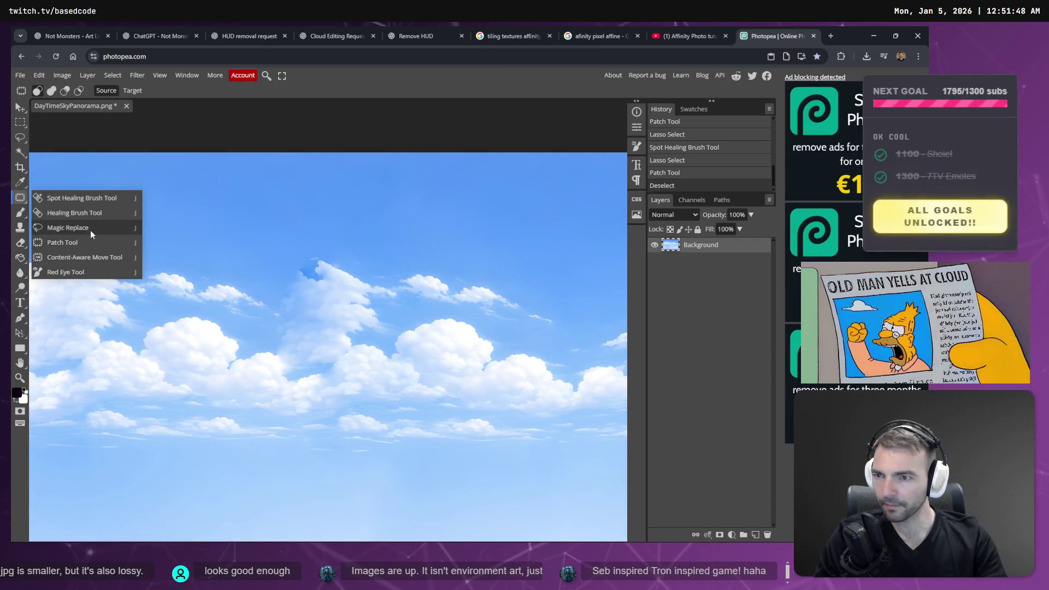
pyautogui.click(84, 212)
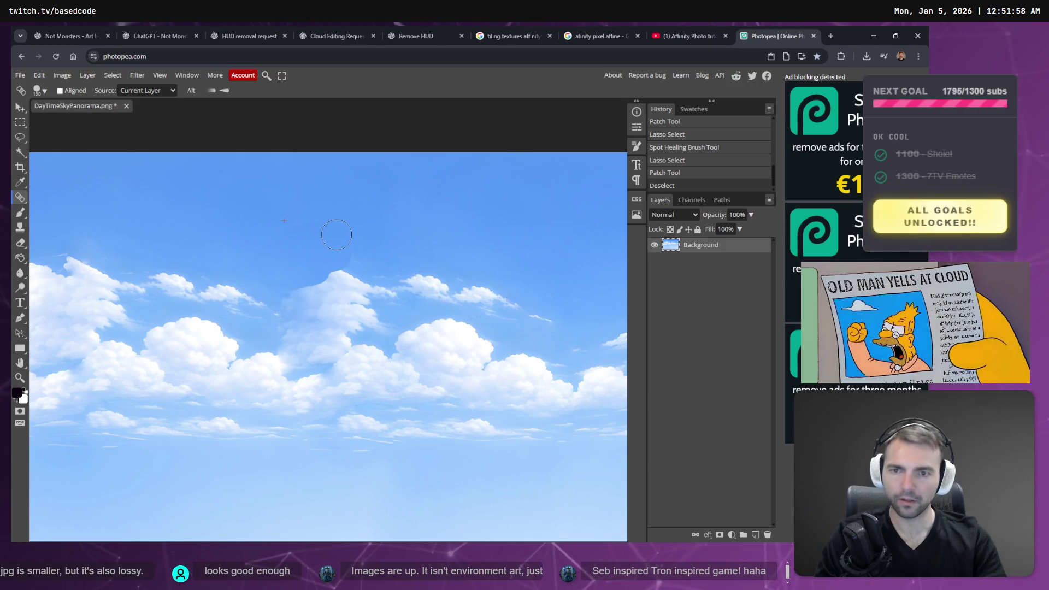
pyautogui.moveTo(336, 235); pyautogui.dragTo(306, 273)
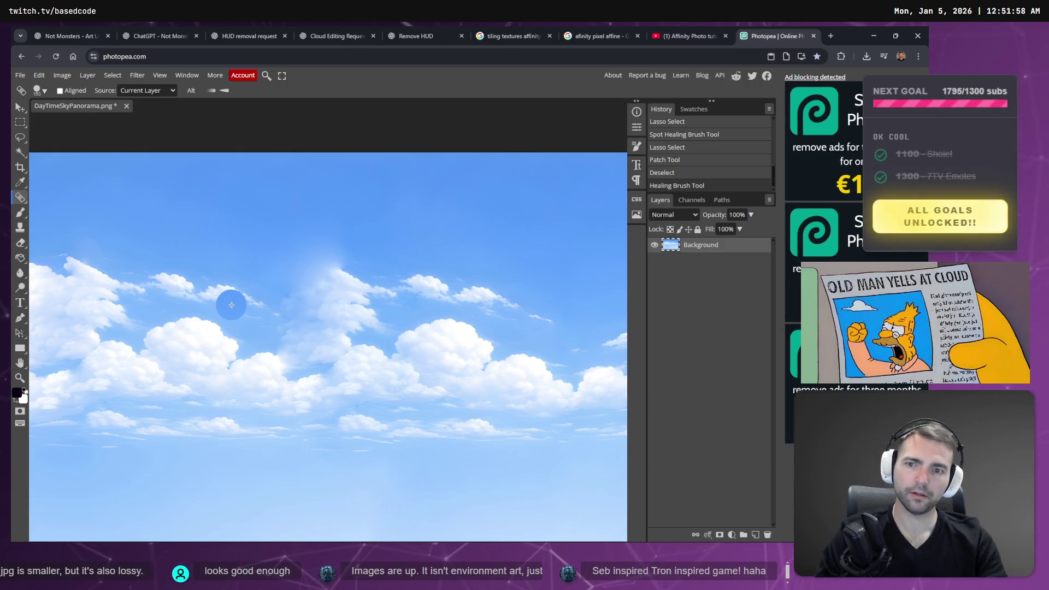
pyautogui.click(445, 351)
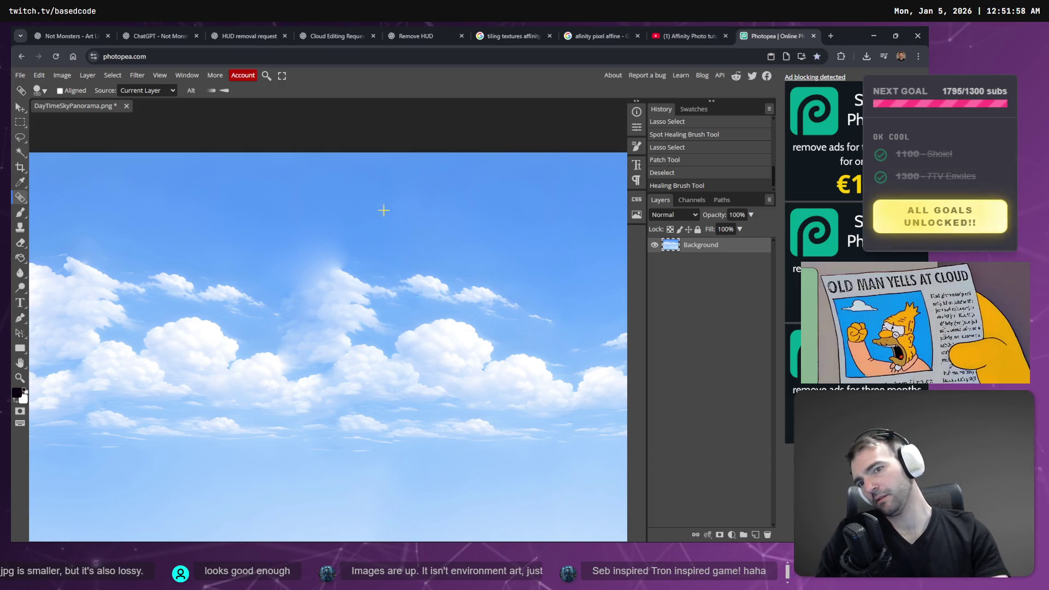
pyautogui.click(289, 259)
pyautogui.click(327, 245)
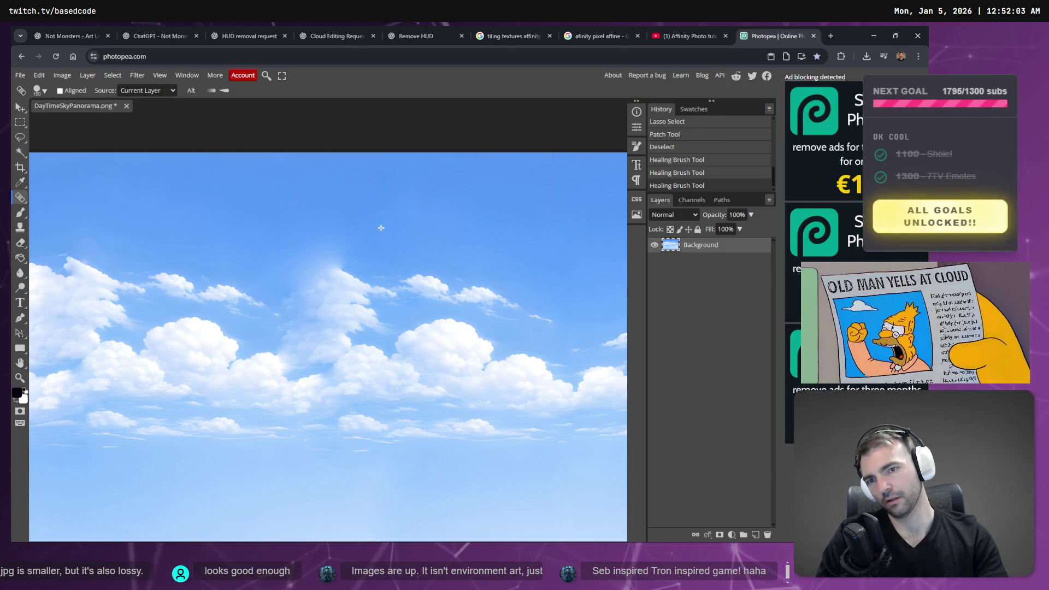
# Dab more healing spots around and left of the central cloud's top
pyautogui.click(330, 248)
pyautogui.click(338, 248)
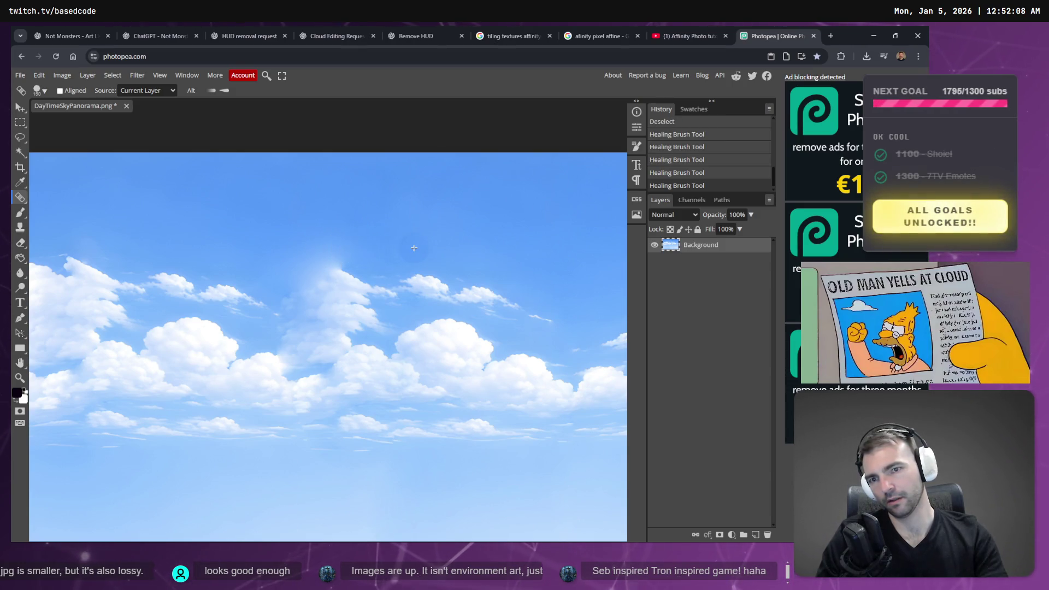
pyautogui.click(343, 251)
pyautogui.click(291, 263)
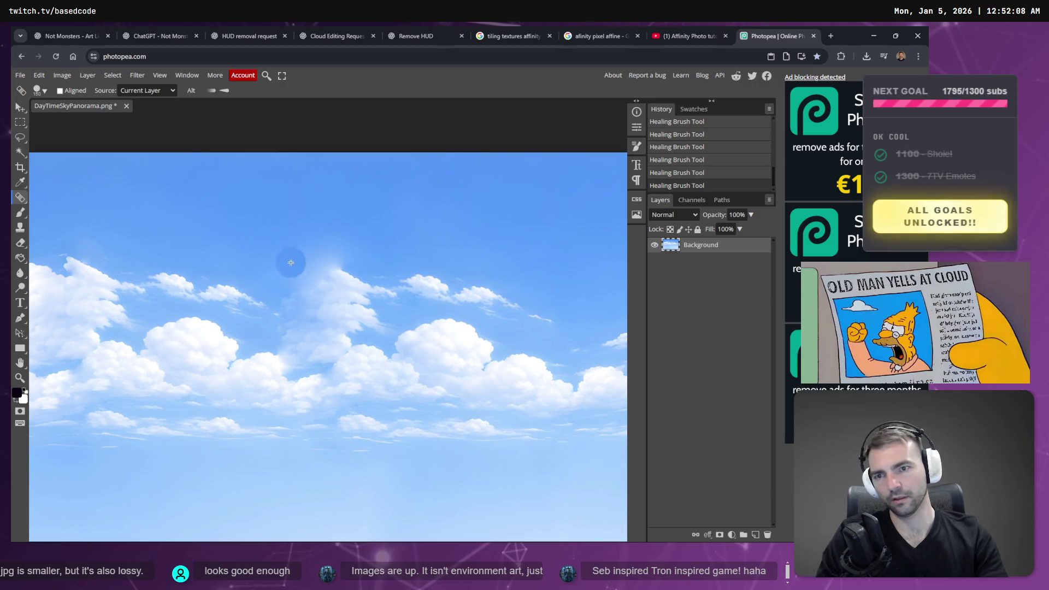
pyautogui.click(300, 270)
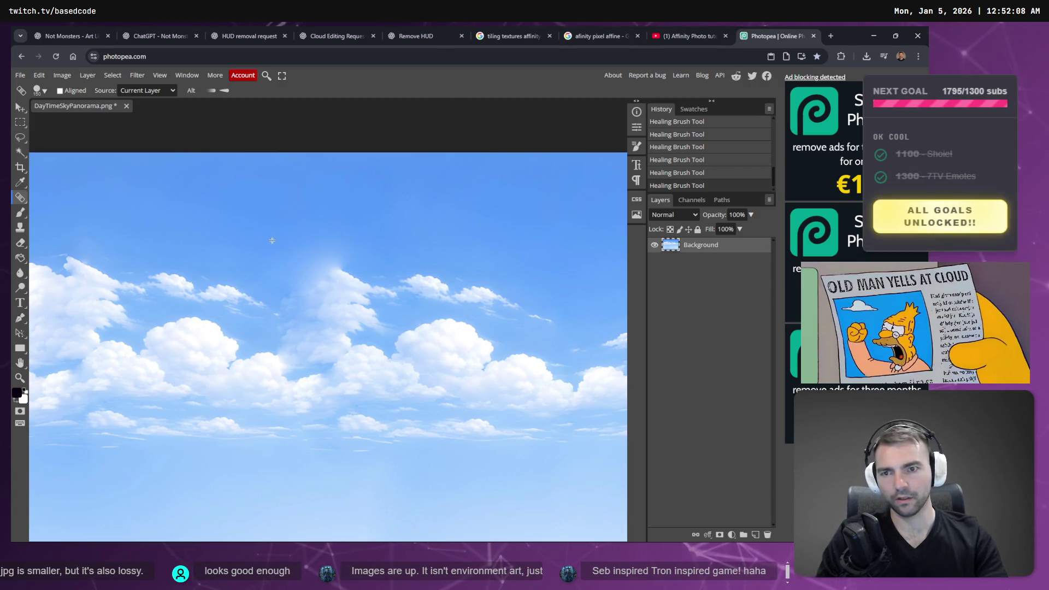
pyautogui.scroll(-3, 236, 342)
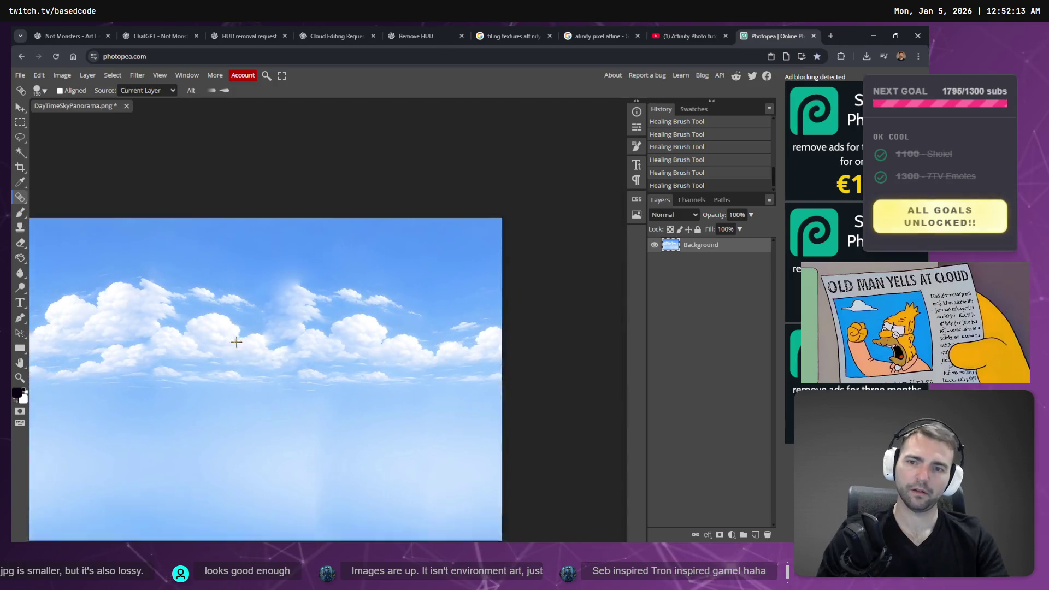
pyautogui.scroll(1, 272, 274)
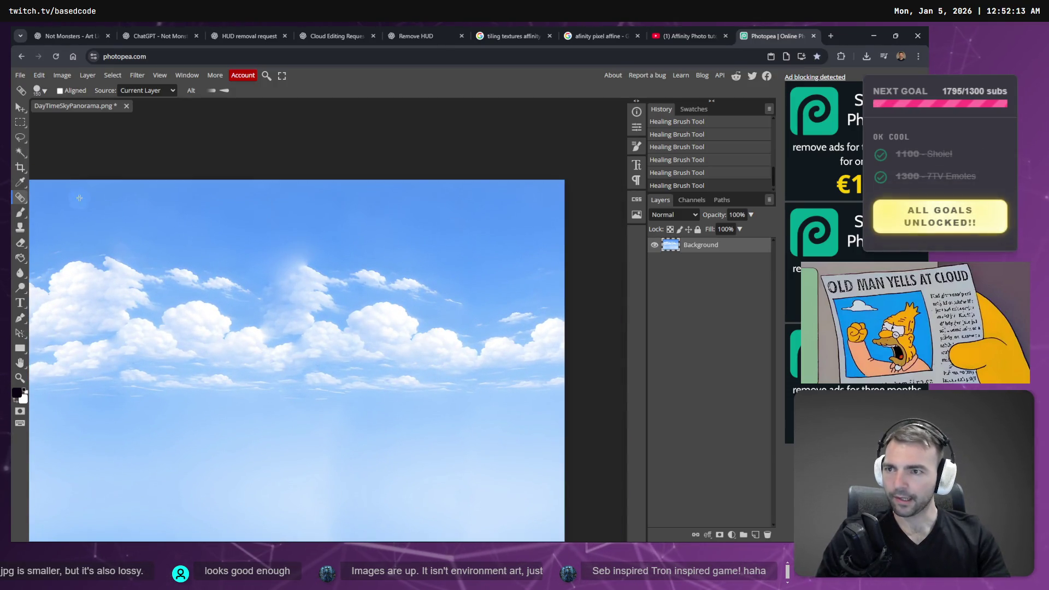
# Lasso the blotchy sky above the central cloud with the Patch Tool
pyautogui.rightClick(25, 197)
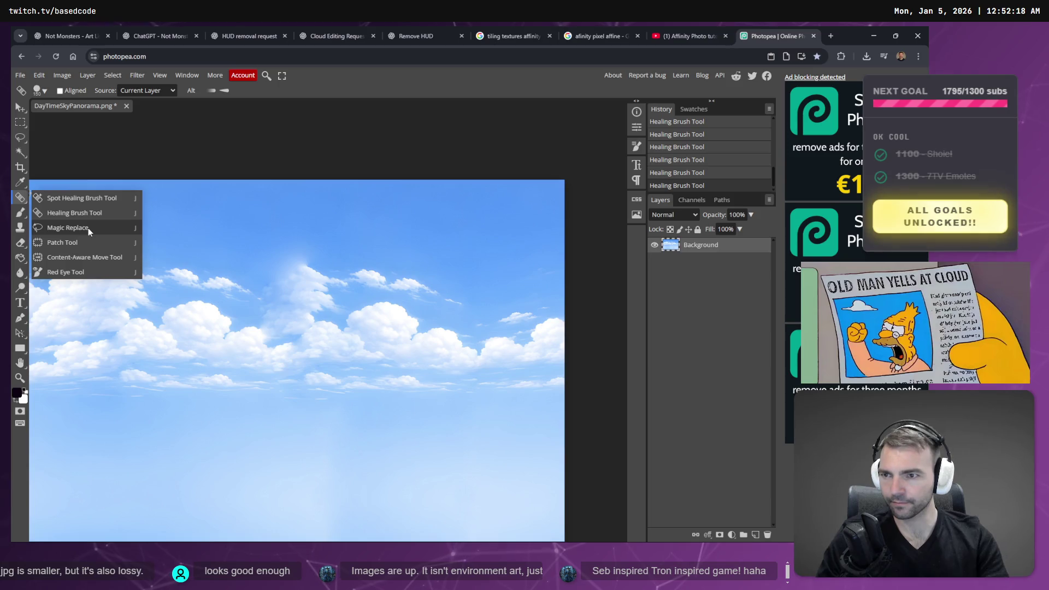
pyautogui.click(94, 243)
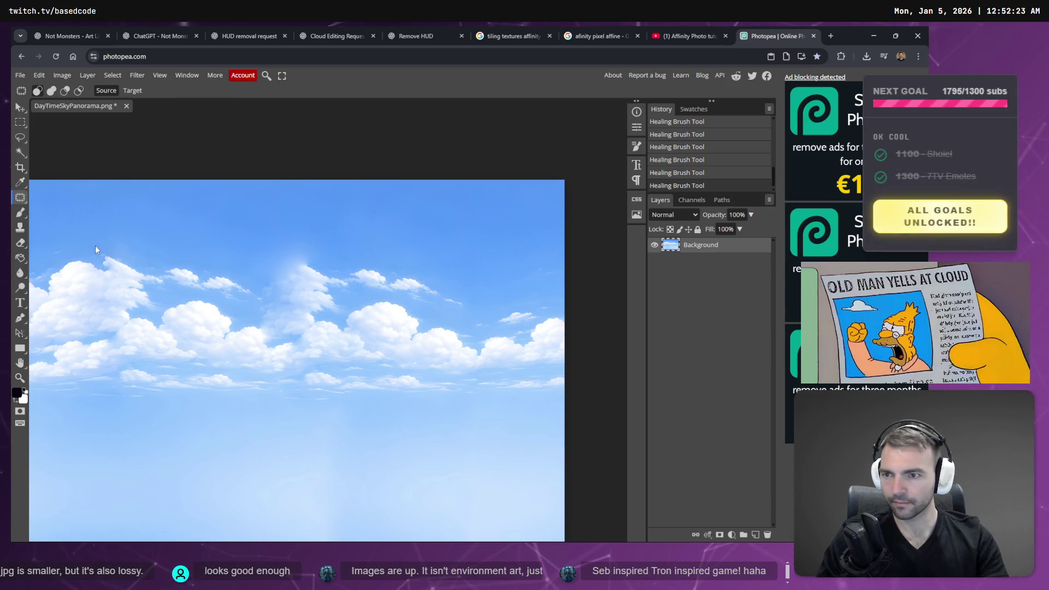
pyautogui.moveTo(304, 267)
pyautogui.mouseDown()
pyautogui.moveTo(313, 256)
pyautogui.moveTo(284, 259)
pyautogui.moveTo(290, 274)
pyautogui.moveTo(372, 311)
pyautogui.moveTo(383, 306)
pyautogui.moveTo(373, 296)
pyautogui.mouseUp()
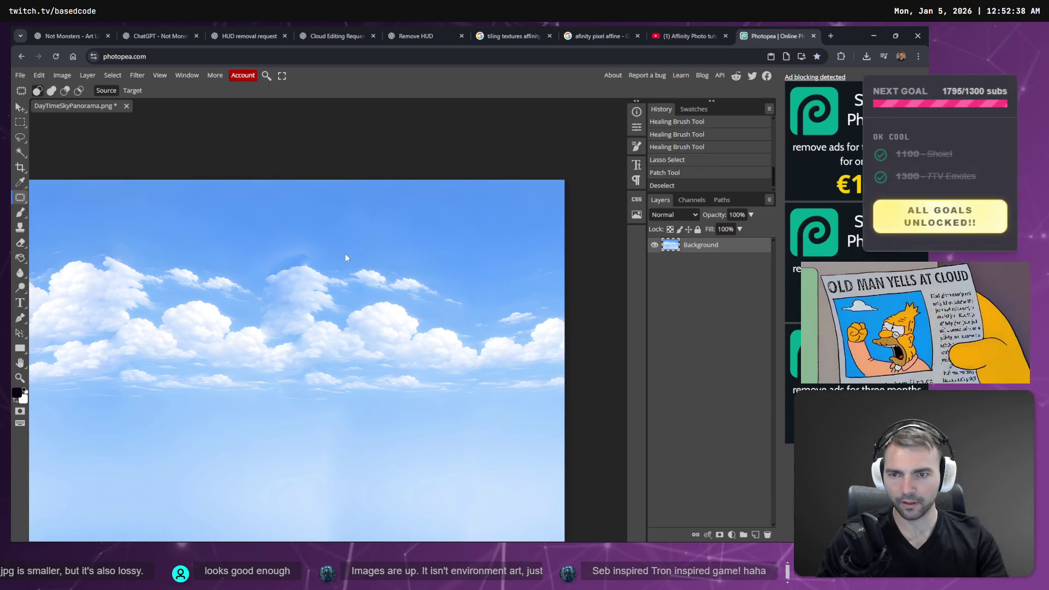
# Try Healing Brush touch-ups above the central cloud, undoing the unwanted strokes
pyautogui.rightClick(21, 201)
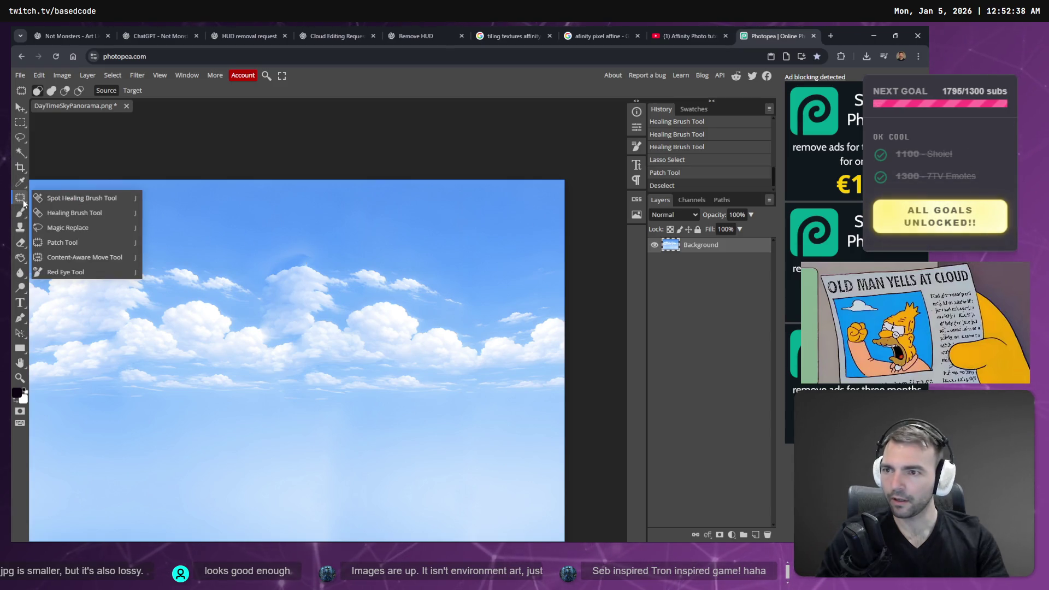
pyautogui.click(53, 212)
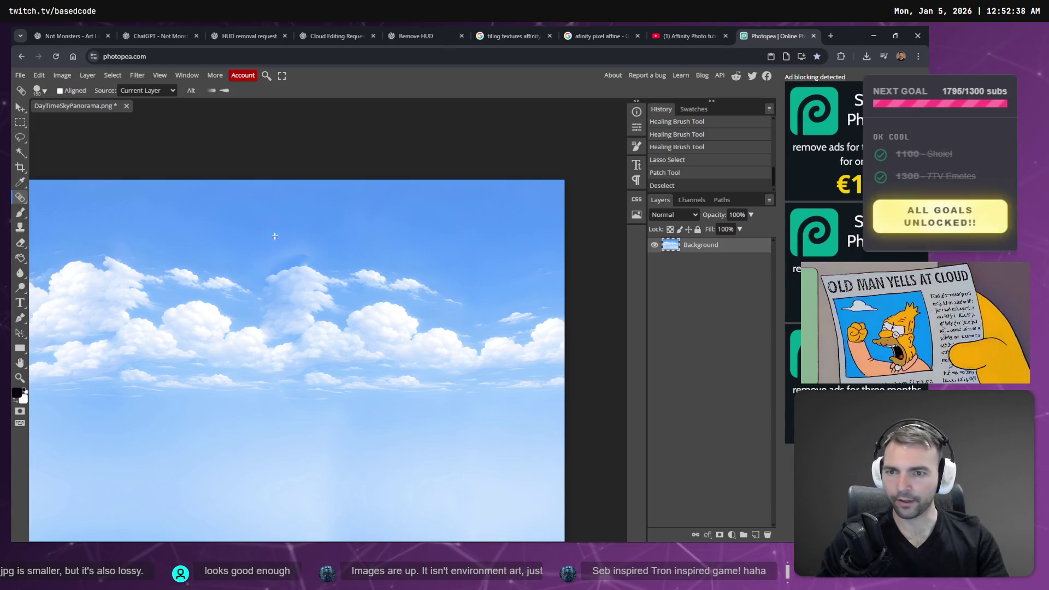
pyautogui.click(299, 259)
pyautogui.hotkey('ctrl', 'z')
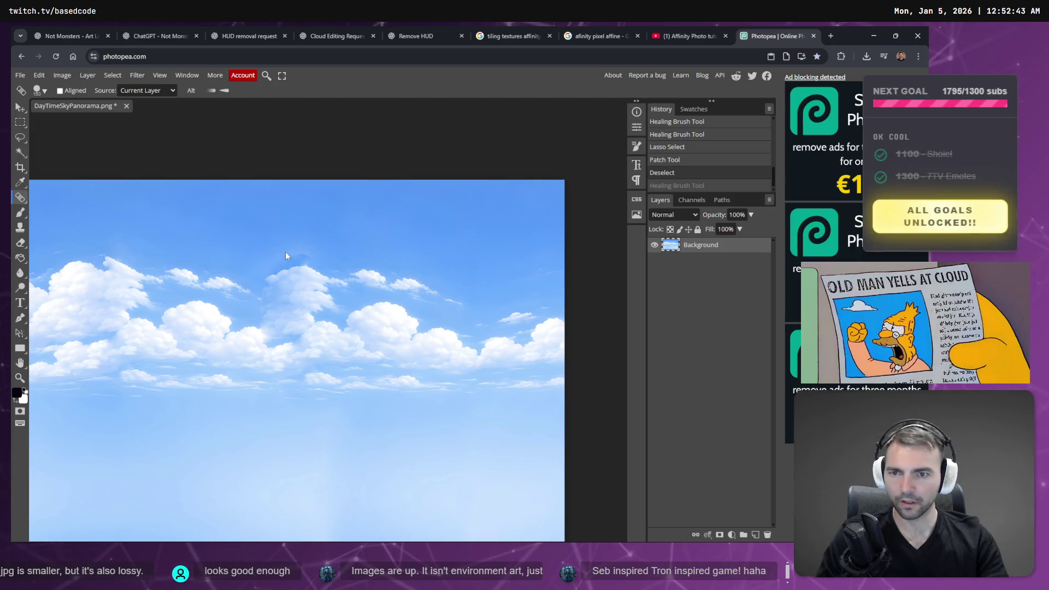
pyautogui.scroll(2, 246, 262)
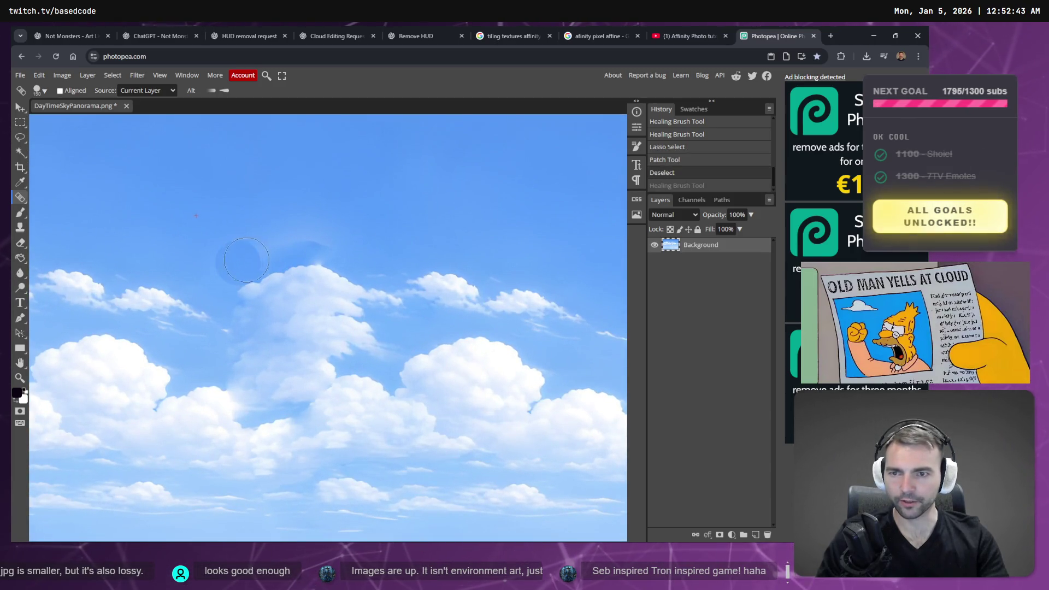
pyautogui.moveTo(241, 263)
pyautogui.mouseDown()
pyautogui.moveTo(284, 241)
pyautogui.moveTo(349, 243)
pyautogui.moveTo(228, 255)
pyautogui.moveTo(304, 232)
pyautogui.moveTo(331, 241)
pyautogui.mouseUp()
pyautogui.hotkey('ctrl', 'z')
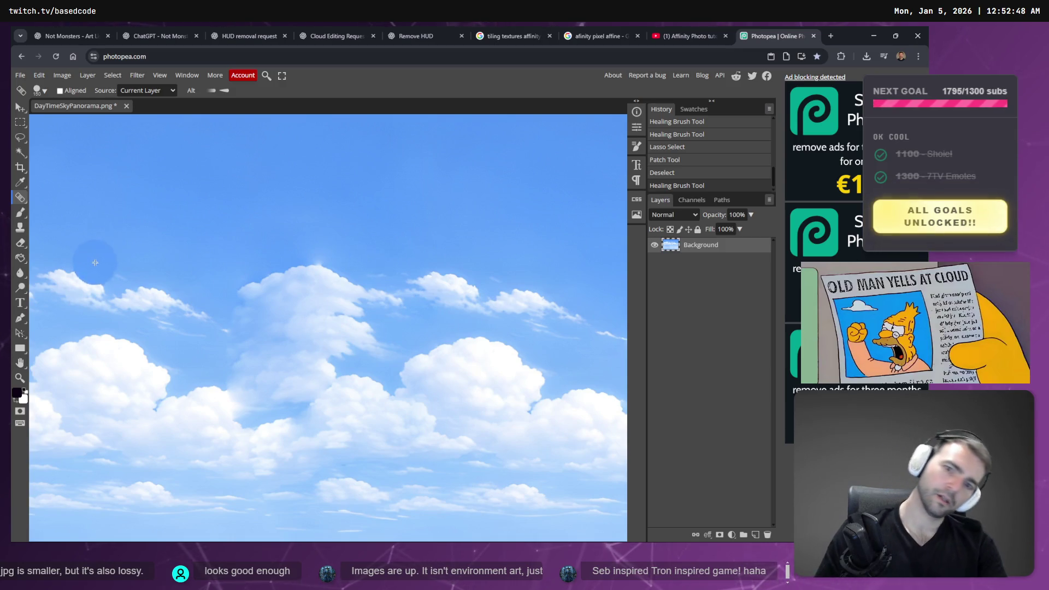
pyautogui.click(367, 211)
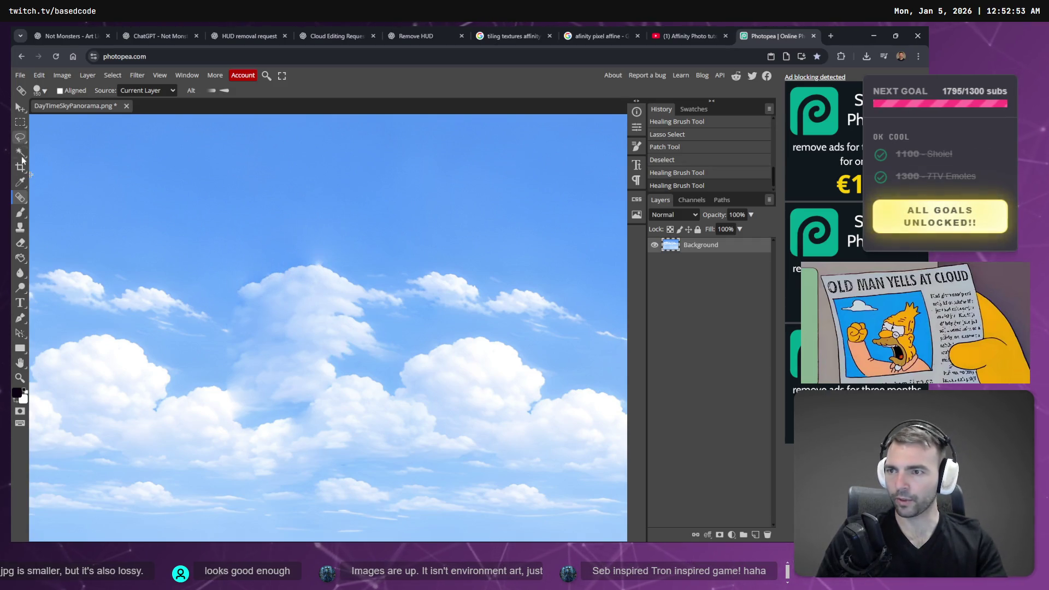
# Lasso the small blemish on the cloud top, patch it with clean sky, and deselect
pyautogui.click(21, 201)
pyautogui.click(58, 240)
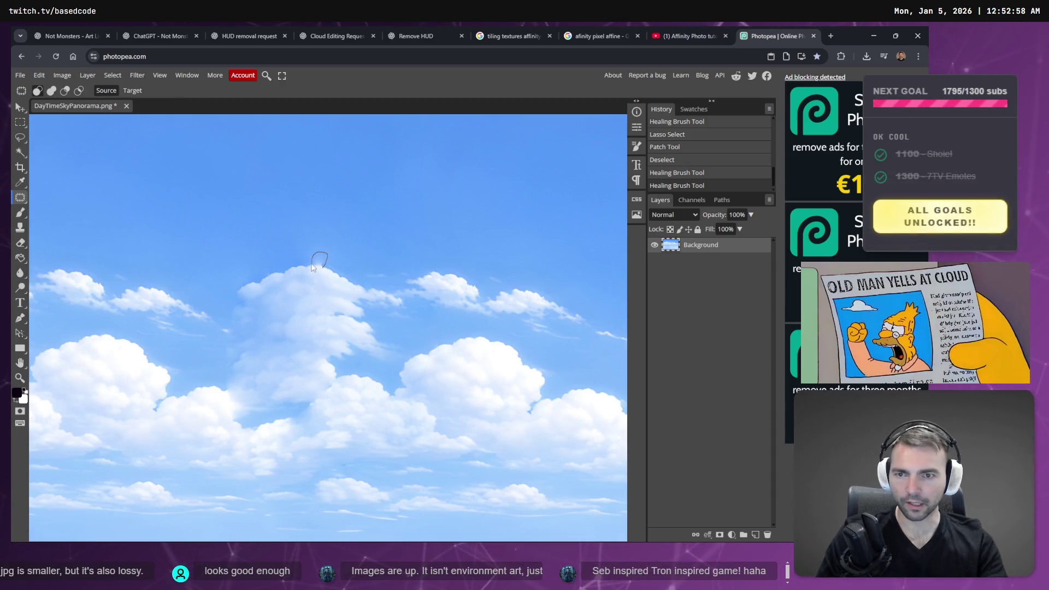
pyautogui.moveTo(322, 270); pyautogui.dragTo(321, 272)
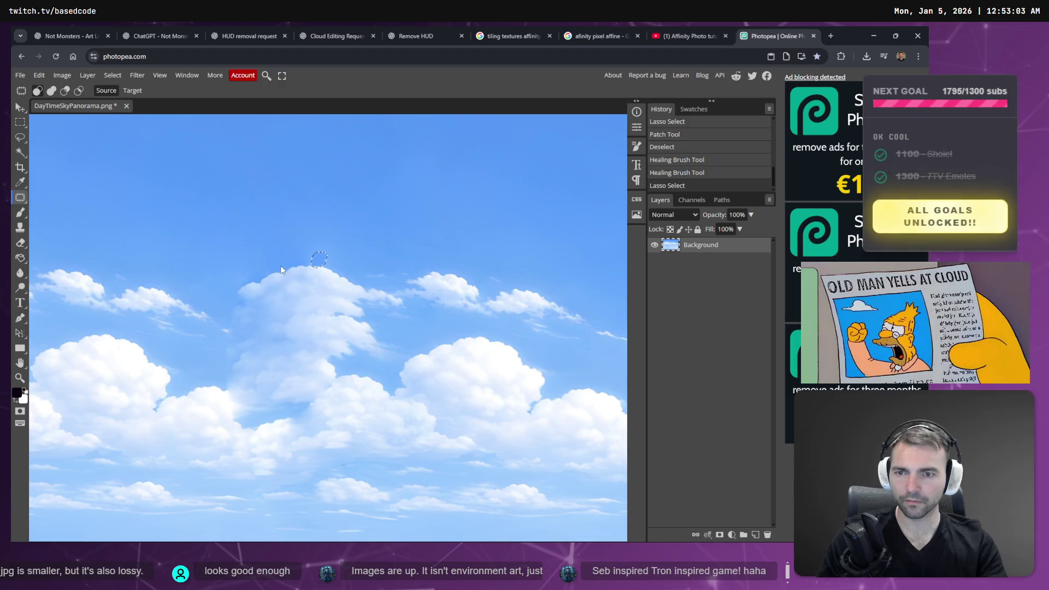
pyautogui.moveTo(319, 260); pyautogui.dragTo(310, 189)
pyautogui.hotkey('ctrl', 'd')
pyautogui.scroll(-5, 244, 281)
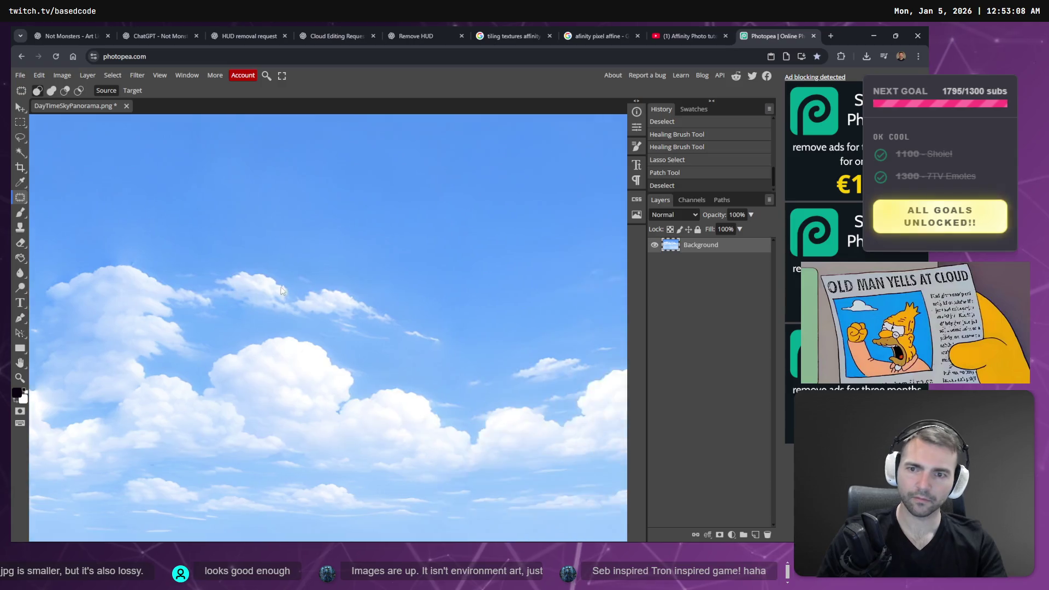
pyautogui.scroll(-4, 226, 348)
# Export the retouched panorama as a 4096×2728 PNG and drag the download toward a file window
pyautogui.scroll(2, 220, 374)
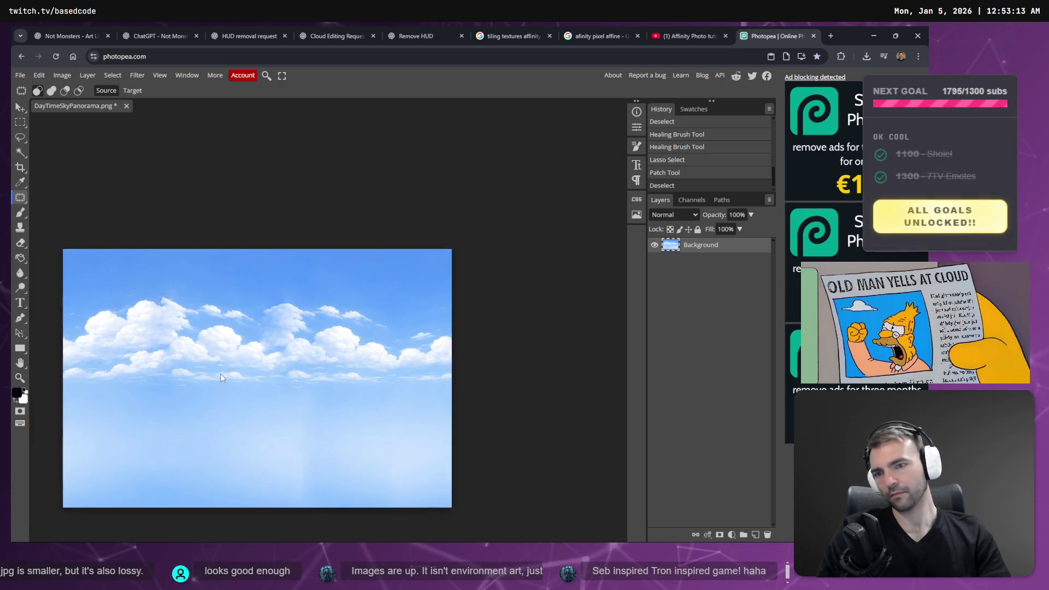
pyautogui.scroll(-1, 251, 400)
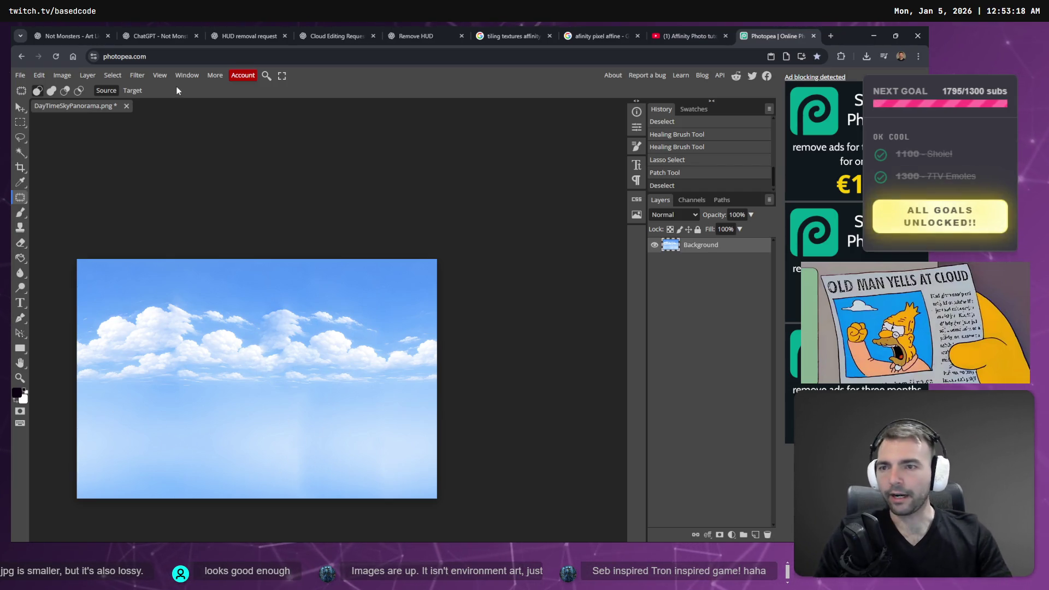
pyautogui.click(19, 75)
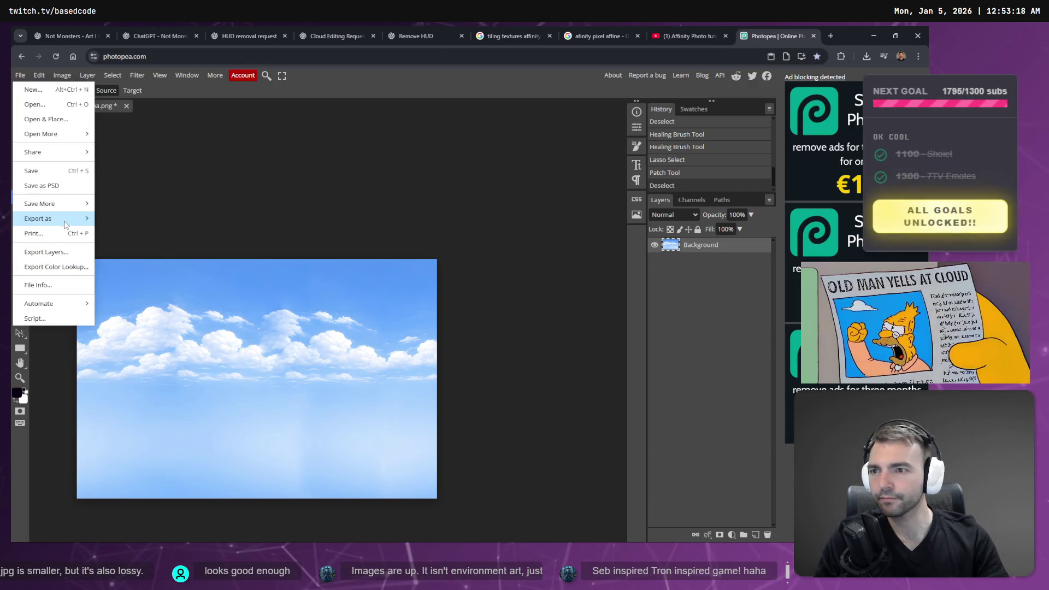
pyautogui.moveTo(65, 224)
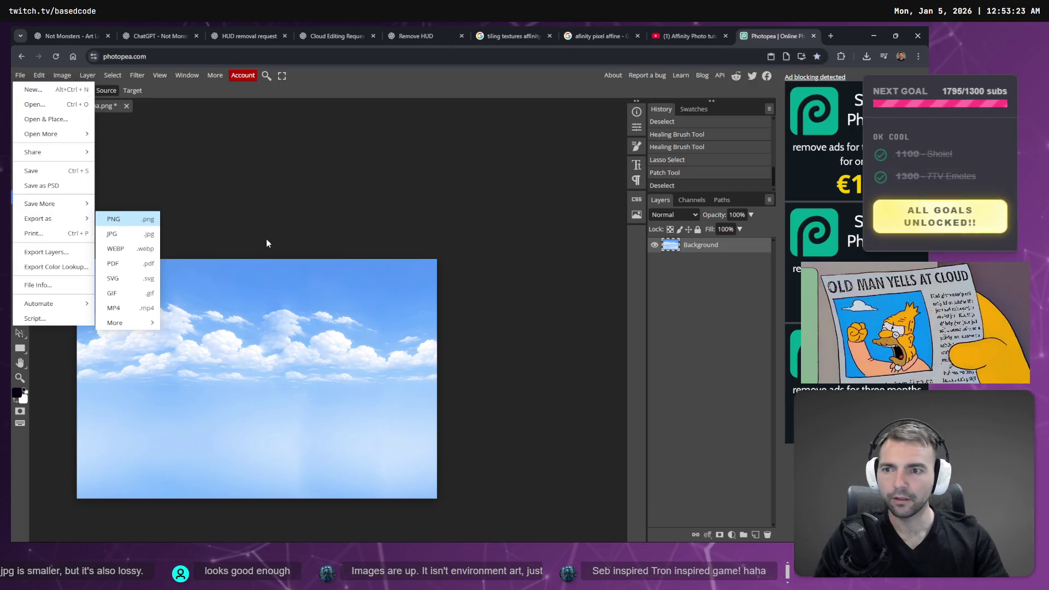
pyautogui.press('Return')
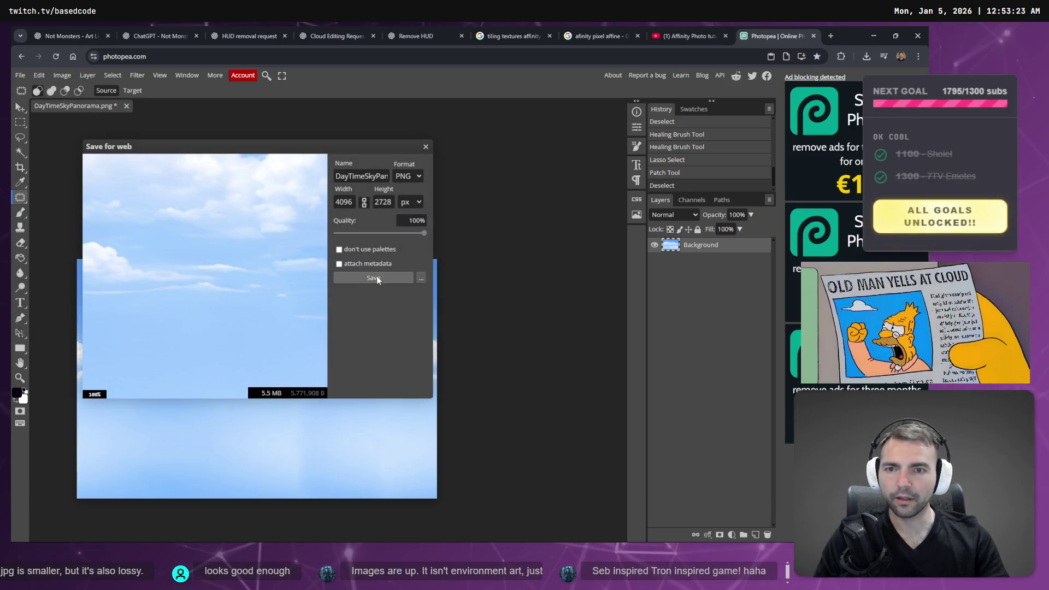
pyautogui.click(375, 277)
pyautogui.moveTo(812, 82)
pyautogui.mouseDown()
pyautogui.moveTo(633, 112)
pyautogui.moveTo(645, 121)
pyautogui.moveTo(620, 134)
pyautogui.mouseUp()
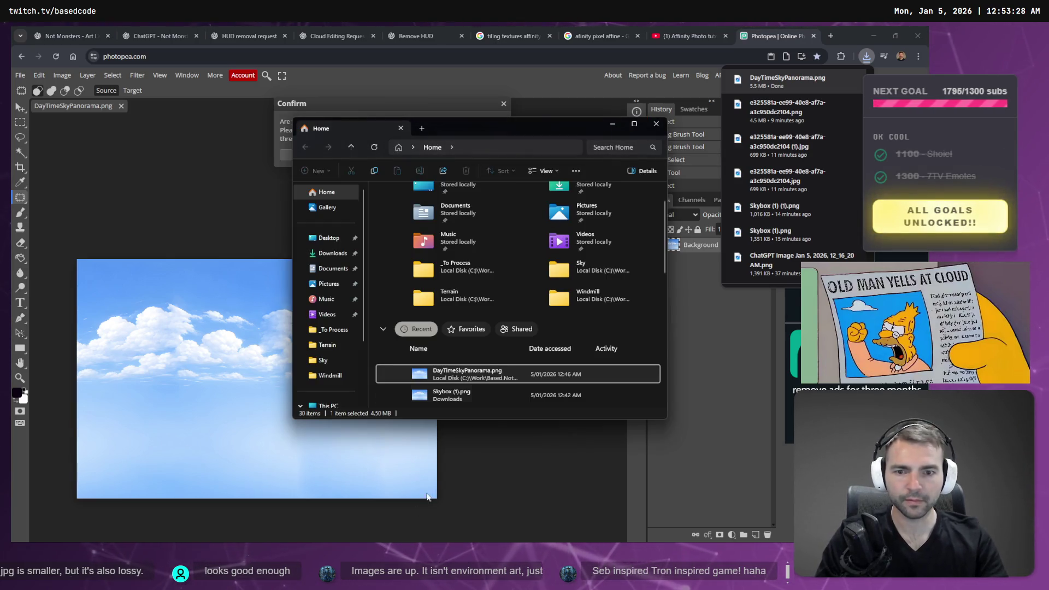
# Copy the new 5.5 MB DayTimeSkyPanorama.png from Downloads into the Sky folder, replacing the old file
pyautogui.rightClick(470, 375)
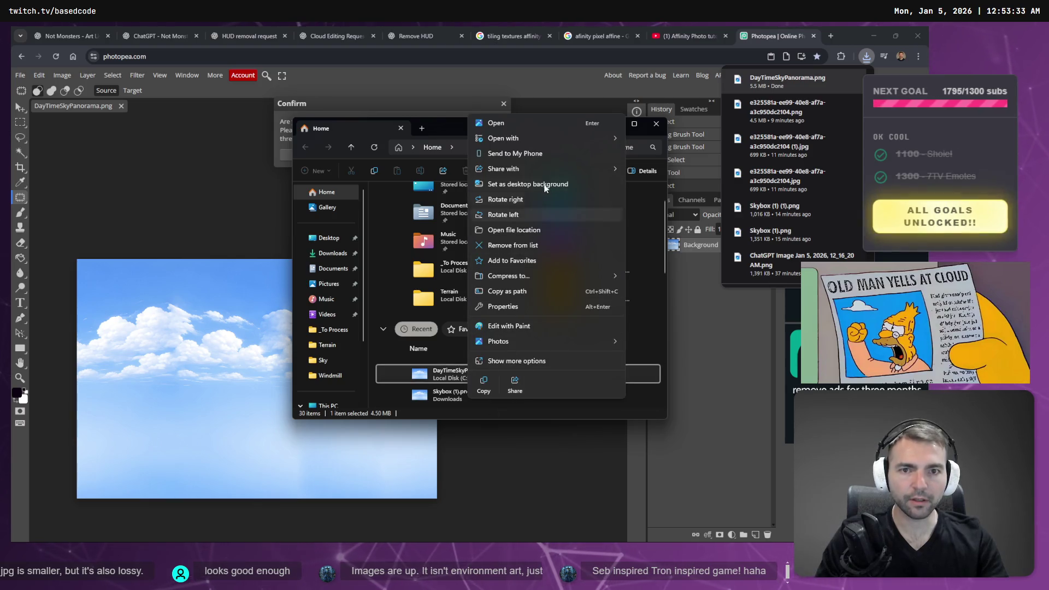
pyautogui.click(541, 231)
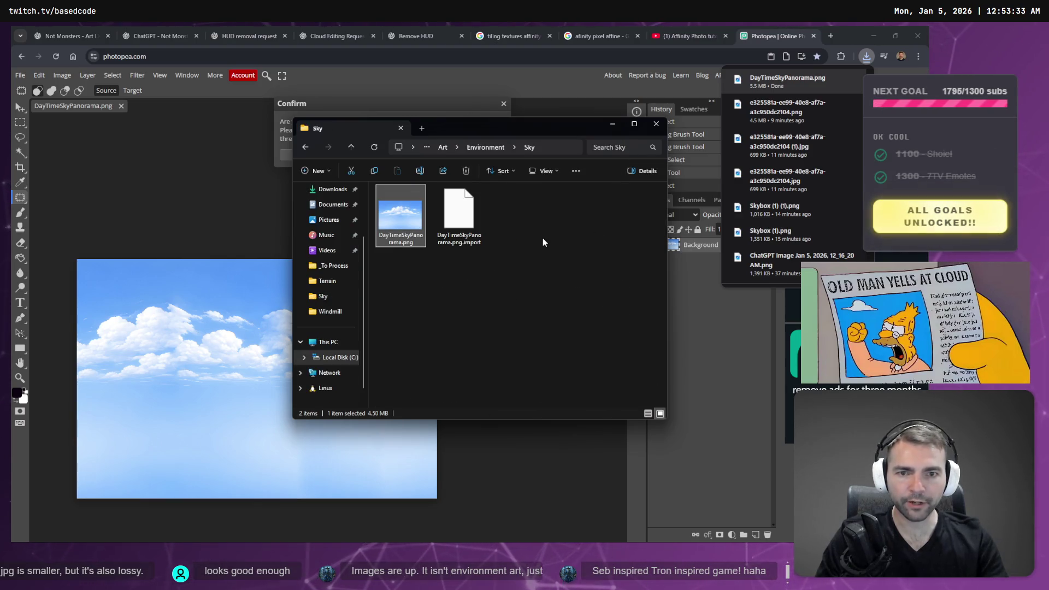
pyautogui.moveTo(786, 80); pyautogui.dragTo(470, 302)
pyautogui.click(419, 235)
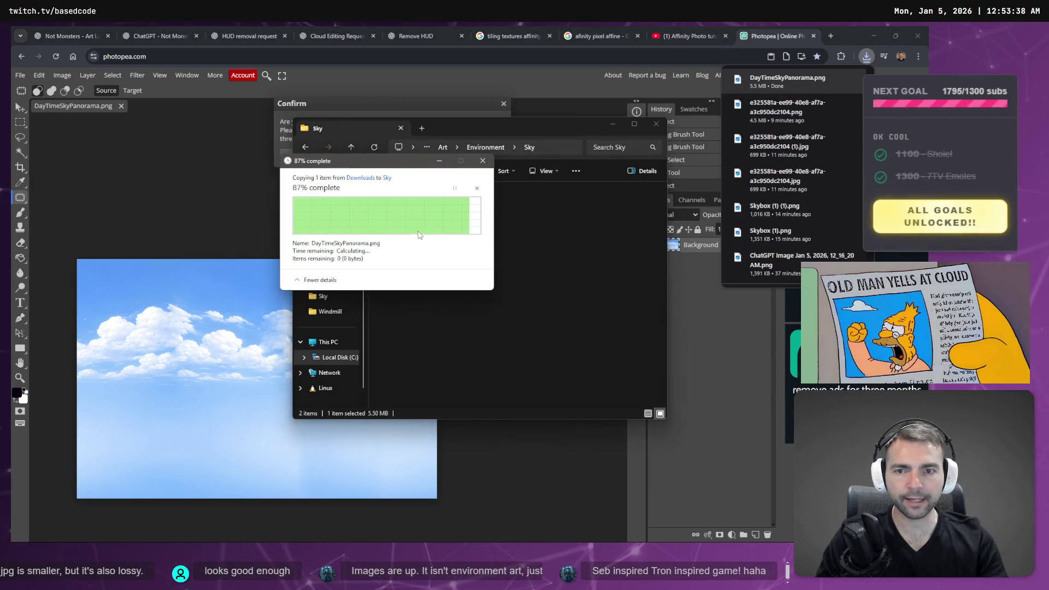
pyautogui.click(503, 306)
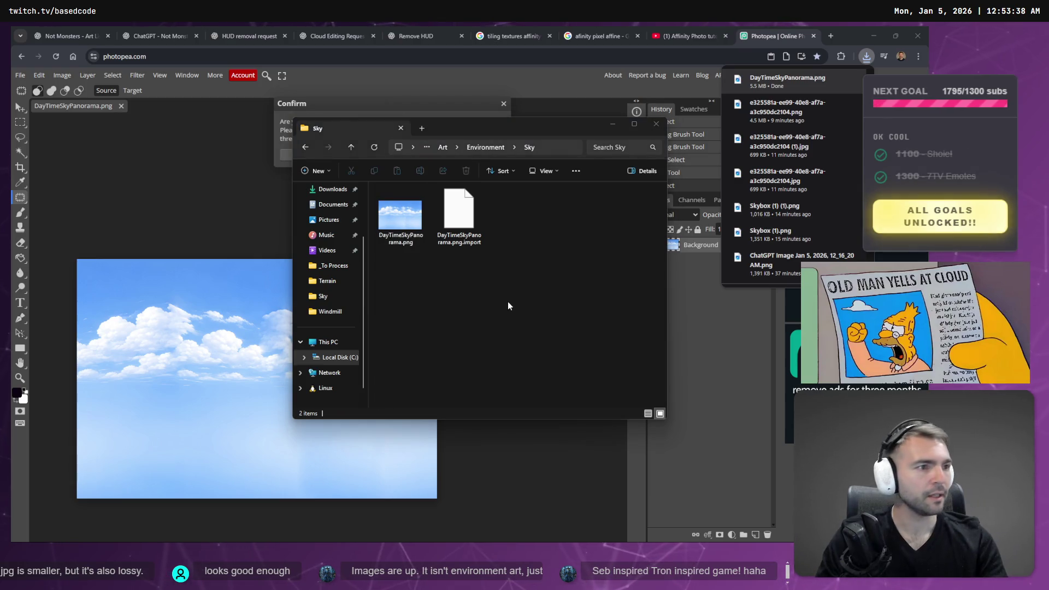
pyautogui.hotkey('alt', 'Tab')
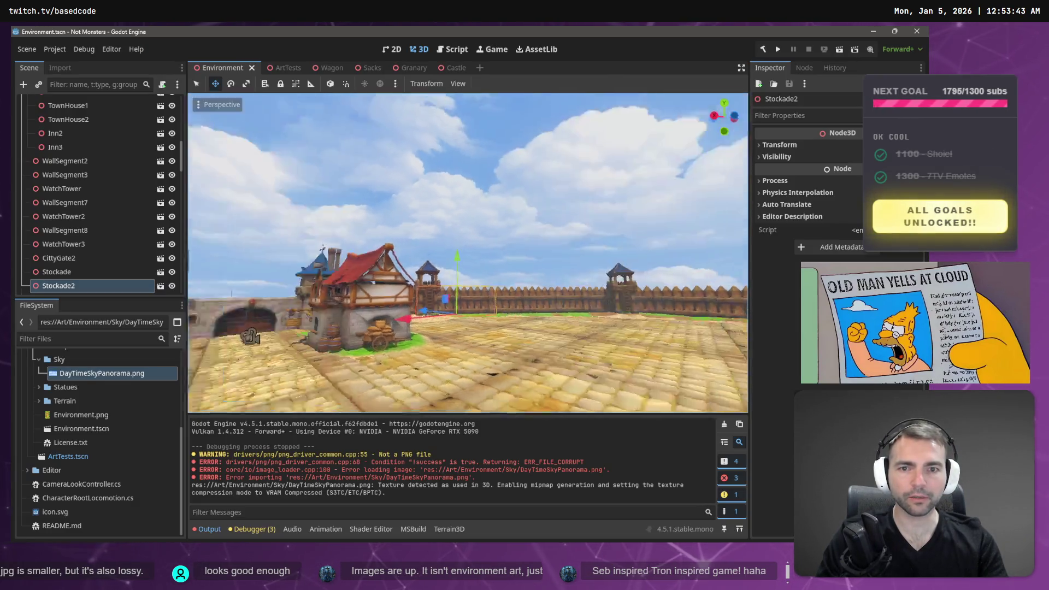
# Fly the viewport camera toward the town and castle, then tilt down from the cloud sky to the town
pyautogui.moveTo(499, 254)
pyautogui.mouseDown()
pyautogui.moveTo(420, 254)
pyautogui.moveTo(417, 208)
pyautogui.mouseUp()
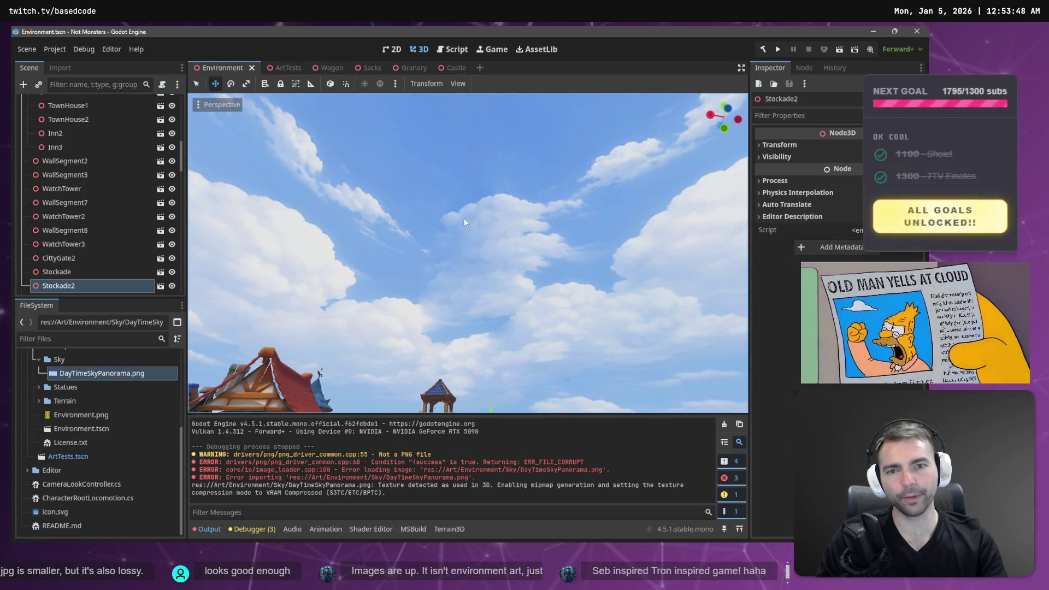
pyautogui.moveTo(417, 208)
pyautogui.mouseDown()
pyautogui.moveTo(410, 252)
pyautogui.moveTo(363, 251)
pyautogui.moveTo(417, 251)
pyautogui.moveTo(373, 252)
pyautogui.mouseUp()
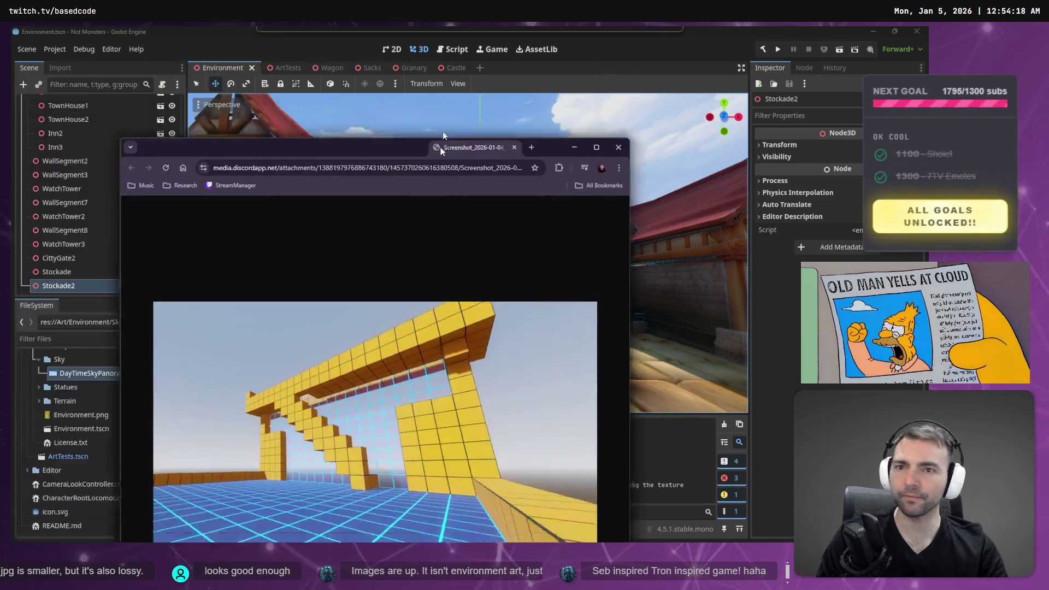
# Page fullscreen through the viewer's voxel screenshots, past the 'SEB' letters, ending on the yellow arch
pyautogui.press('F11')
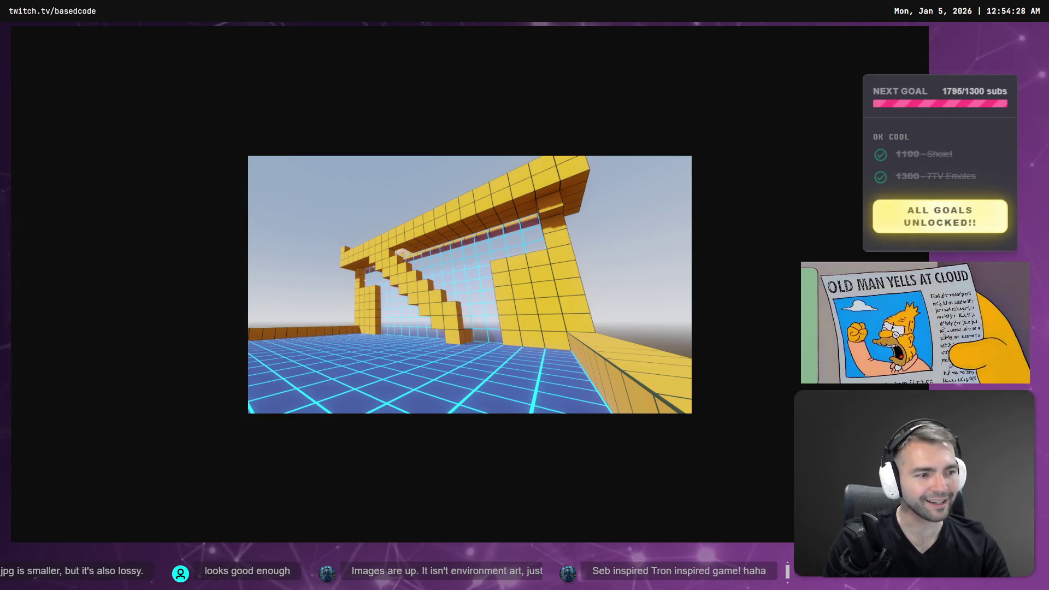
pyautogui.press('Right')
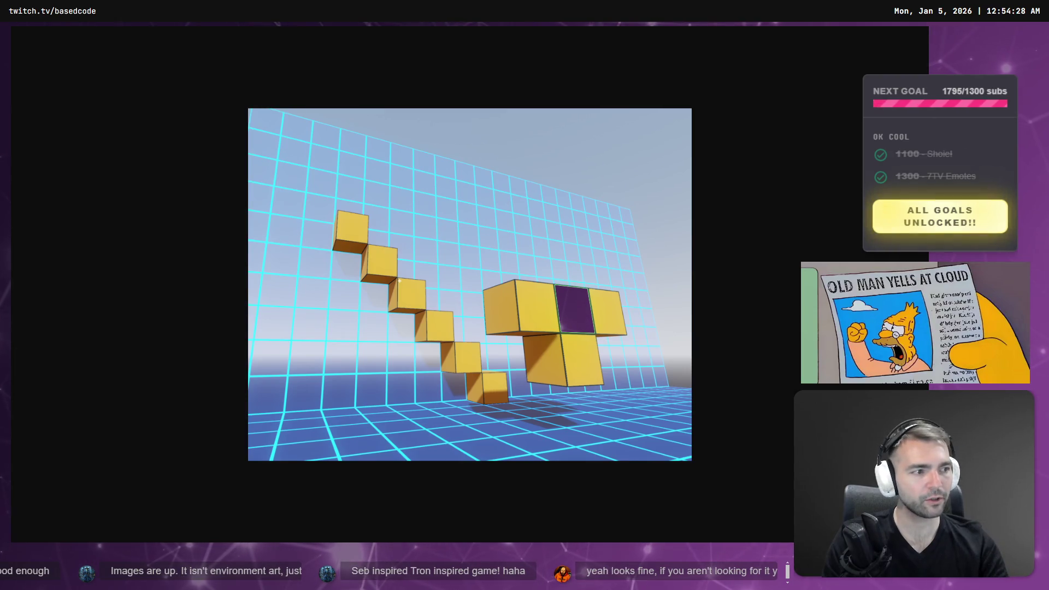
pyautogui.press('Right')
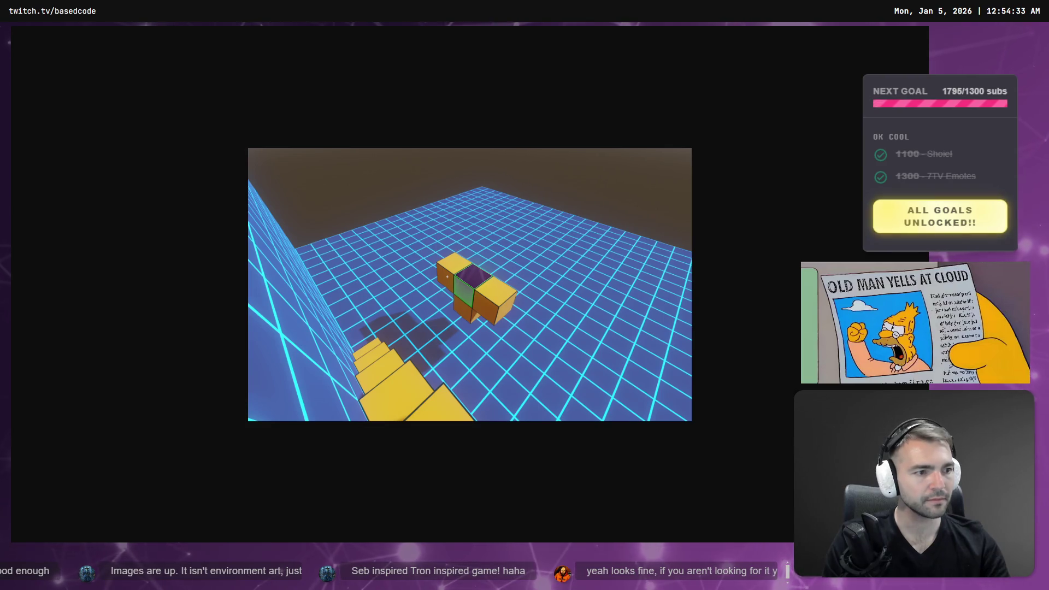
pyautogui.press('Right')
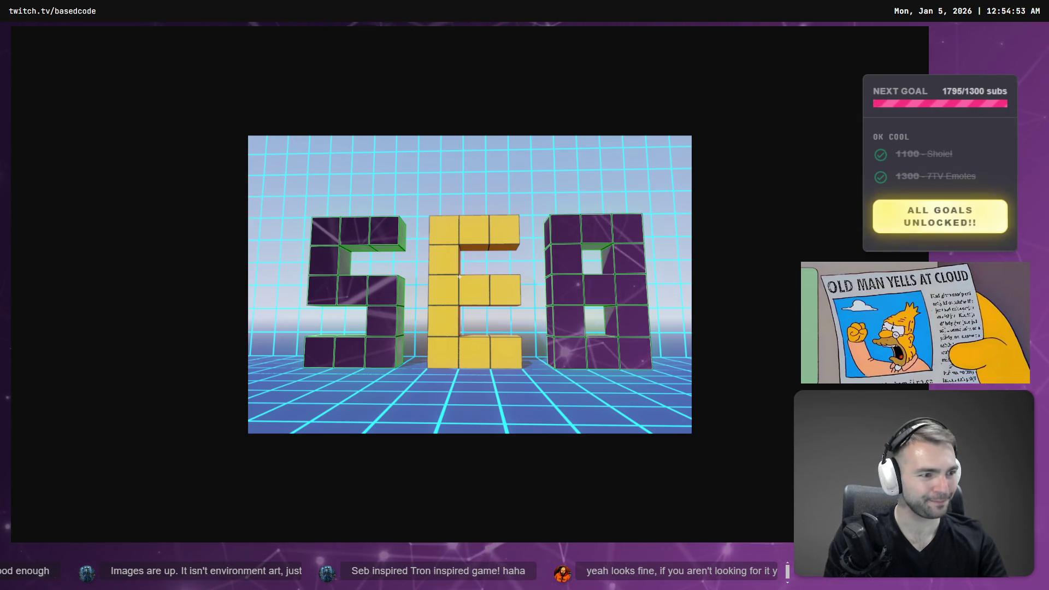
pyautogui.press('Right')
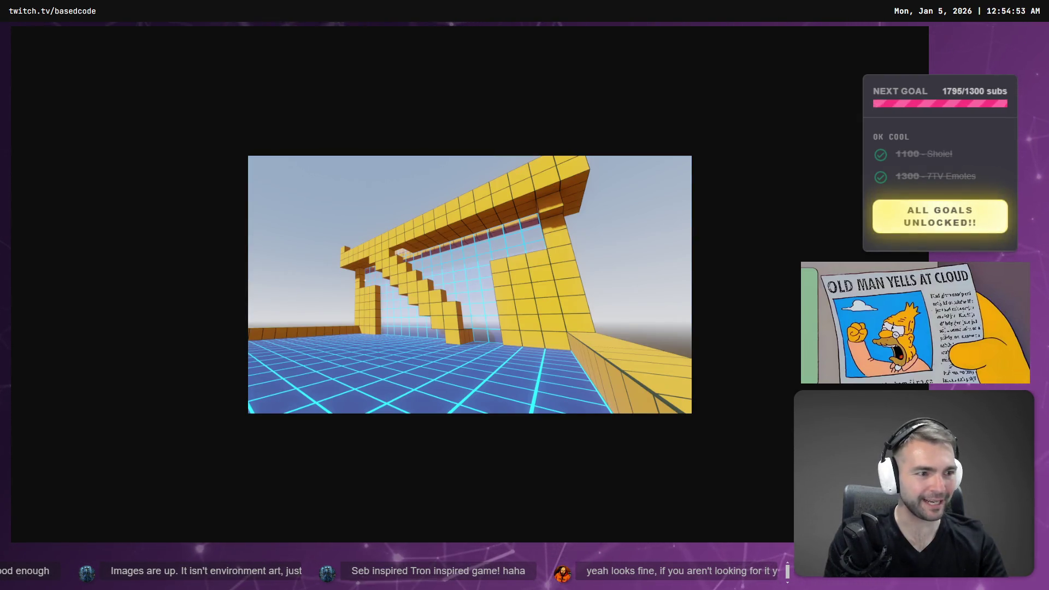
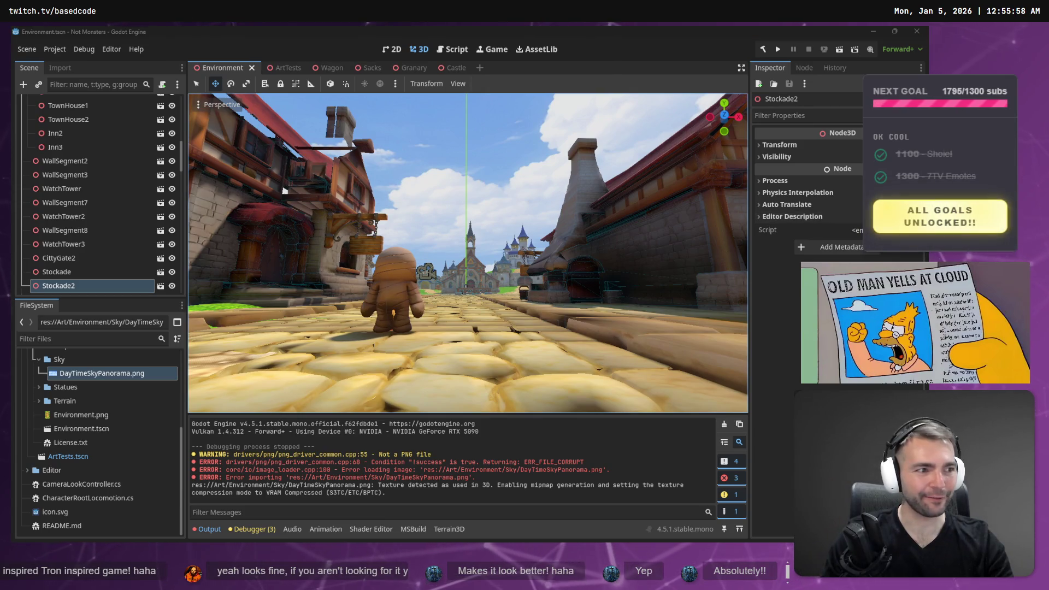
# Flip between the 3D street scene and the village concept art to compare them
pyautogui.hotkey('alt', 'Tab')
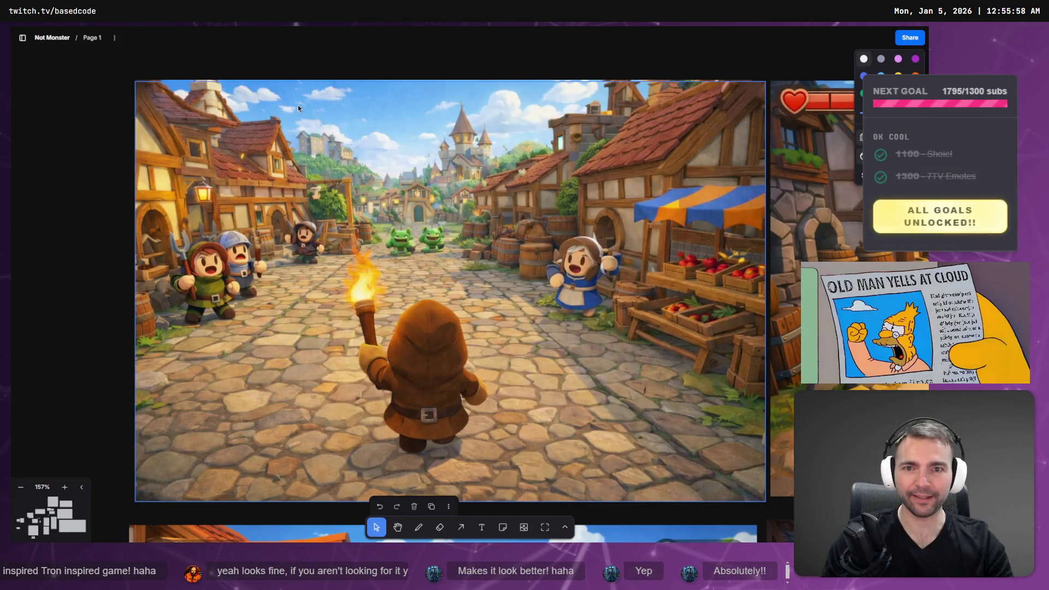
pyautogui.hotkey('alt', 'Tab')
pyautogui.hotkey('alt', 'Tab')
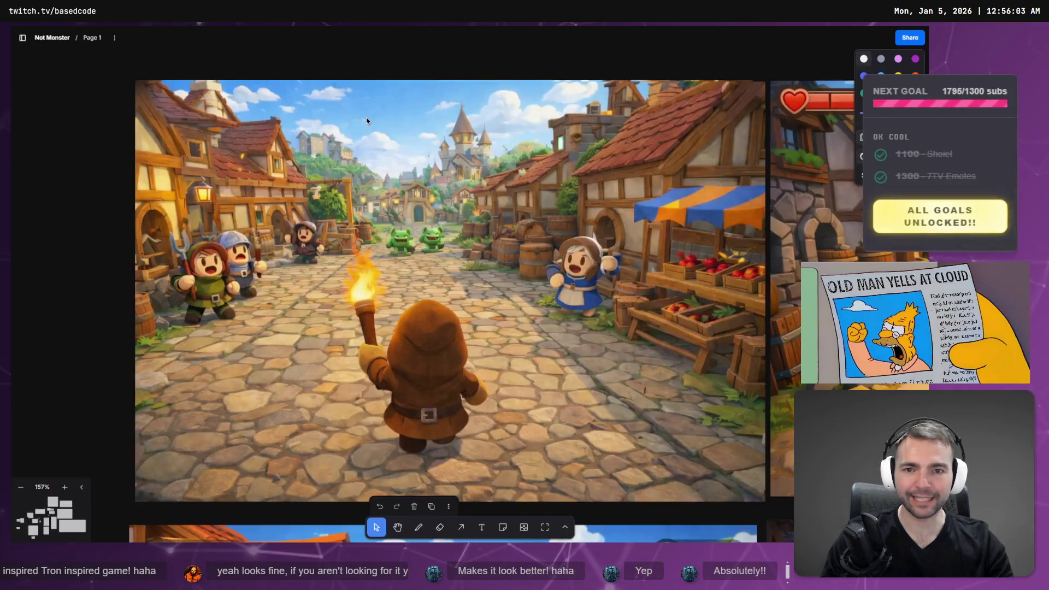
pyautogui.hotkey('alt', 'Tab')
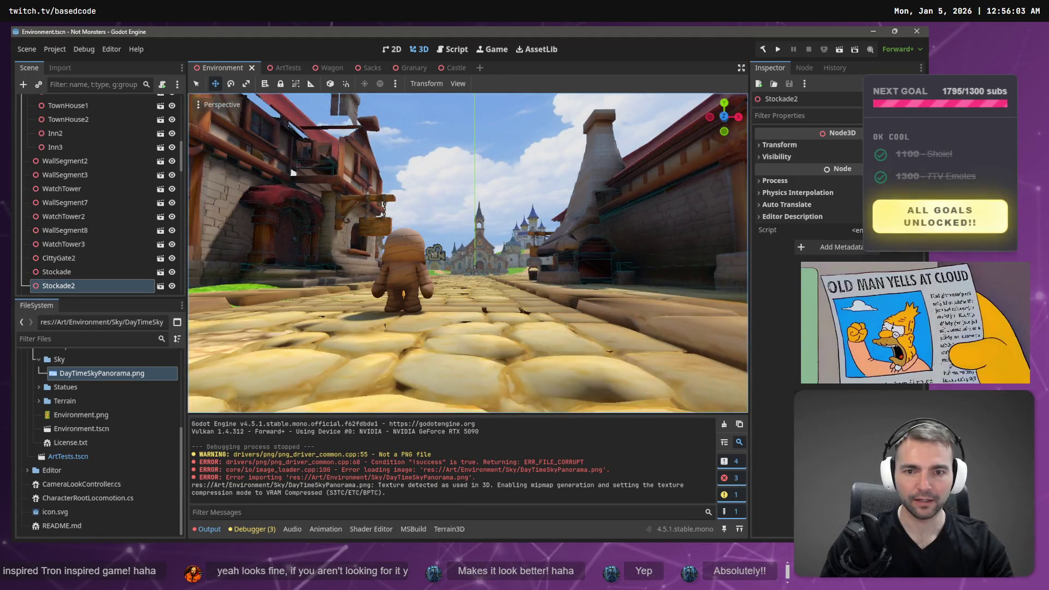
pyautogui.hotkey('alt', 'Tab')
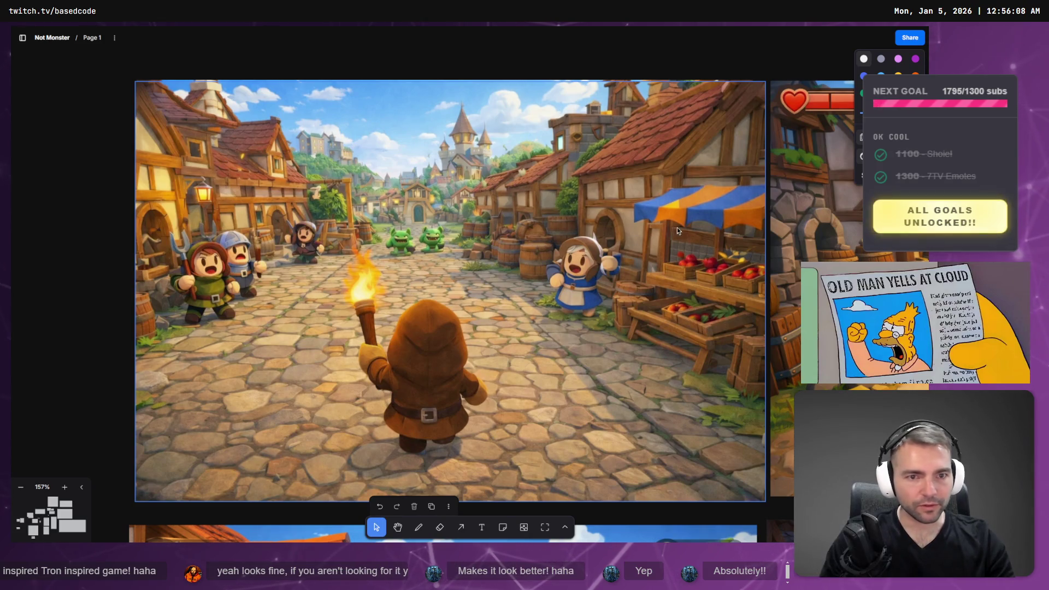
pyautogui.hotkey('alt', 'Tab')
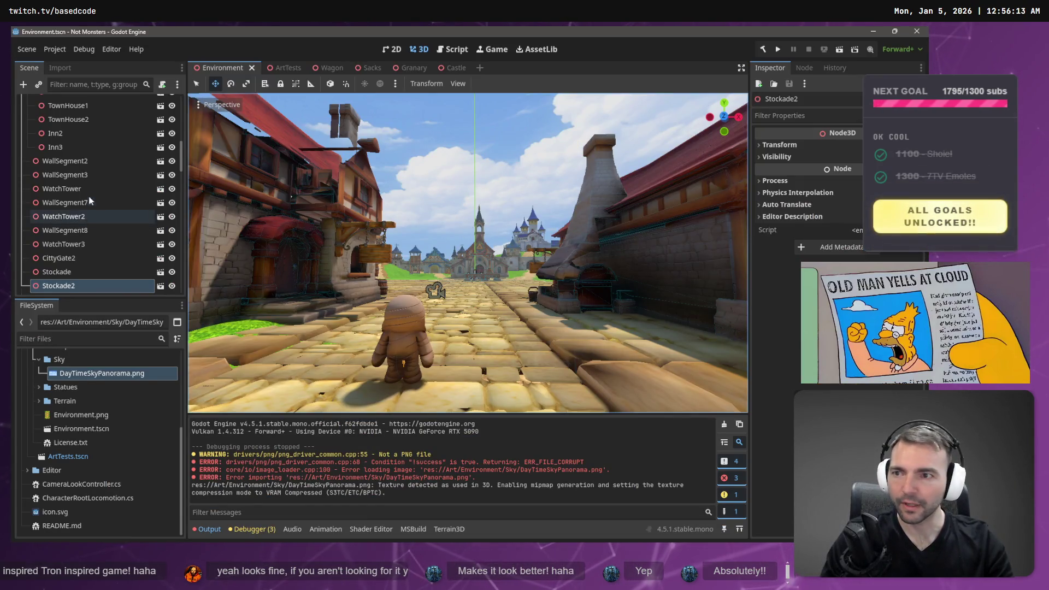
# Select the DirectionalLight3D node and open its Light Color picker in the Inspector
pyautogui.scroll(10, 90, 143)
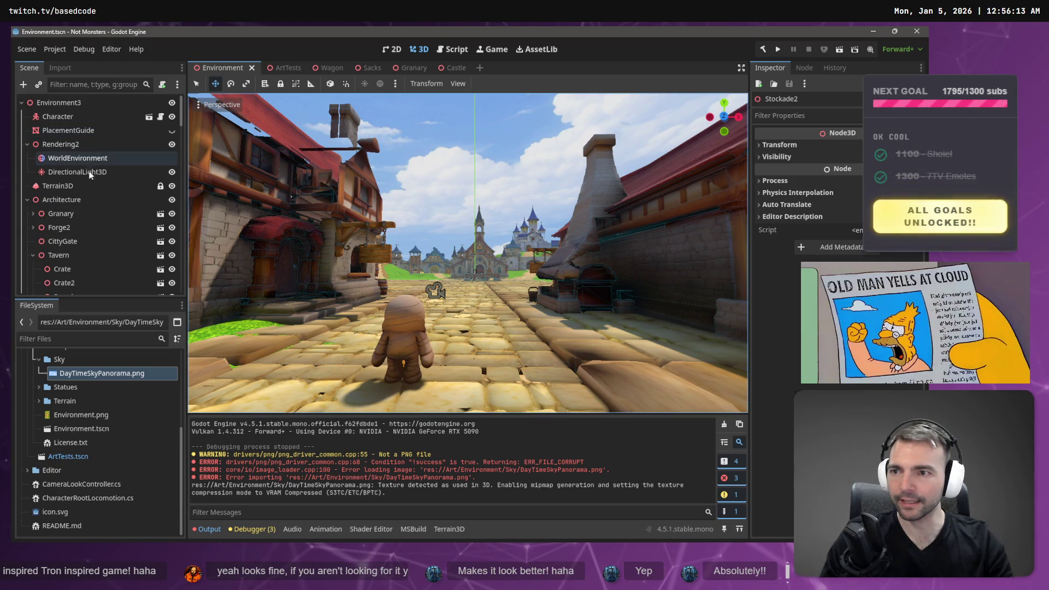
pyautogui.click(96, 169)
pyautogui.click(96, 169)
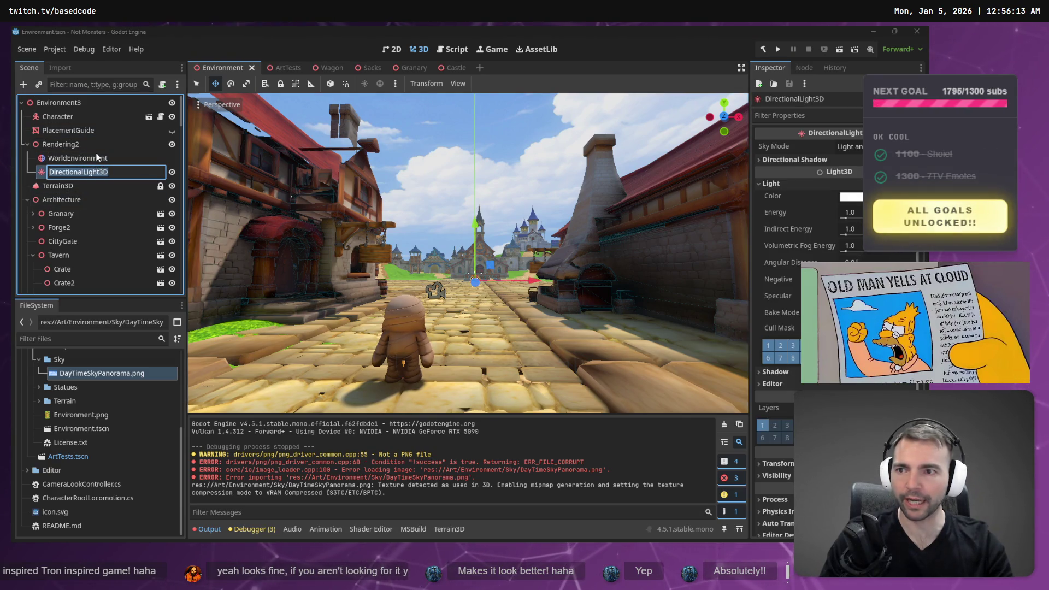
pyautogui.click(146, 158)
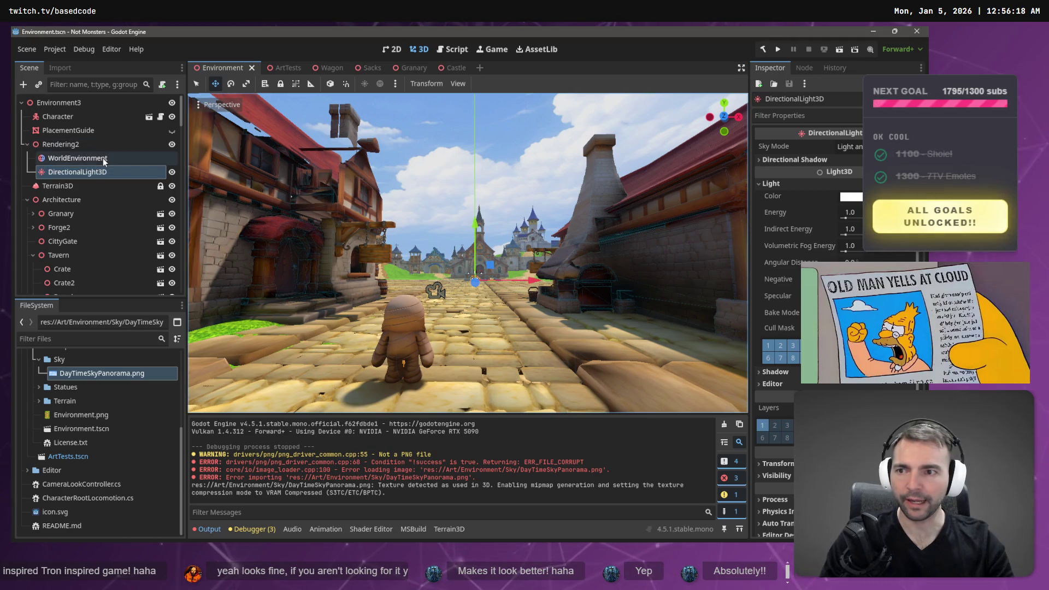
pyautogui.press('e')
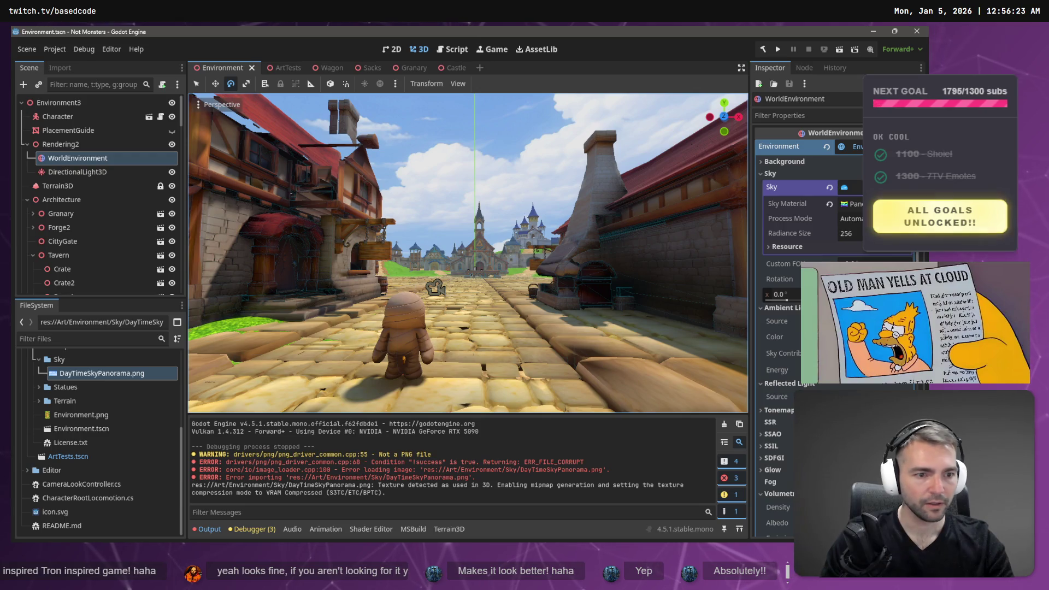
pyautogui.click(125, 172)
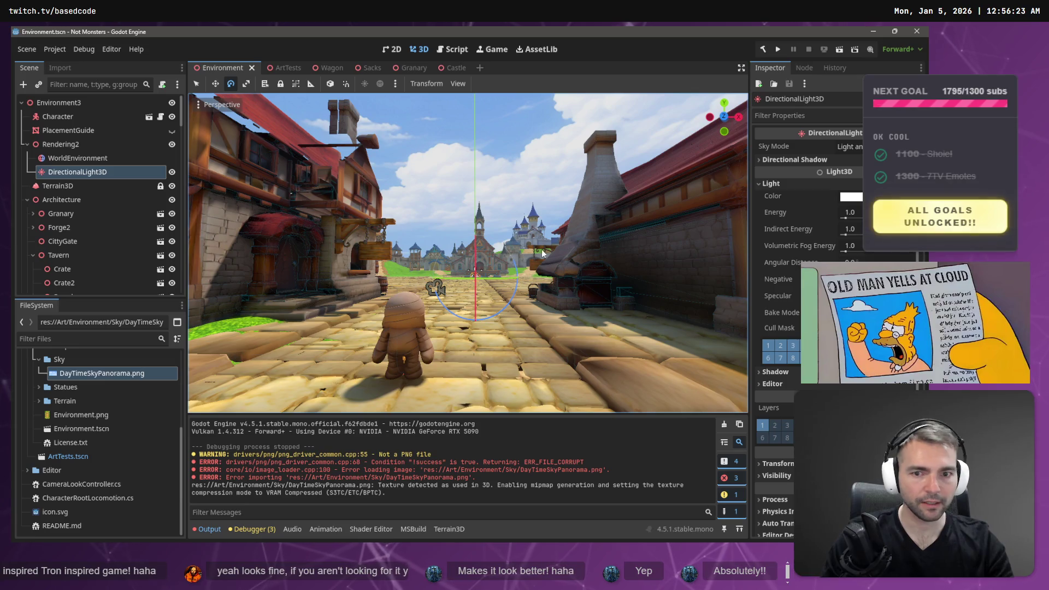
pyautogui.hotkey('alt', 'Tab')
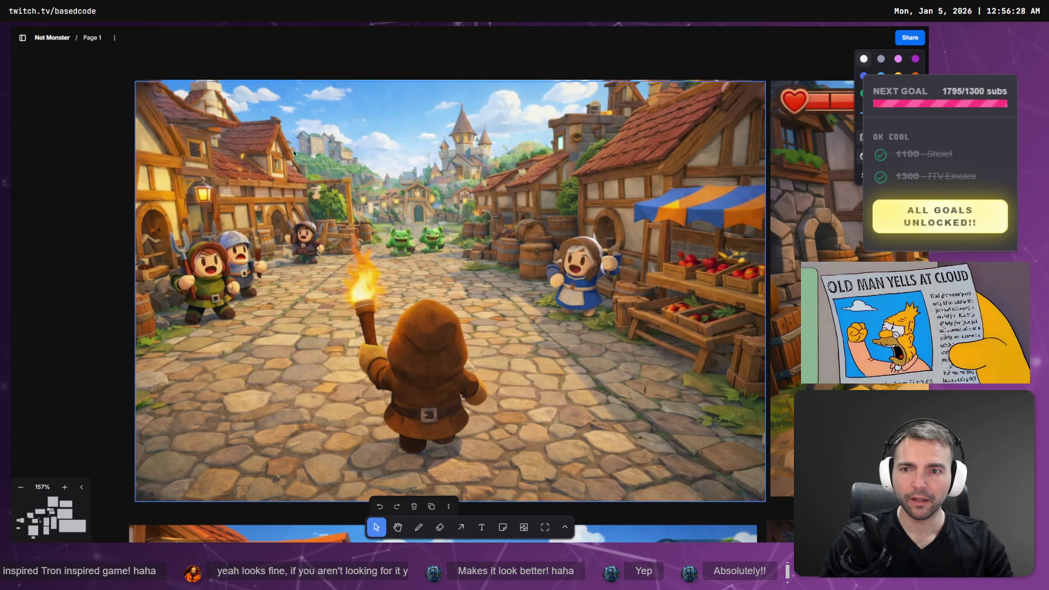
pyautogui.hotkey('alt', 'Tab')
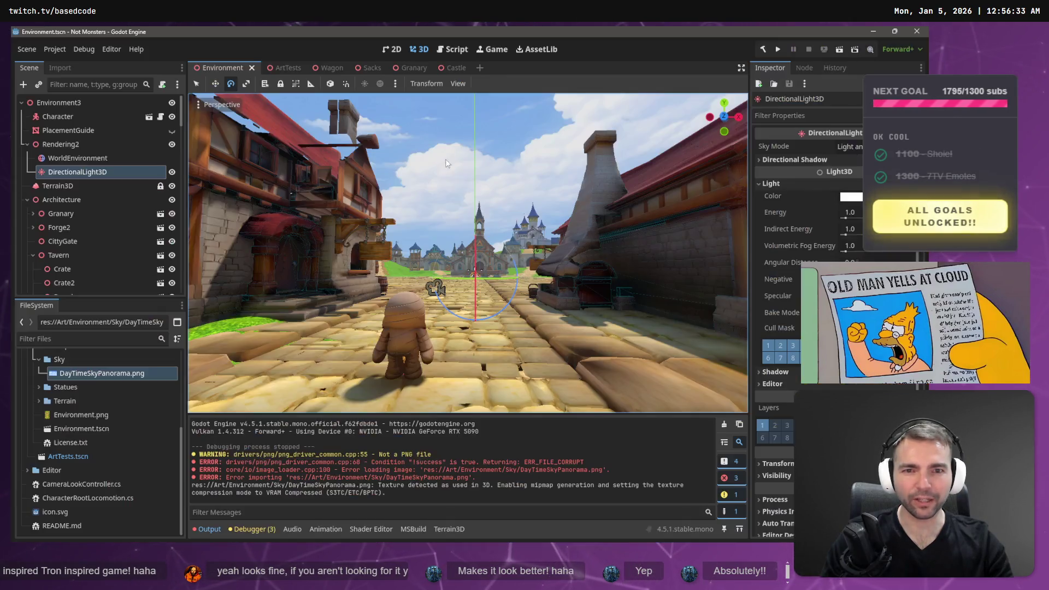
pyautogui.click(847, 196)
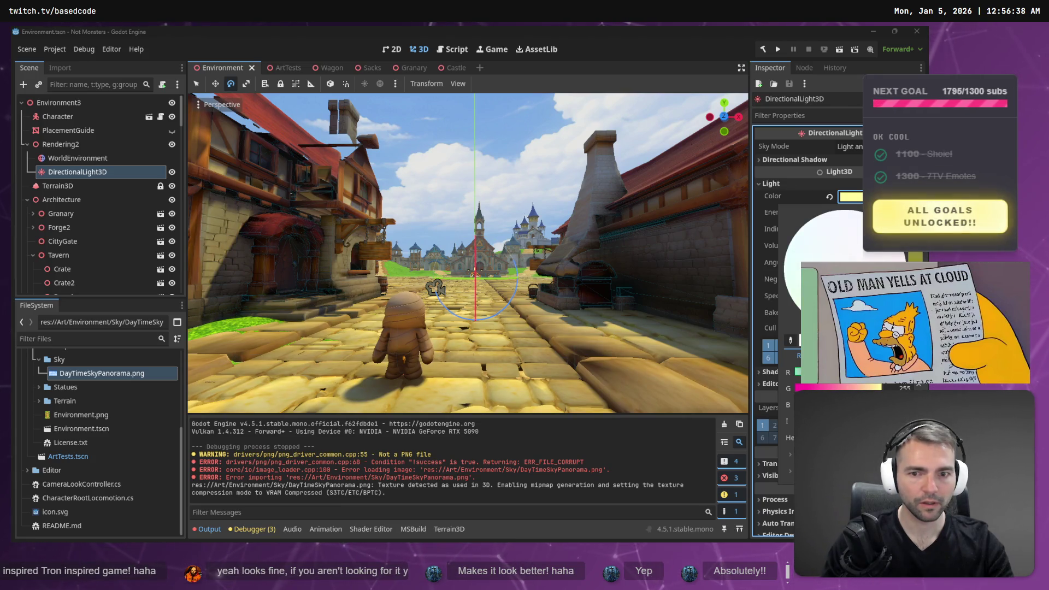
# Try a saturated yellow light colour, revert to white, and compare with the concept art
pyautogui.moveTo(803, 404); pyautogui.dragTo(755, 415)
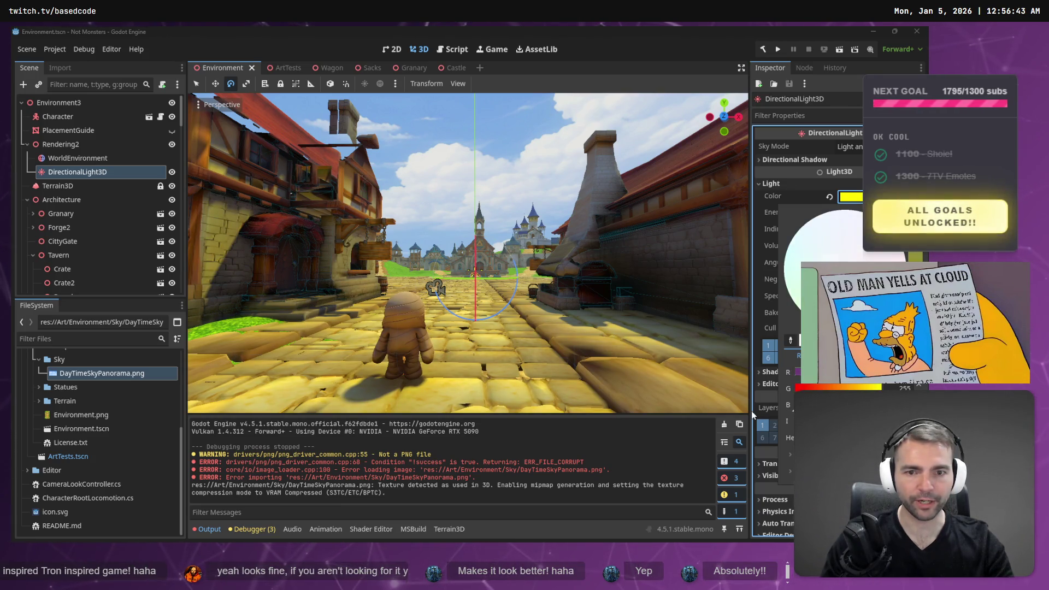
pyautogui.click(844, 261)
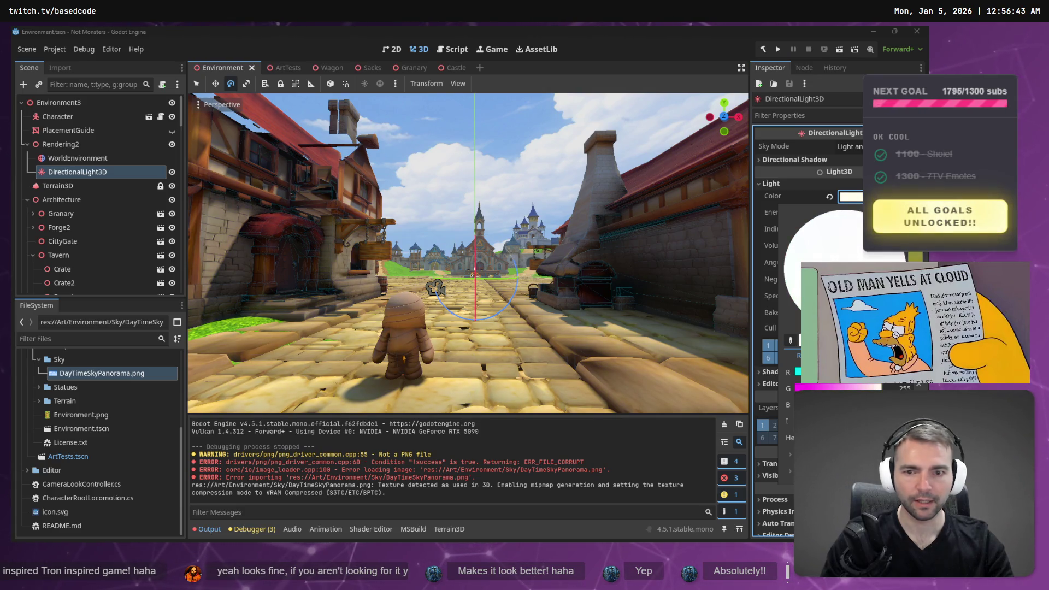
pyautogui.click(370, 274)
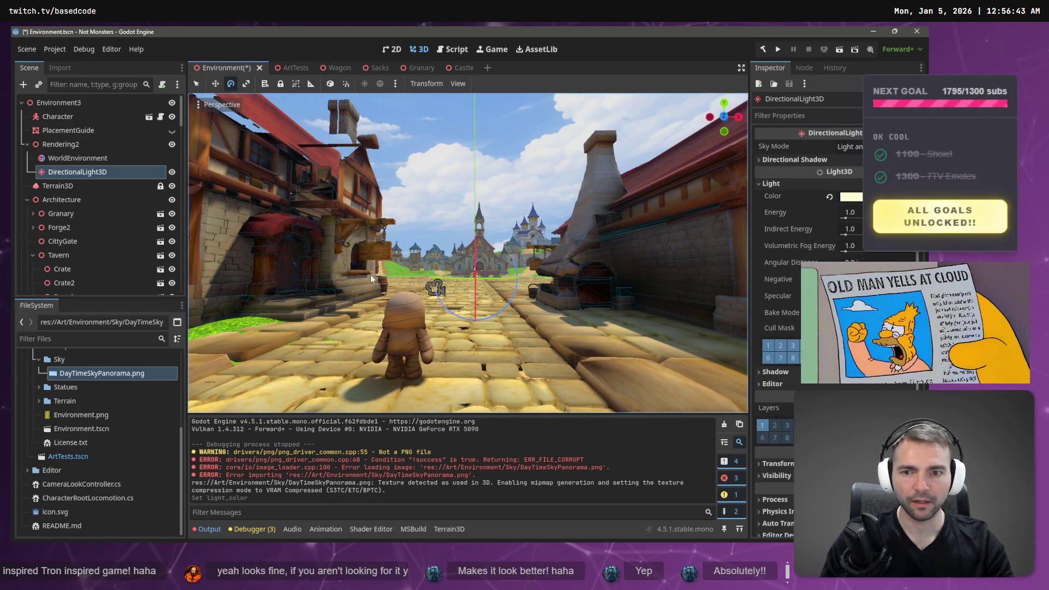
pyautogui.hotkey('alt', 'Tab')
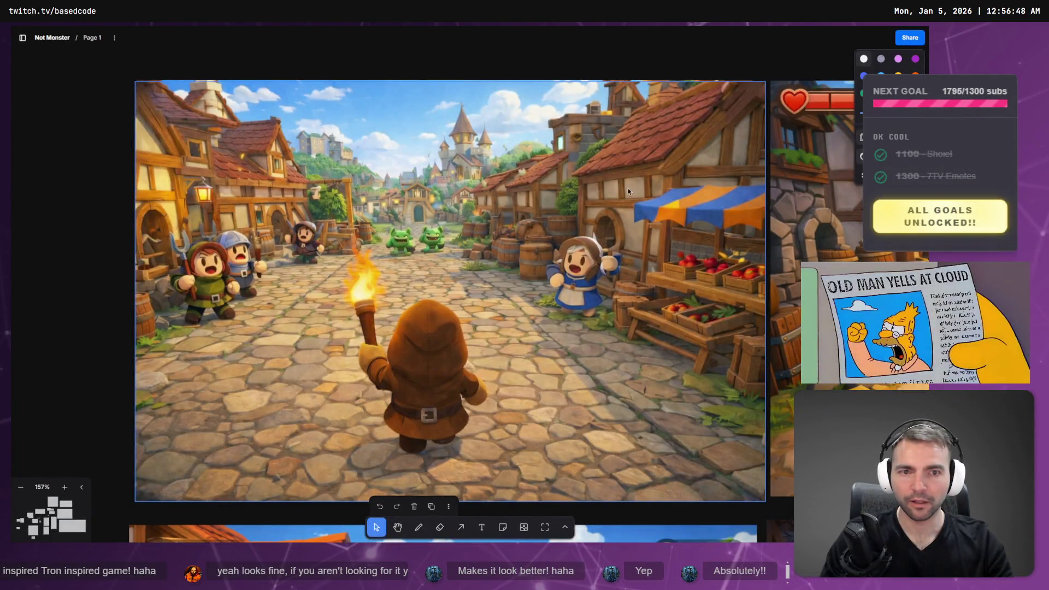
pyautogui.hotkey('alt', 'Tab')
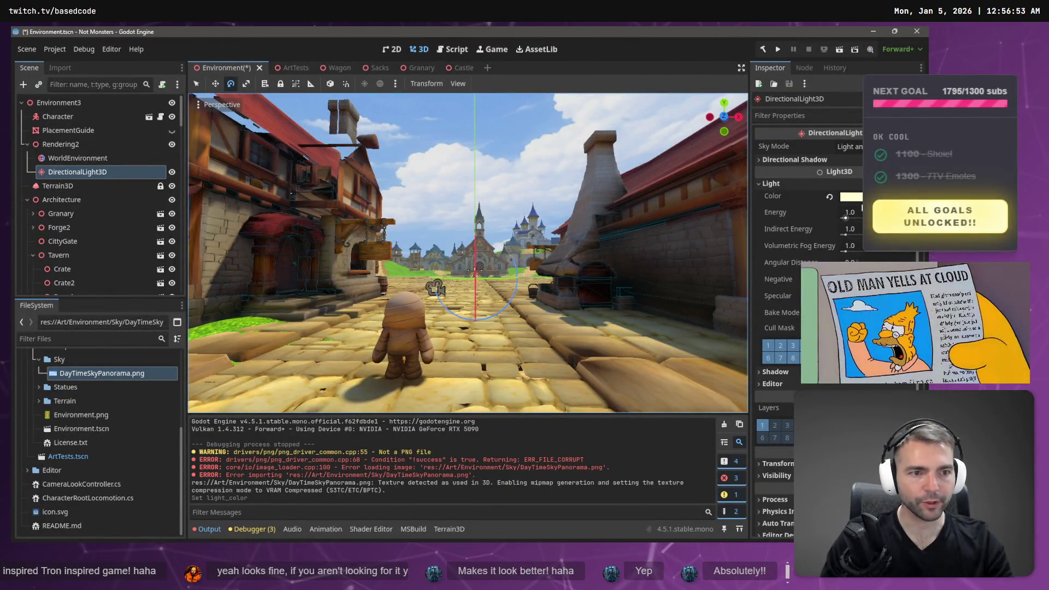
# Set the light colour to a pale warm tint and check it against the concept art
pyautogui.click(851, 196)
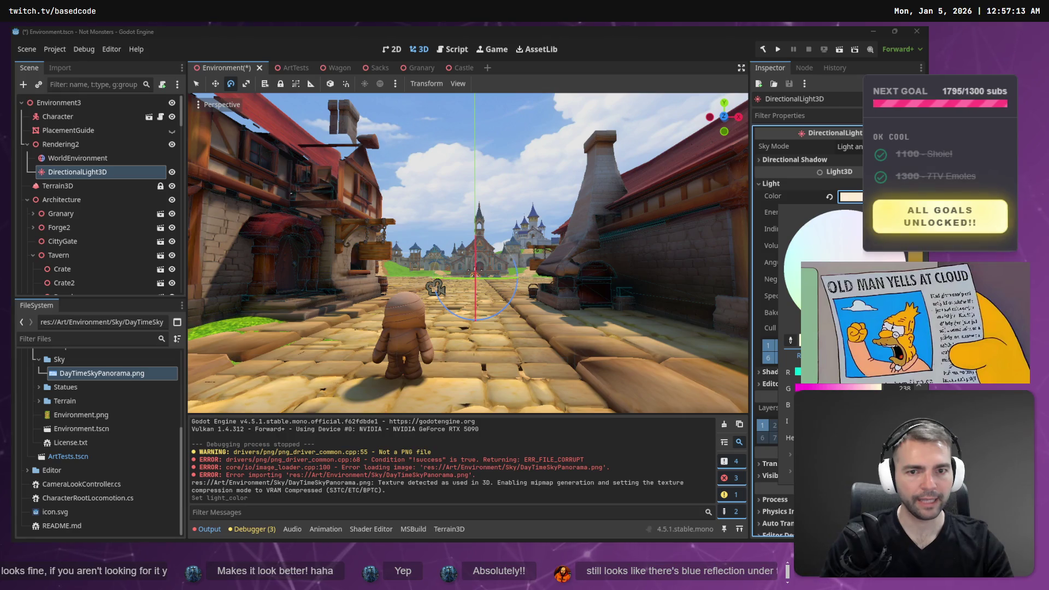
pyautogui.click(539, 336)
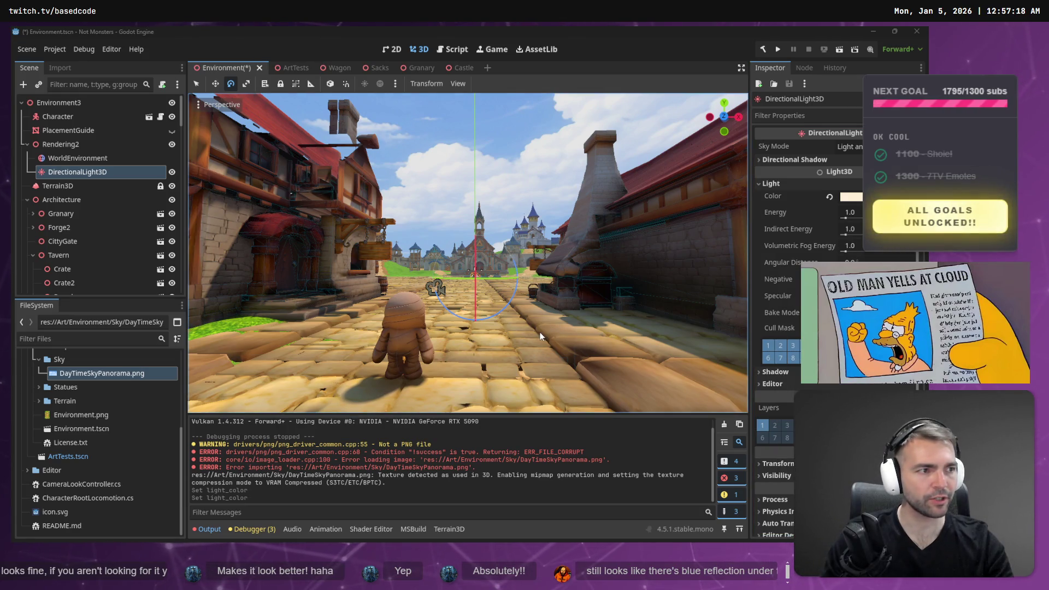
pyautogui.hotkey('alt', 'Tab')
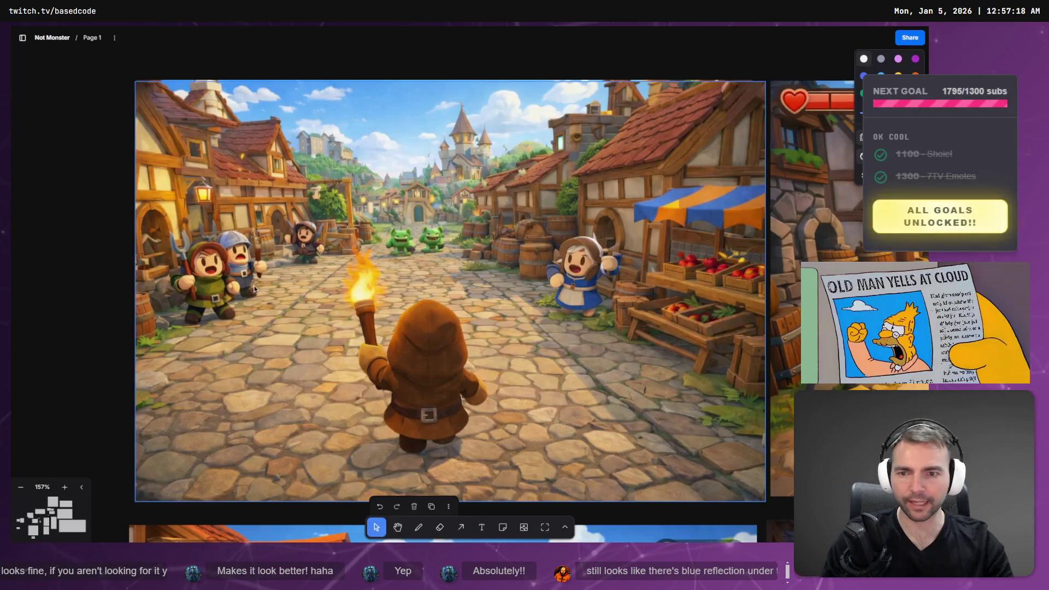
# Browse the village concept images on the tldraw canvas, then reopen Godot's Light Color picker
pyautogui.scroll(-5, 484, 328)
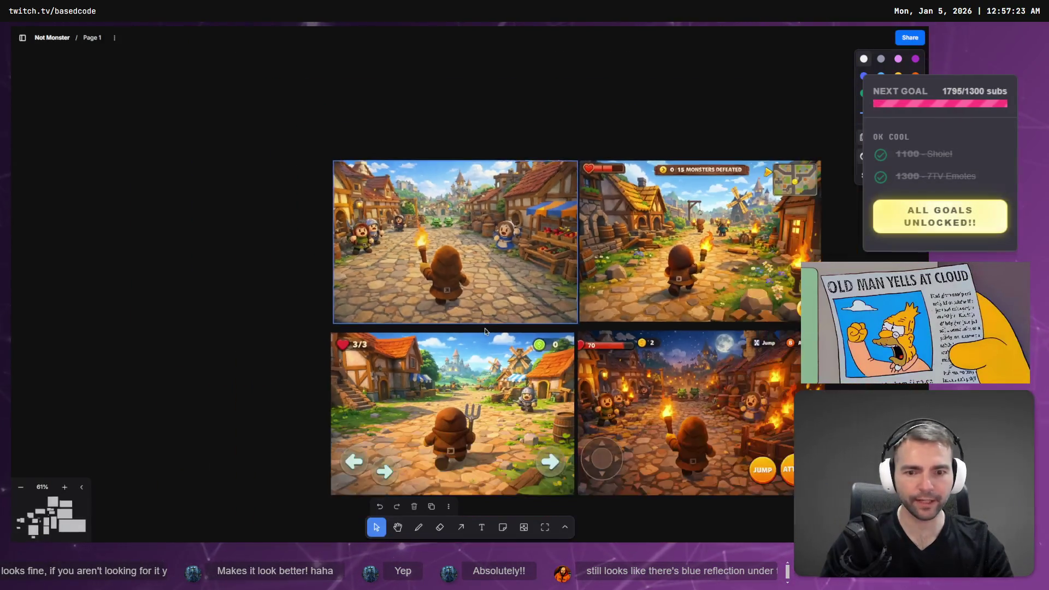
pyautogui.scroll(5, 439, 264)
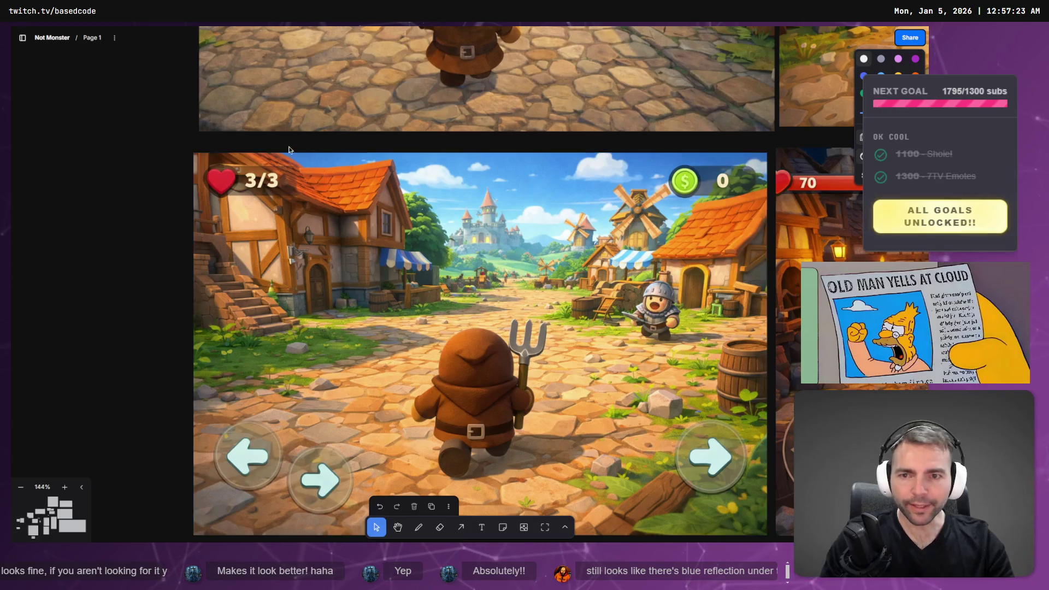
pyautogui.scroll(5, 484, 239)
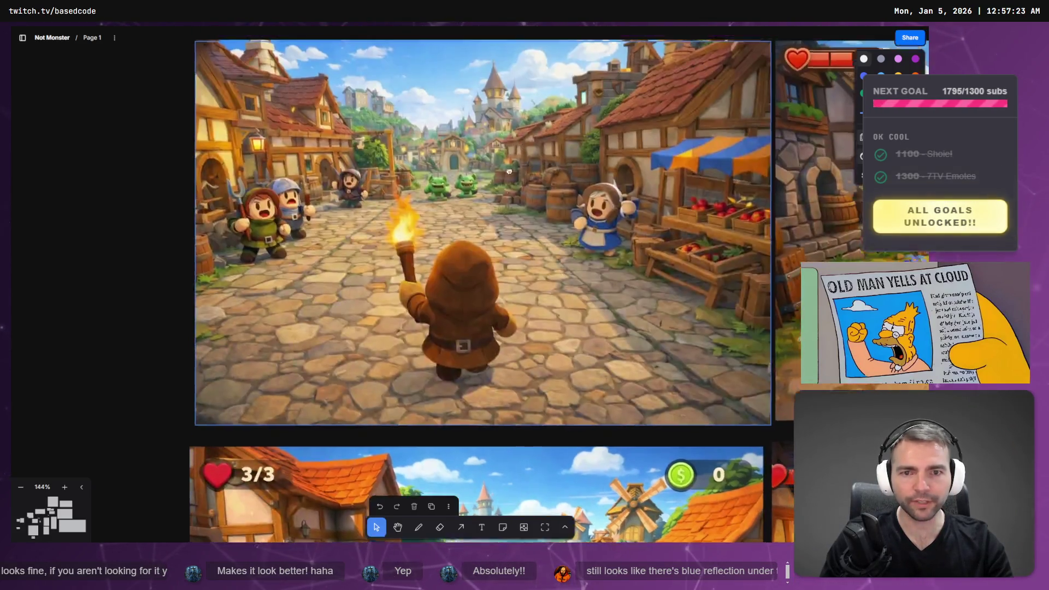
pyautogui.scroll(-6, 470, 164)
pyautogui.scroll(5, 462, 27)
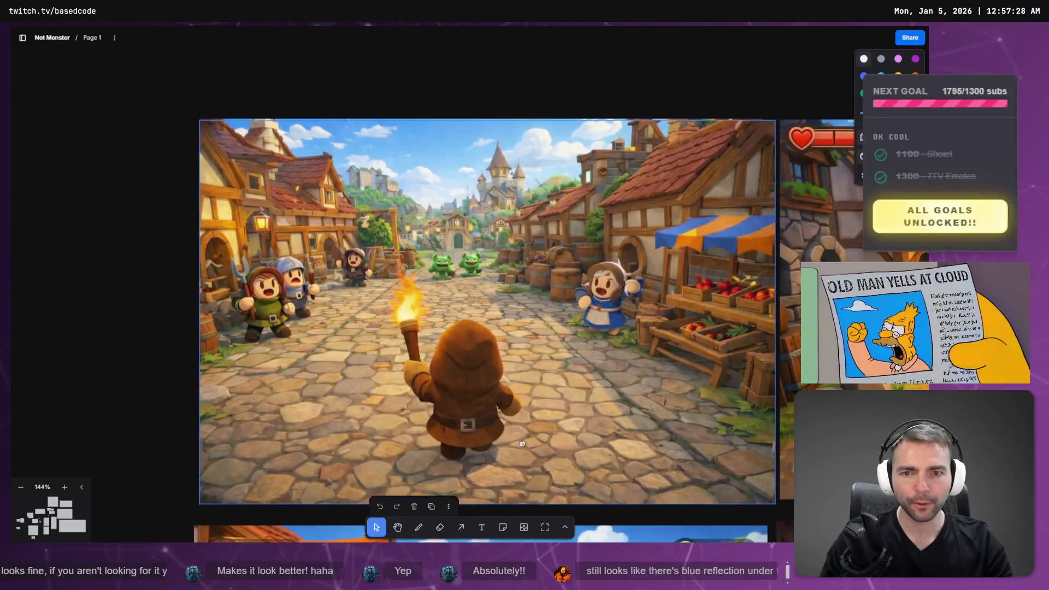
pyautogui.scroll(-5, 462, 26)
pyautogui.hscroll(8, 301, 223)
pyautogui.scroll(5, 470, 430)
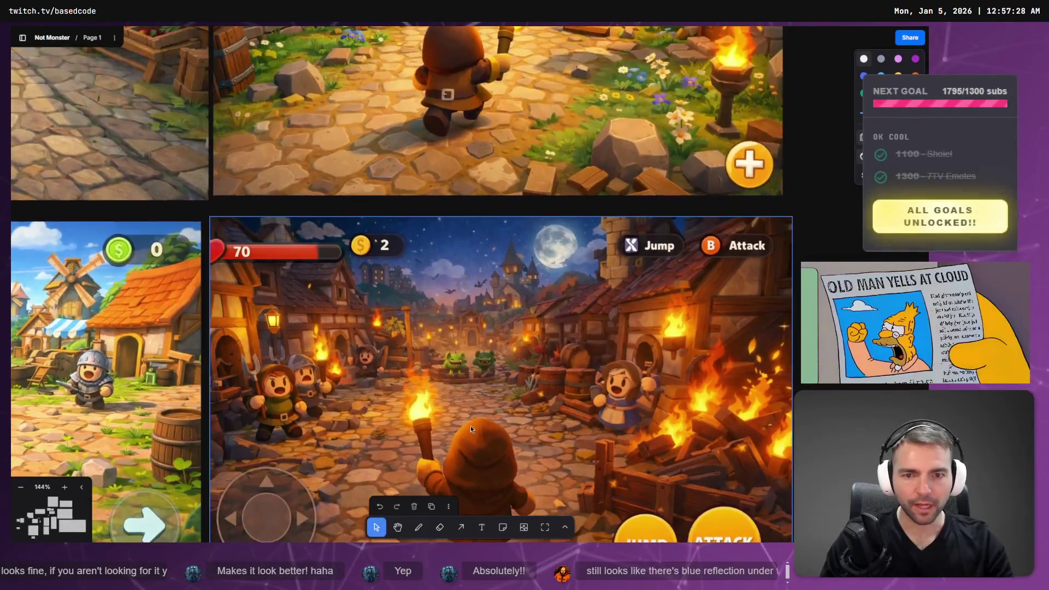
pyautogui.scroll(10, 504, 356)
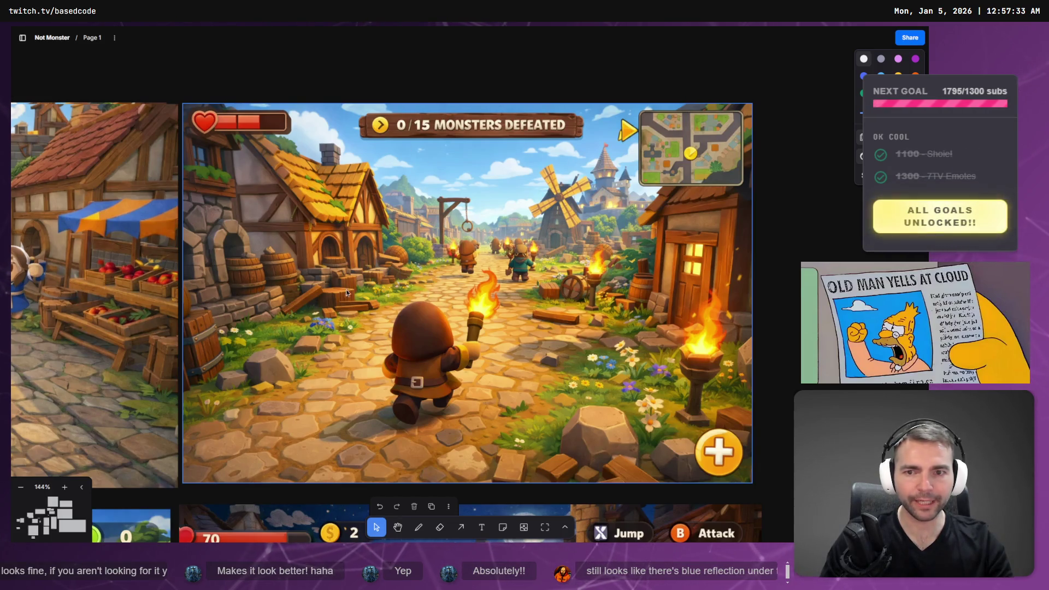
pyautogui.hscroll(-10, 346, 293)
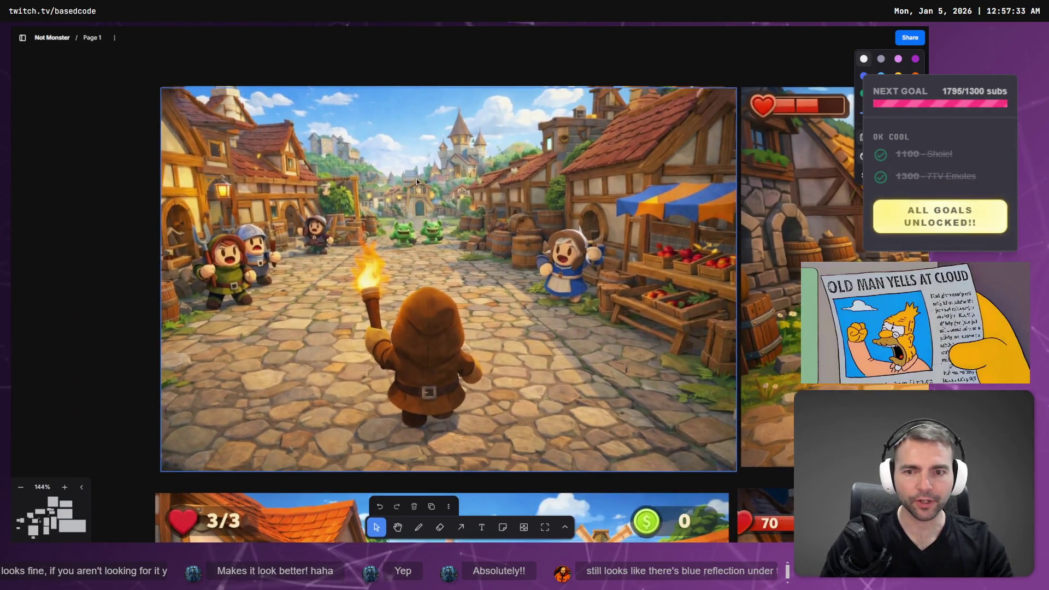
pyautogui.hotkey('alt', 'Tab')
pyautogui.click(850, 196)
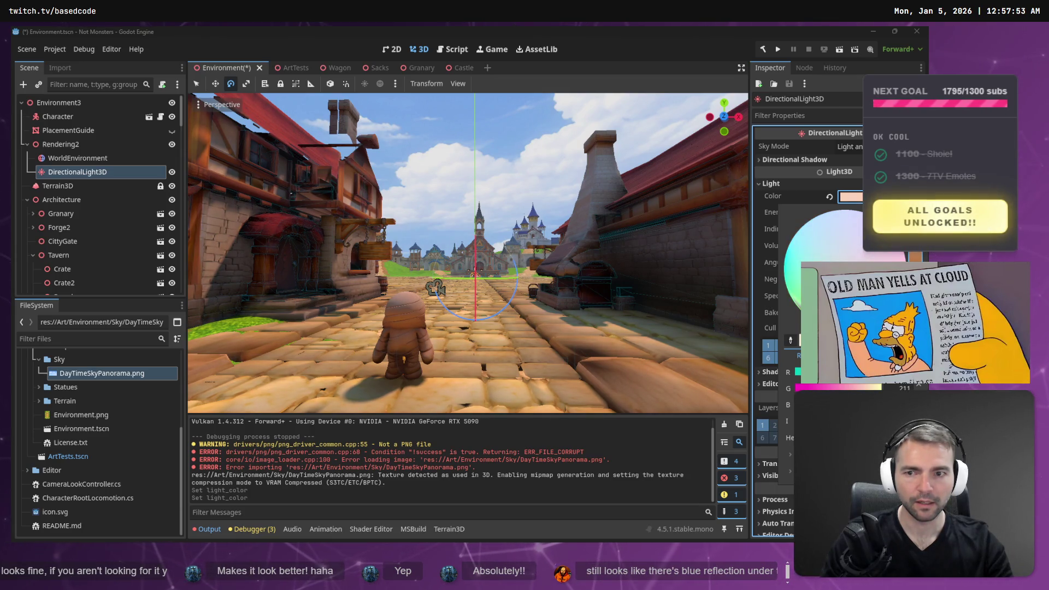
# Apply a paler pink light colour, recheck the reference art, and run the game with F5
pyautogui.click(497, 285)
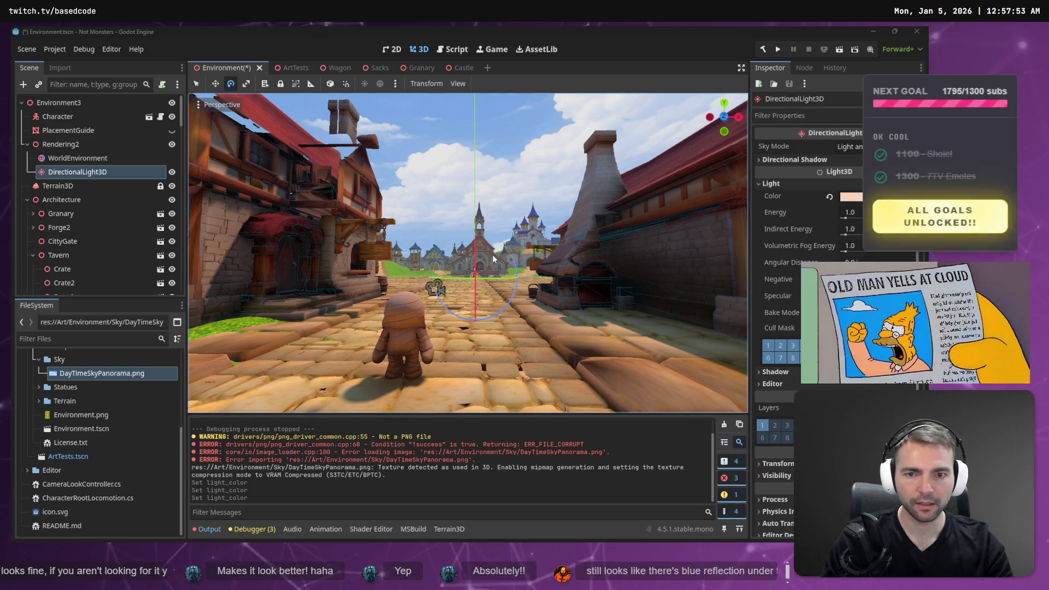
pyautogui.hotkey('alt', 'Tab')
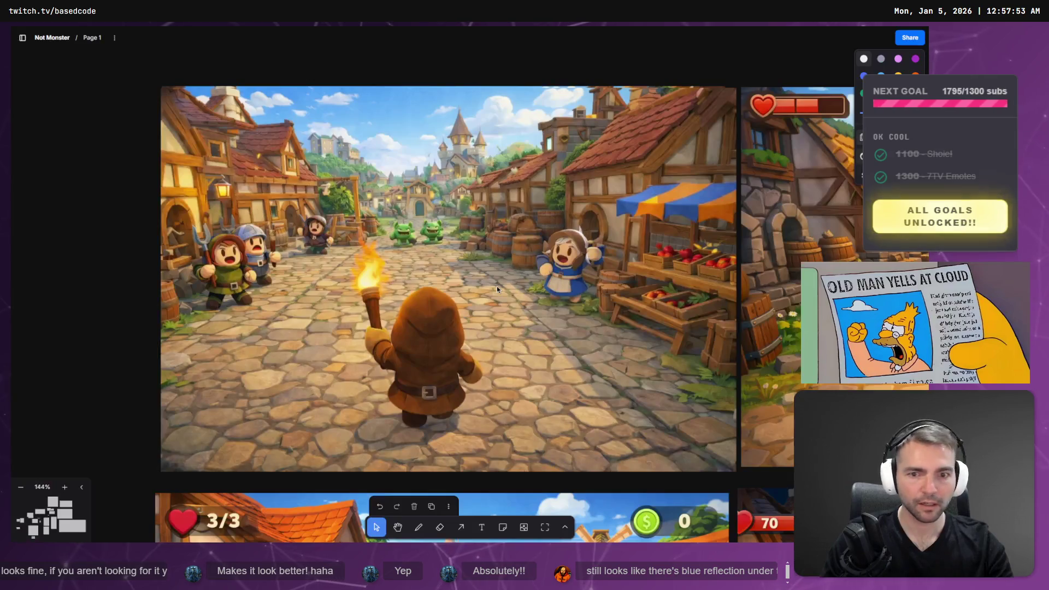
pyautogui.hotkey('alt', 'Tab')
pyautogui.hotkey('alt', 'Tab')
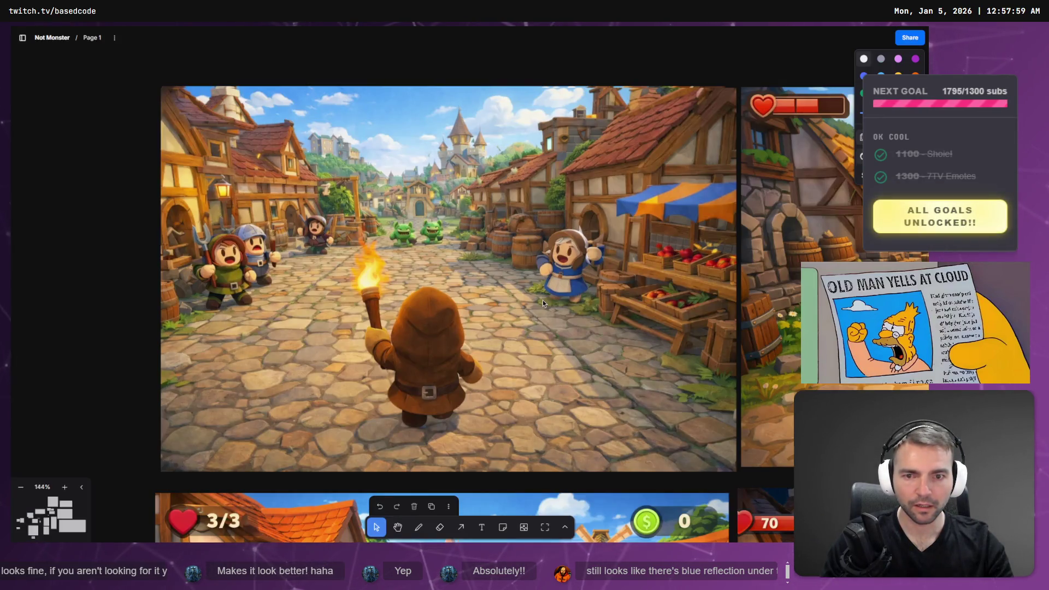
pyautogui.hotkey('alt', 'Tab')
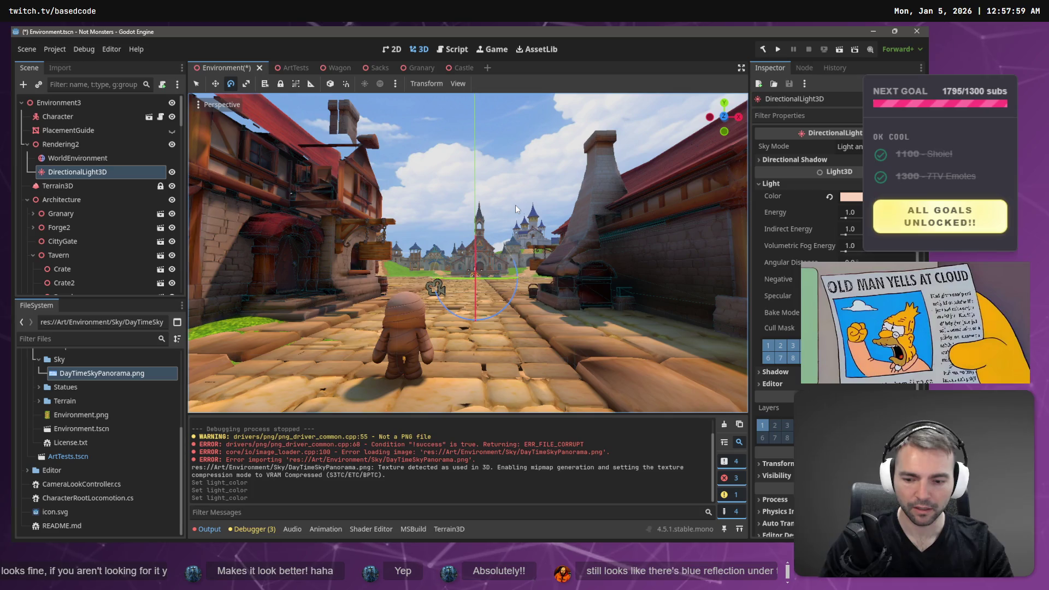
pyautogui.press('F5')
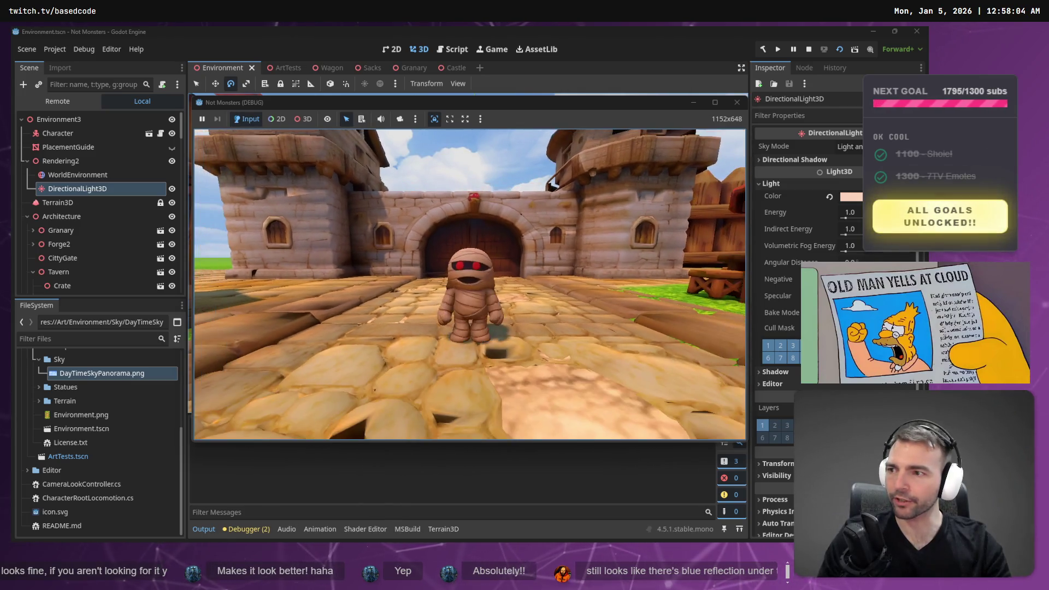
# Walk the mummy toward the gate and along the town street past the buildings
pyautogui.press('w')
pyautogui.press('w')
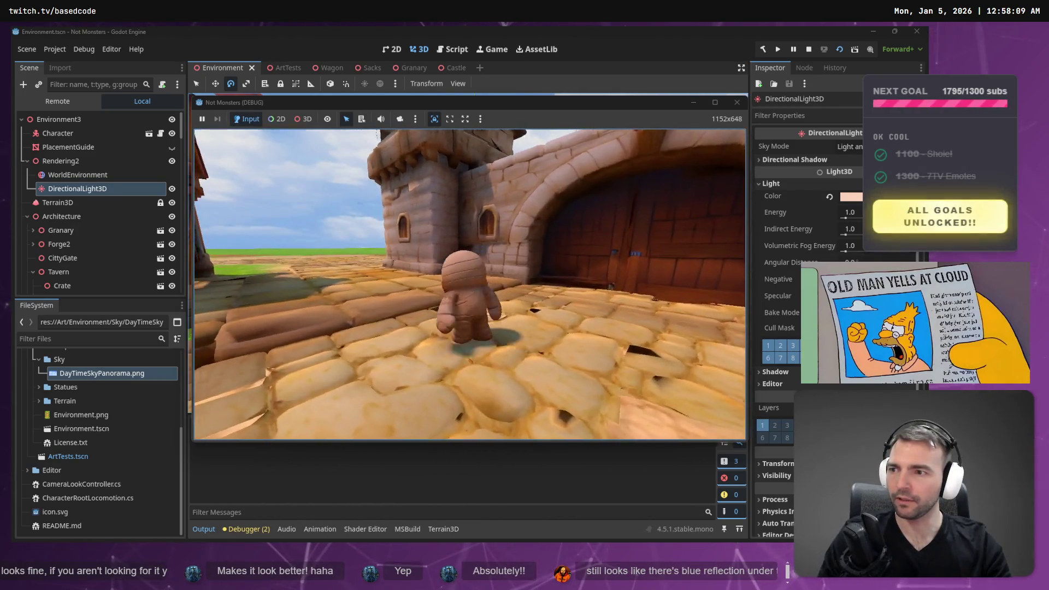
pyautogui.press('w')
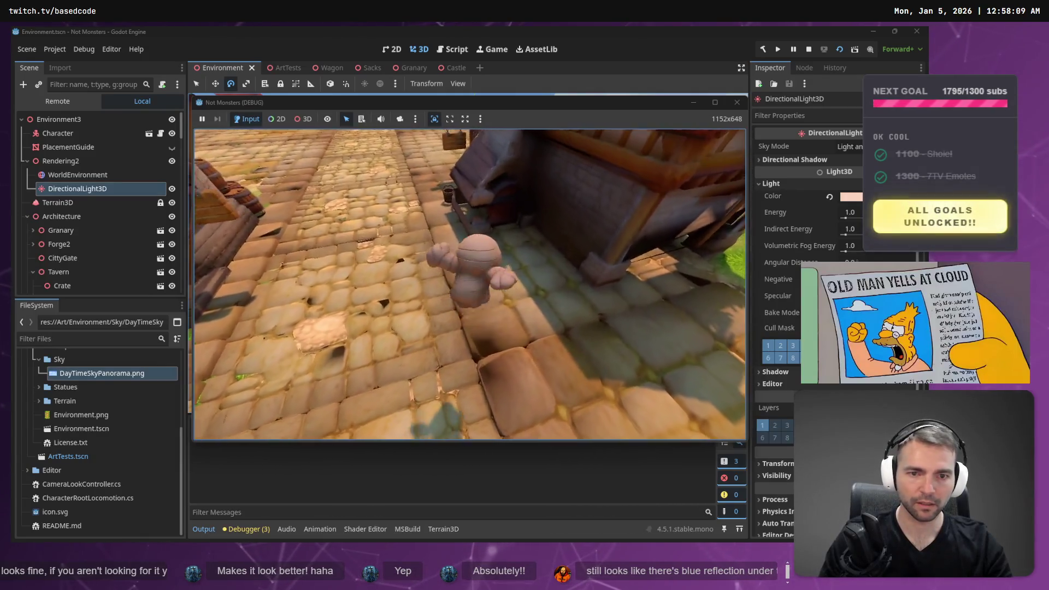
pyautogui.press('w')
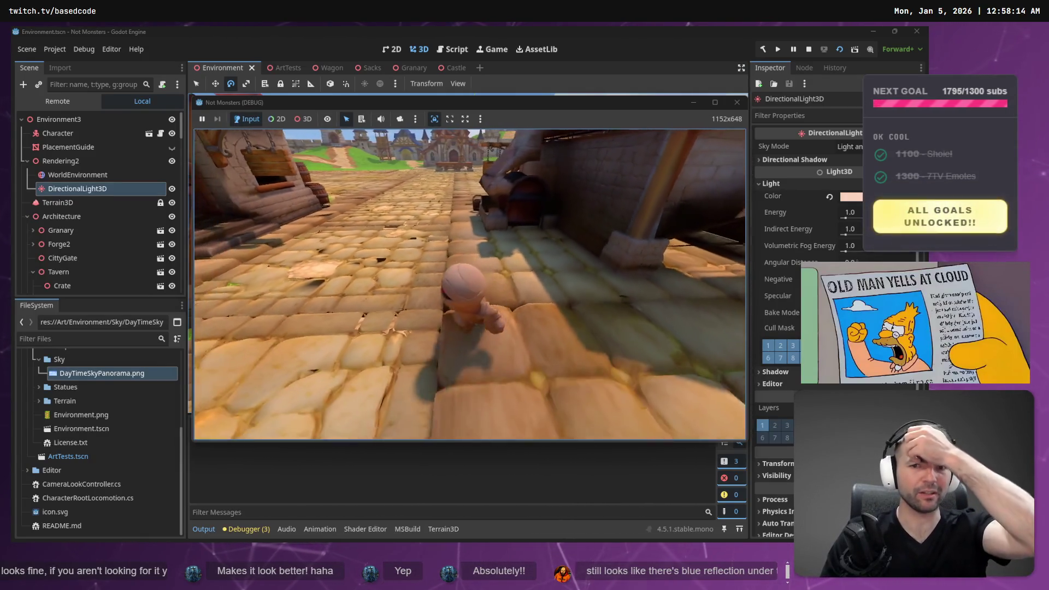
pyautogui.press('w')
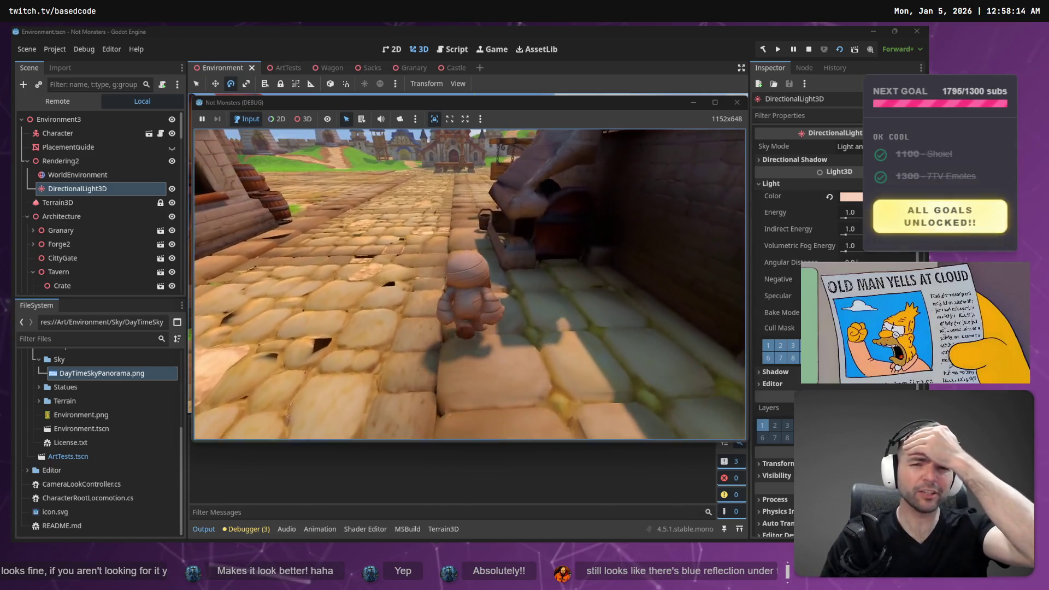
pyautogui.press('w')
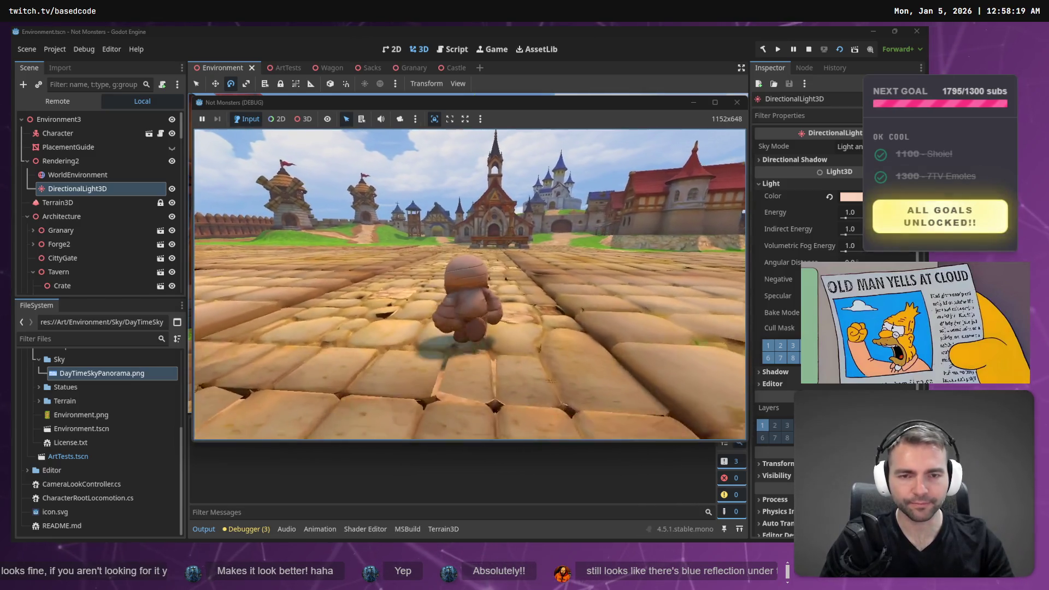
# Stop the game with F8 and select the village concept art on the whiteboard
pyautogui.press('F8')
pyautogui.hotkey('alt', 'Tab')
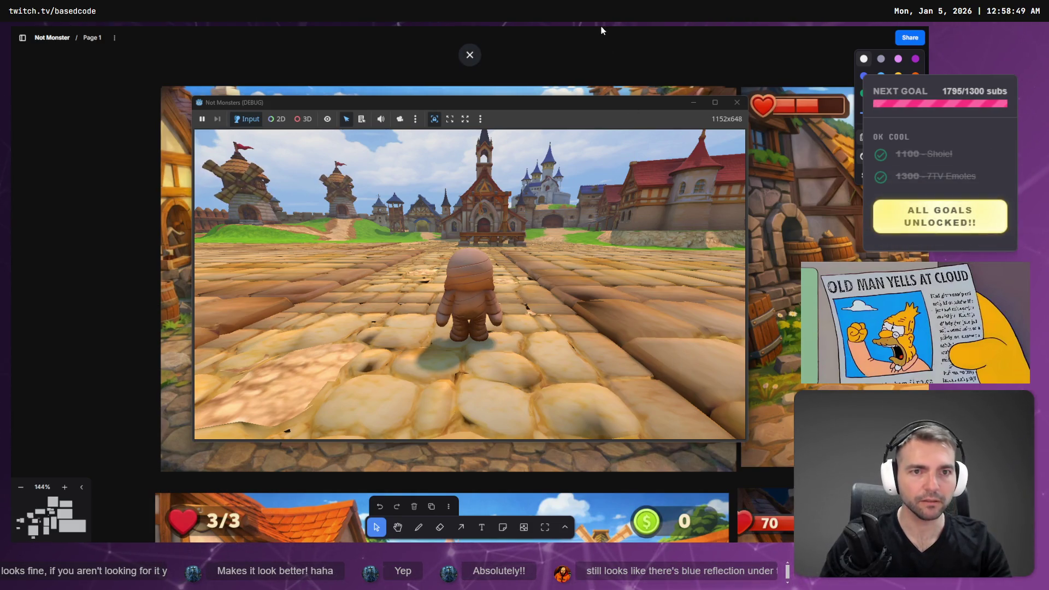
pyautogui.press('F8')
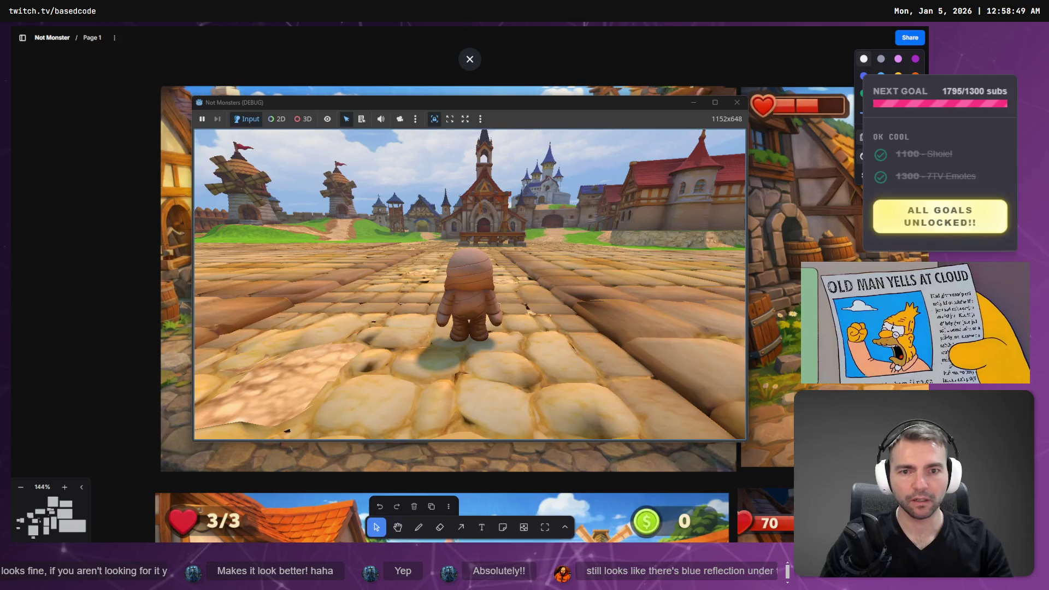
pyautogui.click(476, 290)
pyautogui.hotkey('alt', 'Tab')
# Flick between the game view and the village concept art to compare them
pyautogui.click(469, 285)
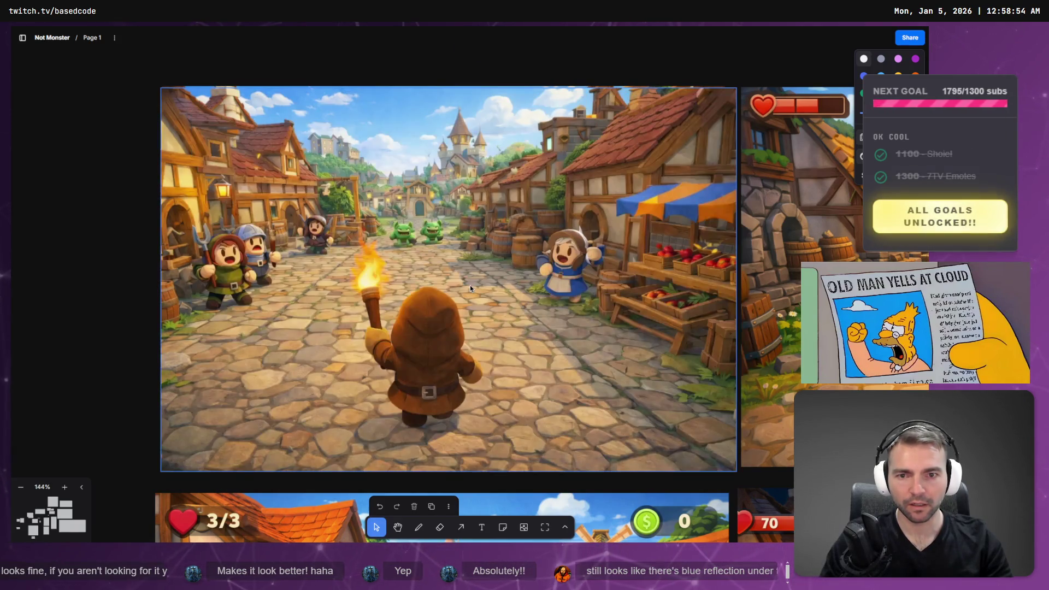
pyautogui.hotkey('alt', 'Tab')
pyautogui.hotkey('alt', 'Tab')
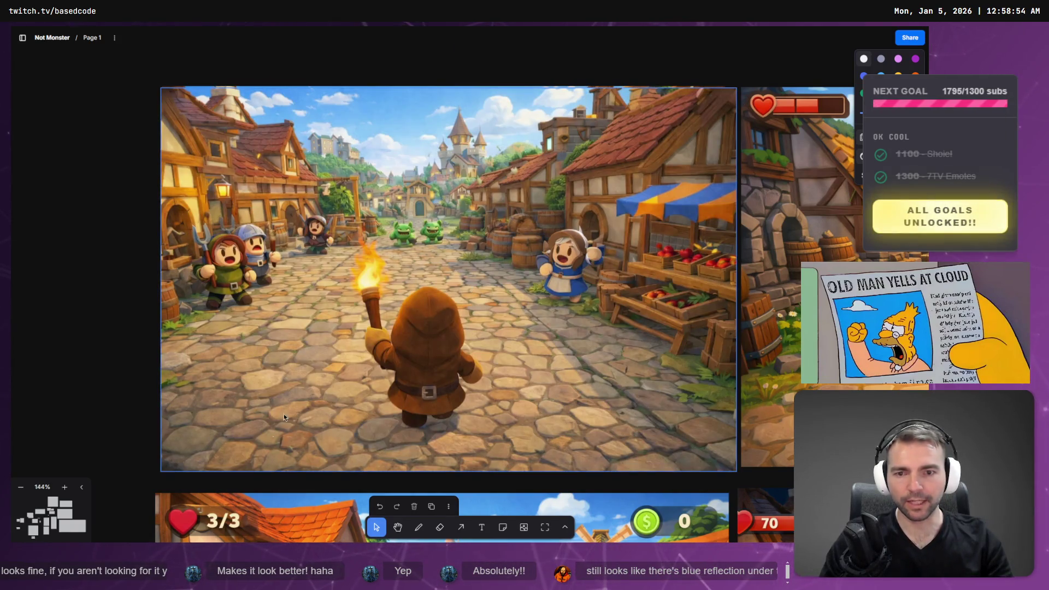
pyautogui.hotkey('alt', 'Tab')
pyautogui.hotkey('alt', 'Tab')
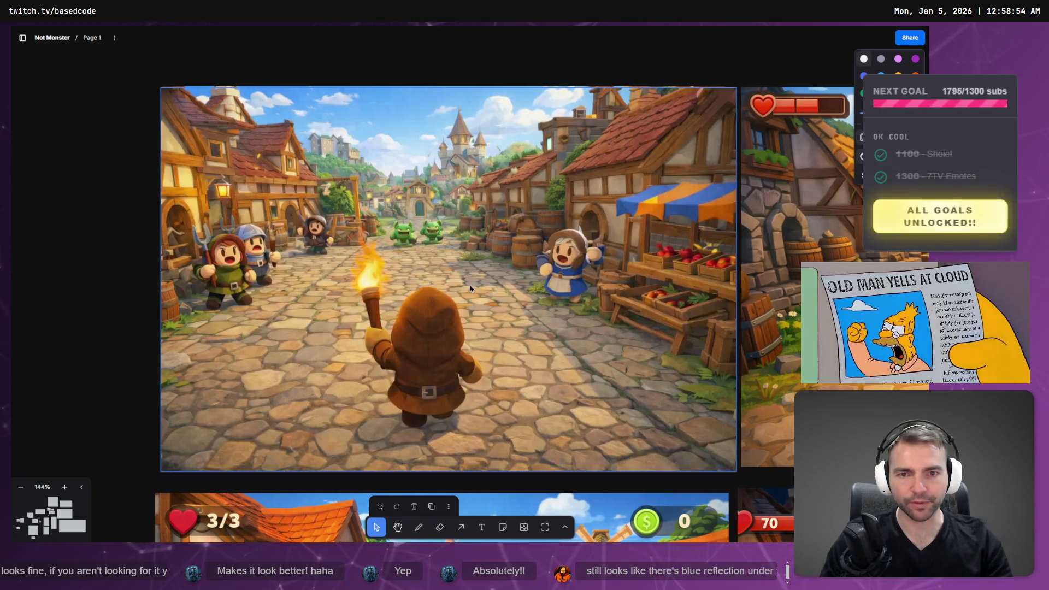
pyautogui.hotkey('alt', 'Tab')
pyautogui.hotkey('alt', 'Tab')
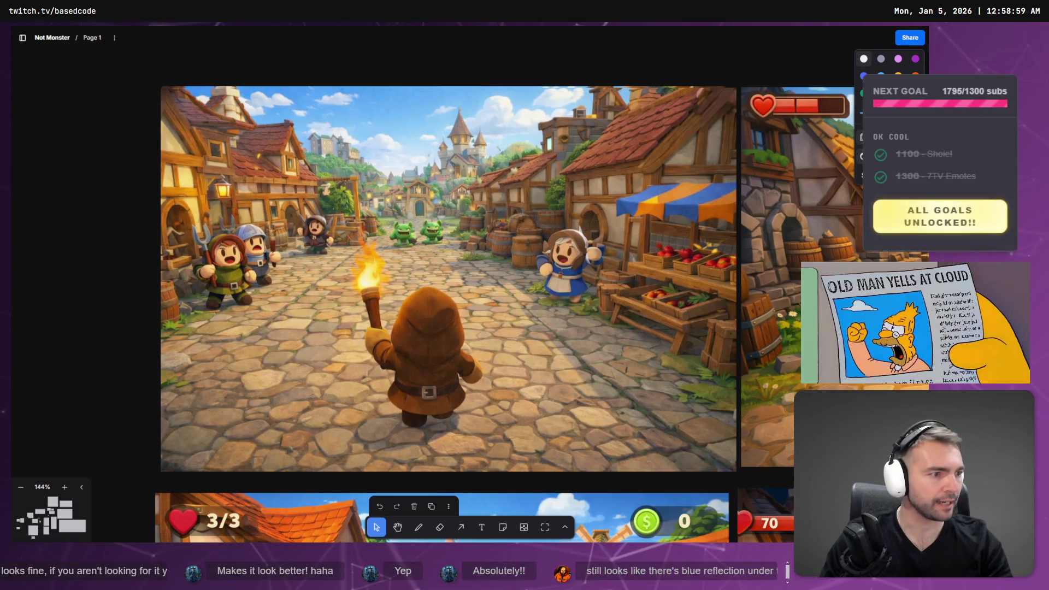
# Close the YouTube browser tab and reselect the village concept art on the whiteboard
pyautogui.hotkey('alt', 'Tab')
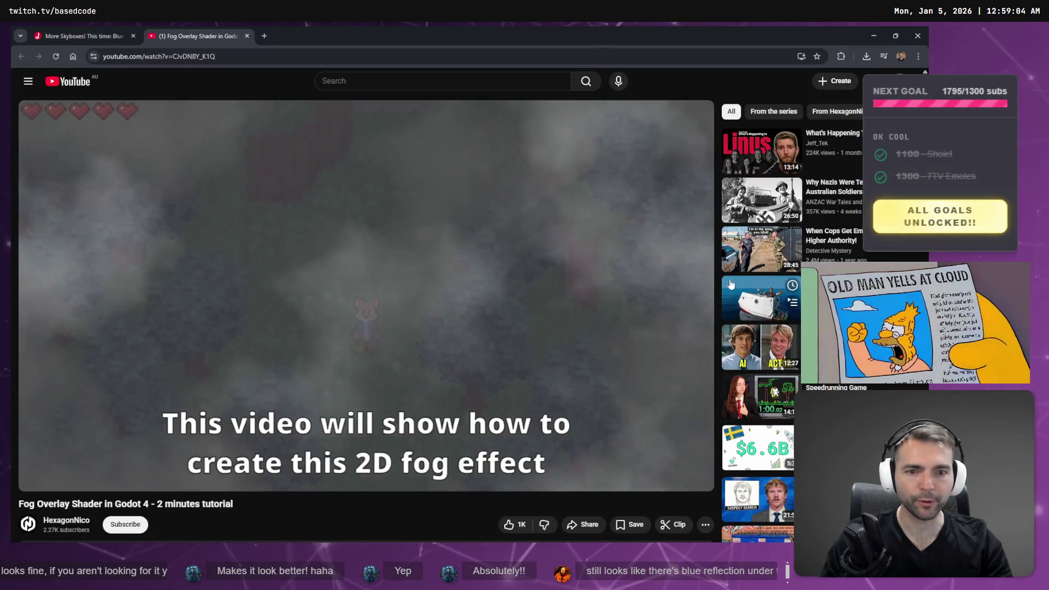
pyautogui.hotkey('ctrl', 'w')
pyautogui.hotkey('ctrl', 'w')
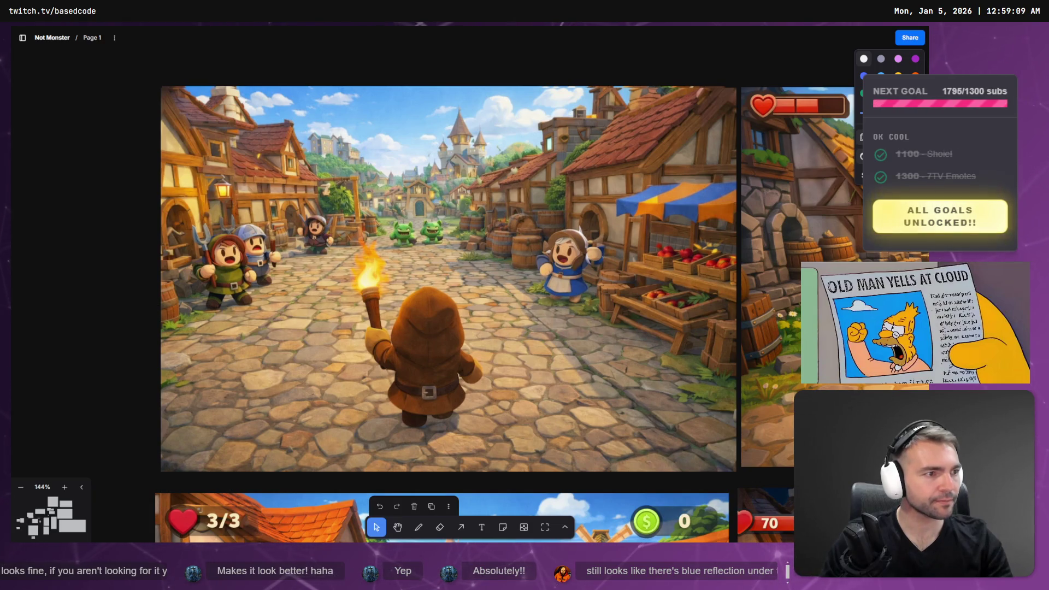
pyautogui.hotkey('alt', 'Tab')
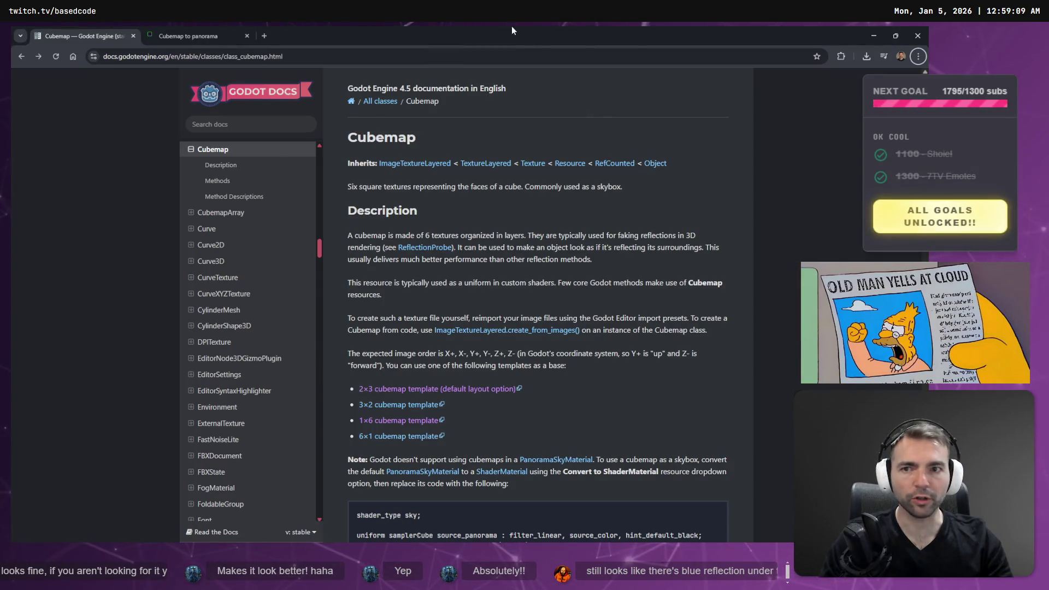
pyautogui.hotkey('alt', 'Tab')
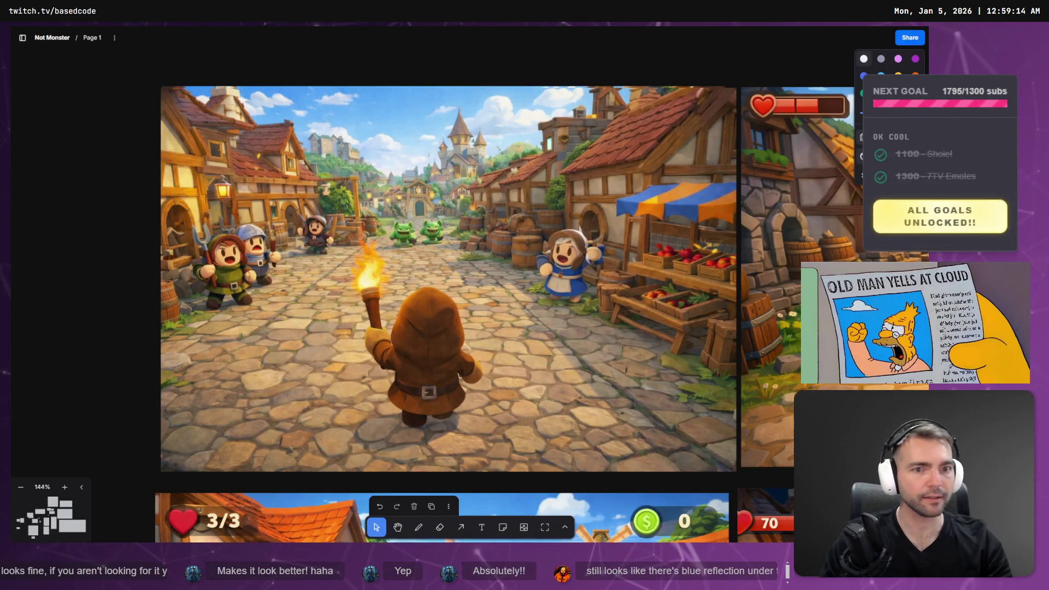
pyautogui.click(475, 145)
# Open the concept art's actions menu, then close the YouTube and two search tabs in the browser
pyautogui.rightClick(476, 145)
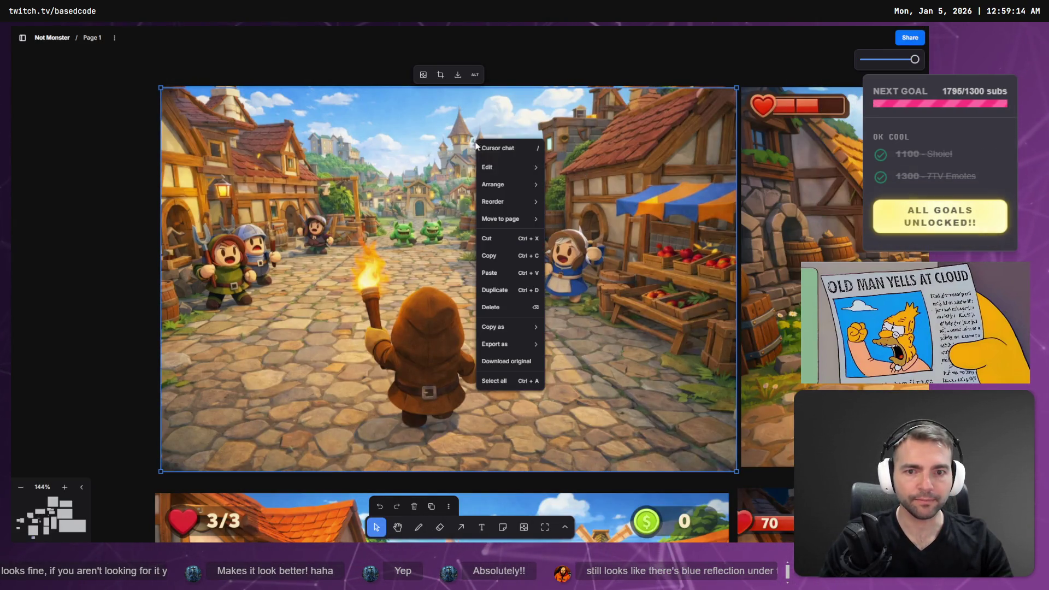
pyautogui.hotkey('alt', 'Tab')
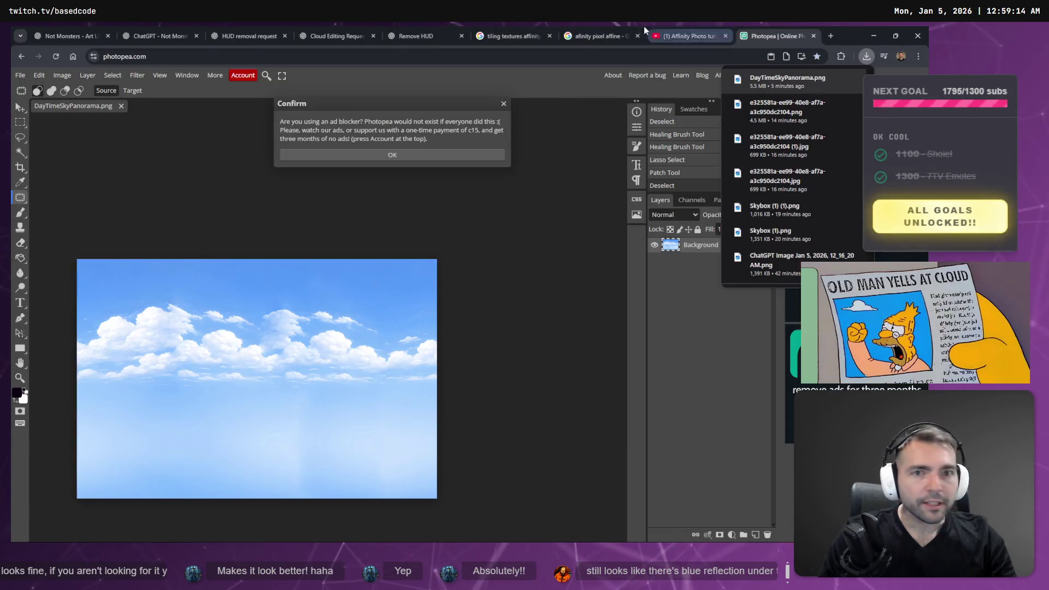
pyautogui.click(773, 30)
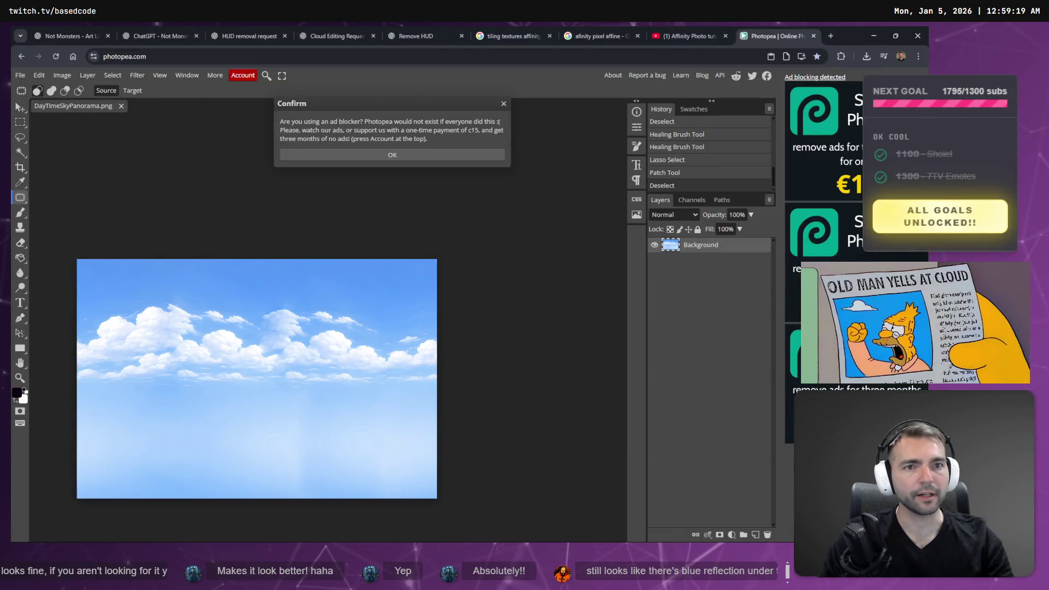
pyautogui.click(683, 27)
pyautogui.middleClick(687, 28)
pyautogui.click(607, 30)
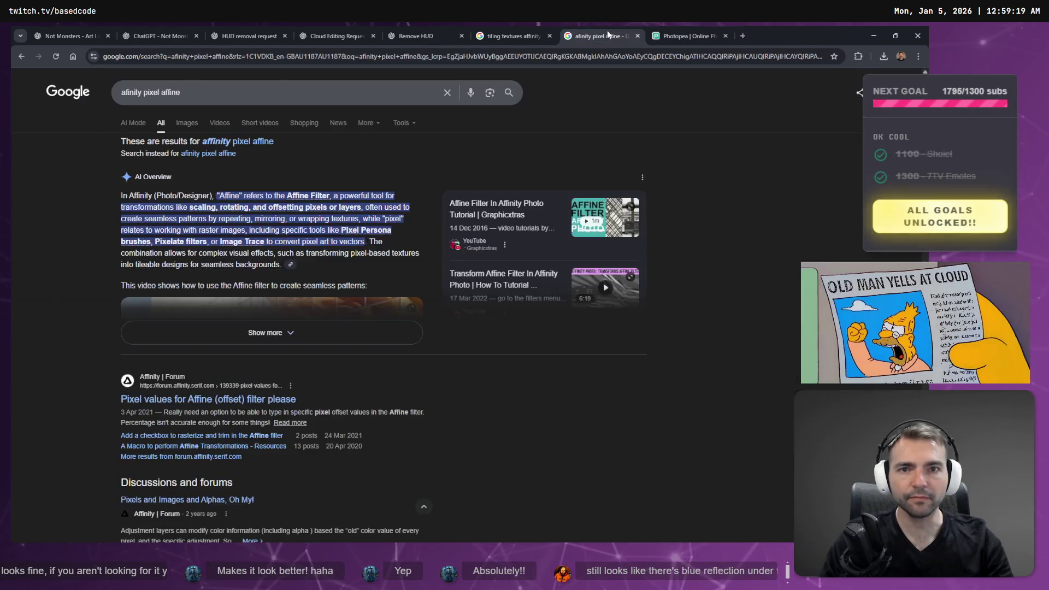
pyautogui.middleClick(607, 31)
pyautogui.middleClick(513, 33)
# Switch to the Remove HUD chat and find the sky-panorama prompt
pyautogui.click(346, 35)
pyautogui.press('Escape')
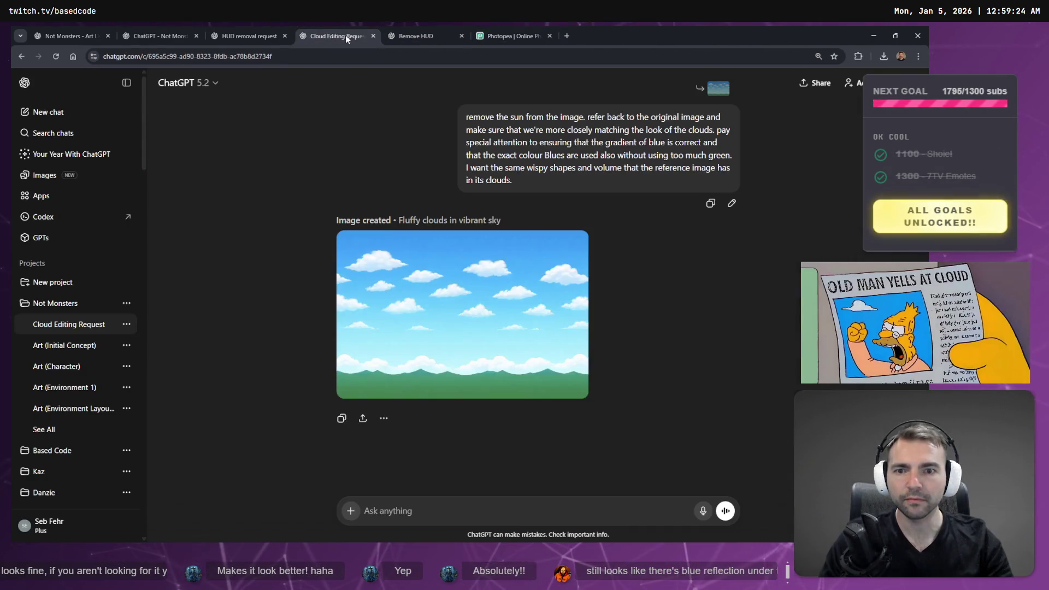
pyautogui.click(415, 36)
pyautogui.press('Escape')
pyautogui.scroll(5, 708, 270)
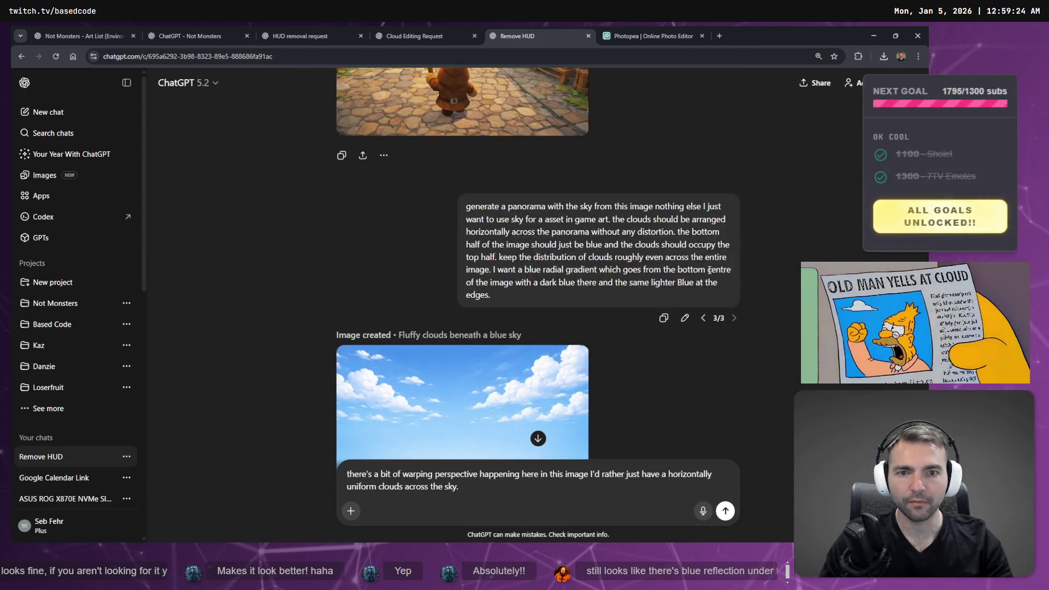
pyautogui.scroll(3, 708, 270)
pyautogui.scroll(-3, 708, 270)
# Replace the sky-panorama prompt with a dictated field-of-grass request and resend it
pyautogui.click(664, 317)
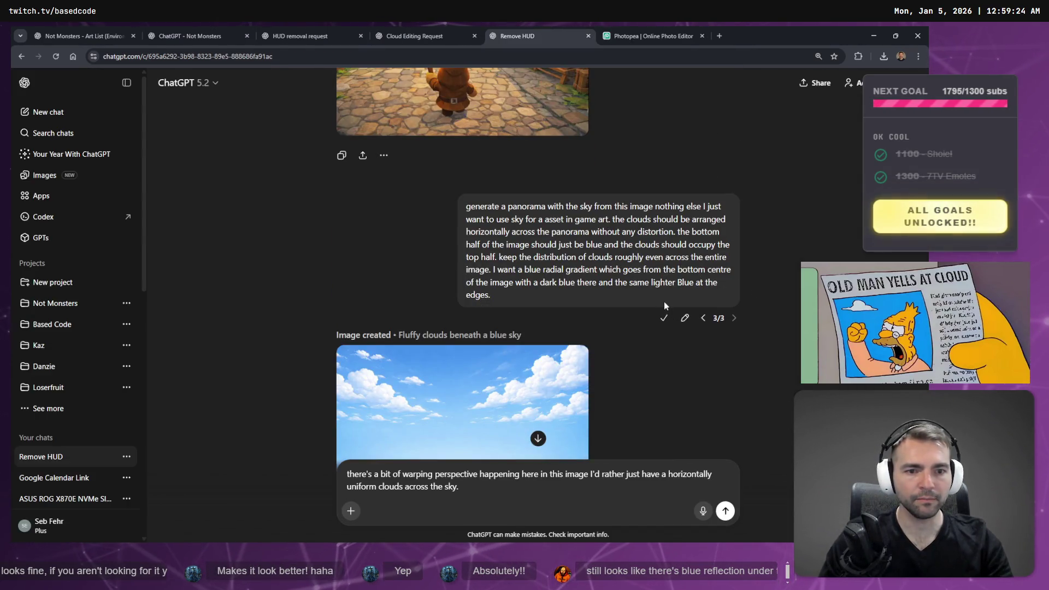
pyautogui.click(684, 317)
pyautogui.hotkey('ctrl', 'a')
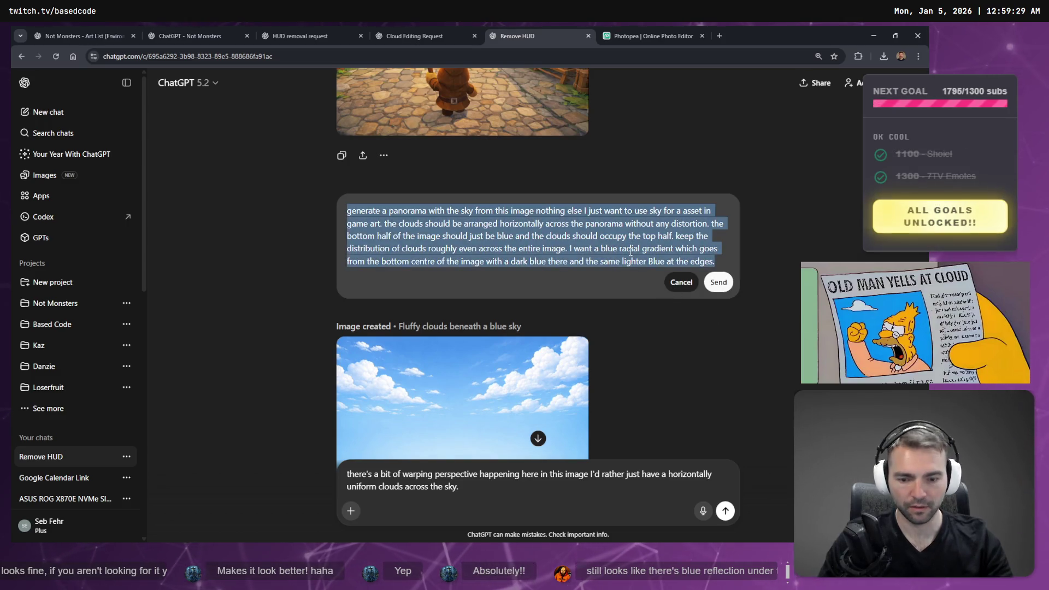
pyautogui.press('BackSpace')
pyautogui.press('super+h')
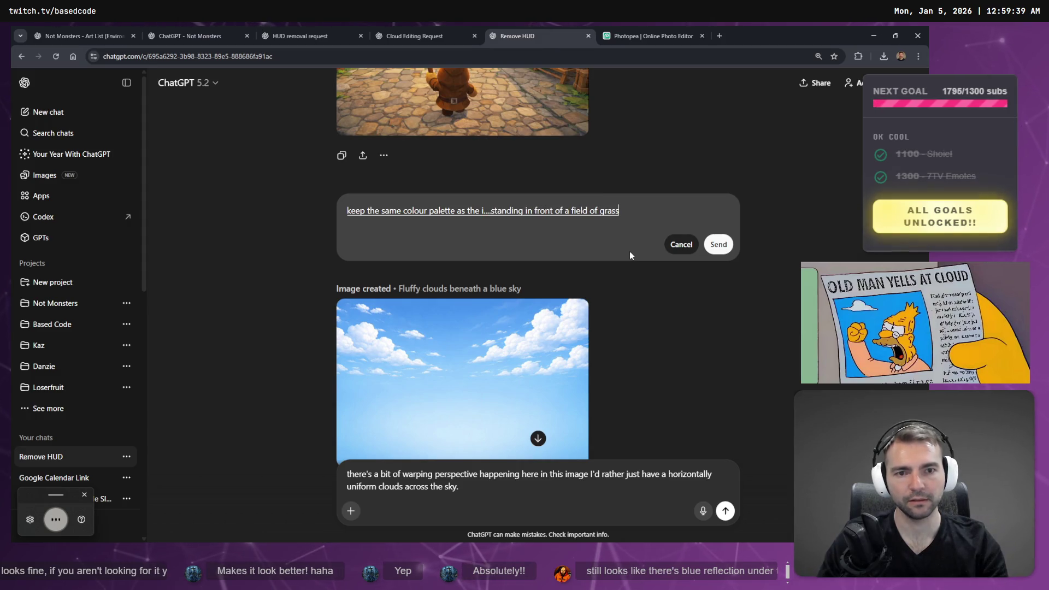
pyautogui.press('Return')
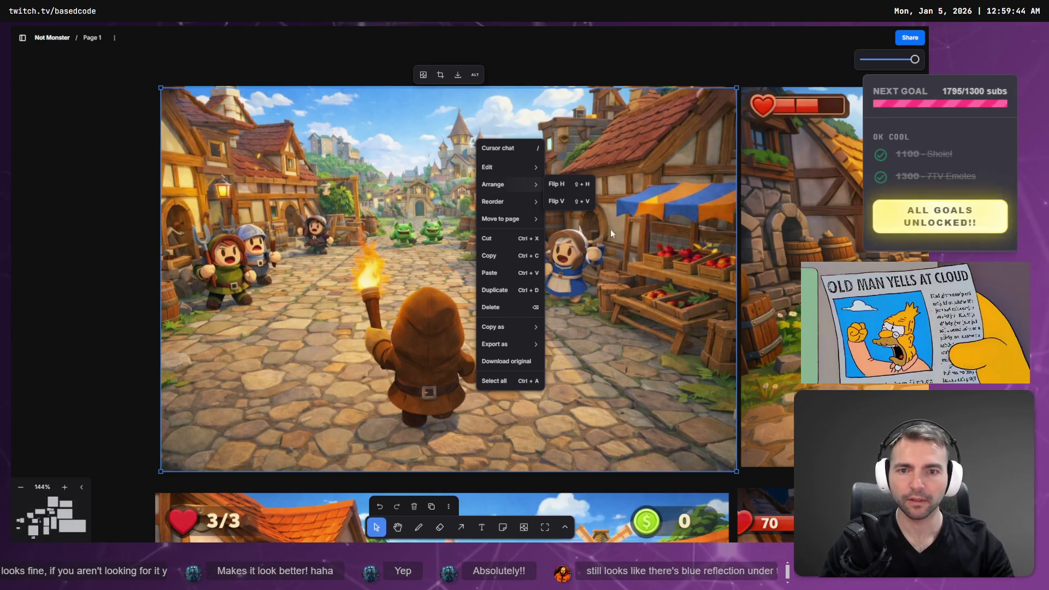
# Close the actions menu and zoom the canvas from the four game screenshots onto the cobbled village image
pyautogui.click(637, 36)
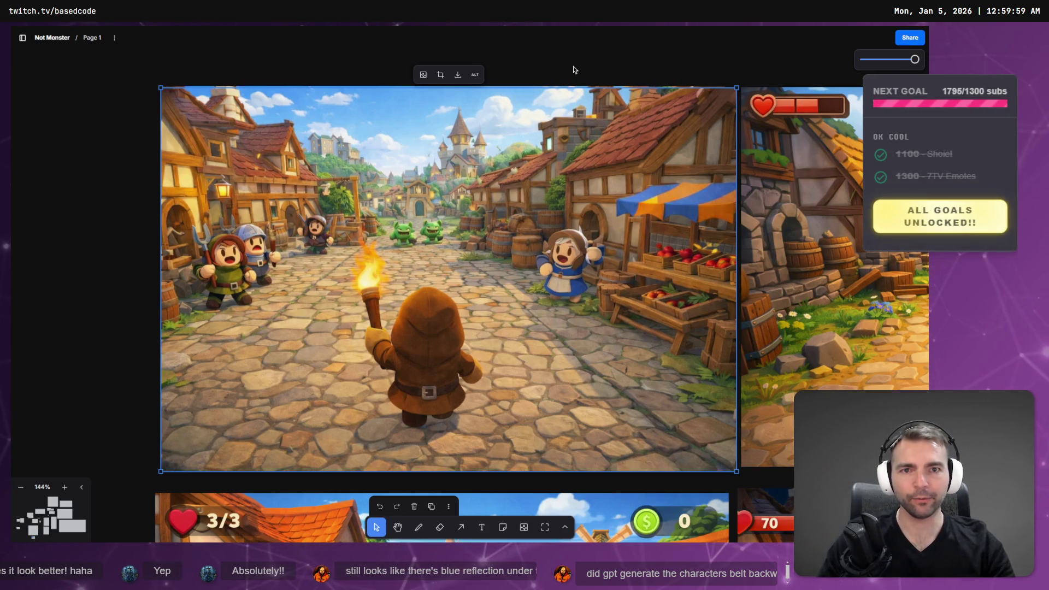
pyautogui.scroll(-5, 571, 66)
pyautogui.moveTo(557, 67)
pyautogui.mouseDown()
pyautogui.moveTo(510, 277)
pyautogui.moveTo(512, 336)
pyautogui.moveTo(487, 180)
pyautogui.mouseUp()
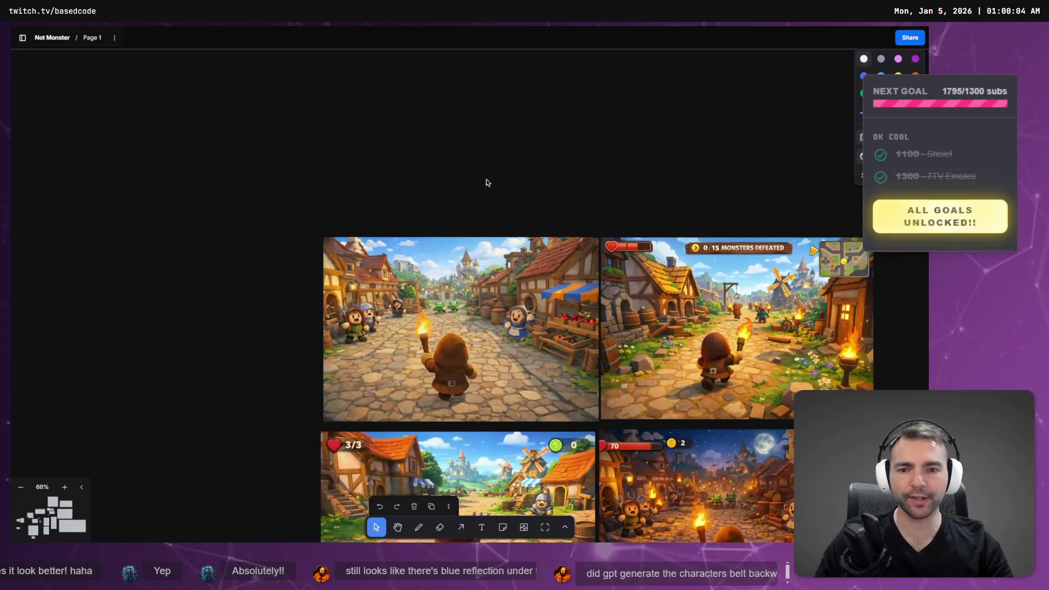
pyautogui.scroll(-5, 474, 94)
pyautogui.scroll(5, 473, 109)
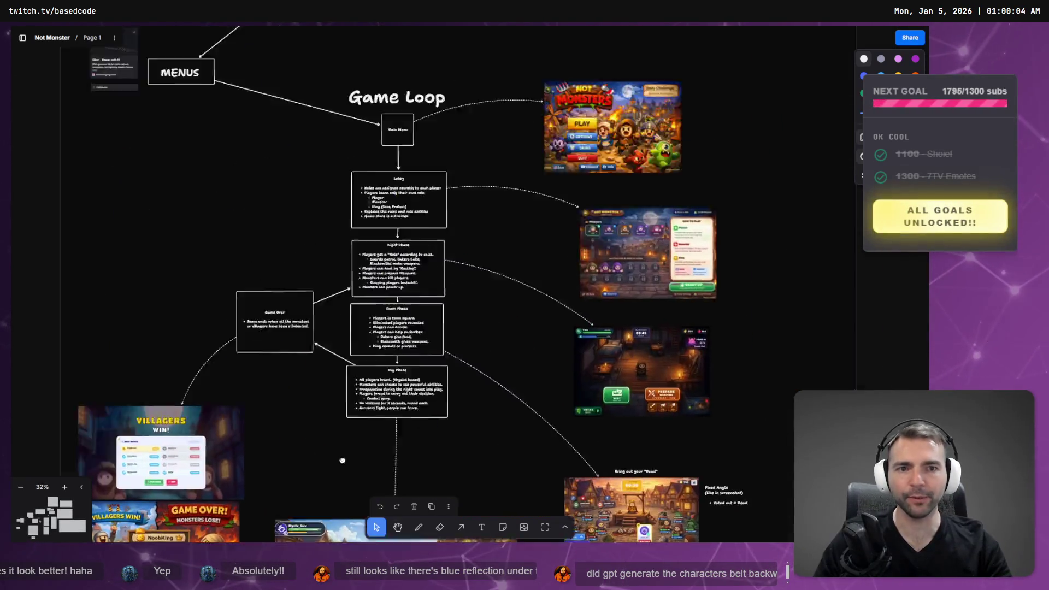
pyautogui.scroll(8, 567, 340)
pyautogui.scroll(5, 568, 340)
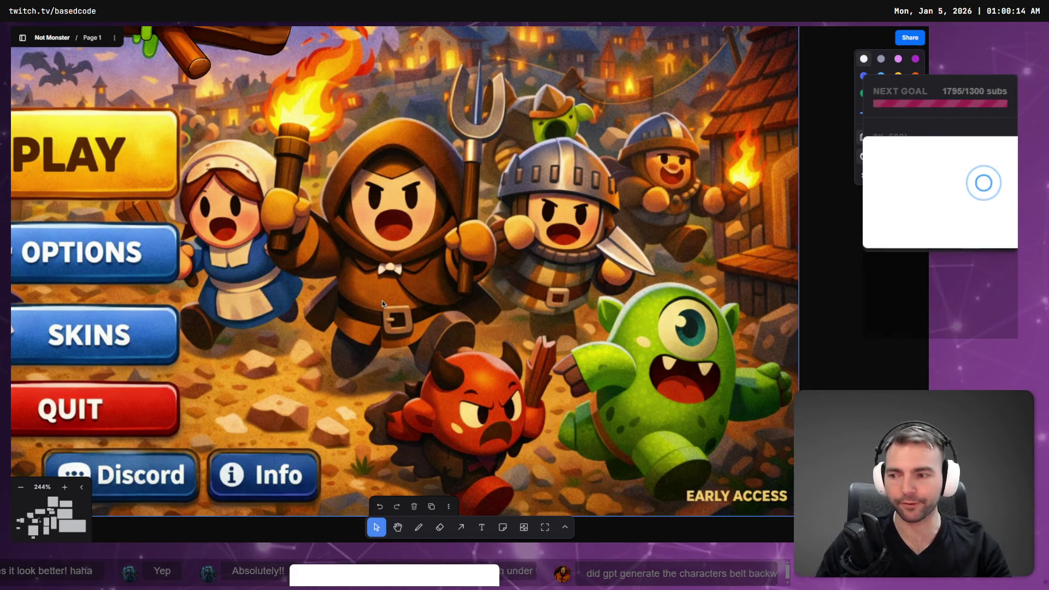
pyautogui.scroll(-8, 381, 300)
pyautogui.scroll(-5, 372, 295)
pyautogui.scroll(-5, 365, 290)
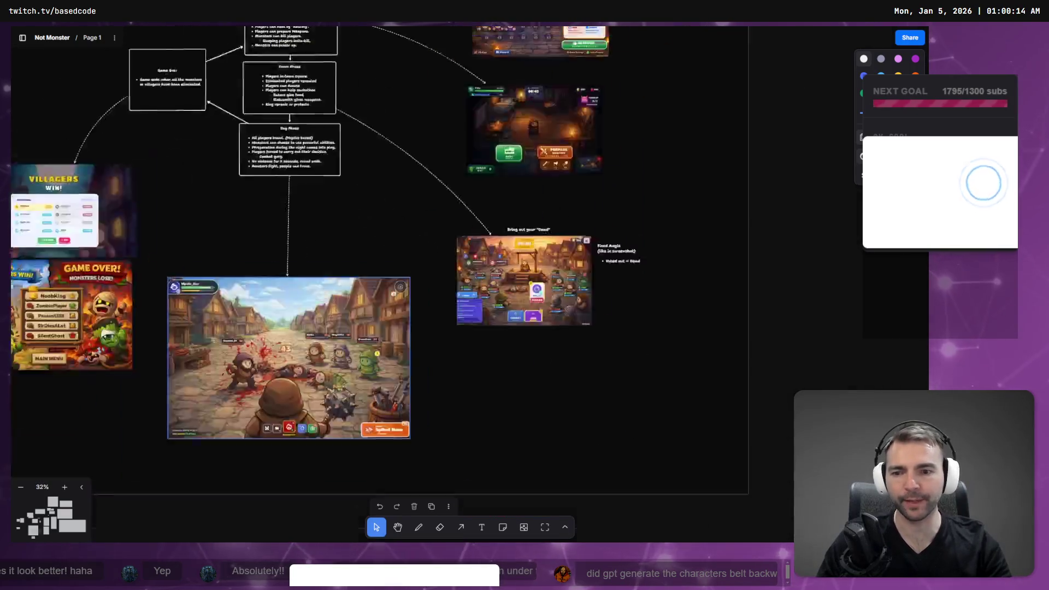
pyautogui.scroll(5, 510, 248)
pyautogui.scroll(-3, 526, 329)
pyautogui.scroll(-5, 526, 329)
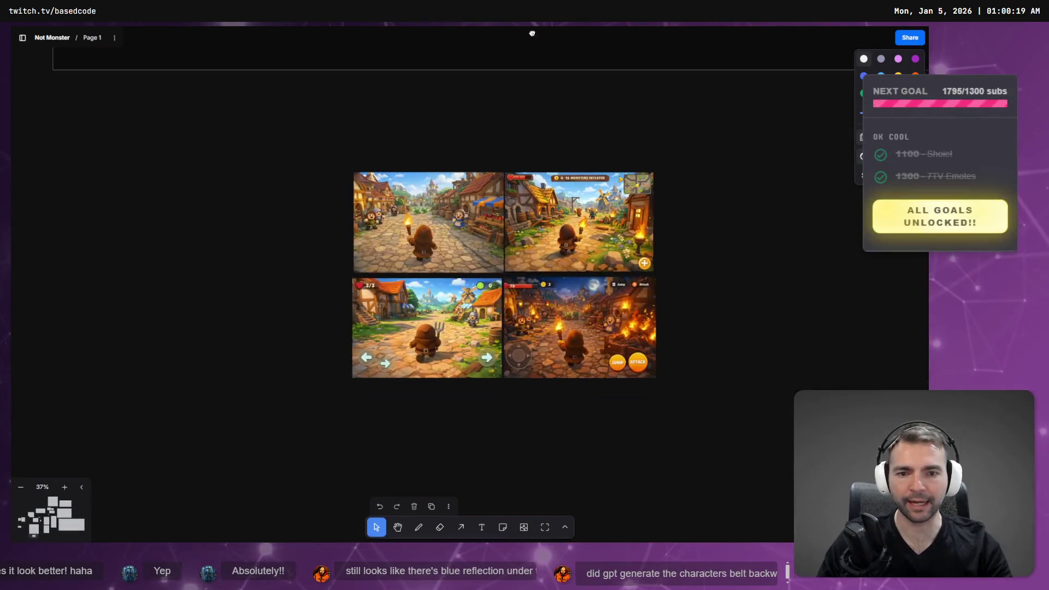
pyautogui.scroll(5, 438, 199)
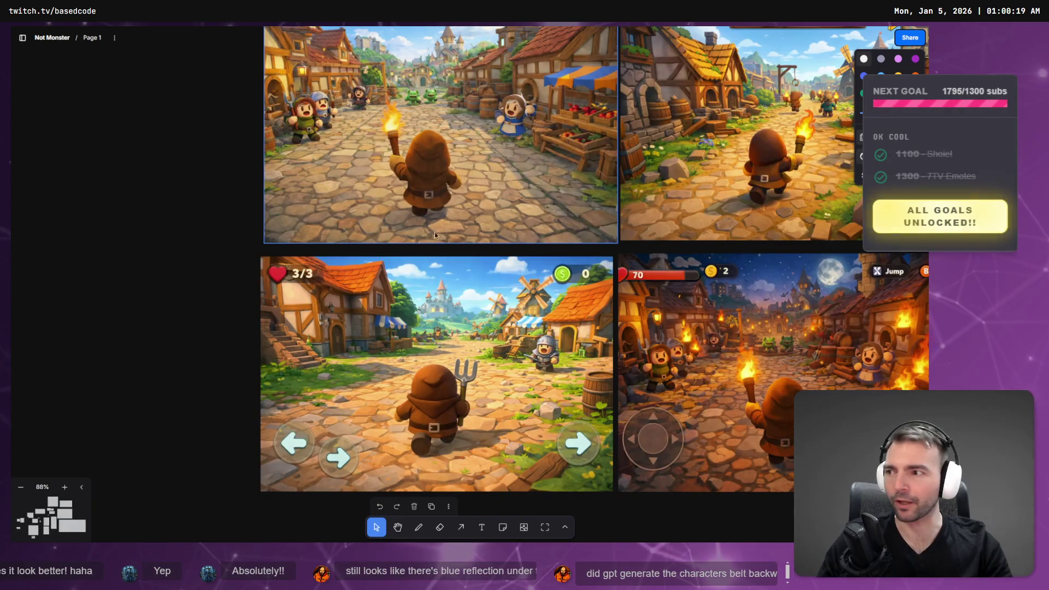
pyautogui.scroll(2, 489, 226)
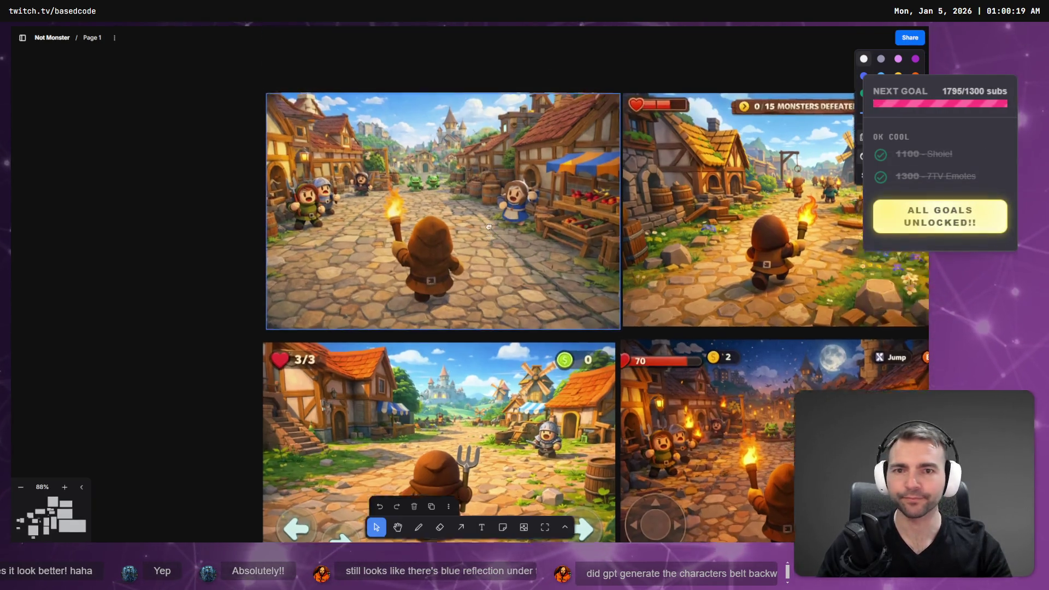
pyautogui.scroll(2, 489, 226)
pyautogui.scroll(5, 427, 229)
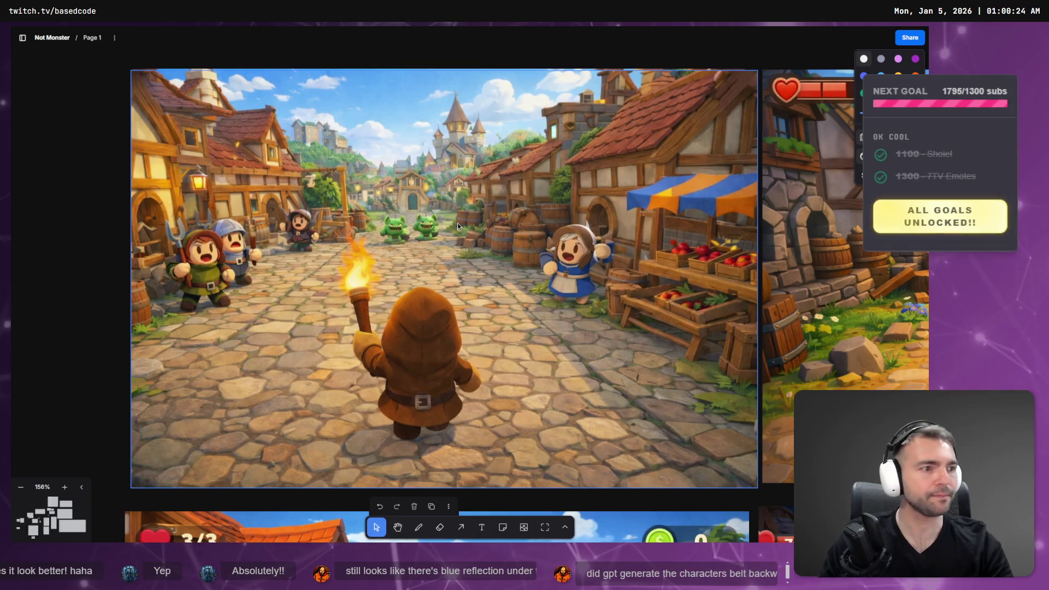
pyautogui.hotkey('alt', 'Tab')
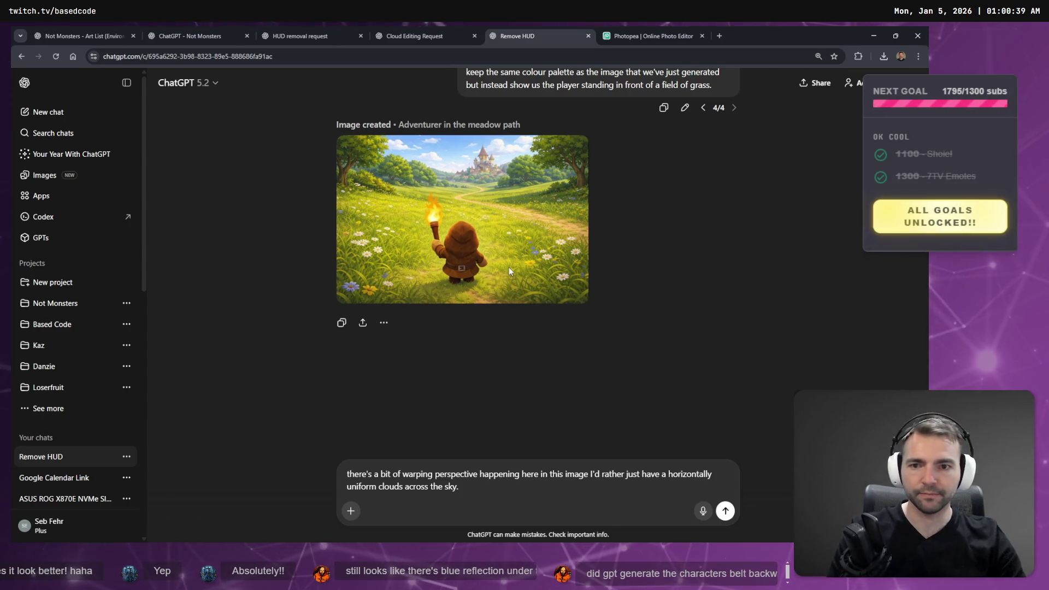
# View the generated meadow image full size, copy it, and compare it with the whiteboard village image
pyautogui.click(473, 193)
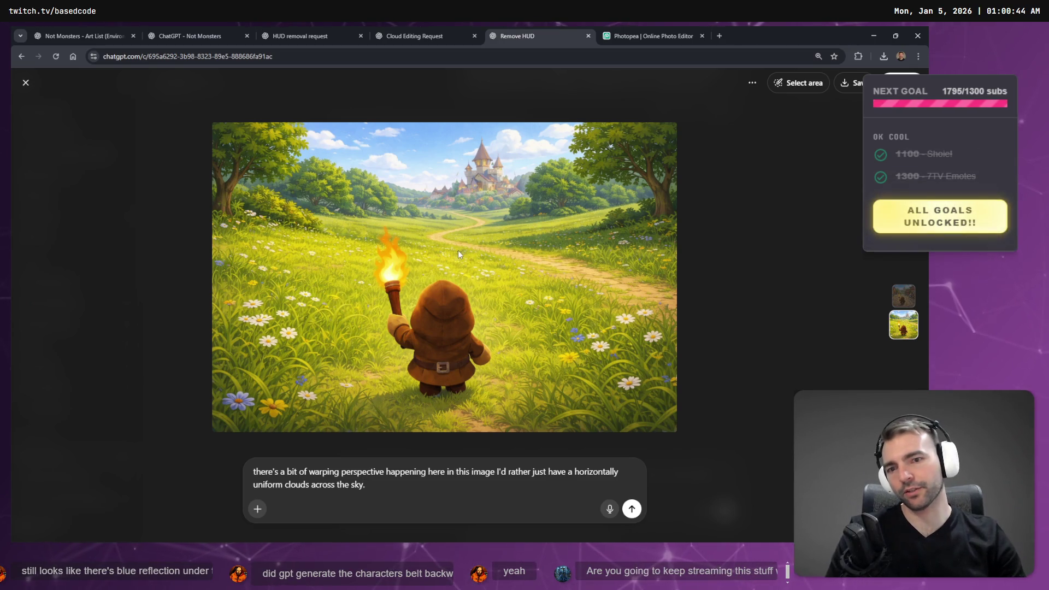
pyautogui.rightClick(549, 290)
pyautogui.click(580, 326)
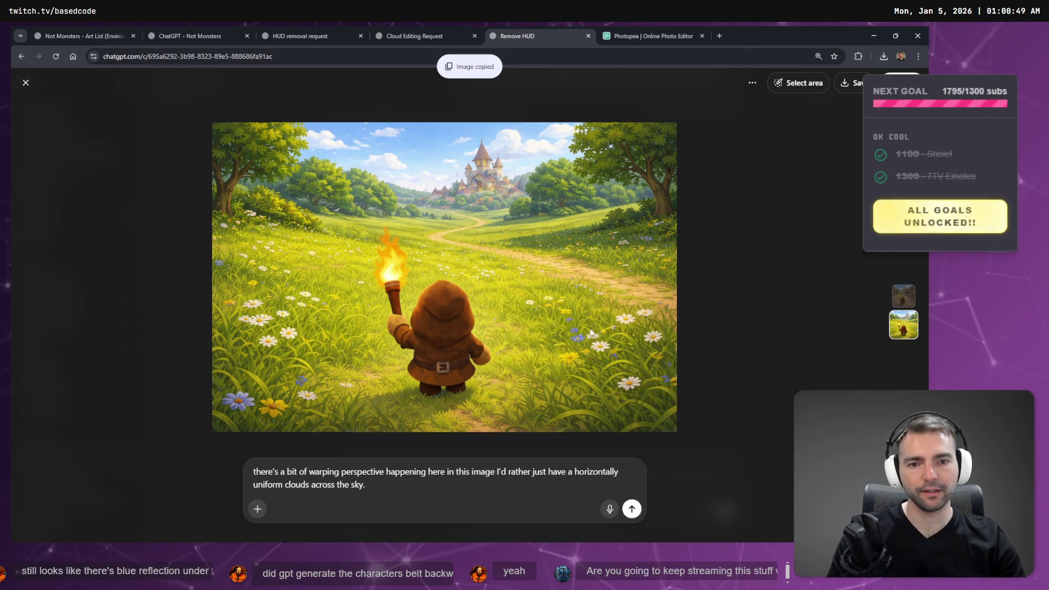
pyautogui.hotkey('alt', 'Tab')
pyautogui.hotkey('alt', 'Tab')
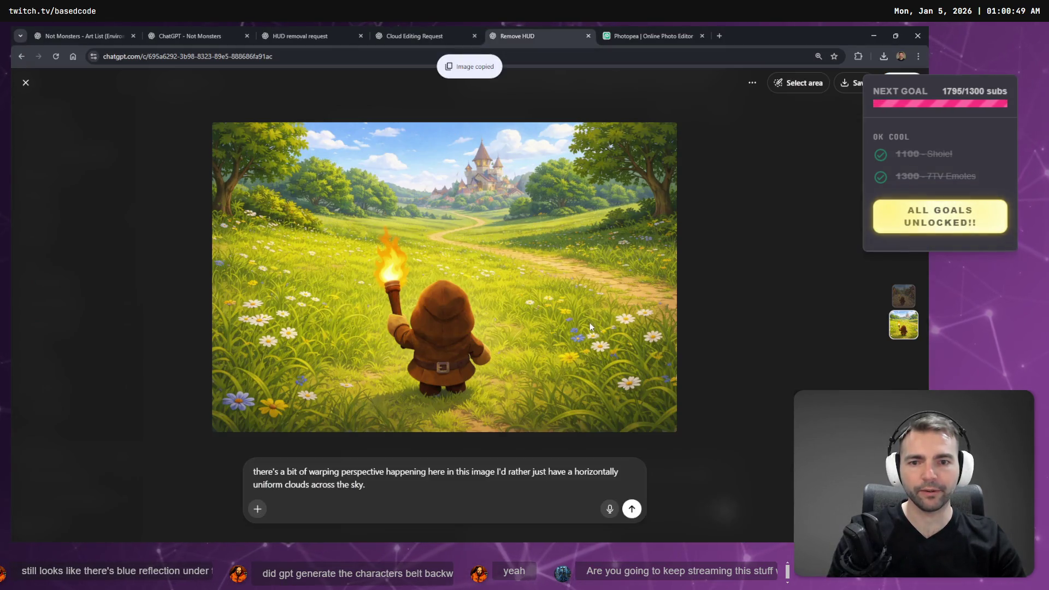
pyautogui.hotkey('alt', 'Tab')
pyautogui.hotkey('alt', 'Tab')
pyautogui.hotkey('alt', 'Tab')
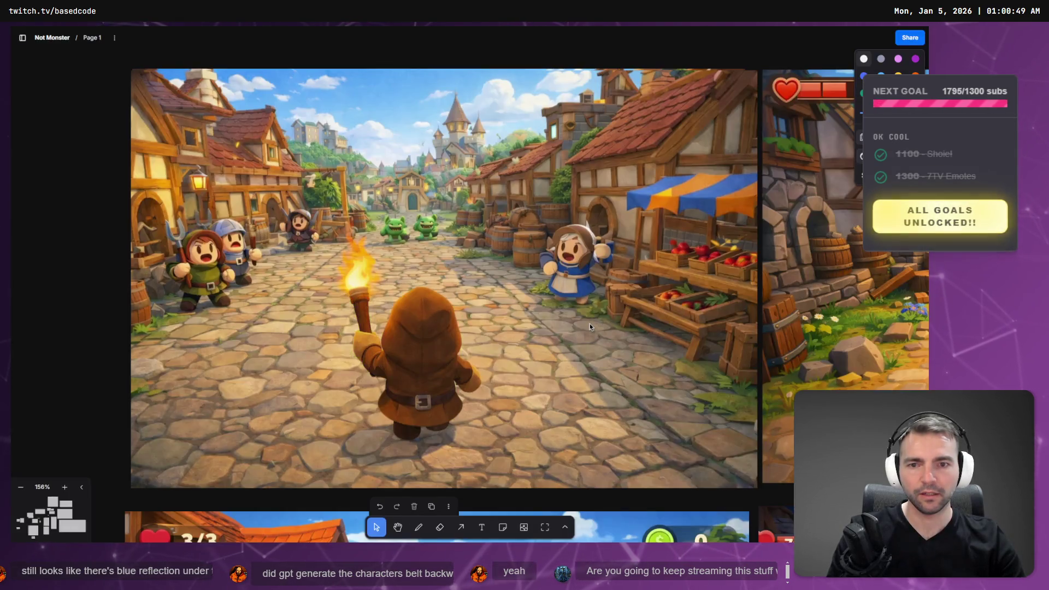
pyautogui.hotkey('alt', 'Tab')
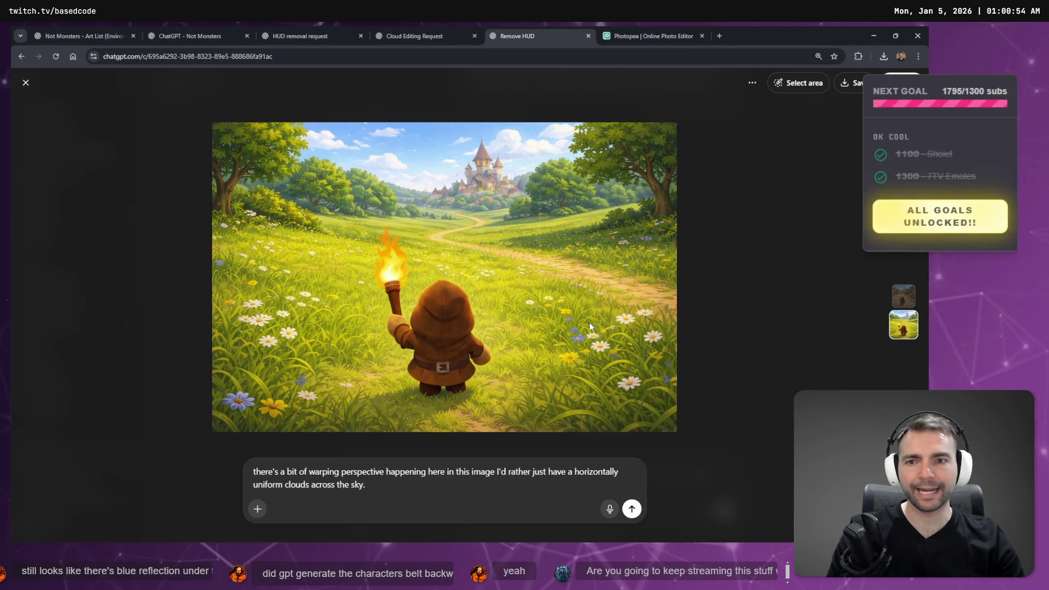
pyautogui.hotkey('alt', 'Tab')
pyautogui.hotkey('alt', 'Tab')
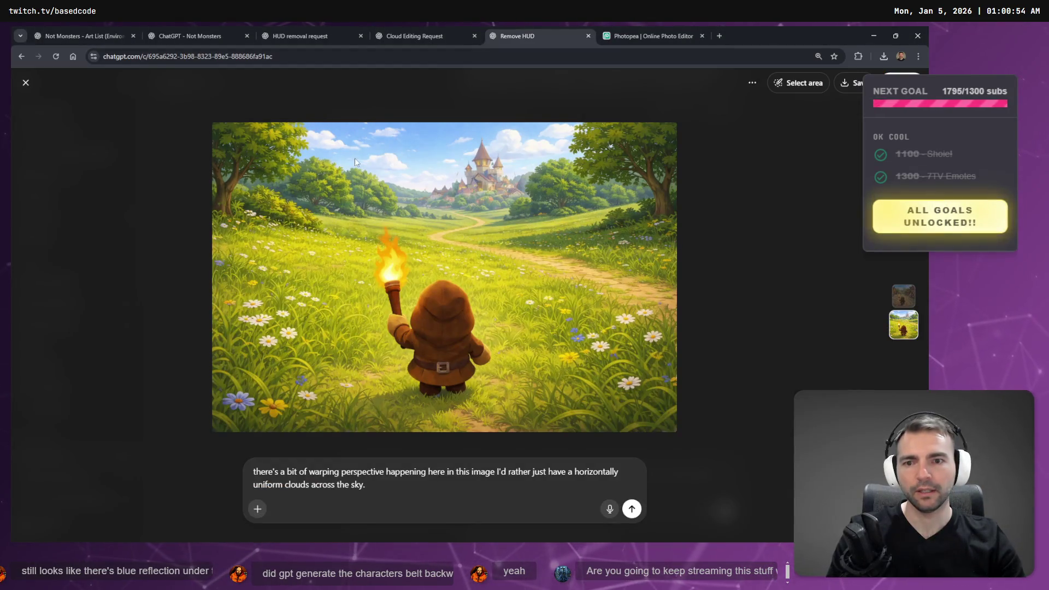
pyautogui.hotkey('alt', 'Tab')
pyautogui.hotkey('alt', 'Tab')
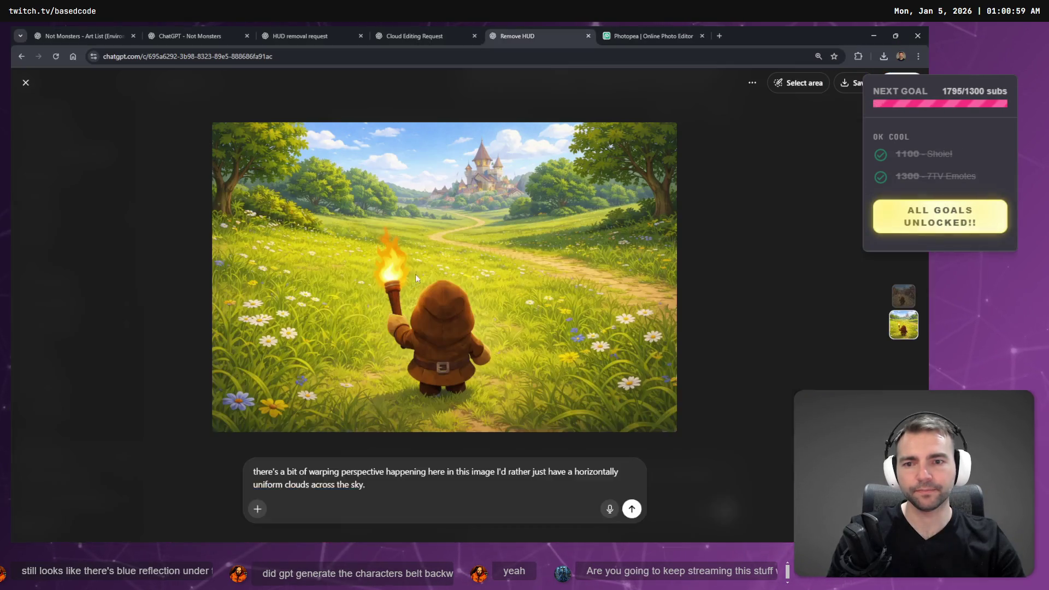
# Close the viewer, recheck the whiteboard, and inspect the meadow image full size once more
pyautogui.click(709, 216)
pyautogui.scroll(3, 633, 281)
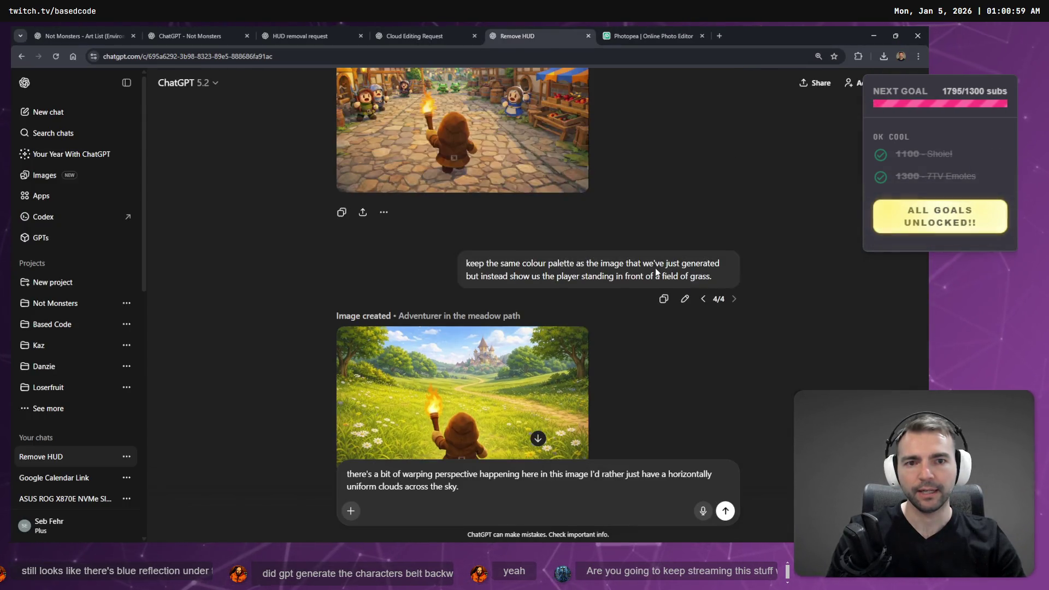
pyautogui.hotkey('alt', 'Tab')
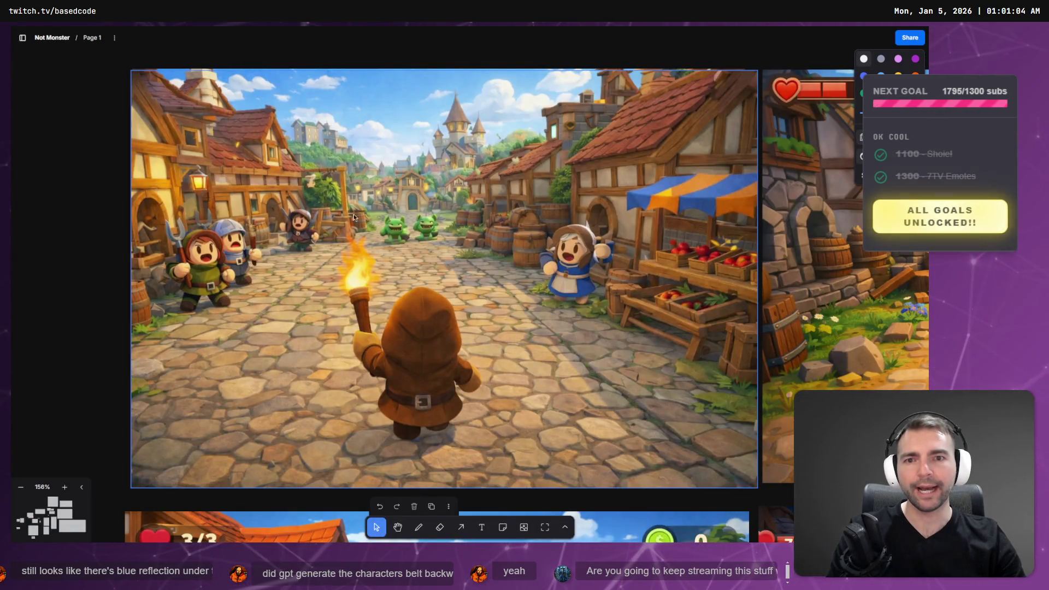
pyautogui.hotkey('alt', 'Tab')
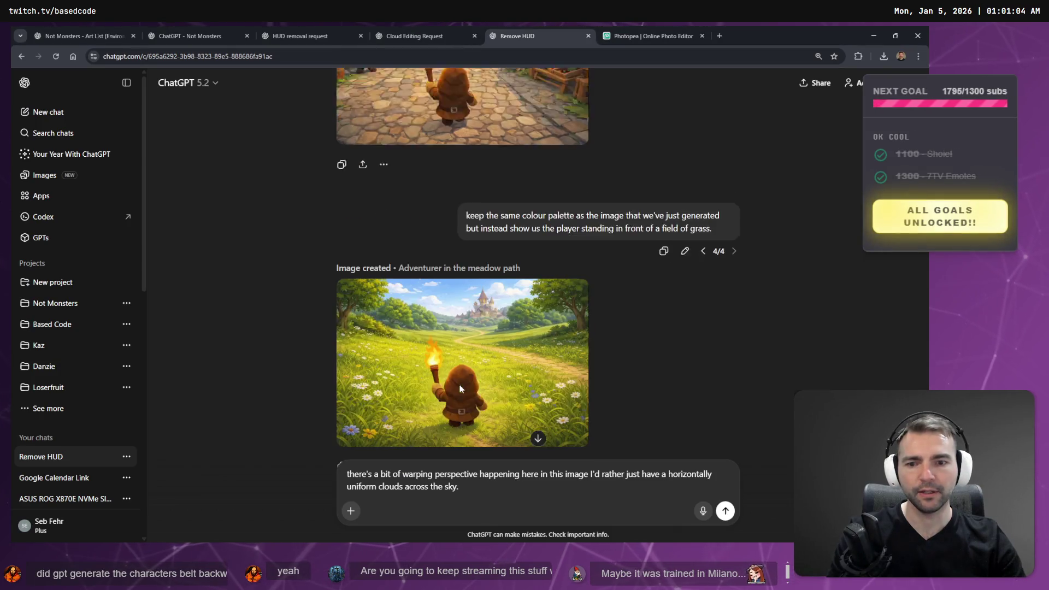
pyautogui.click(461, 389)
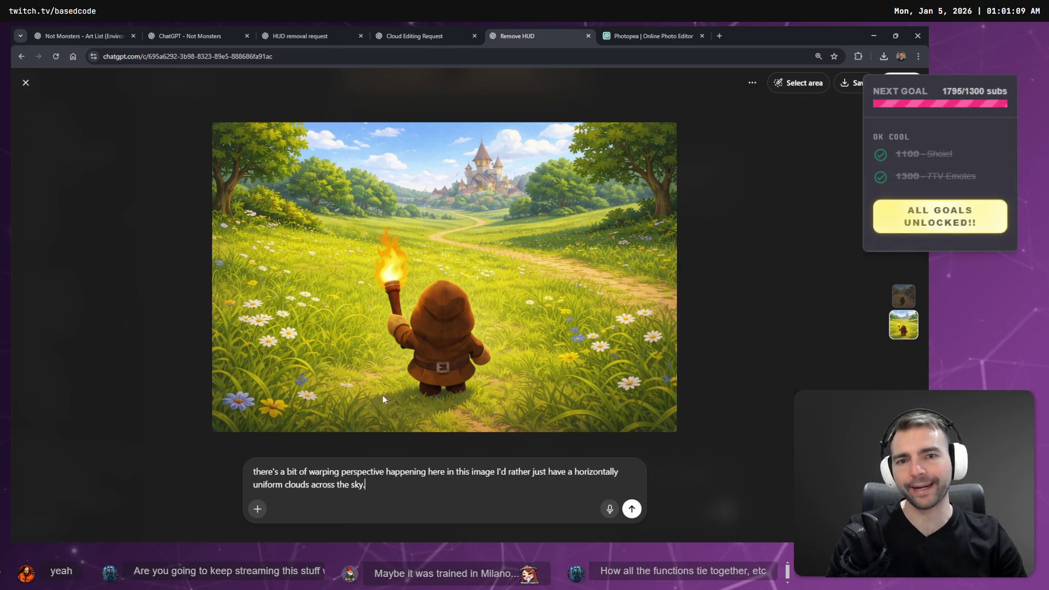
pyautogui.press('Escape')
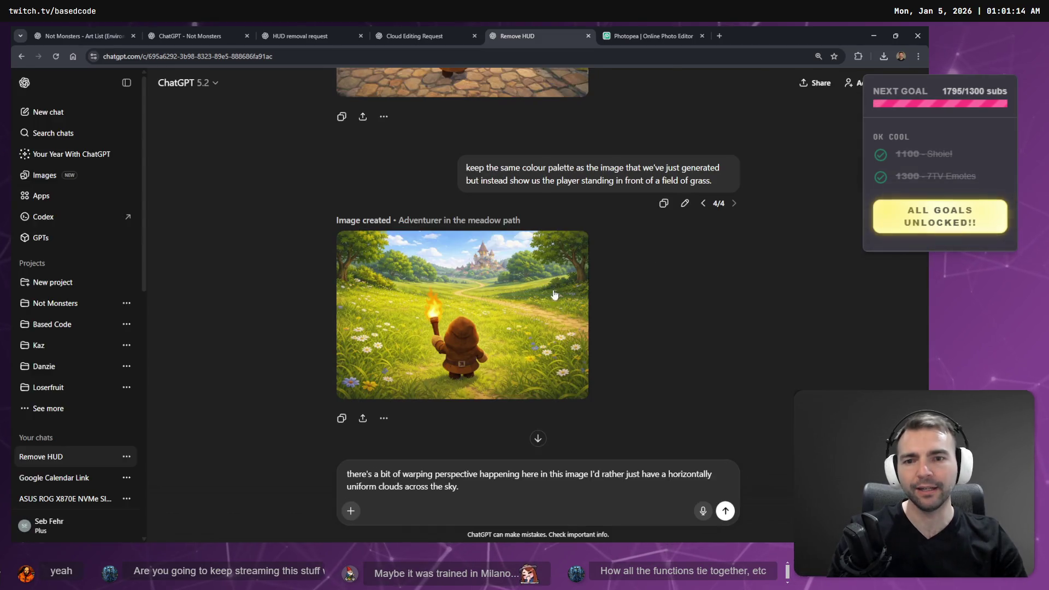
pyautogui.scroll(5, 554, 295)
pyautogui.scroll(-3, 624, 298)
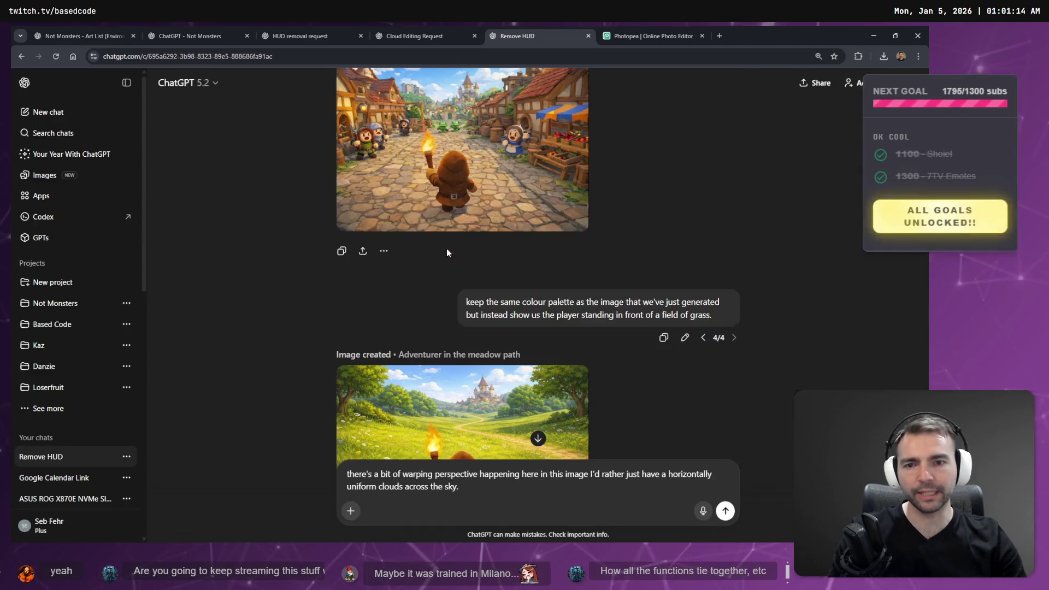
# Edit the earlier meadow prompt, clear its text, and start voice dictation
pyautogui.click(684, 338)
pyautogui.hotkey('ctrl', 'a')
pyautogui.press('super+c')
pyautogui.press('BackSpace')
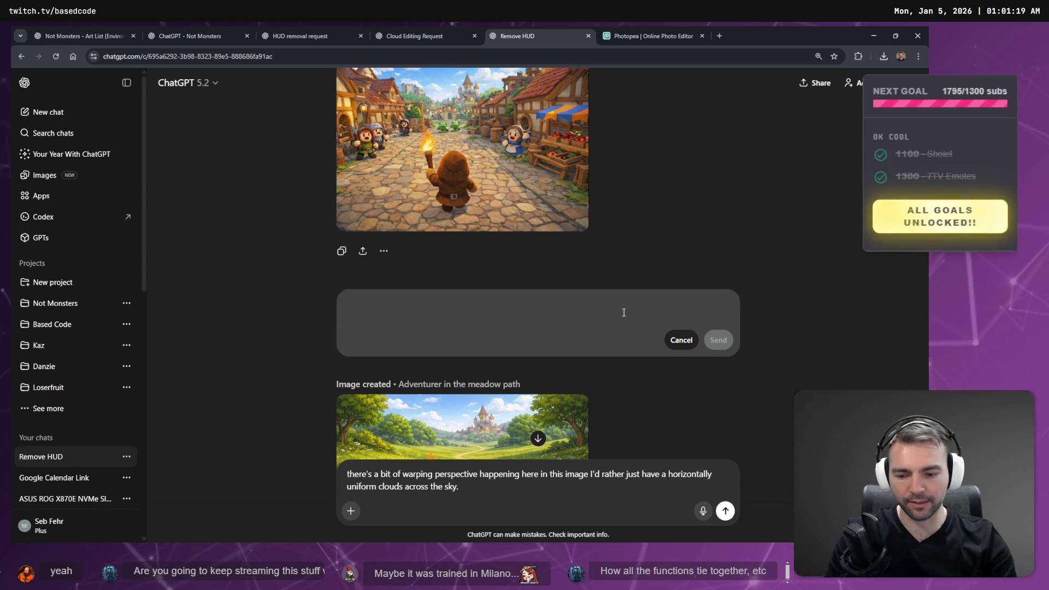
pyautogui.press('ctrl+super')
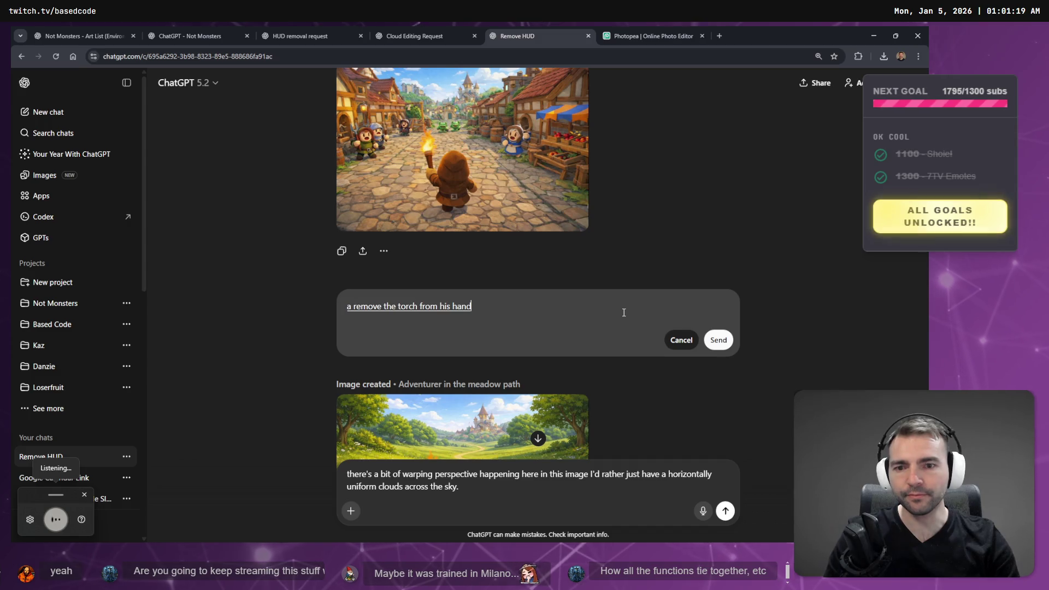
# Dictate 'Remove the torch from his hand', drop the stray 'a', capitalise R, and send
pyautogui.press('ctrl+super')
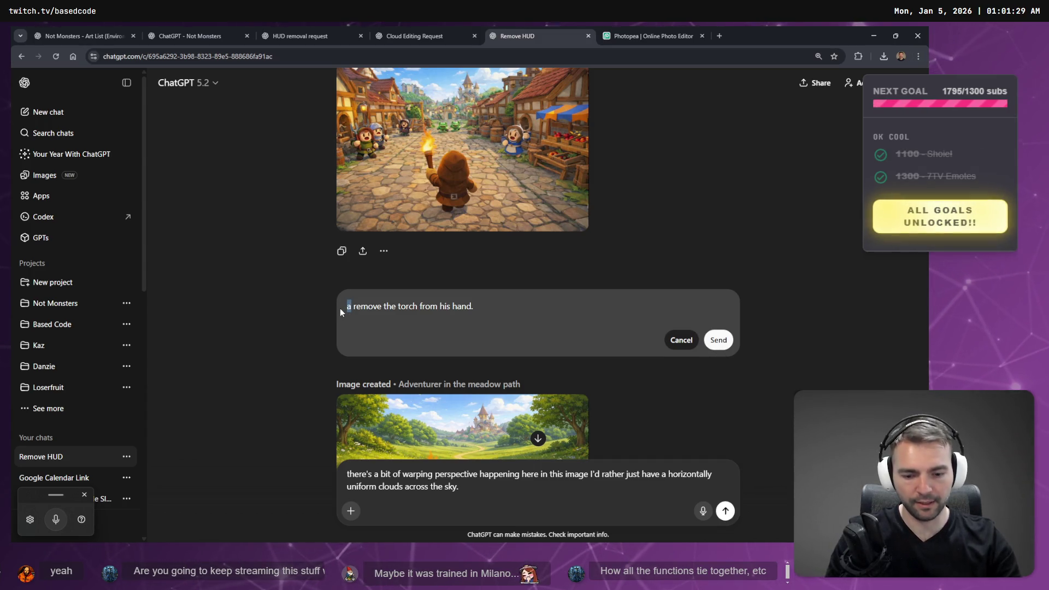
pyautogui.press('BackSpace')
pyautogui.press('Delete')
pyautogui.write('R')
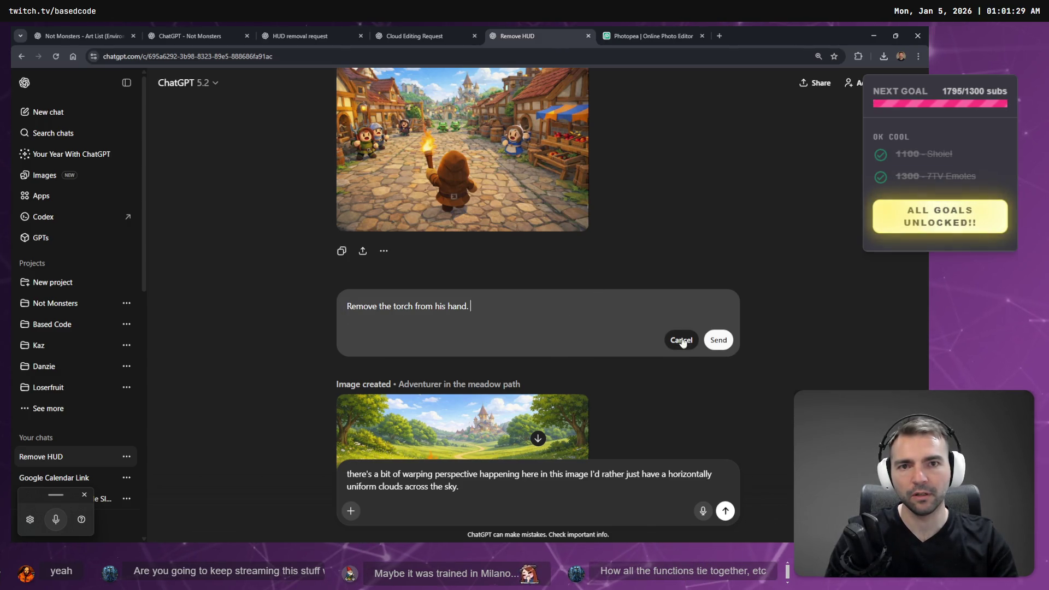
pyautogui.click(718, 341)
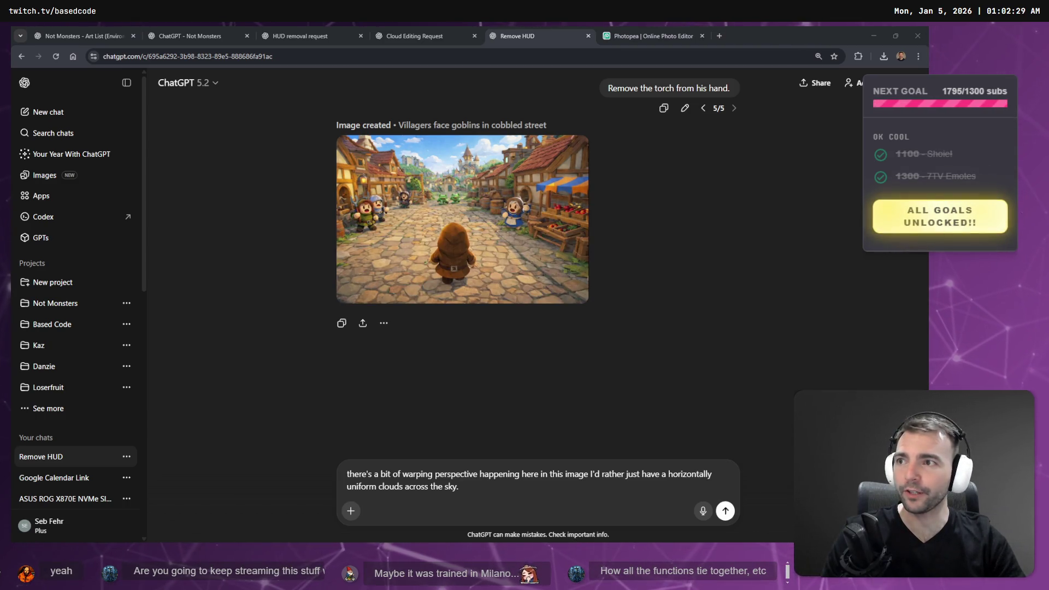
# Check the channel statistics, then open the latest torchless village image full size in ChatGPT
pyautogui.hotkey('alt', 'Tab')
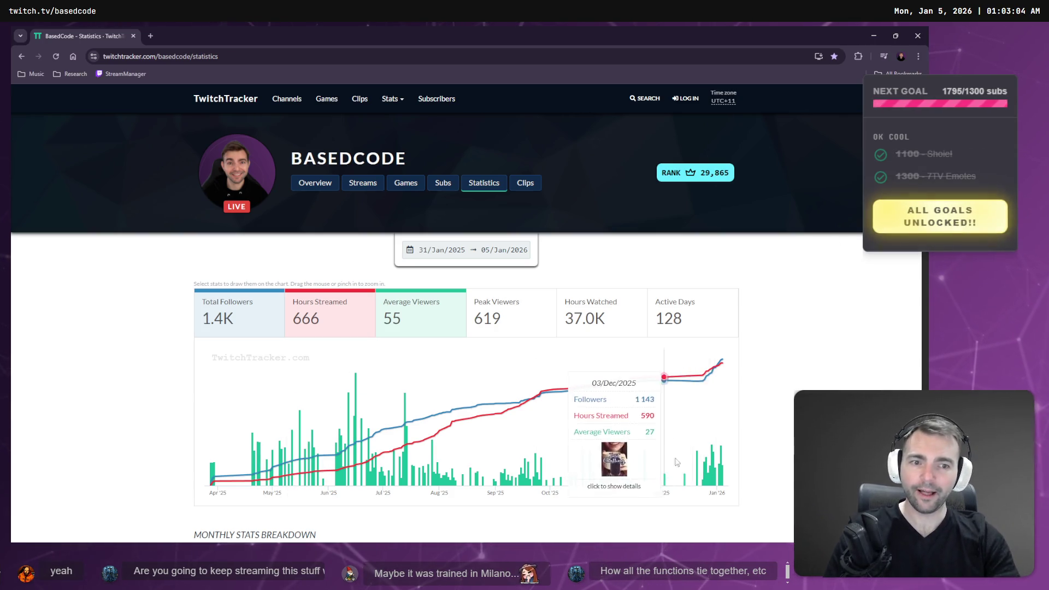
pyautogui.hotkey('alt', 'Tab')
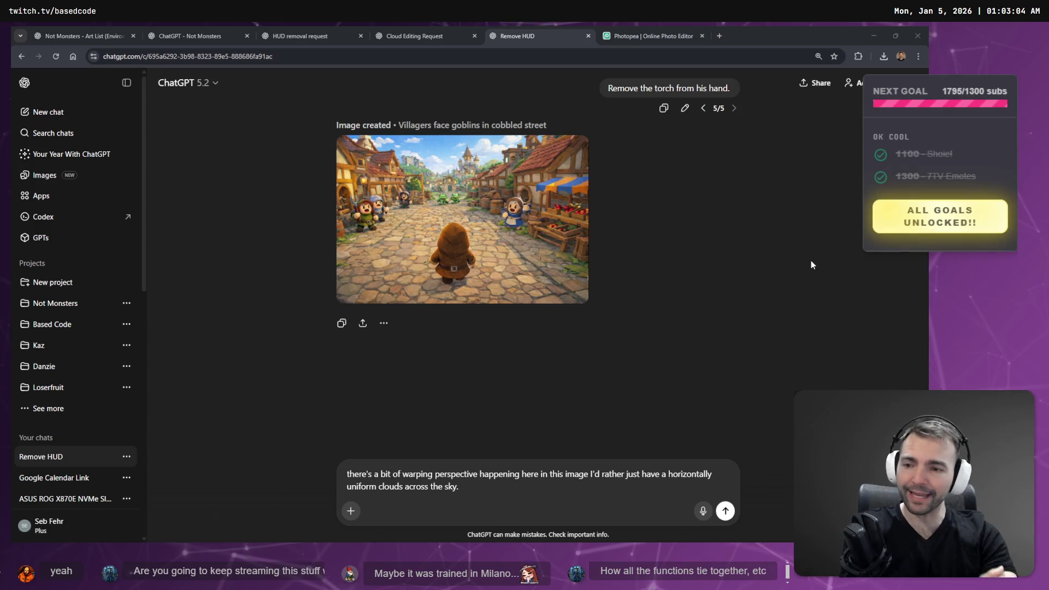
pyautogui.scroll(-1, 673, 258)
pyautogui.scroll(5, 674, 258)
pyautogui.scroll(-4, 629, 284)
pyautogui.scroll(-1, 634, 290)
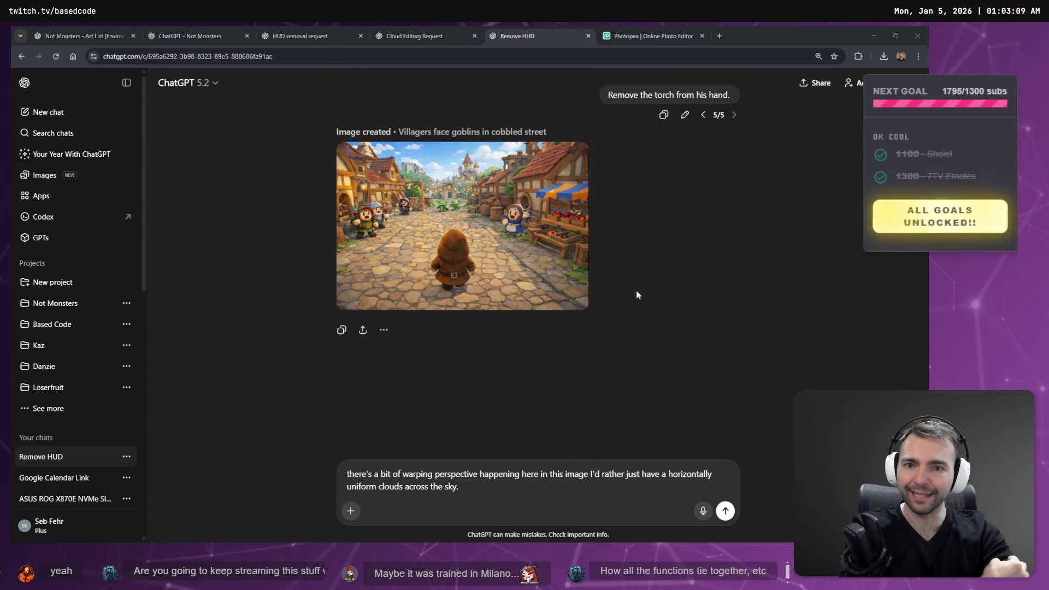
pyautogui.scroll(4, 545, 267)
pyautogui.scroll(-5, 538, 266)
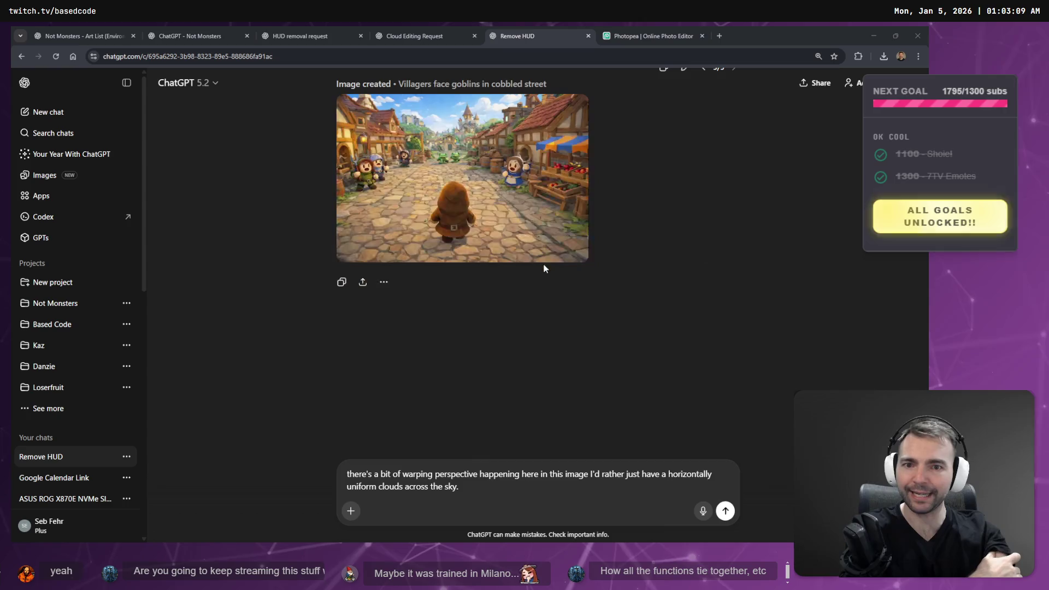
pyautogui.scroll(2, 546, 266)
pyautogui.click(547, 268)
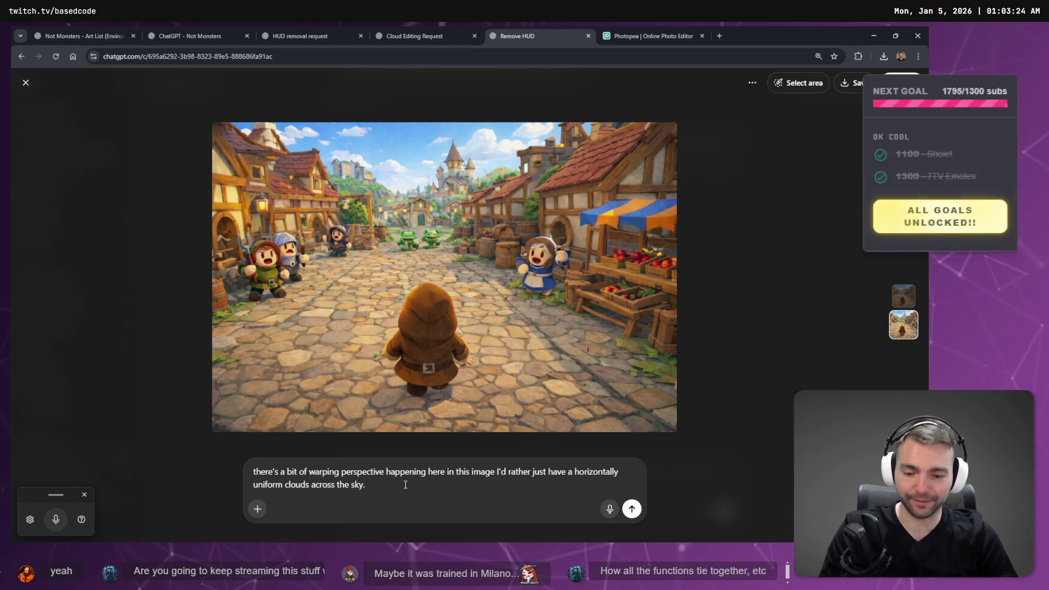
# Replace the leftover prompt with the saved colour-palette grass-field prompt from clipboard history
pyautogui.hotkey('ctrl', 'a')
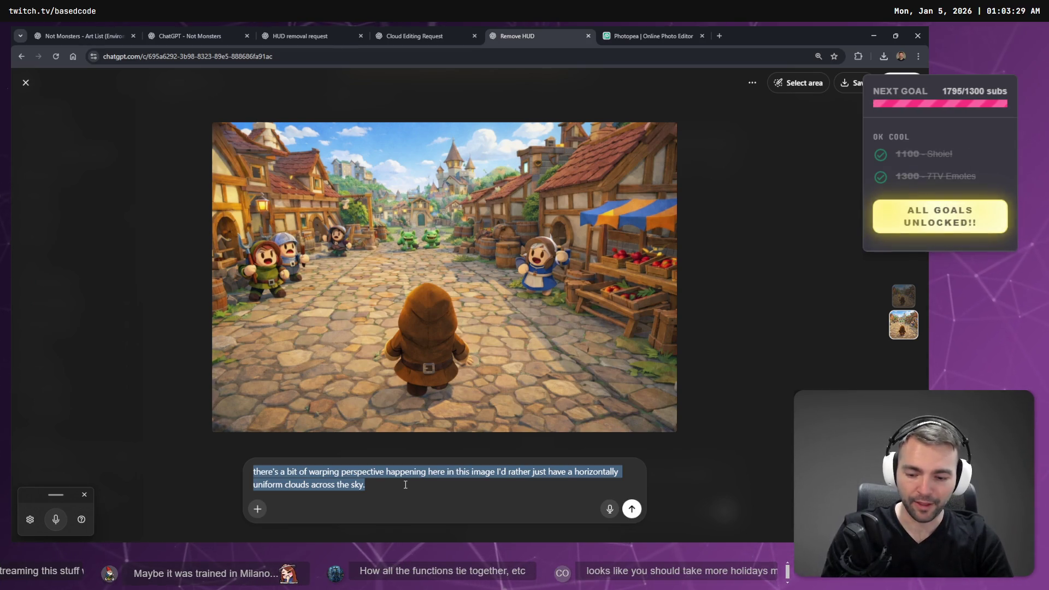
pyautogui.press('super+v')
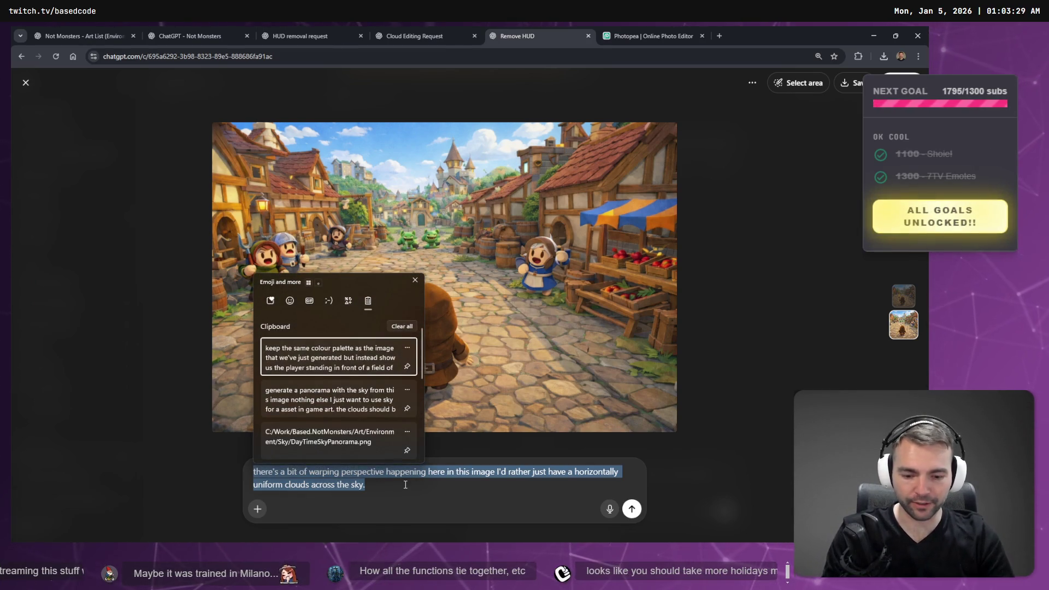
pyautogui.press('Return')
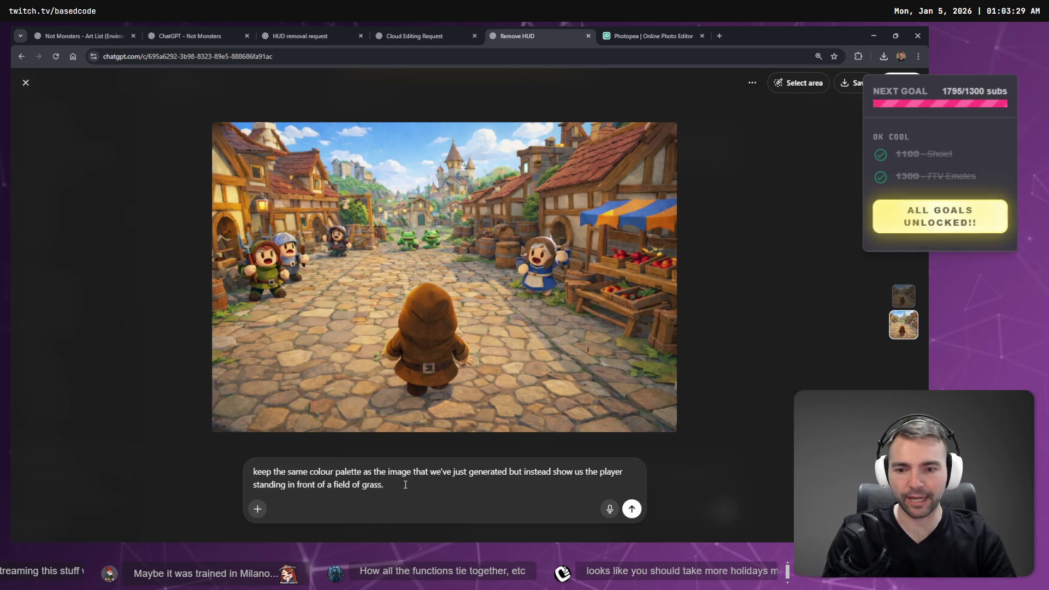
pyautogui.hotkey('ctrl', 'a')
pyautogui.press('super+v')
pyautogui.click(338, 342)
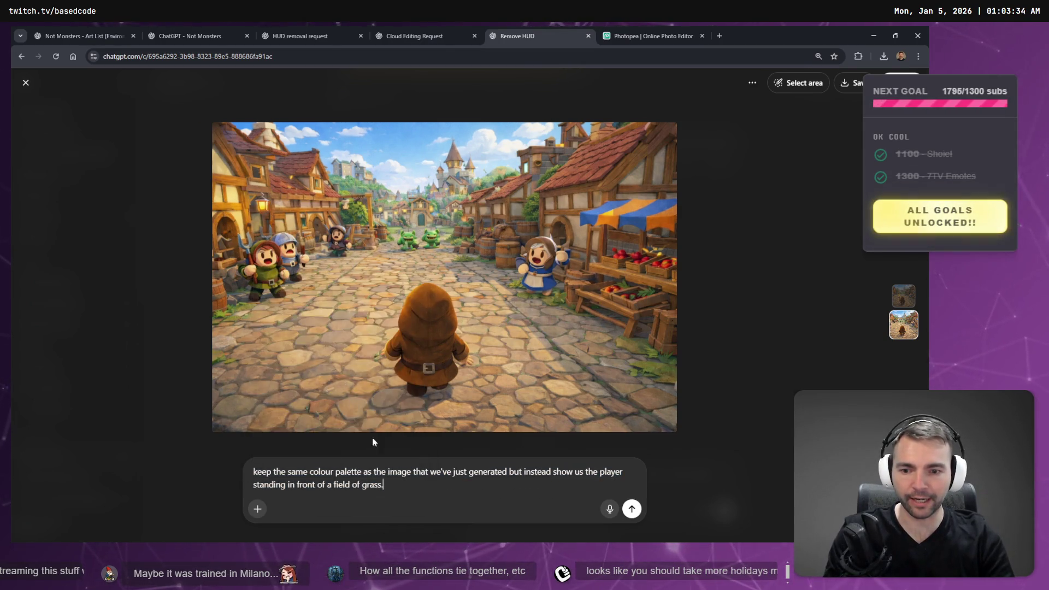
pyautogui.hotkey('ctrl', 'a')
pyautogui.press('super+c')
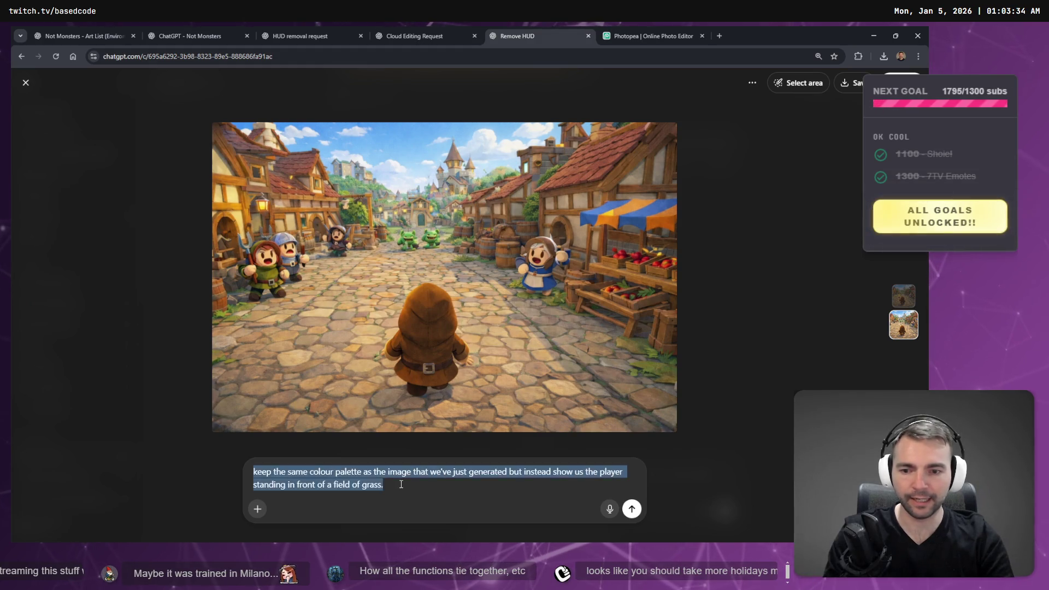
pyautogui.press('BackSpace')
pyautogui.press('super+v')
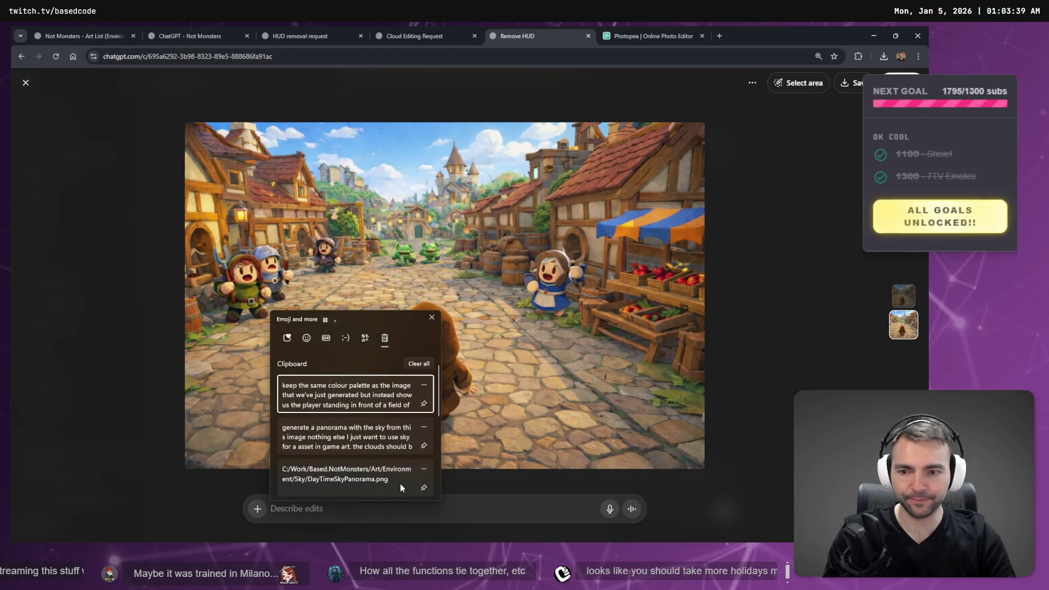
pyautogui.click(350, 394)
pyautogui.press('Escape')
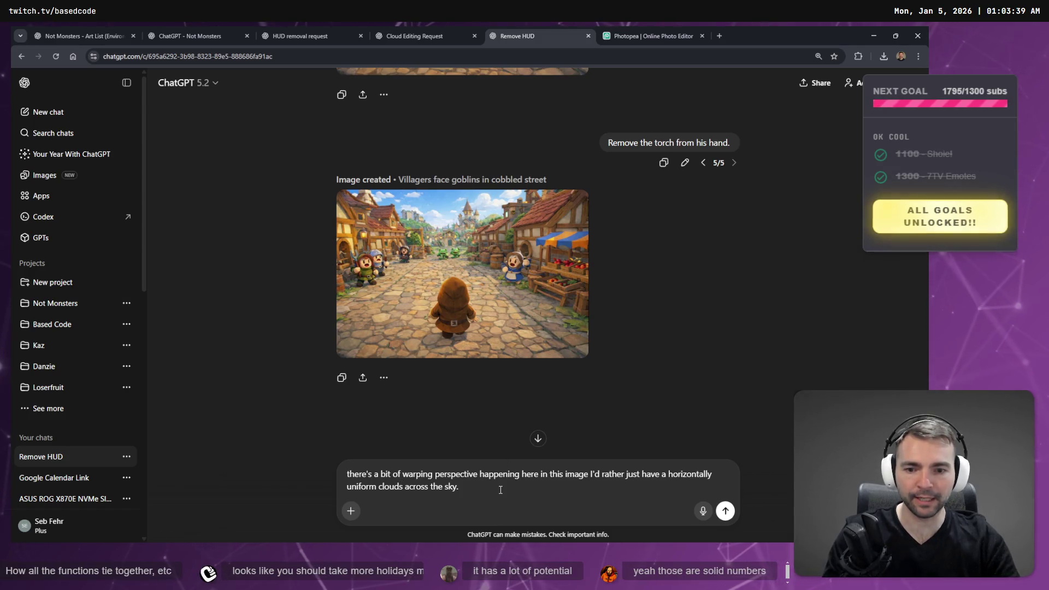
# Re-paste the 'keep the same colour palette… field of grass' prompt in chat and send it
pyautogui.hotkey('ctrl', 'a')
pyautogui.press('super+v')
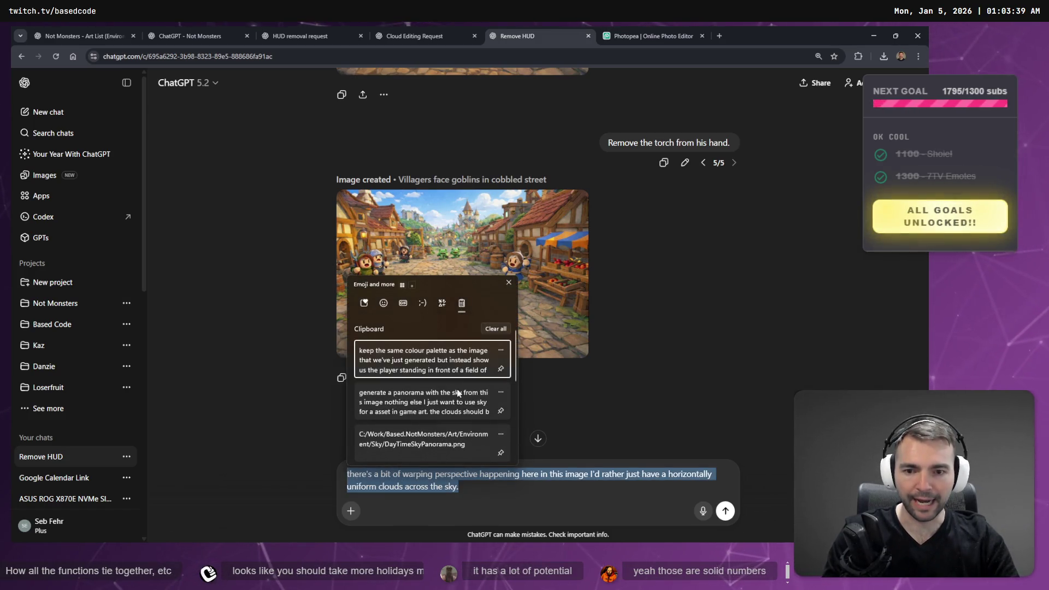
pyautogui.press('Return')
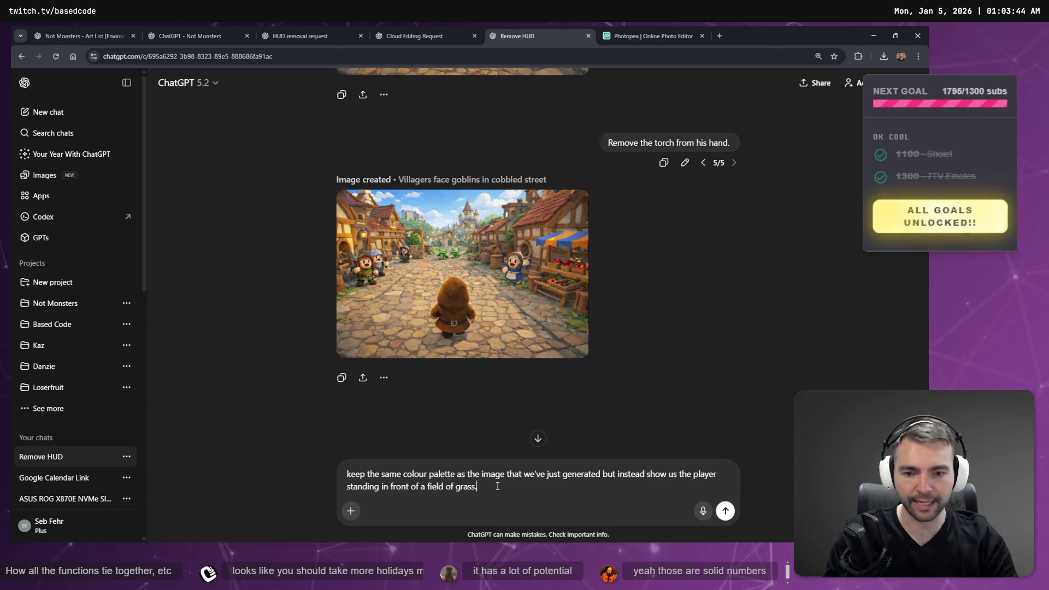
pyautogui.hotkey('ctrl', 'a')
pyautogui.press('BackSpace')
pyautogui.press('super+v')
pyautogui.press('Return')
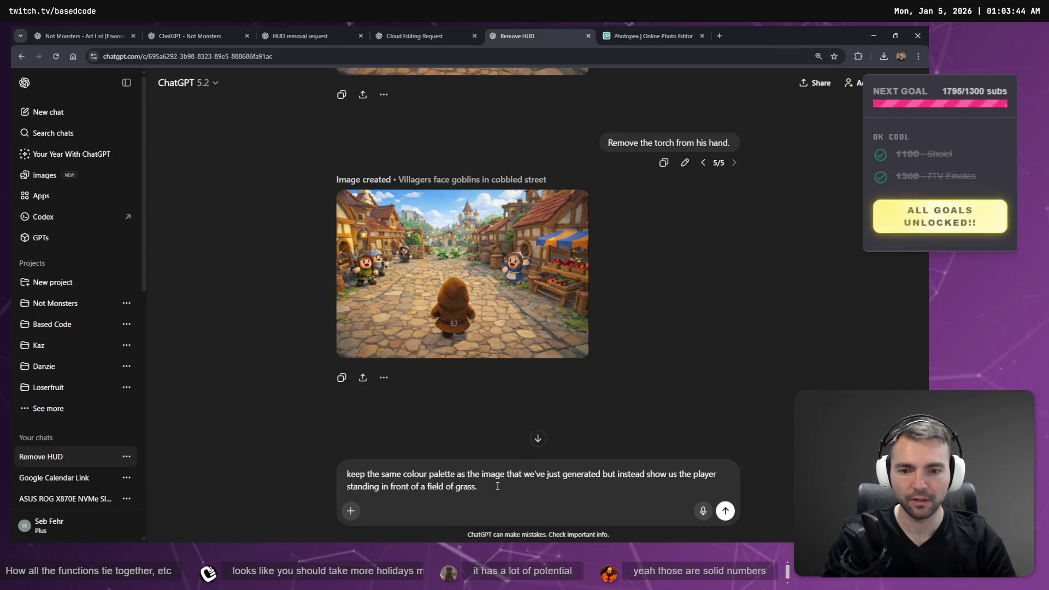
pyautogui.hotkey('ctrl', 'a')
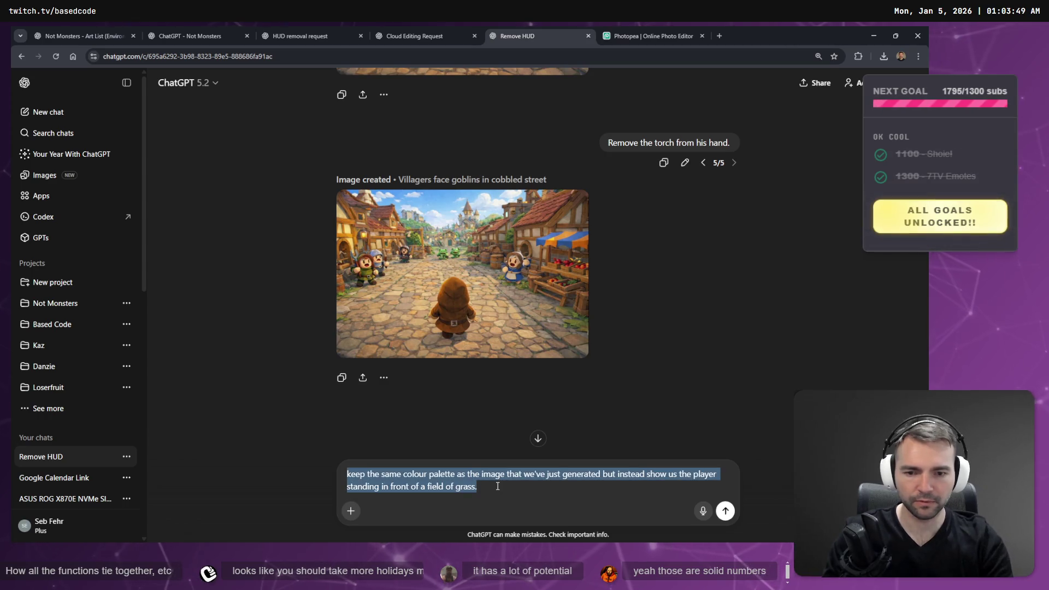
pyautogui.click(727, 511)
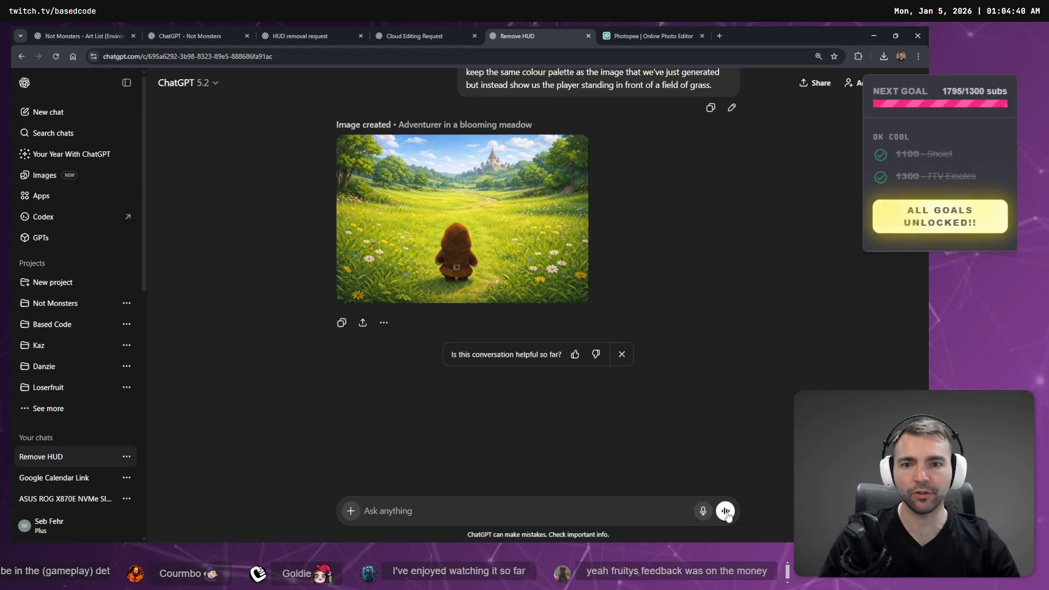
pyautogui.click(495, 228)
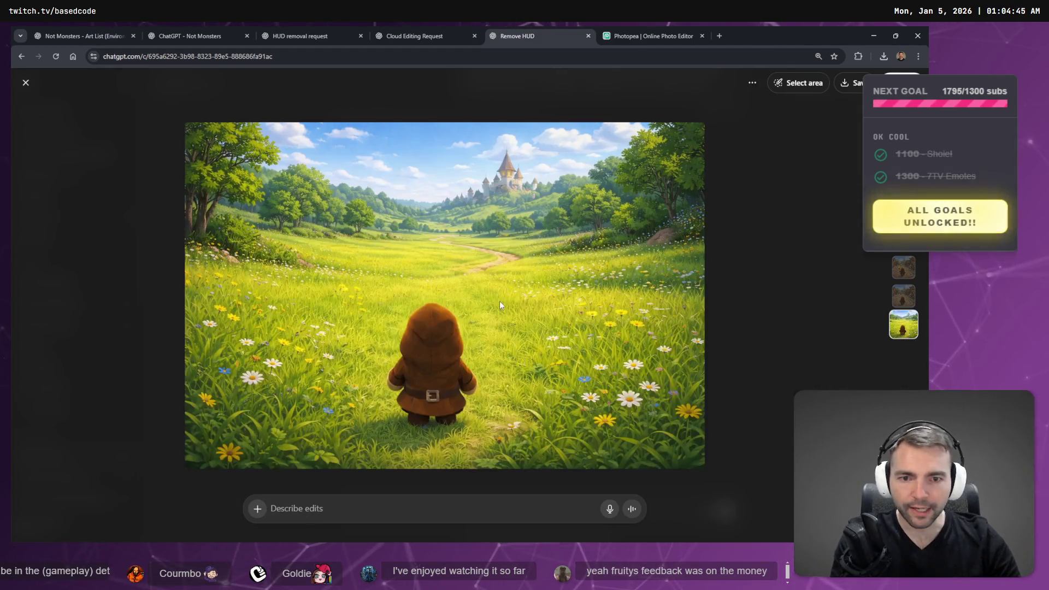
pyautogui.click(902, 272)
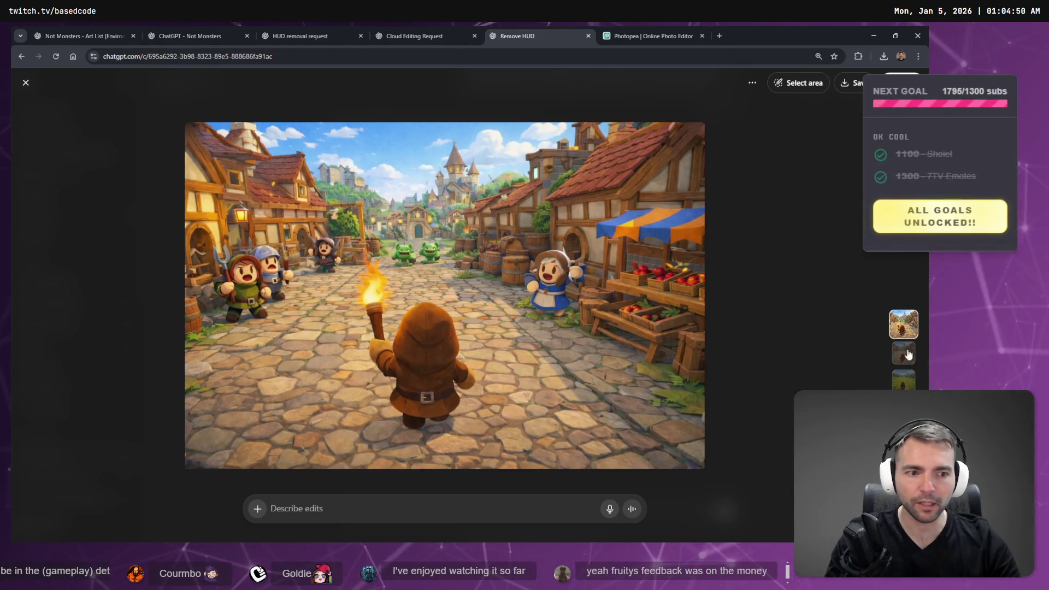
pyautogui.click(904, 332)
pyautogui.scroll(2, 904, 343)
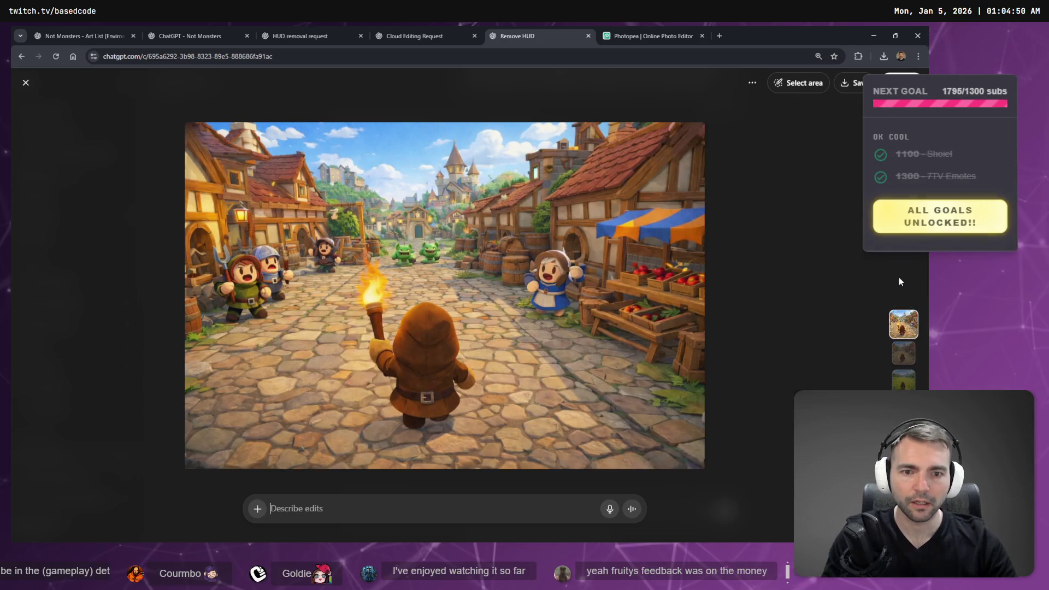
pyautogui.click(904, 382)
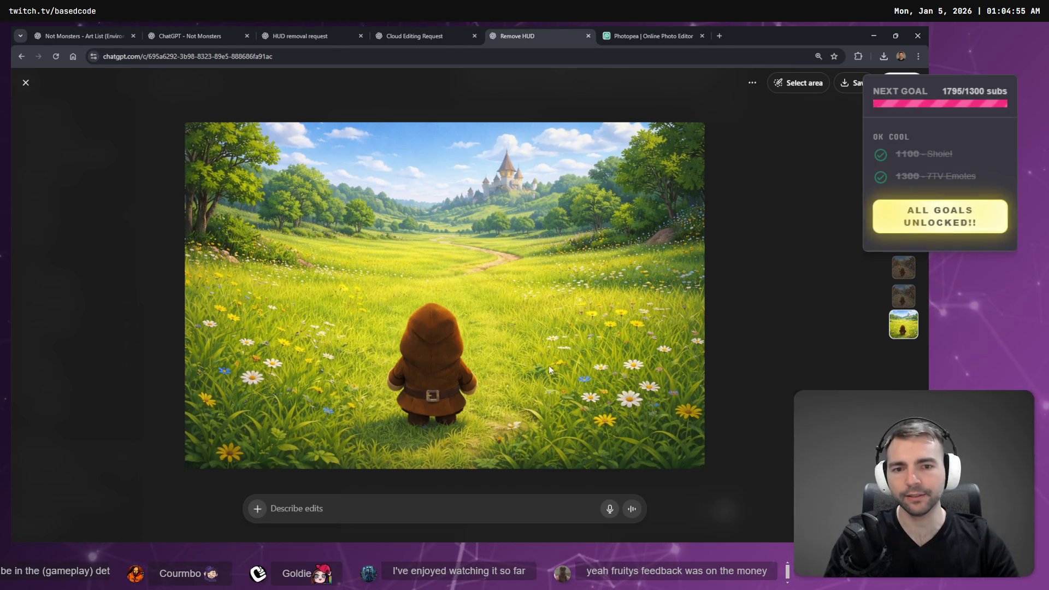
pyautogui.click(905, 303)
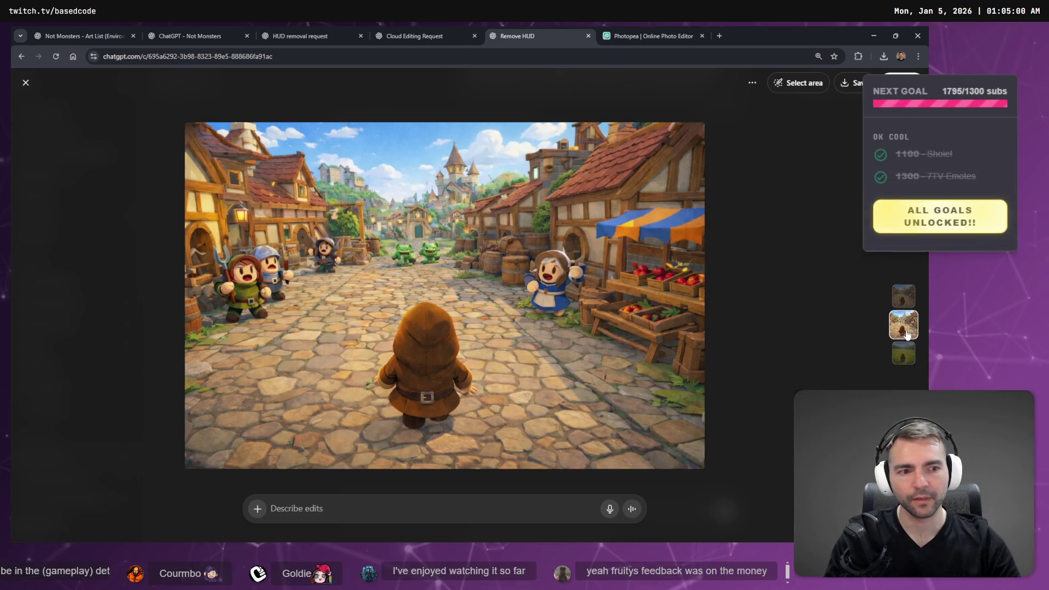
pyautogui.click(904, 354)
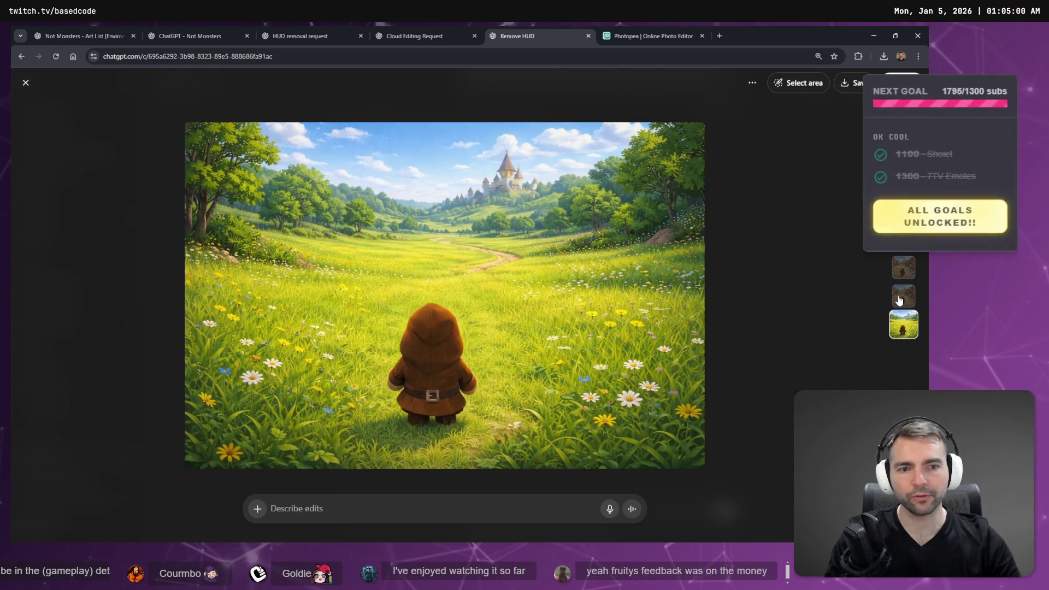
pyautogui.click(901, 300)
pyautogui.click(903, 354)
pyautogui.click(902, 300)
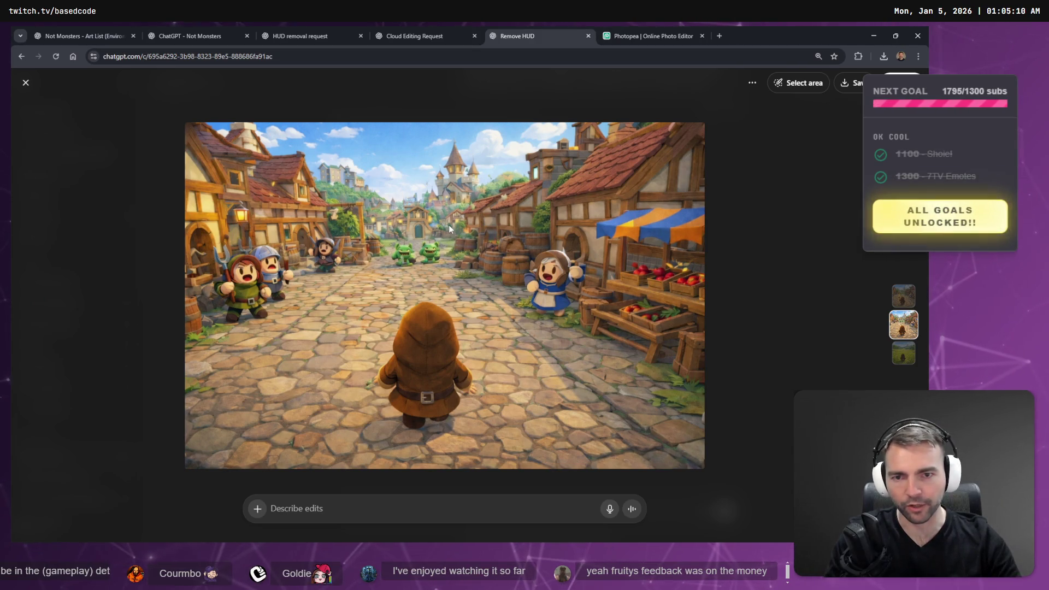
pyautogui.press('Down')
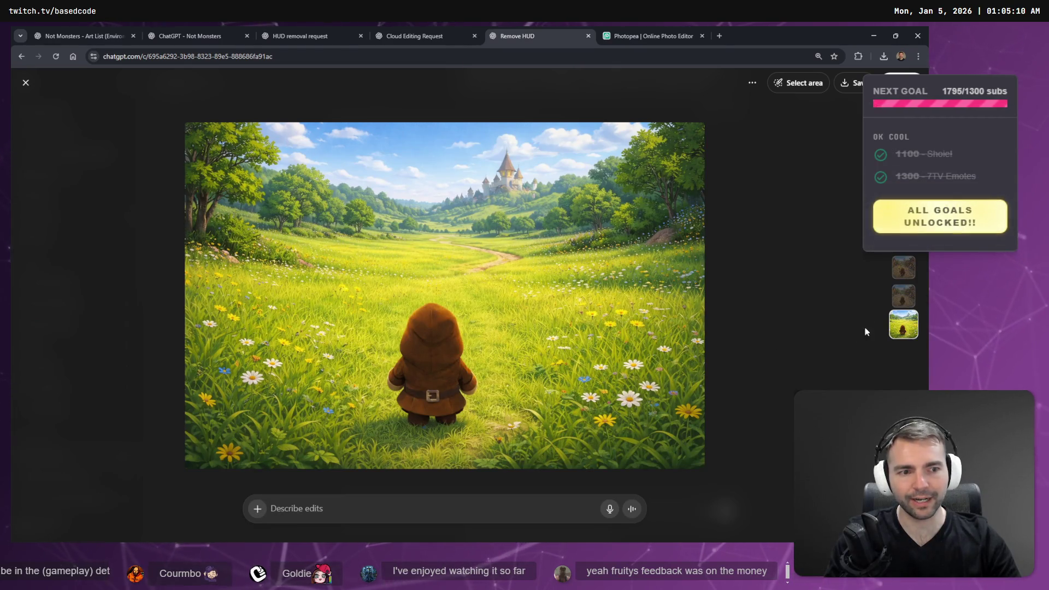
pyautogui.click(903, 295)
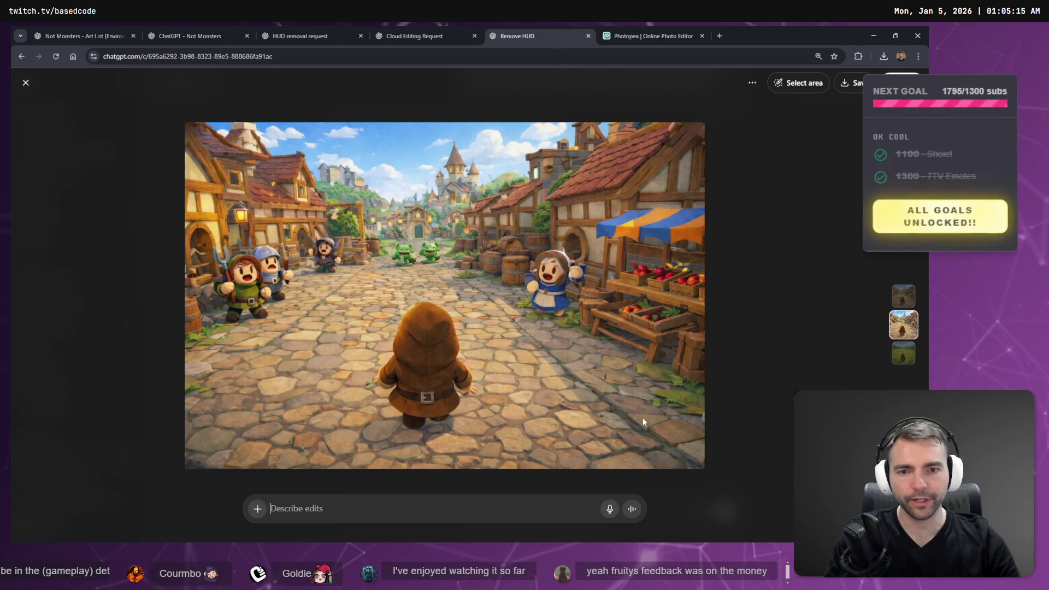
pyautogui.press('Escape')
pyautogui.scroll(5, 557, 262)
pyautogui.scroll(-3, 557, 262)
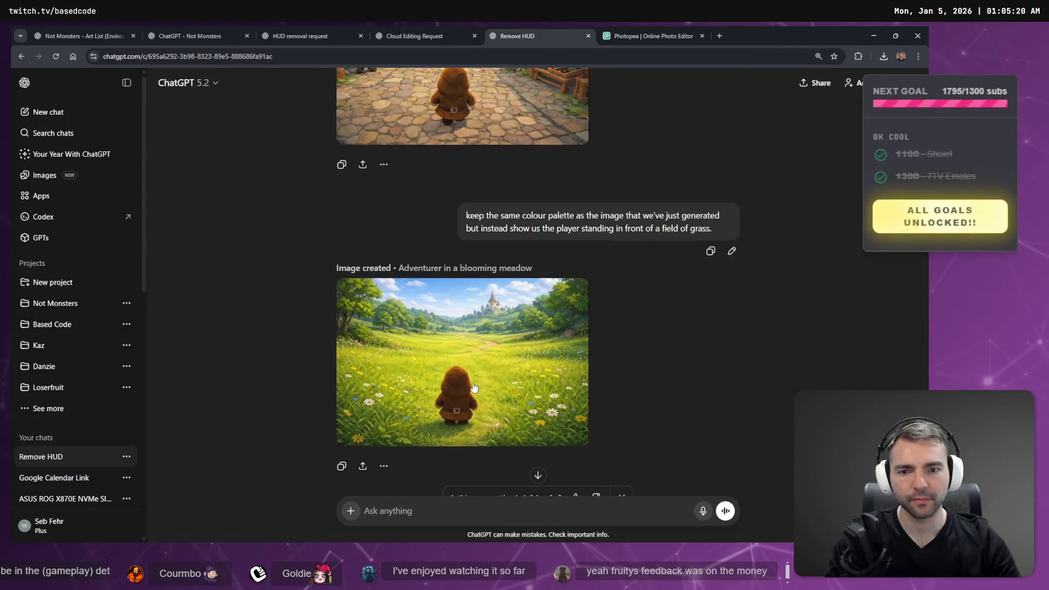
pyautogui.scroll(8, 534, 322)
pyautogui.scroll(-5, 534, 322)
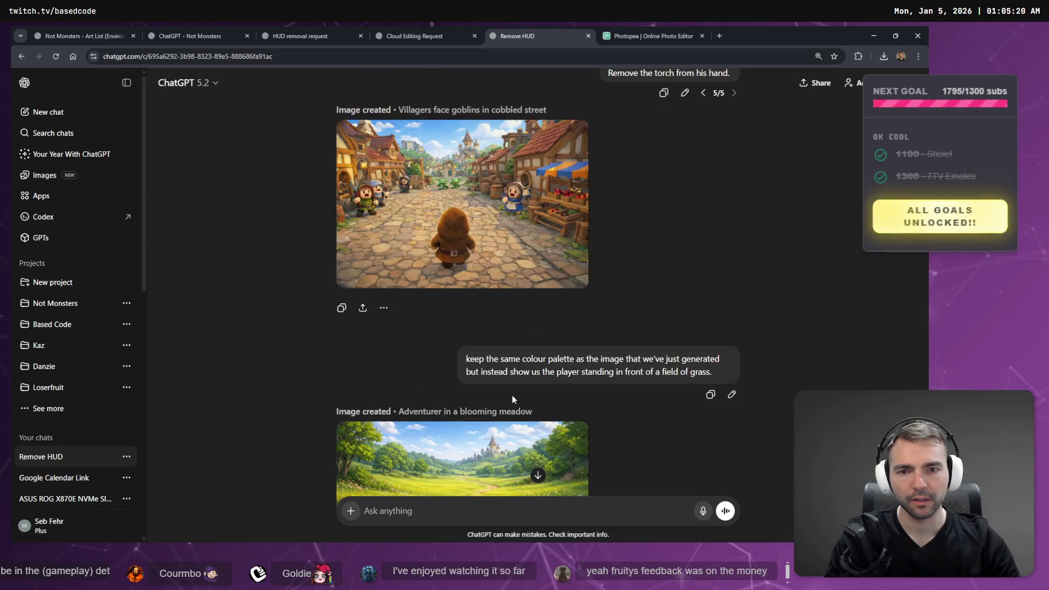
pyautogui.scroll(6, 513, 394)
# View the torch-holding village image full size, then return to the chat
pyautogui.click(519, 312)
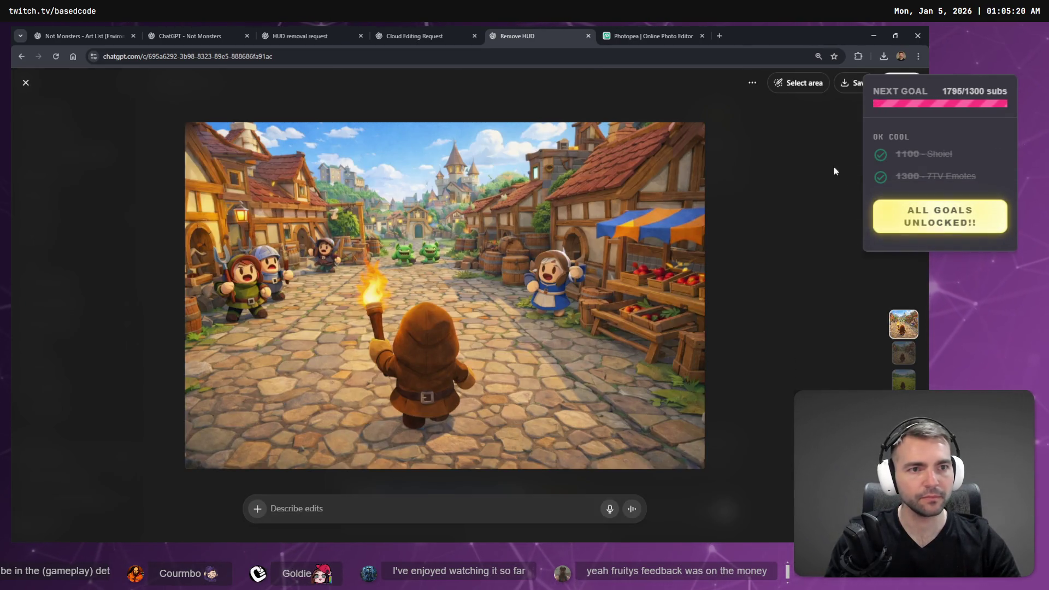
pyautogui.scroll(-1, 654, 308)
pyautogui.press('Escape')
pyautogui.scroll(-2, 663, 335)
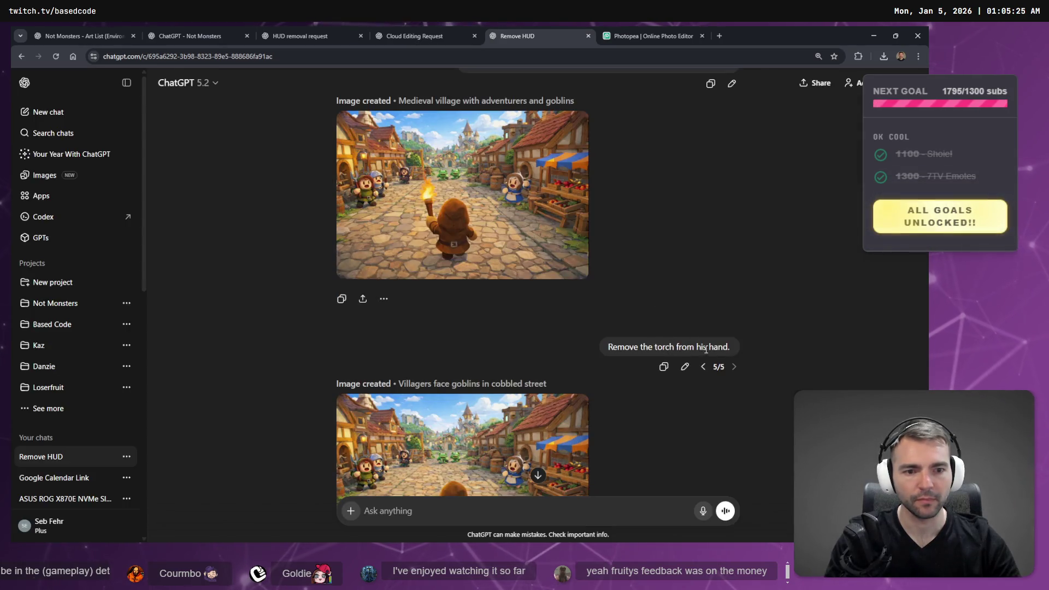
# Change 'Remove the torch from his hand.' to 'add more grass to the level.' and send it
pyautogui.click(685, 368)
pyautogui.hotkey('ctrl', 'a')
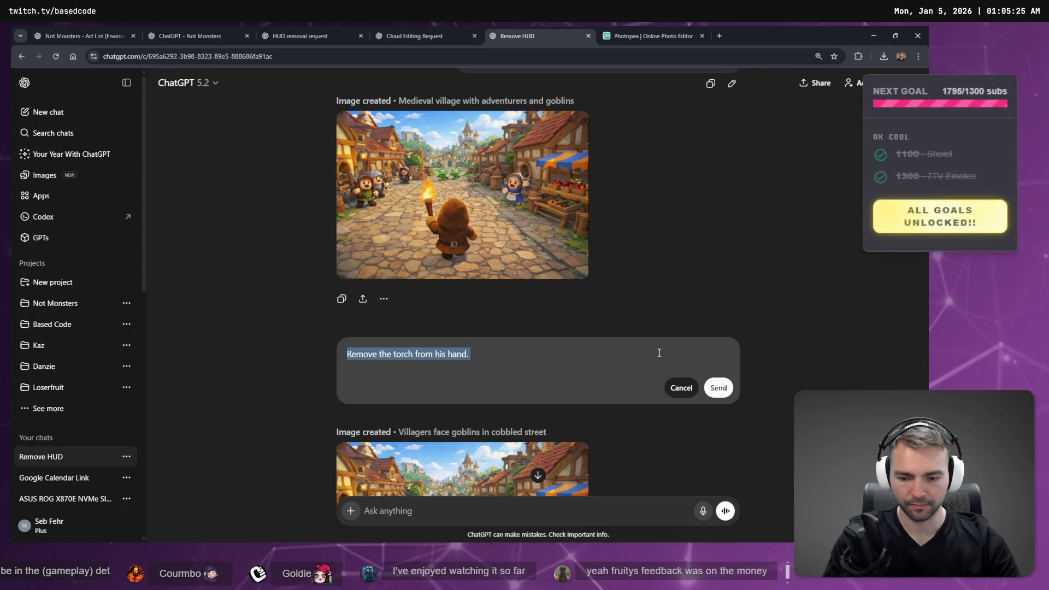
pyautogui.press('super+h')
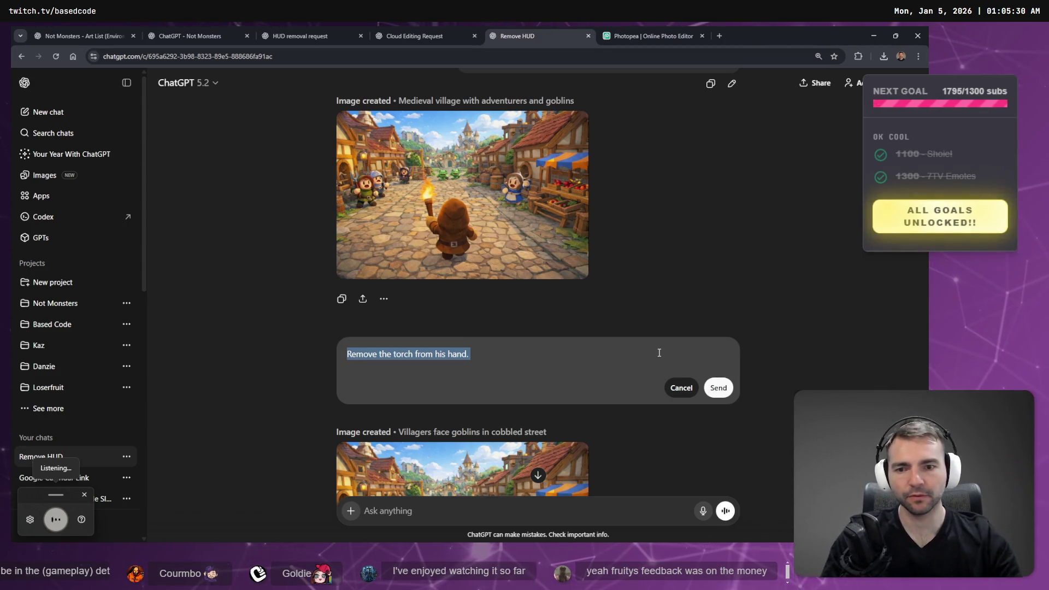
pyautogui.write('add more grass to this environment in picture')
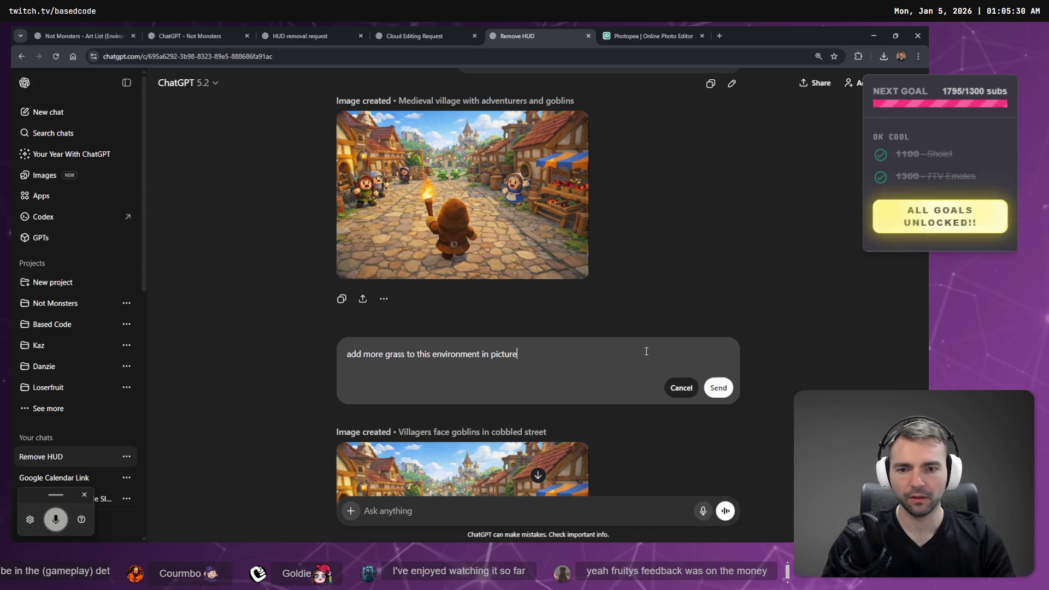
pyautogui.hotkey('ctrl', 'BackSpace')
pyautogui.hotkey('ctrl', 'BackSpace')
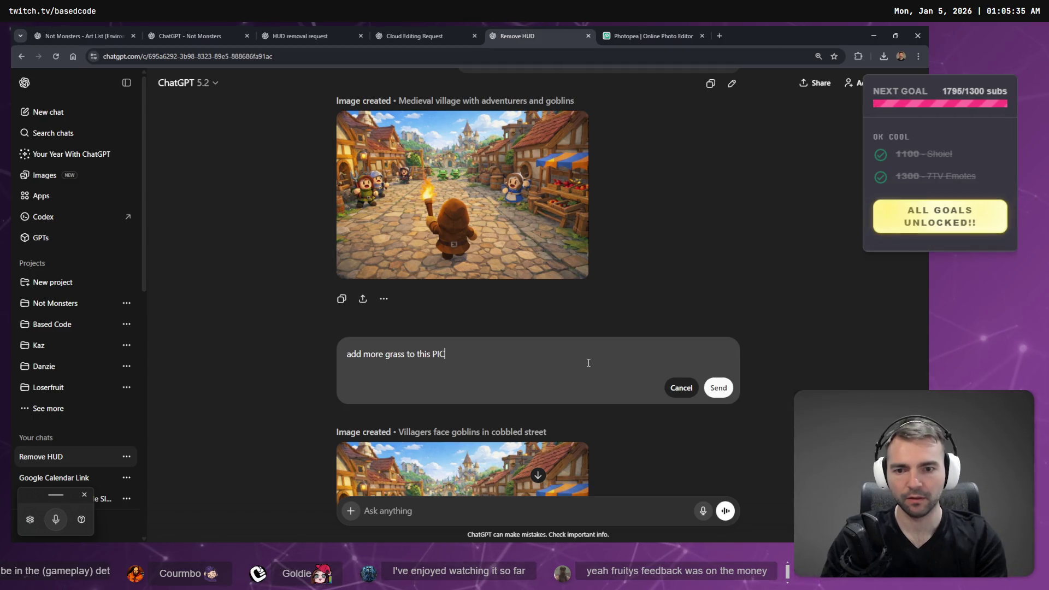
pyautogui.press('super+h')
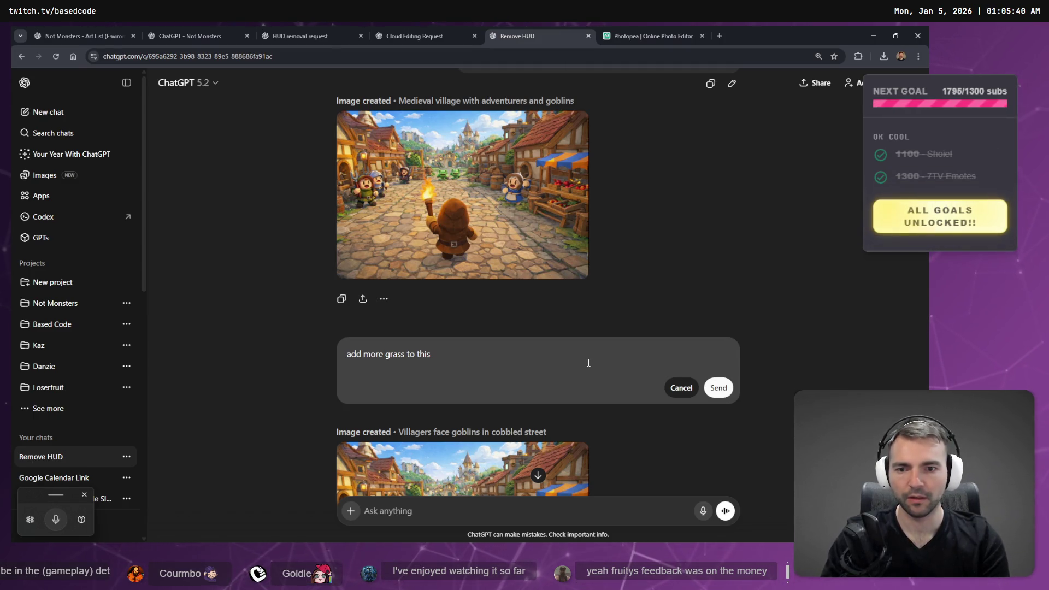
pyautogui.press('super+h')
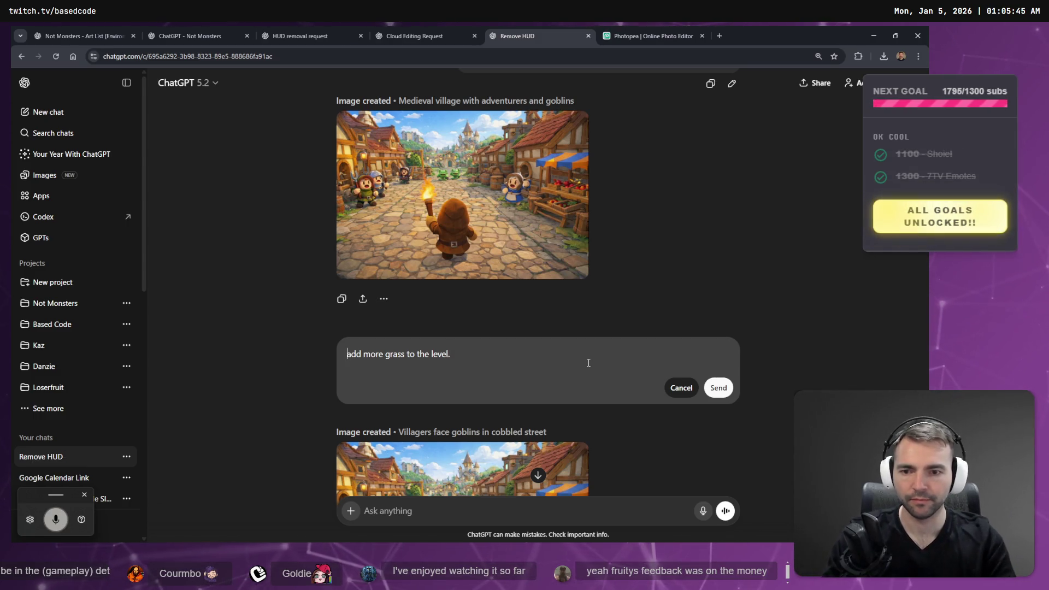
pyautogui.press('Return')
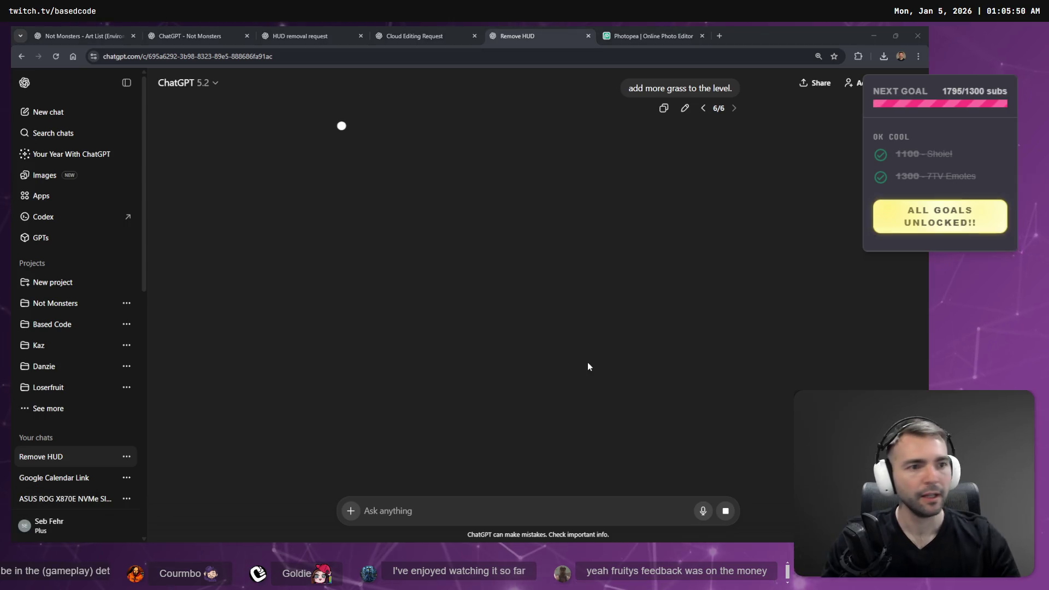
pyautogui.hotkey('alt', 'Tab')
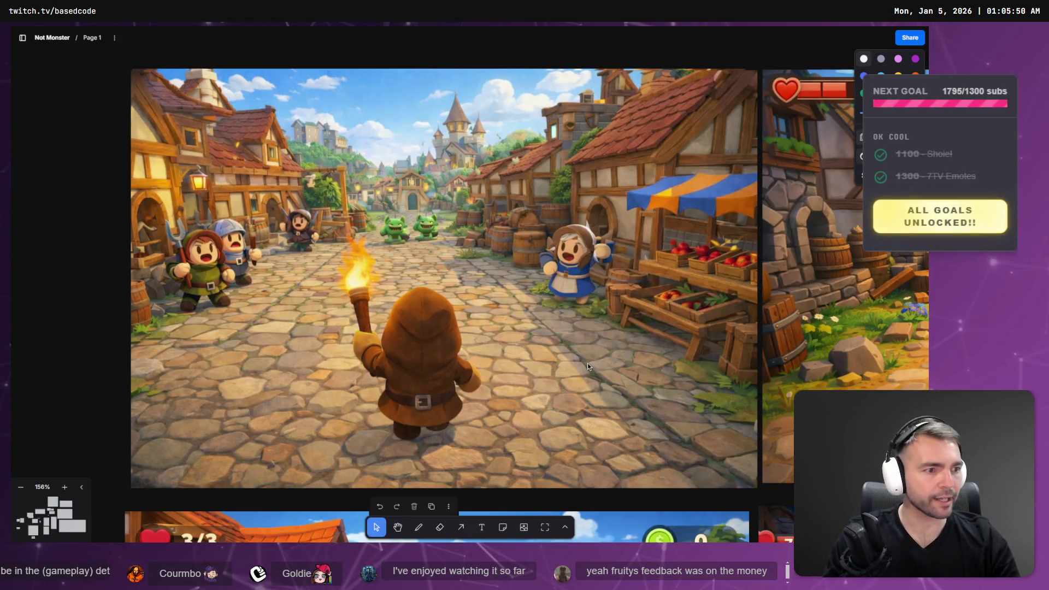
pyautogui.hotkey('alt', 'Tab')
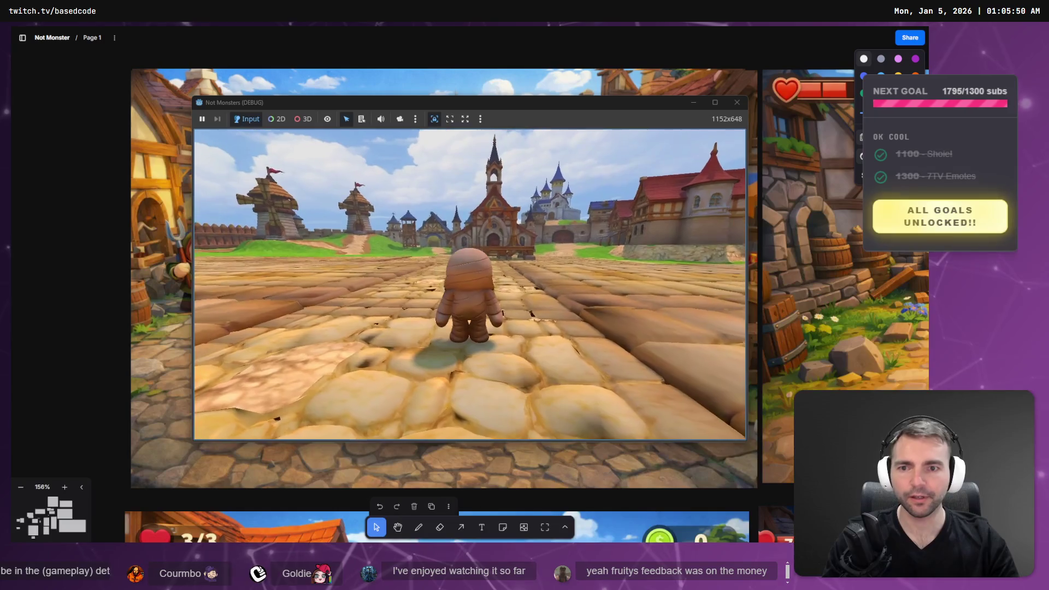
# Playtest the Not Monsters game, running the mummy back and forth along the town street
pyautogui.press('s')
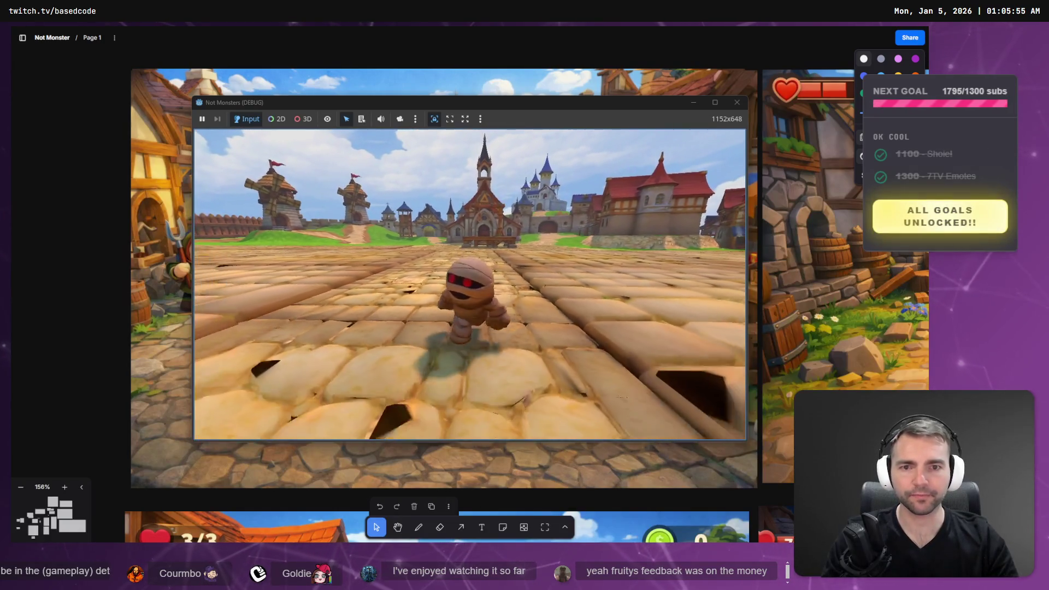
pyautogui.press('s')
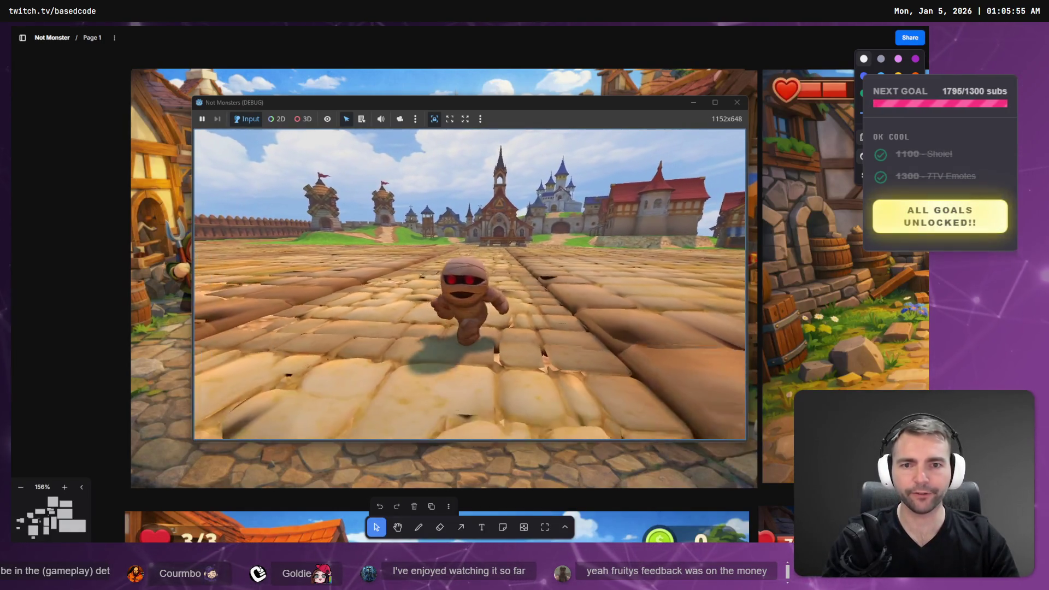
pyautogui.press('w')
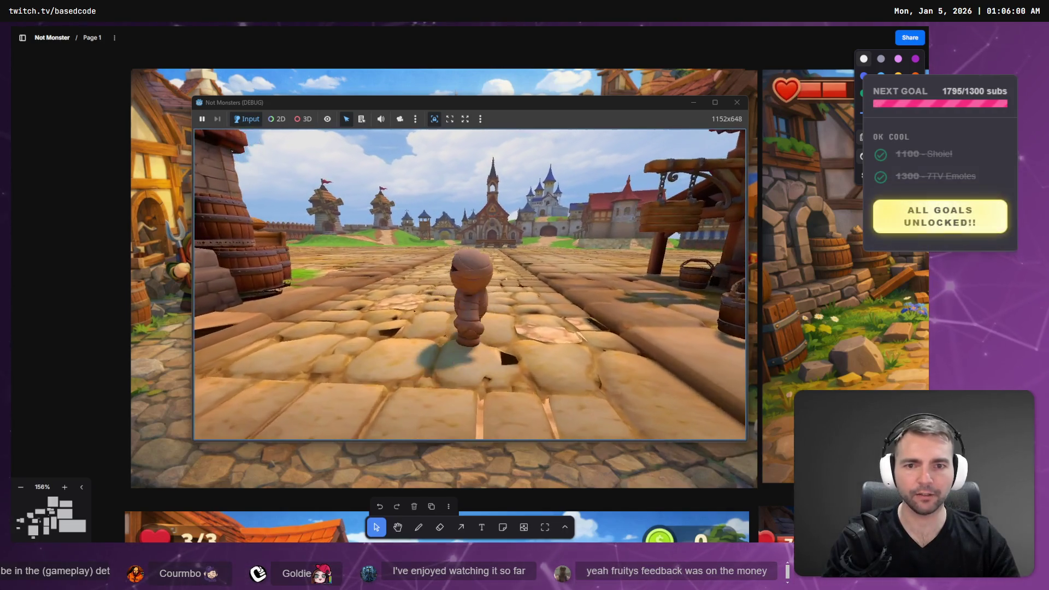
pyautogui.press('w')
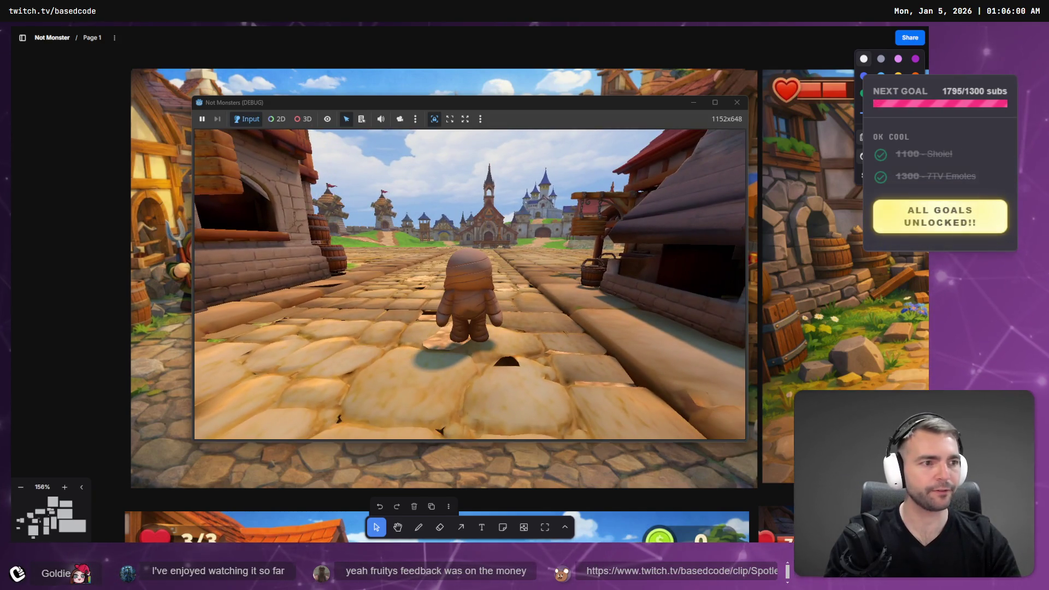
# Close the game window, relaunch the preview, and return to the ChatGPT Remove HUD chat
pyautogui.hotkey('alt', 'F4')
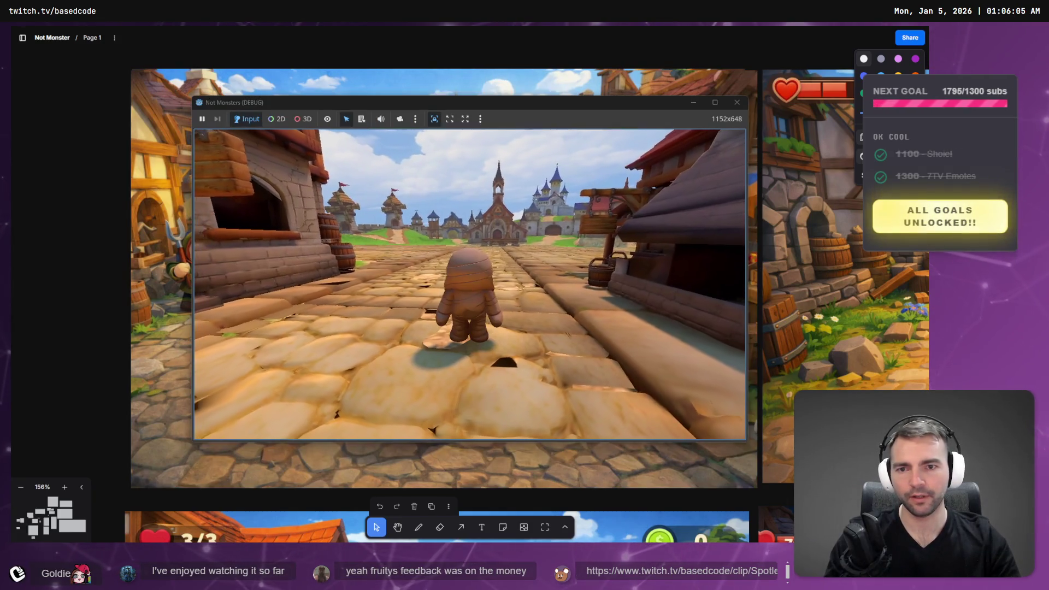
pyautogui.hotkey('alt', 'F4')
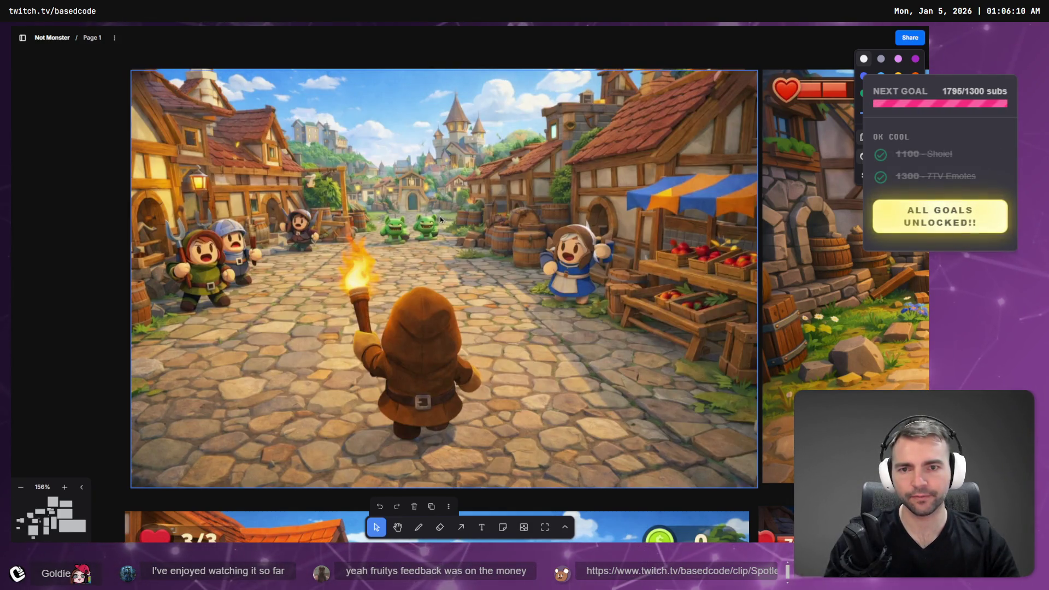
pyautogui.hotkey('alt', 'F4')
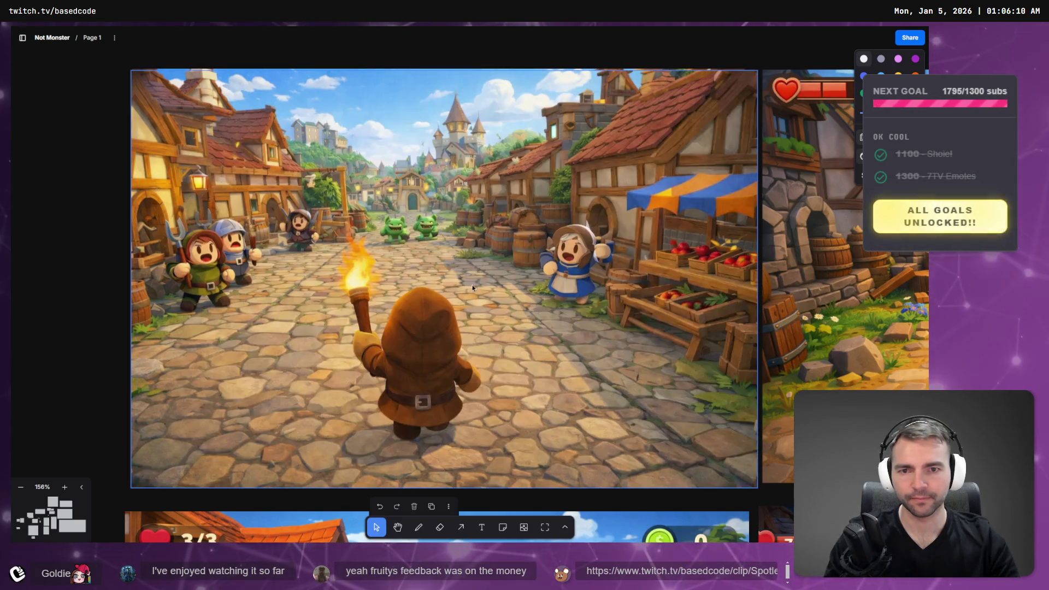
pyautogui.press('F5')
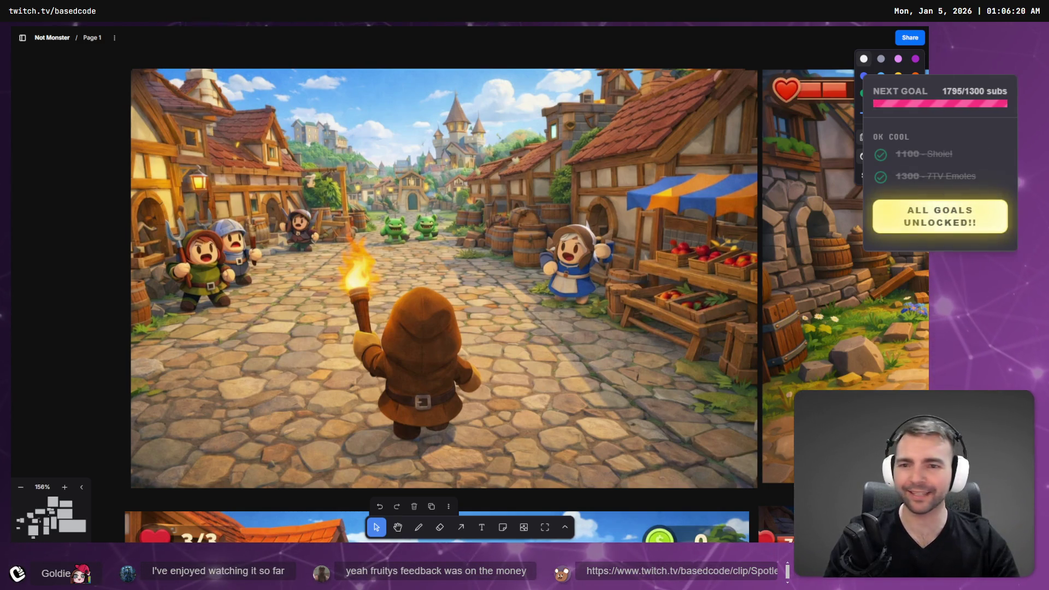
pyautogui.hotkey('alt', 'Tab')
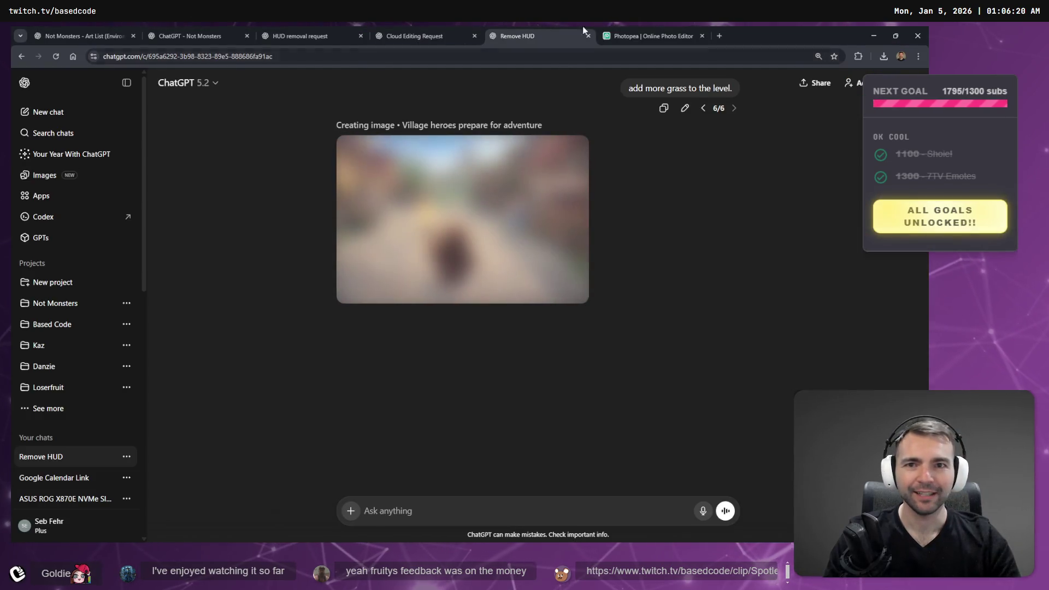
pyautogui.hotkey('ctrl', 't')
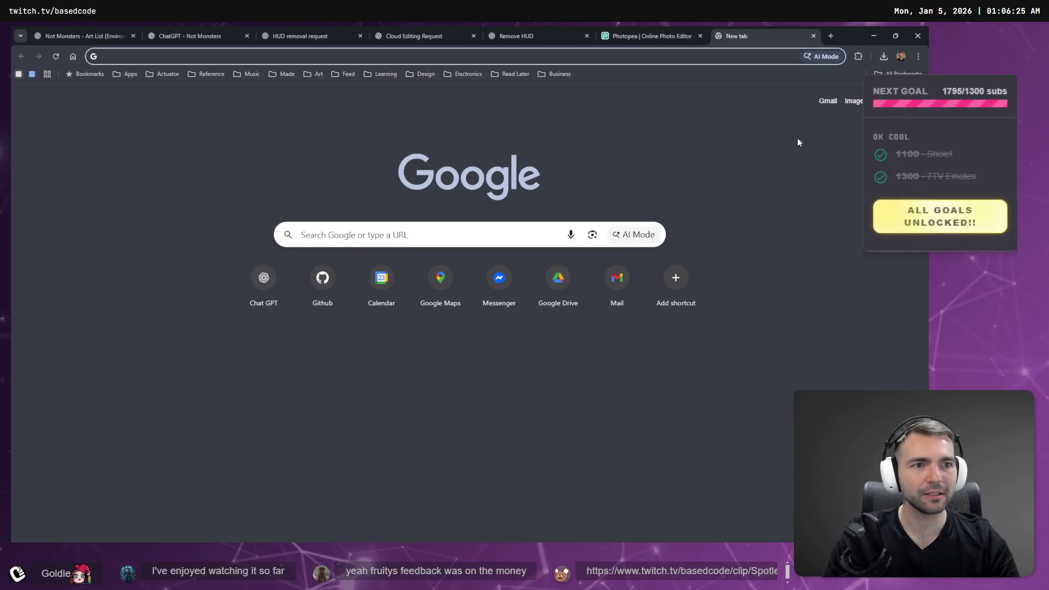
pyautogui.hotkey('ctrl', 'w')
pyautogui.hotkey('alt', 'Tab')
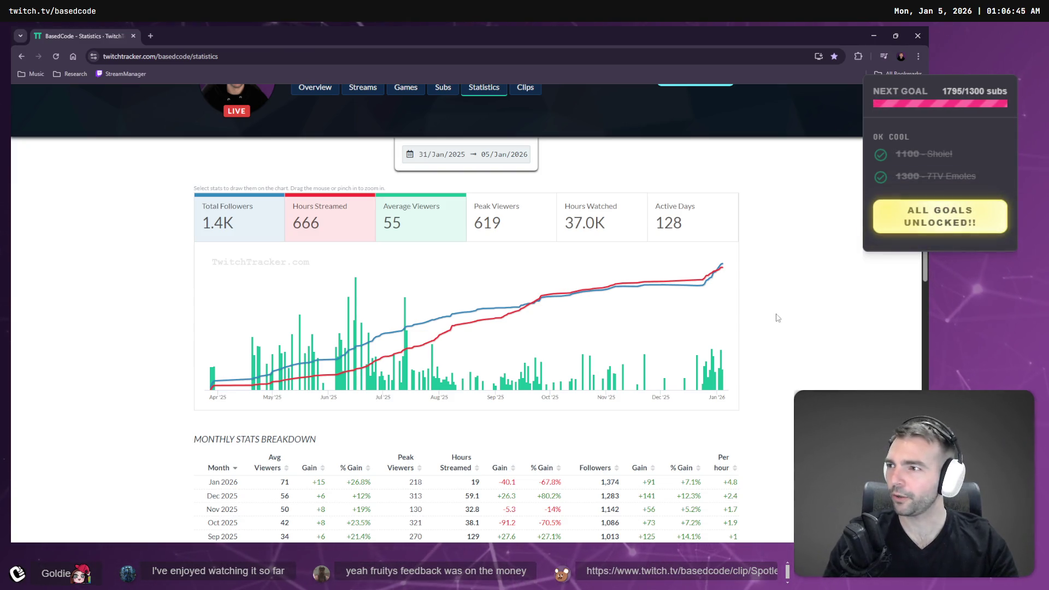
pyautogui.hotkey('alt', 'Tab')
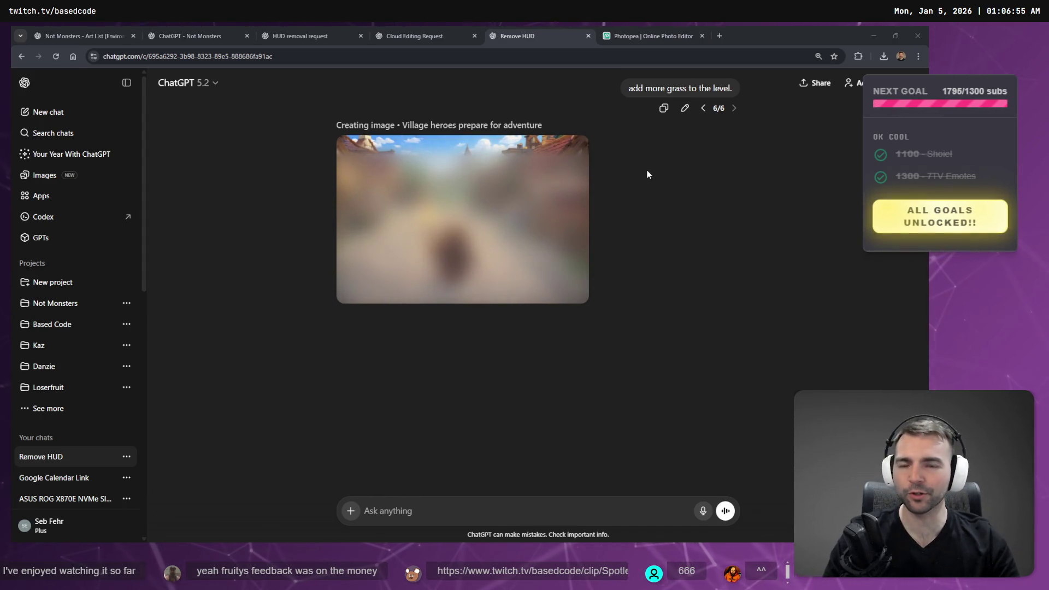
# Glance at Photopea, then open the finished 'Village heroes prepare for adventure' image in ChatGPT's editor
pyautogui.click(637, 34)
pyautogui.click(525, 35)
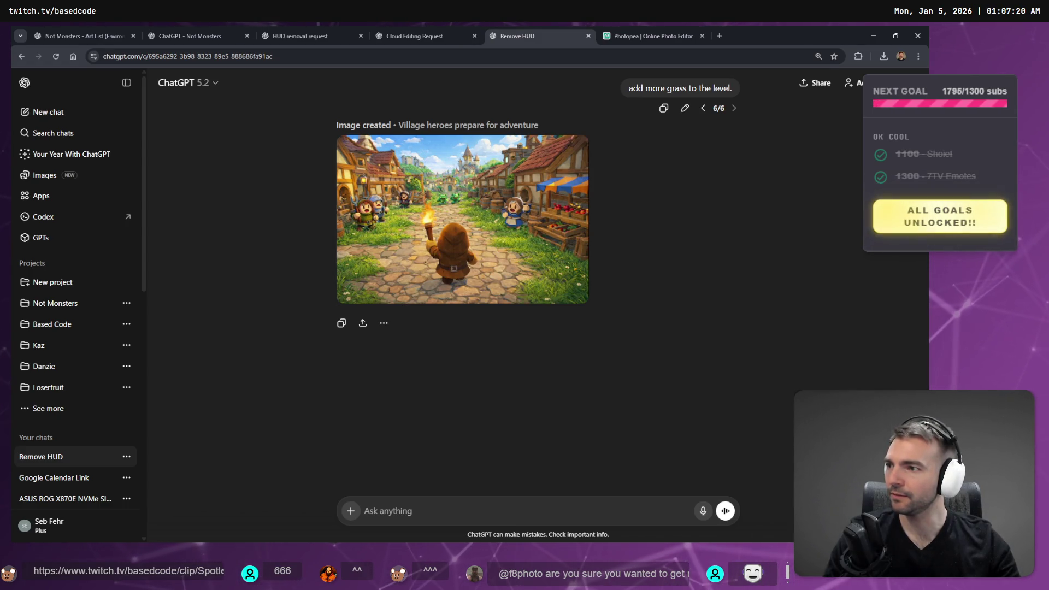
pyautogui.click(411, 189)
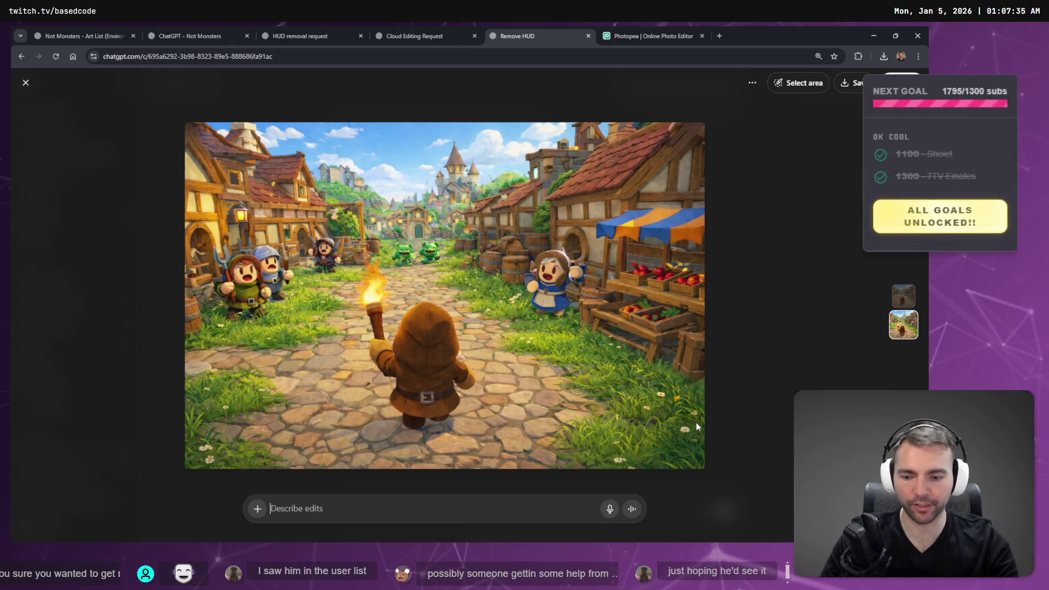
# Dictate and send the image edit 'replace the cobblestones entirely with grass.'
pyautogui.press('super+h')
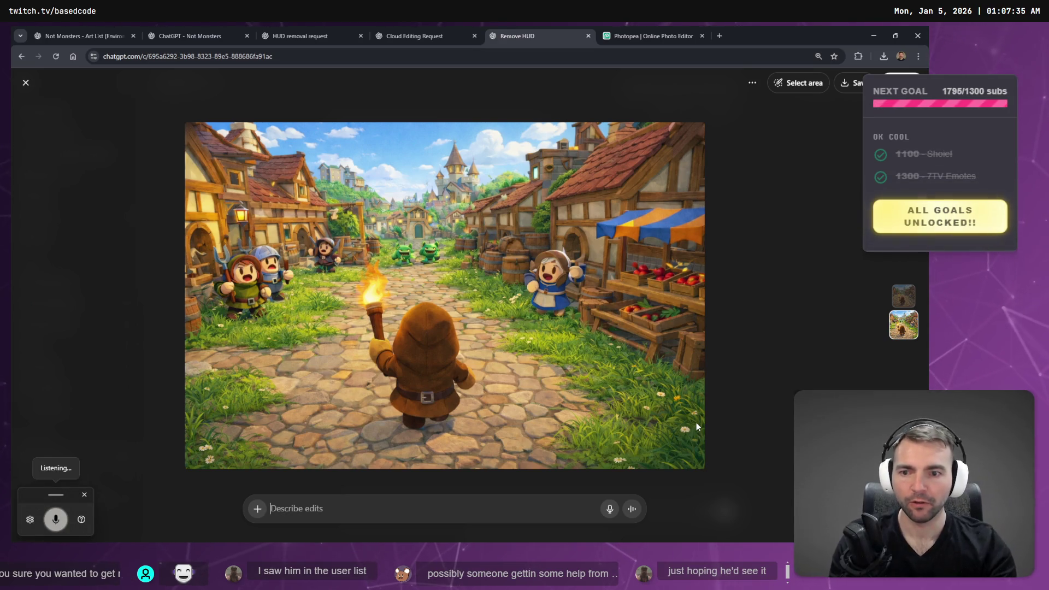
pyautogui.write('replace')
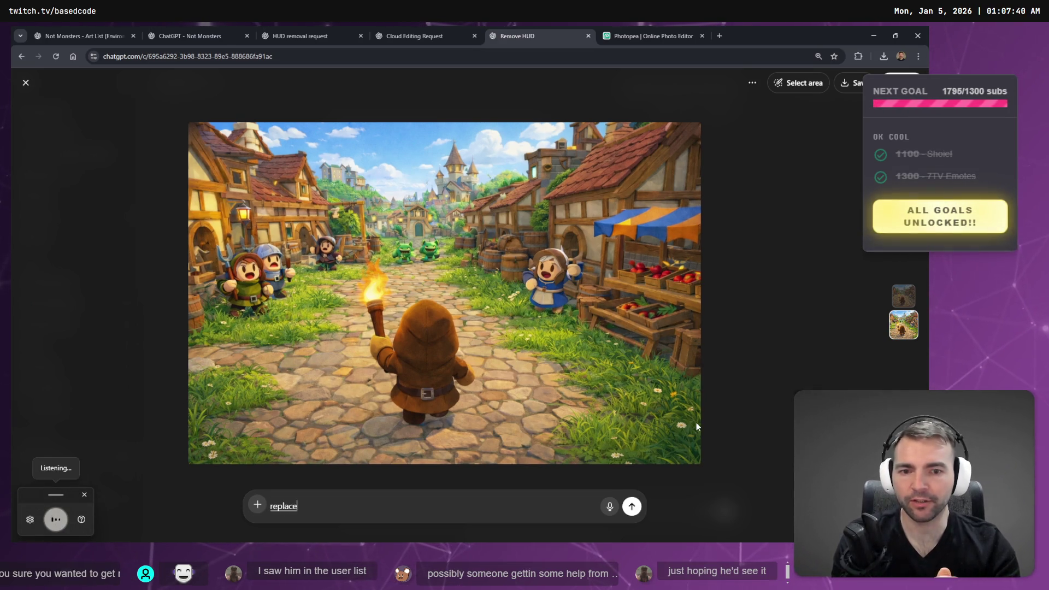
pyautogui.write(' the cobblestones entirely with grass')
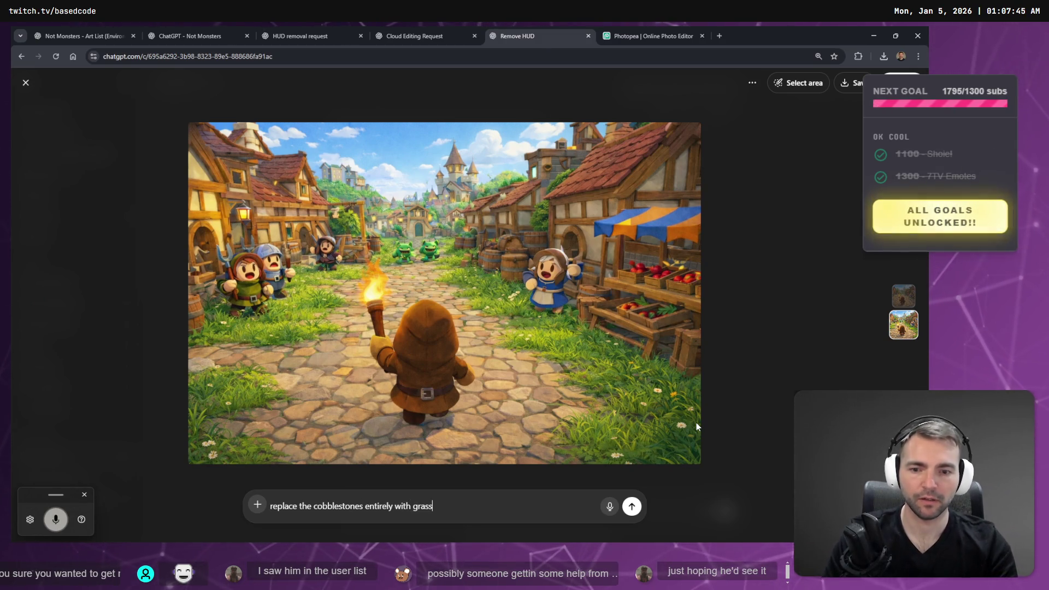
pyautogui.write('.')
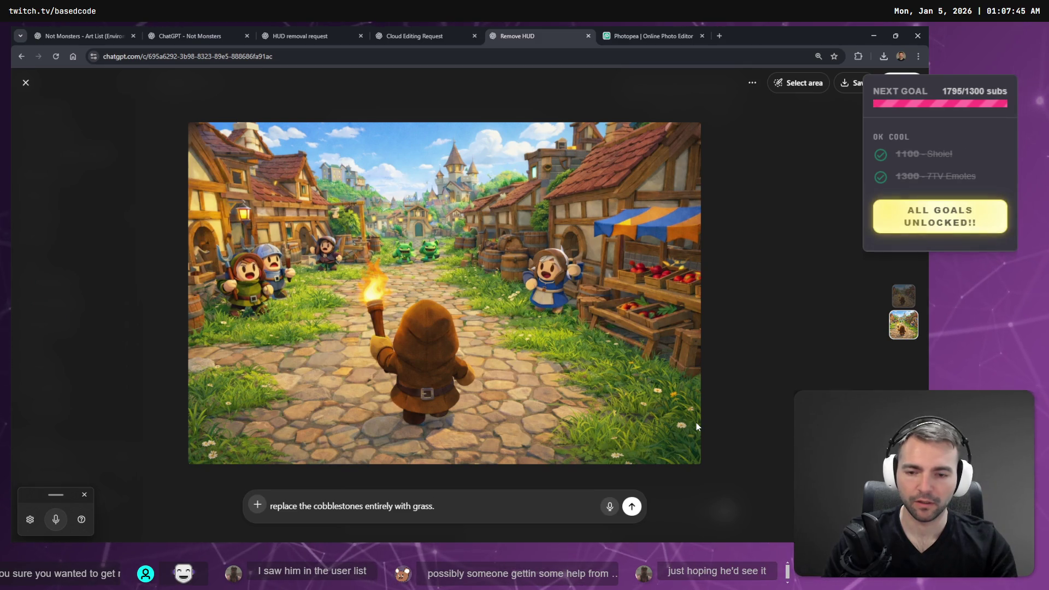
pyautogui.hotkey('ctrl', 'a')
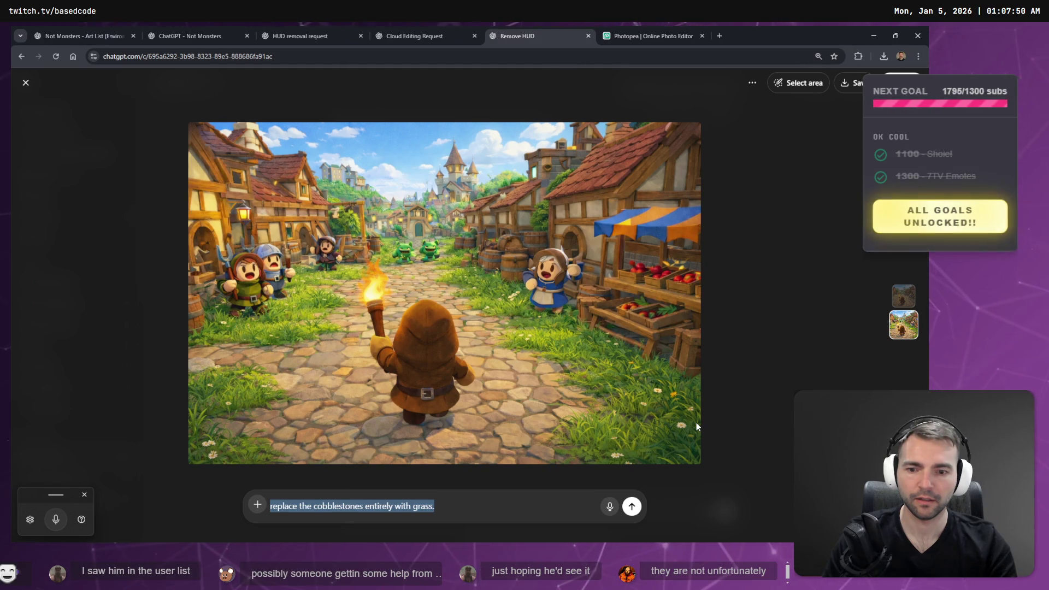
pyautogui.press('Return')
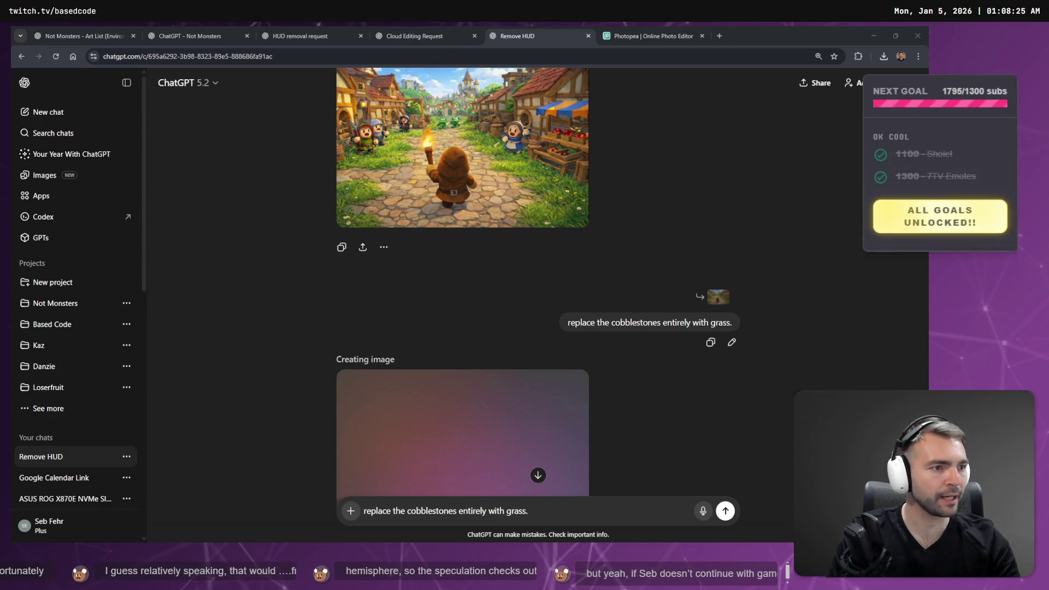
pyautogui.hotkey('alt', 'Tab')
pyautogui.scroll(-10, 736, 383)
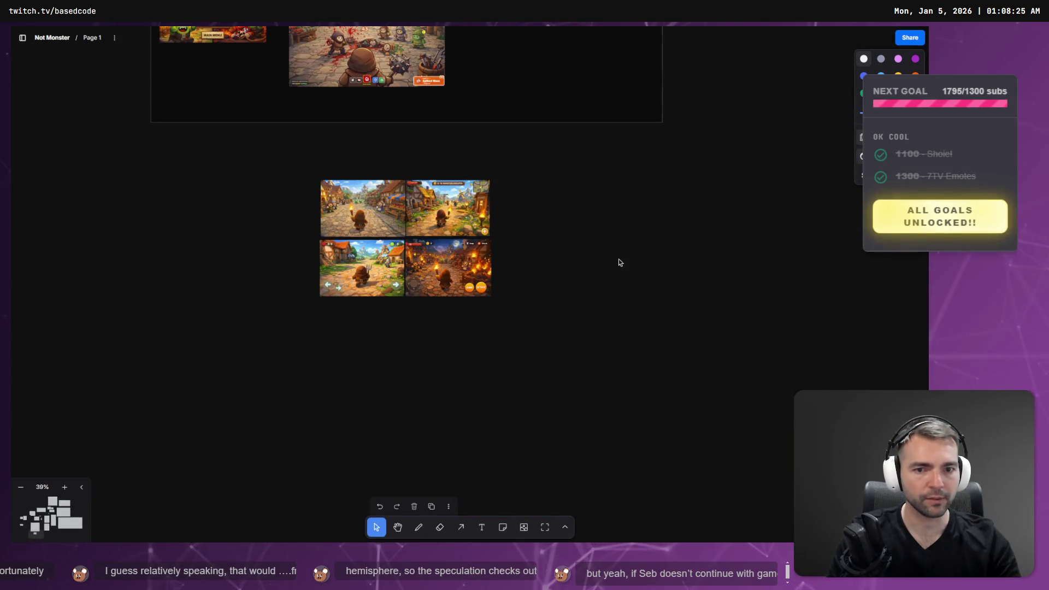
pyautogui.hscroll(15, 637, 188)
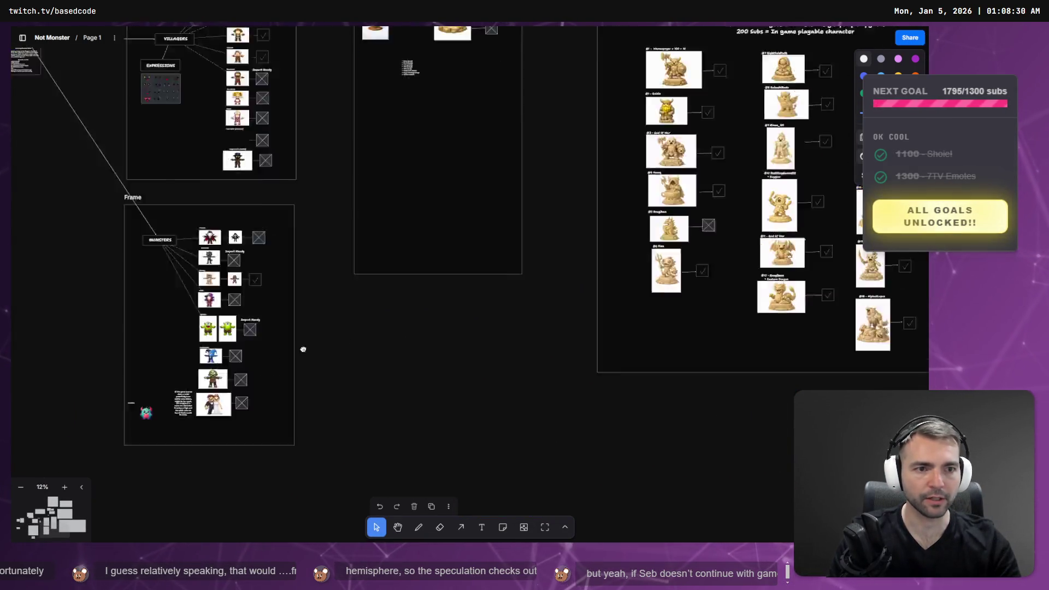
pyautogui.hscroll(10, 569, 315)
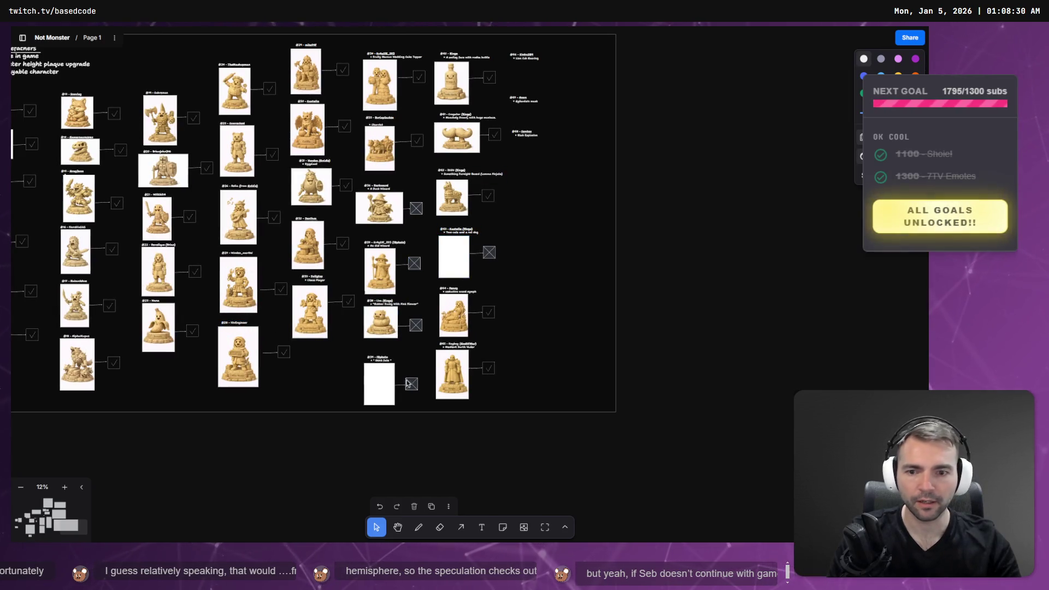
pyautogui.scroll(10, 384, 380)
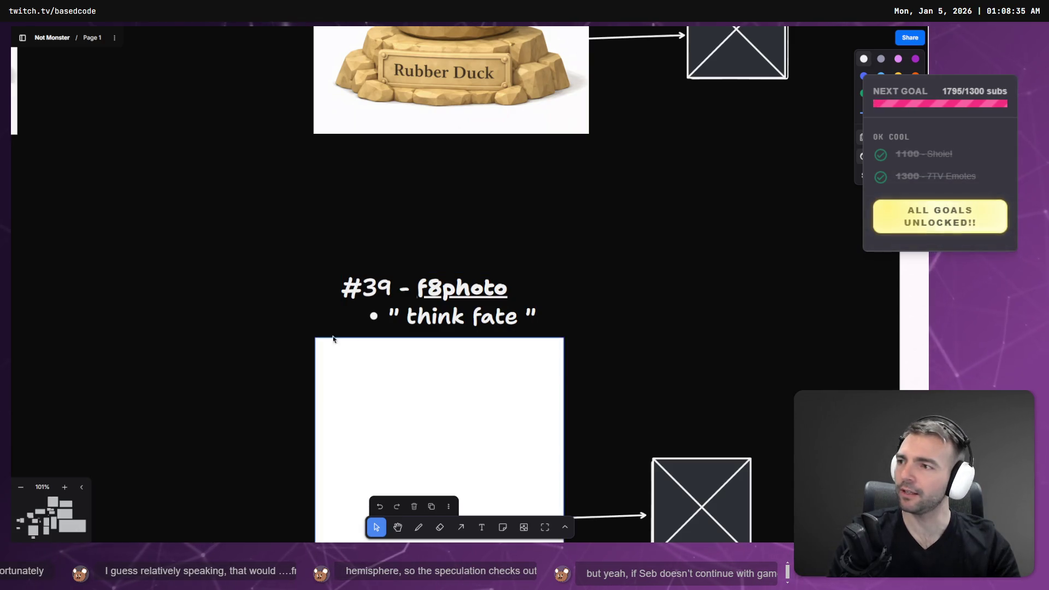
pyautogui.scroll(-3, 409, 298)
pyautogui.moveTo(409, 298); pyautogui.dragTo(403, 185)
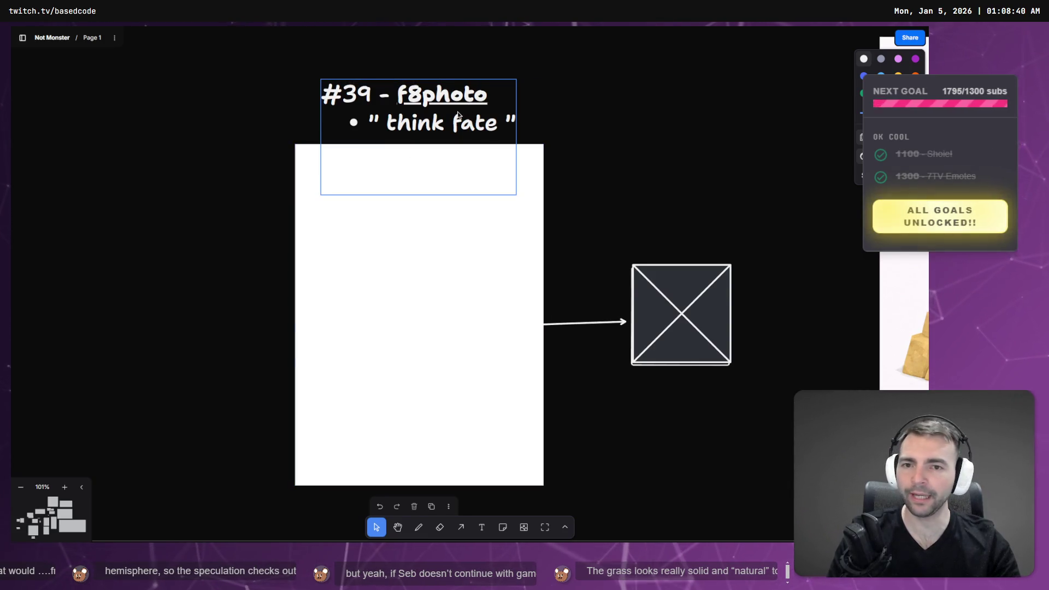
pyautogui.scroll(-15, 458, 114)
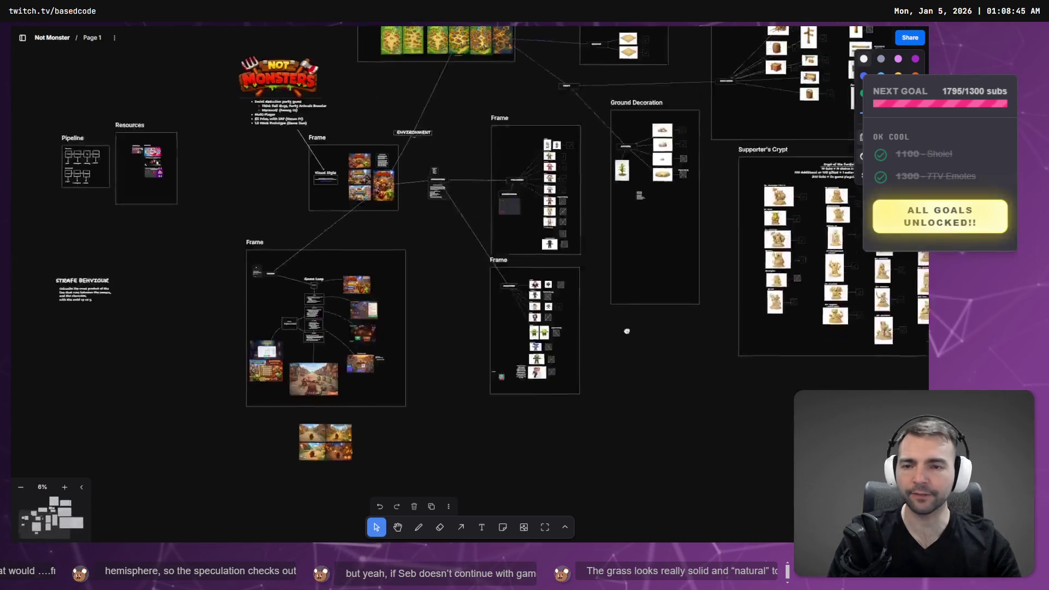
pyautogui.scroll(5, 462, 335)
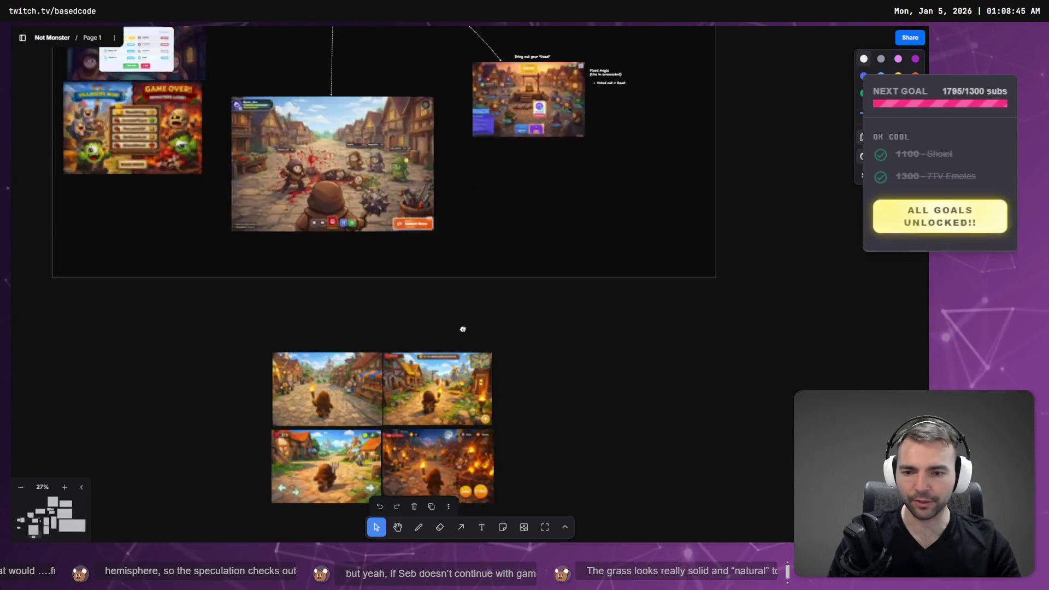
pyautogui.scroll(-5, 462, 335)
pyautogui.scroll(-10, 523, 376)
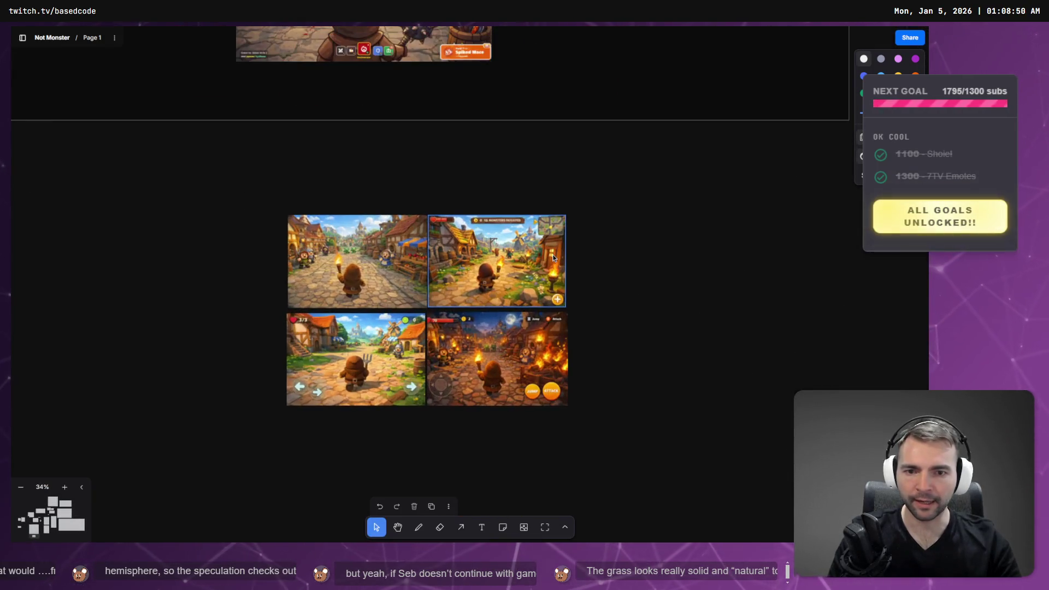
pyautogui.hotkey('alt', 'Tab')
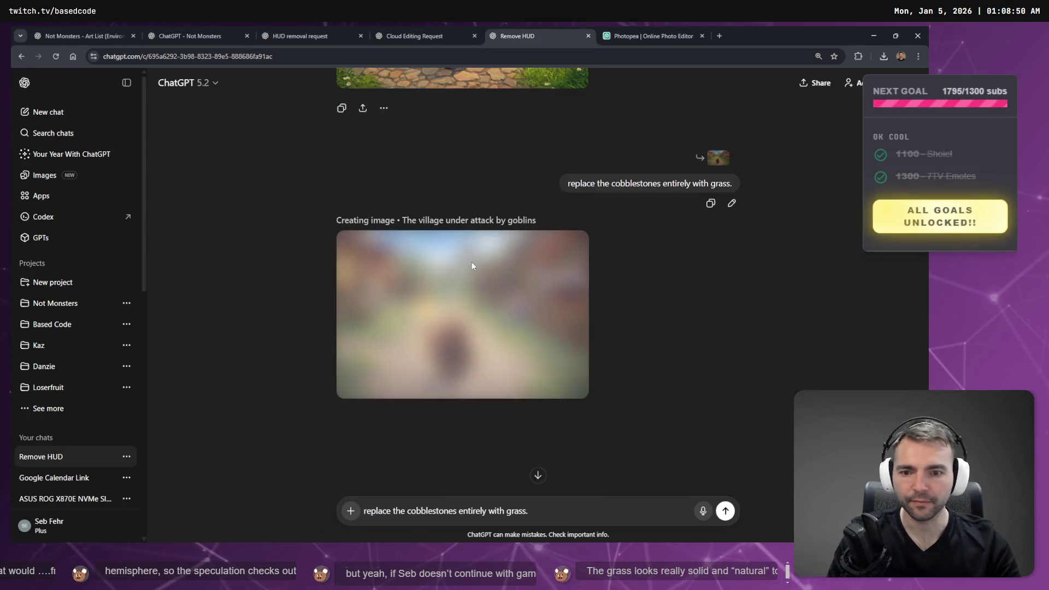
# Open ChatGPT's Images page and scroll to the My images grid of village and meadow renders
pyautogui.scroll(4, 485, 286)
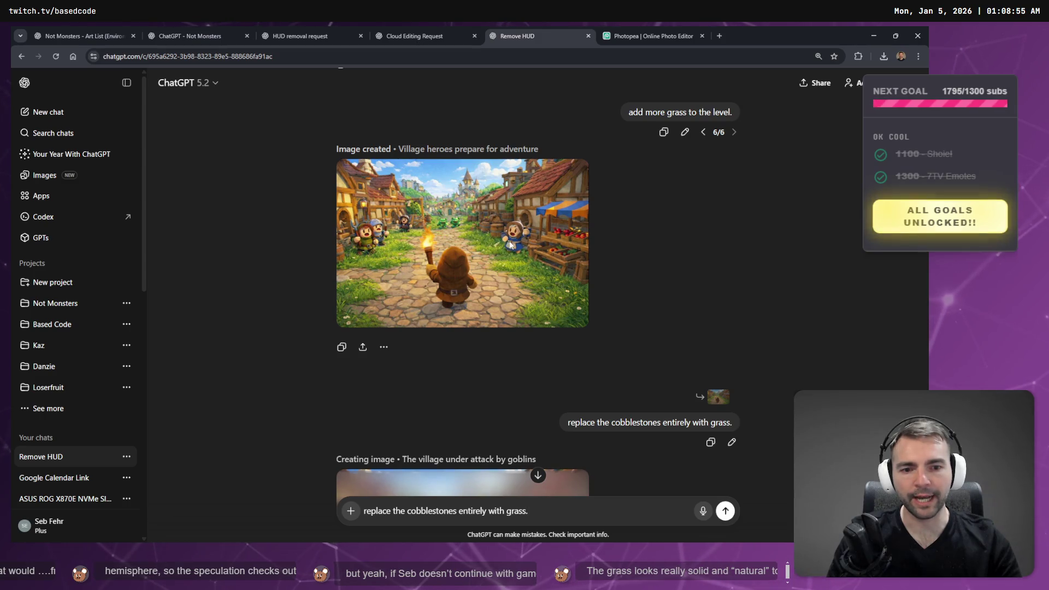
pyautogui.scroll(-2, 497, 245)
pyautogui.scroll(1, 500, 194)
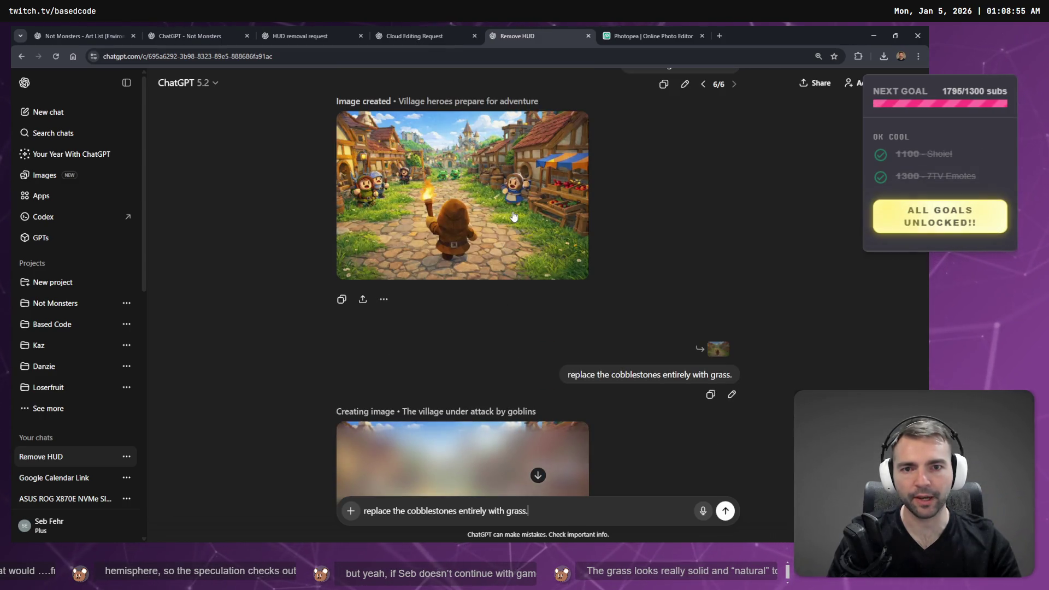
pyautogui.click(27, 175)
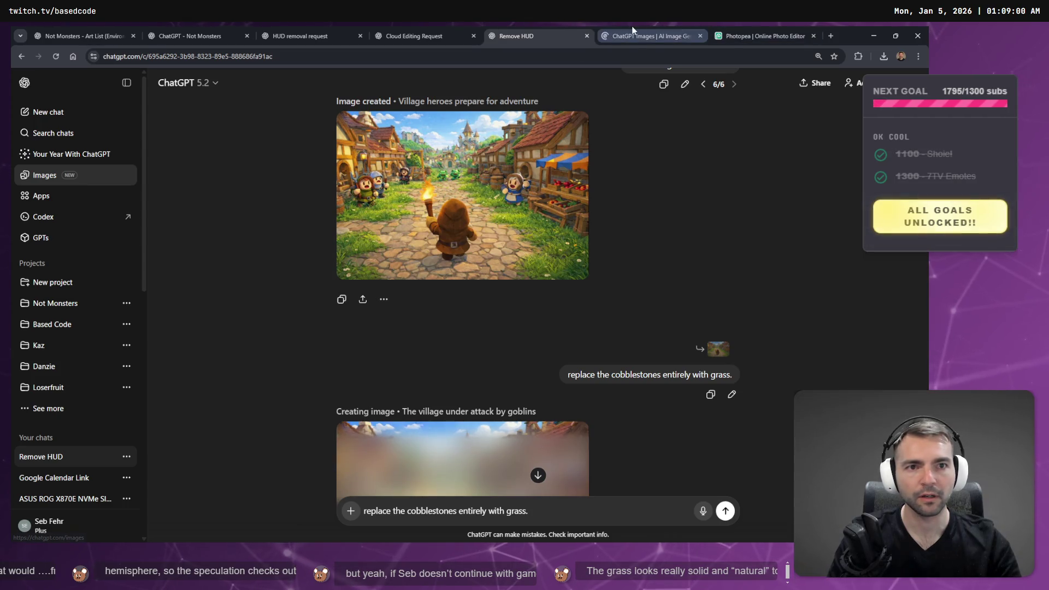
pyautogui.scroll(-6, 409, 339)
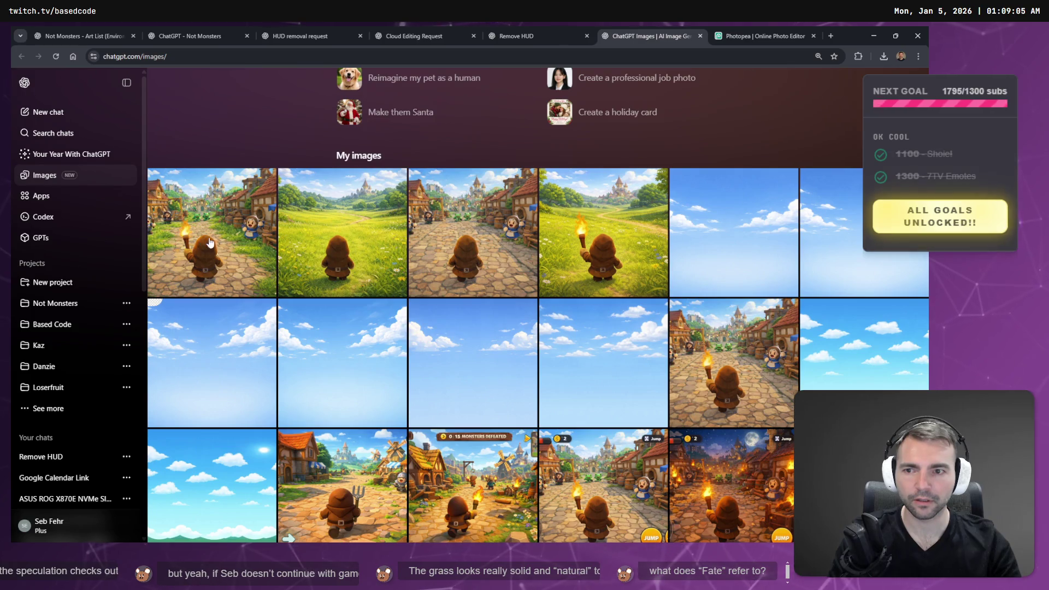
# Preview the newest wide village images full size, then close them back to the gallery
pyautogui.click(225, 242)
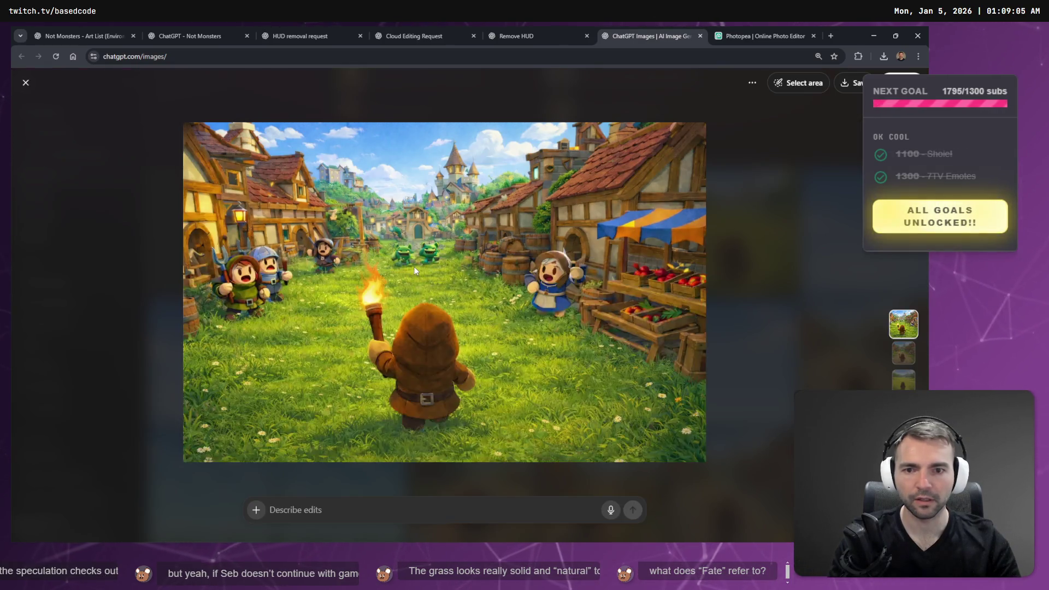
pyautogui.press('Escape')
pyautogui.click(267, 248)
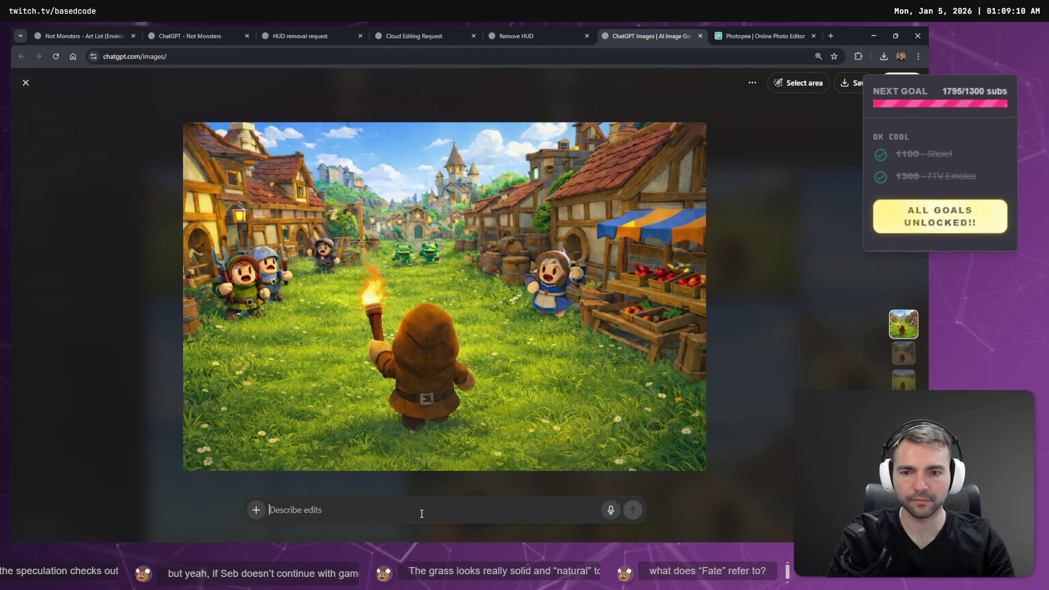
pyautogui.press('super+h')
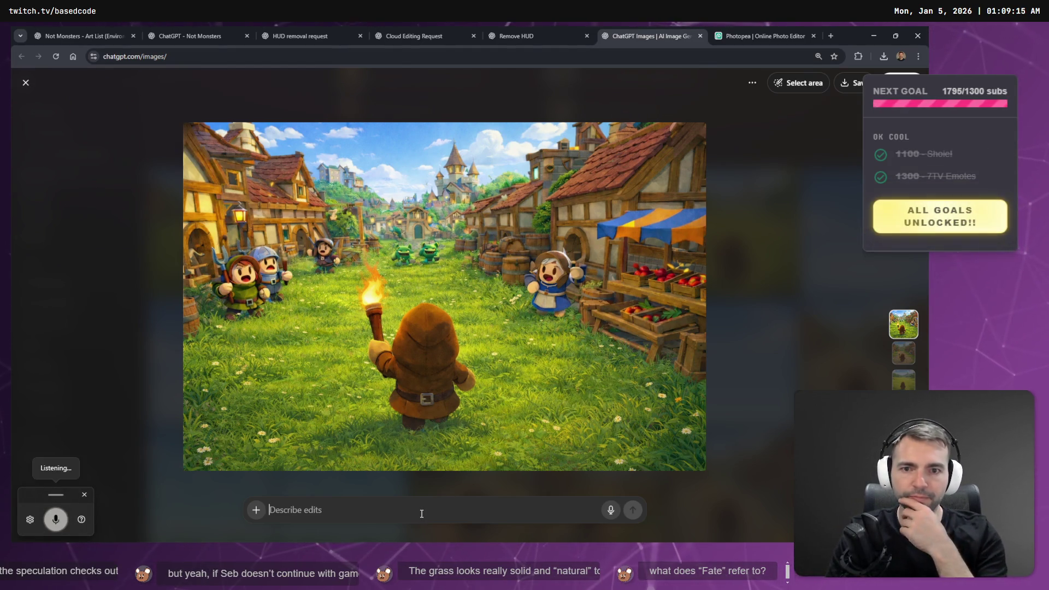
pyautogui.press('Escape')
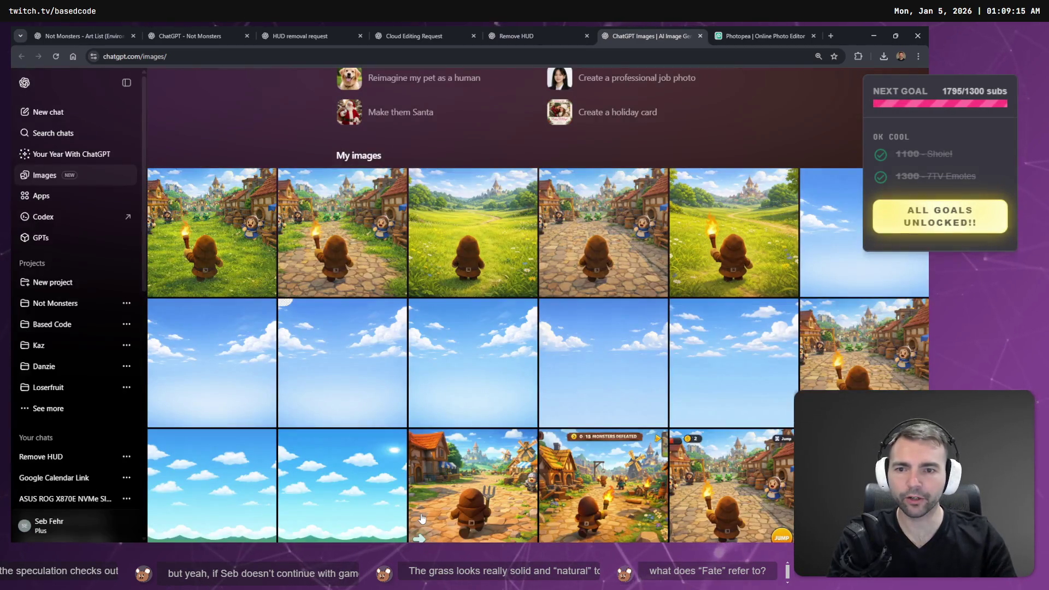
# Open 'Village heroes prepare for adventure' and flip between its grass and cobblestone versions
pyautogui.click(343, 252)
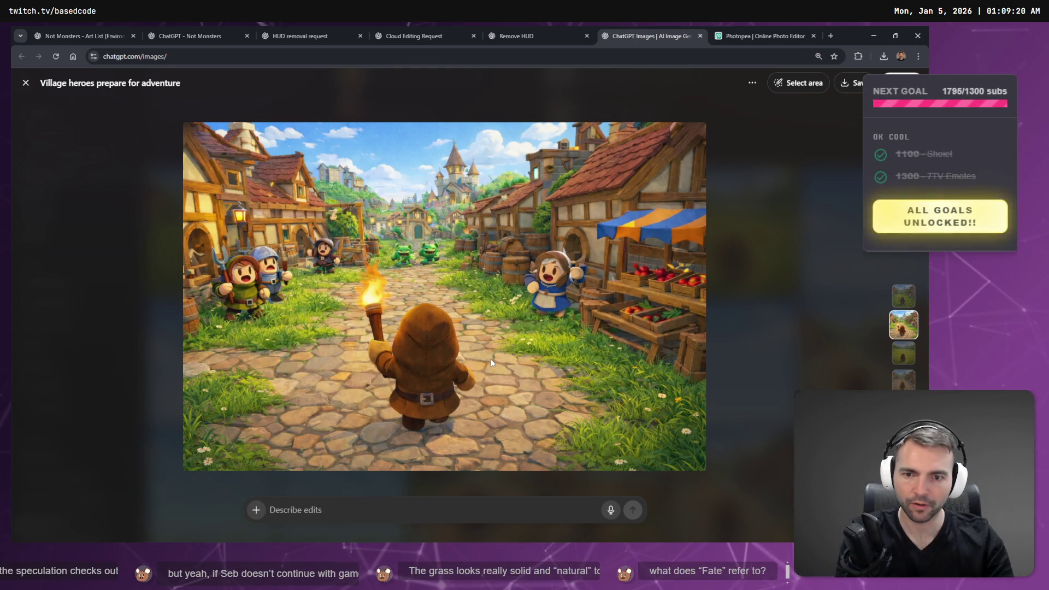
pyautogui.press('Right')
pyautogui.press('Left')
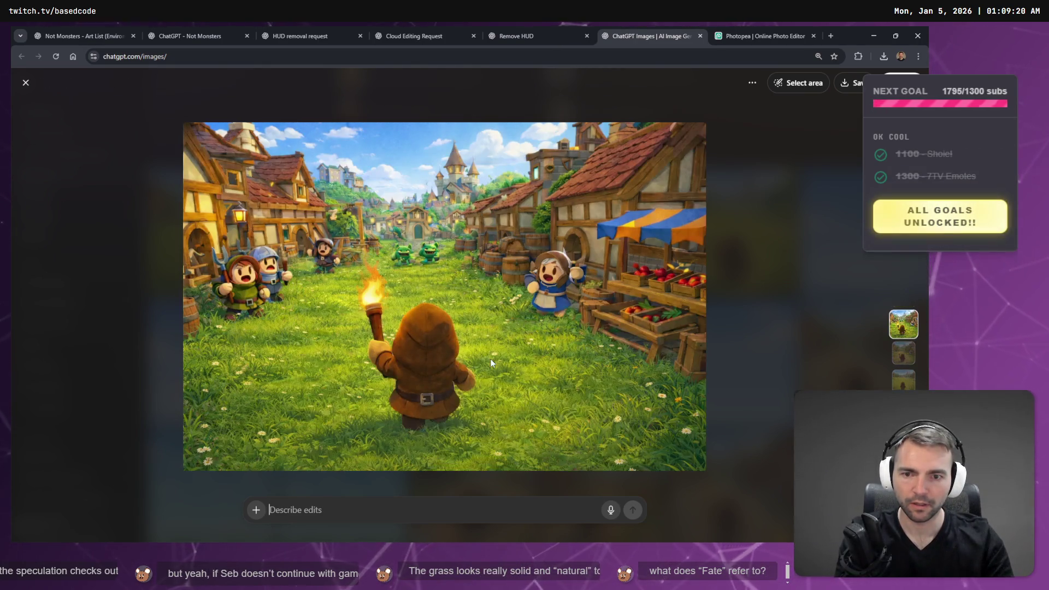
pyautogui.press('Right')
pyautogui.press('Left')
pyautogui.press('Right')
pyautogui.press('Left')
pyautogui.press('Right')
pyautogui.press('Left')
pyautogui.press('Right')
pyautogui.press('Left')
pyautogui.press('Right')
pyautogui.press('Left')
pyautogui.press('Right')
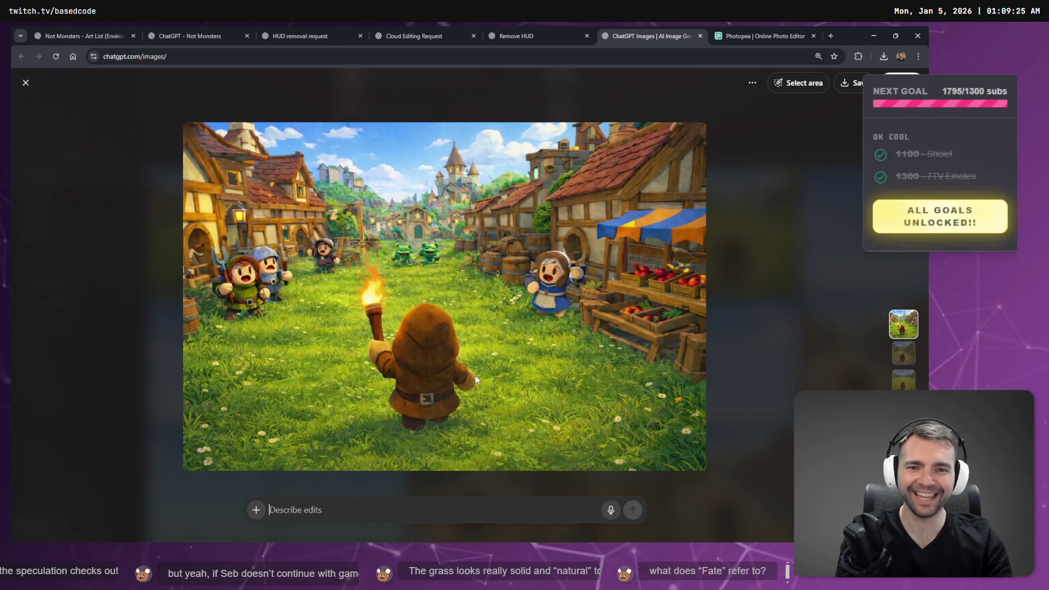
pyautogui.press('Left')
pyautogui.press('Right')
pyautogui.press('Left')
pyautogui.press('Right')
pyautogui.press('Left')
pyautogui.press('Right')
pyautogui.press('Left')
pyautogui.press('Right')
pyautogui.press('Left')
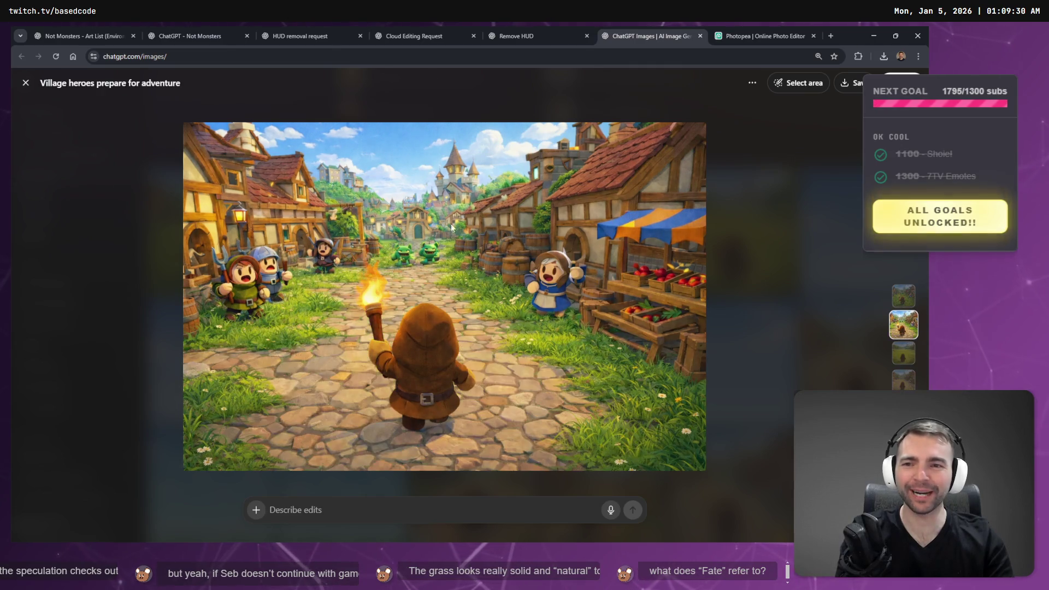
pyautogui.press('Right')
pyautogui.press('Left')
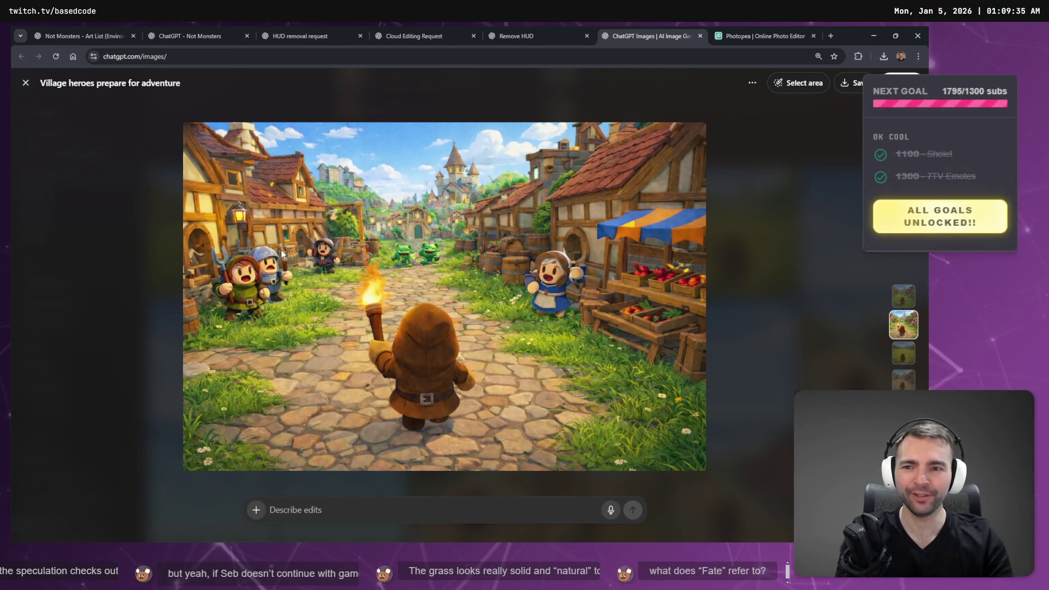
pyautogui.press('Right')
pyautogui.press('Left')
pyautogui.press('Right')
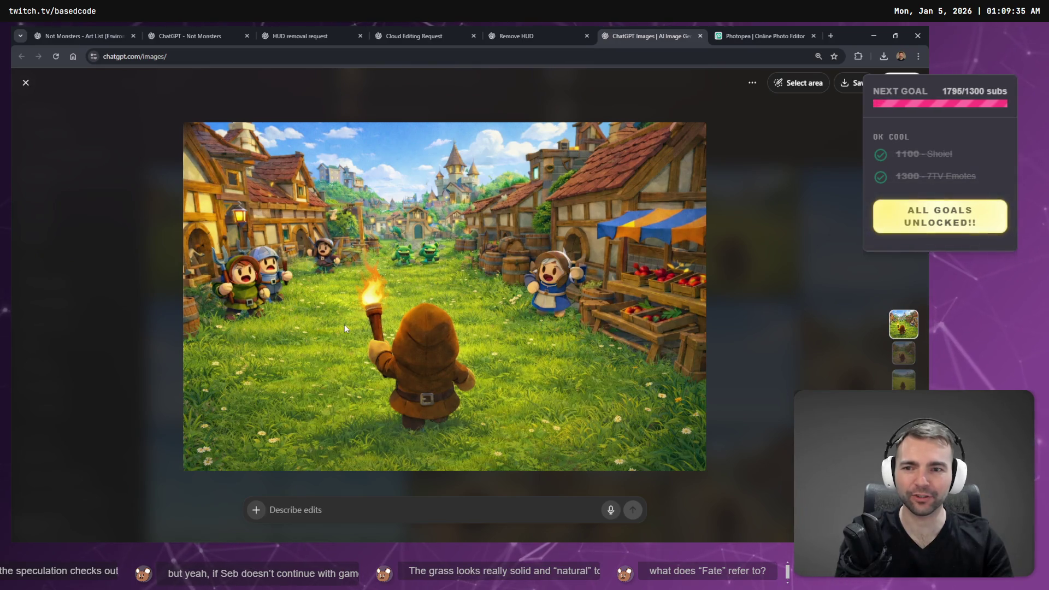
pyautogui.press('Left')
pyautogui.press('Right')
pyautogui.press('Left')
pyautogui.press('Right')
pyautogui.press('Left')
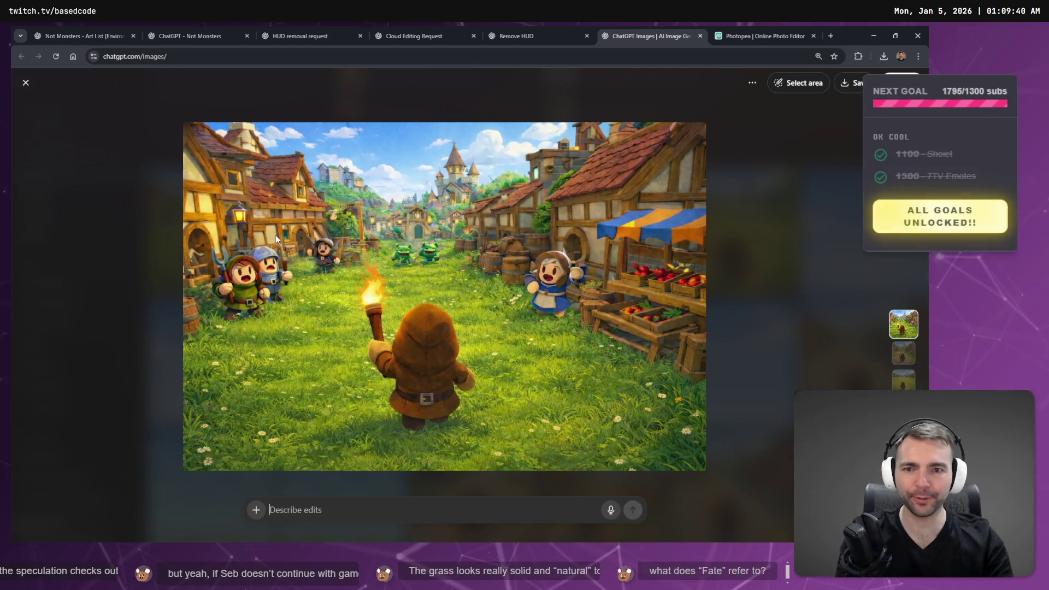
pyautogui.press('Right')
pyautogui.press('Left')
pyautogui.press('Right')
pyautogui.press('Left')
pyautogui.press('Right')
pyautogui.press('Left')
pyautogui.press('Right')
pyautogui.press('Left')
pyautogui.press('Right')
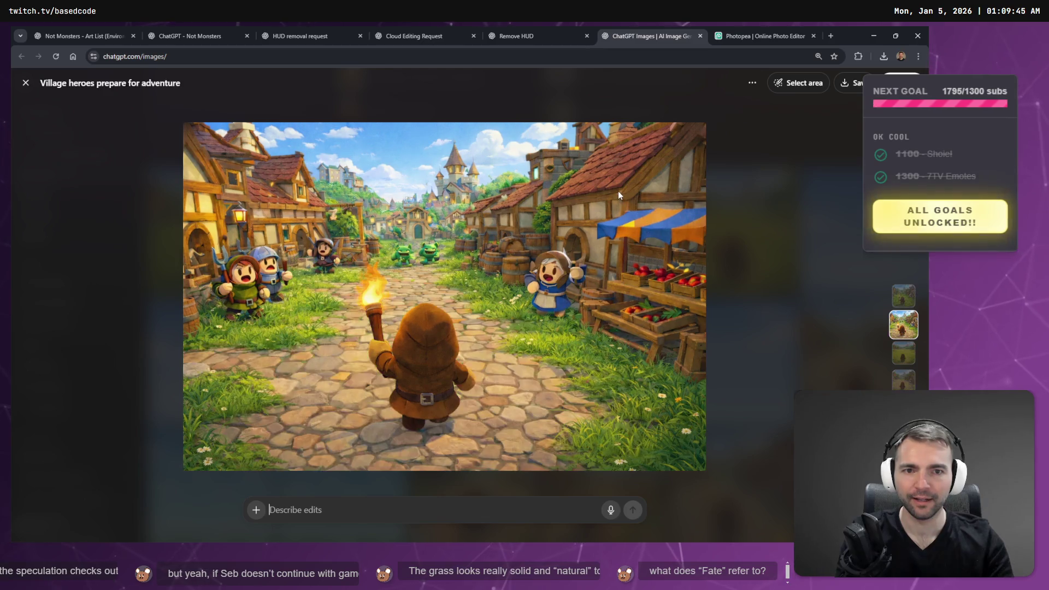
# Keep comparing the grass and cobblestone variants, then close the viewer back to My images
pyautogui.press('Down')
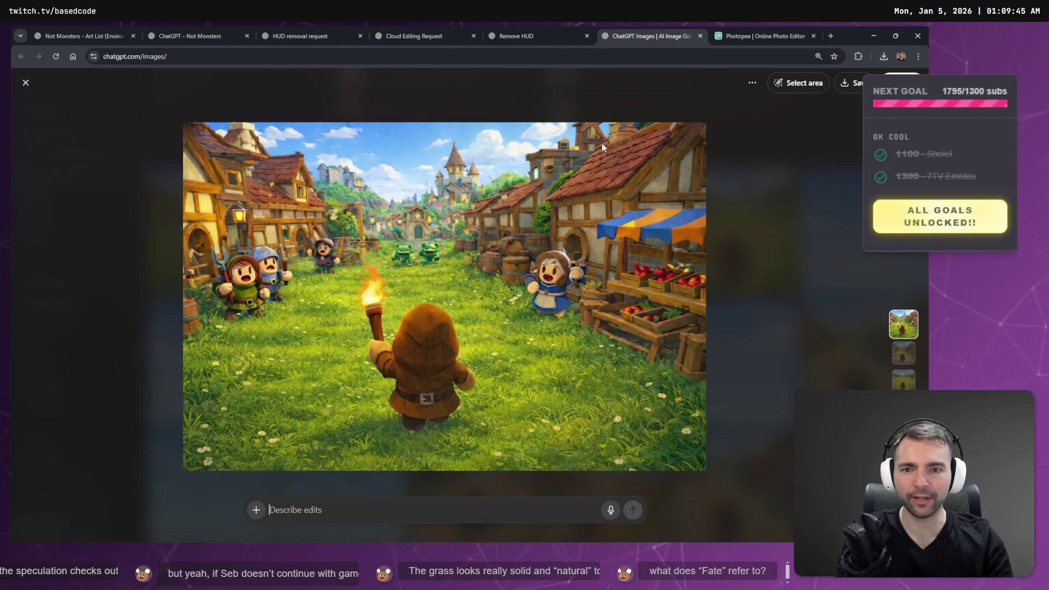
pyautogui.press('Up')
pyautogui.press('Down')
pyautogui.press('Down')
pyautogui.press('Up')
pyautogui.press('Down')
pyautogui.press('Up')
pyautogui.press('Down')
pyautogui.press('Up')
pyautogui.press('Down')
pyautogui.press('Up')
pyautogui.press('Down')
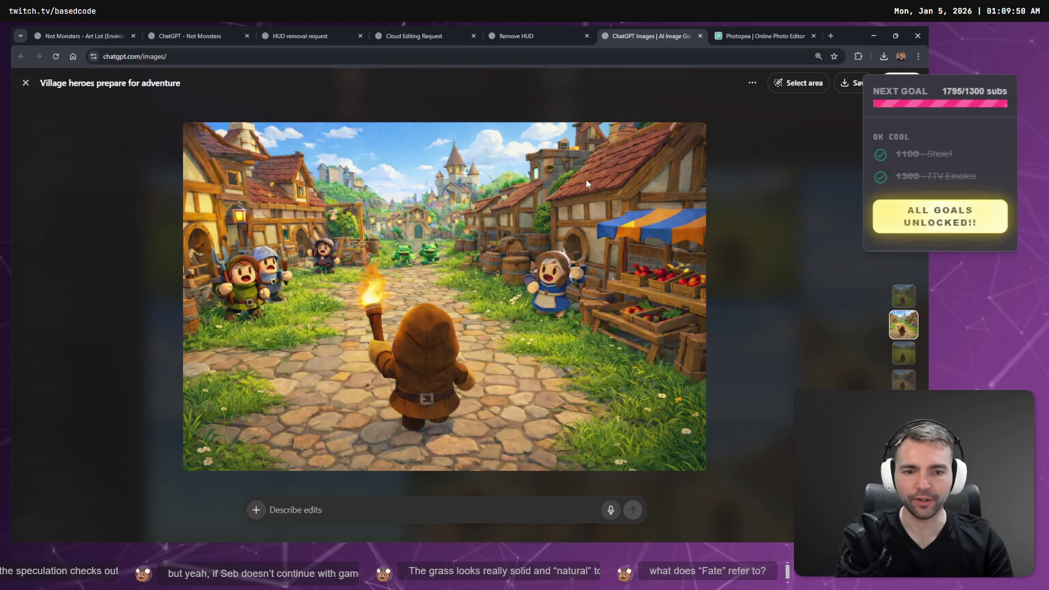
pyautogui.press('Up')
pyautogui.press('Down')
pyautogui.press('Up')
pyautogui.press('Down')
pyautogui.press('Up')
pyautogui.press('Down')
pyautogui.press('Up')
pyautogui.press('Down')
pyautogui.press('Up')
pyautogui.press('Down')
pyautogui.press('Up')
pyautogui.press('Down')
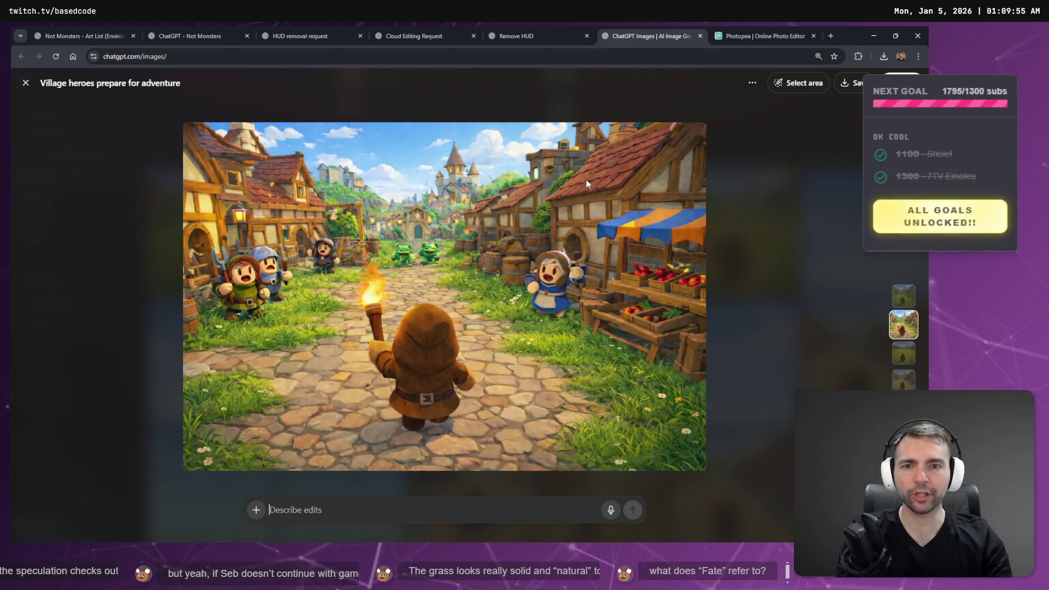
pyautogui.press('Up')
pyautogui.press('Down')
pyautogui.press('Up')
pyautogui.press('Down')
pyautogui.press('Up')
pyautogui.press('Down')
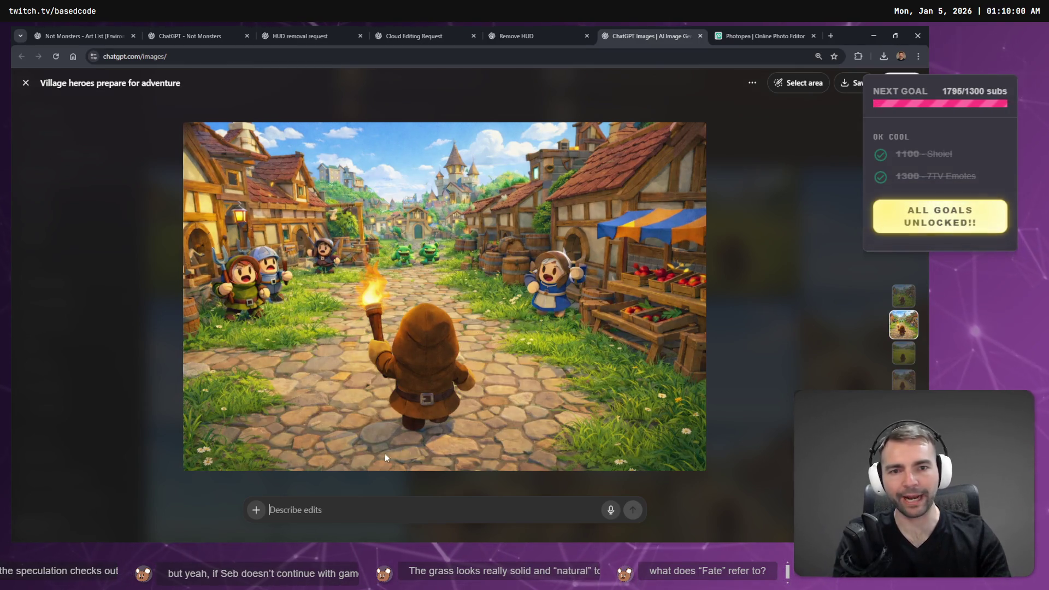
pyautogui.press('Up')
pyautogui.press('Down')
pyautogui.press('Up')
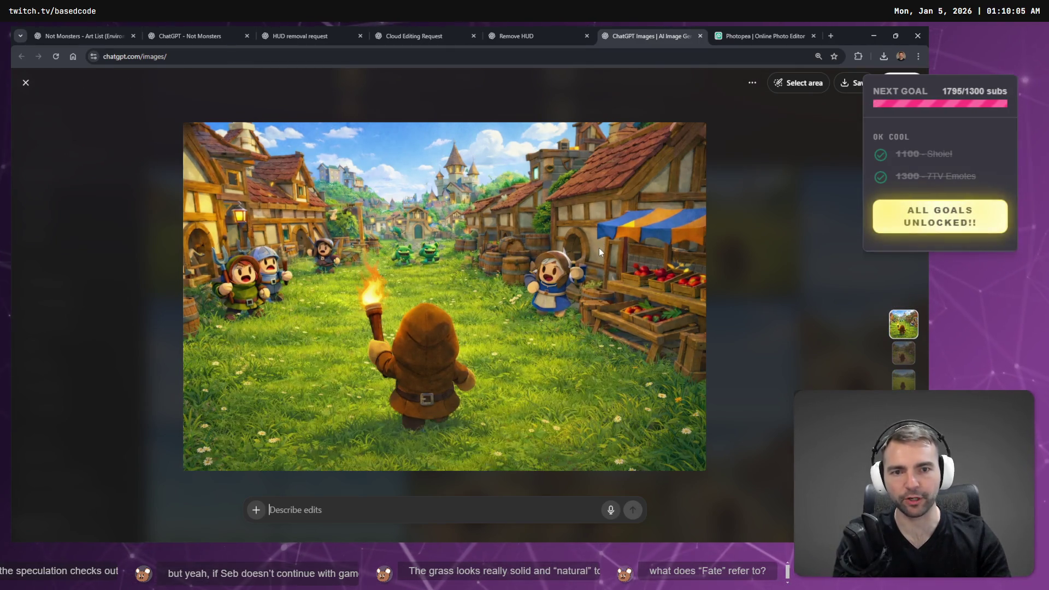
pyautogui.press('Down')
pyautogui.press('Up')
pyautogui.press('Down')
pyautogui.press('Up')
pyautogui.press('Down')
pyautogui.press('Up')
pyautogui.press('Down')
pyautogui.press('Up')
pyautogui.press('Down')
pyautogui.press('Up')
pyautogui.press('Down')
pyautogui.press('Up')
pyautogui.press('Down')
pyautogui.press('Up')
pyautogui.press('Down')
pyautogui.press('Up')
pyautogui.press('Down')
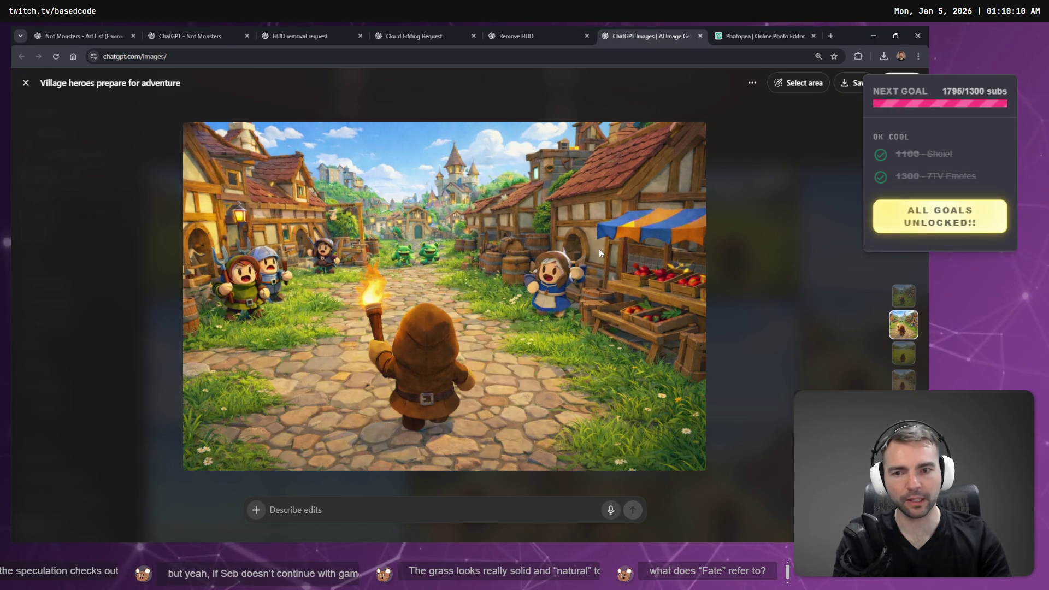
pyautogui.press('Up')
pyautogui.press('Down')
pyautogui.press('Down')
pyautogui.press('Up')
pyautogui.press('Up')
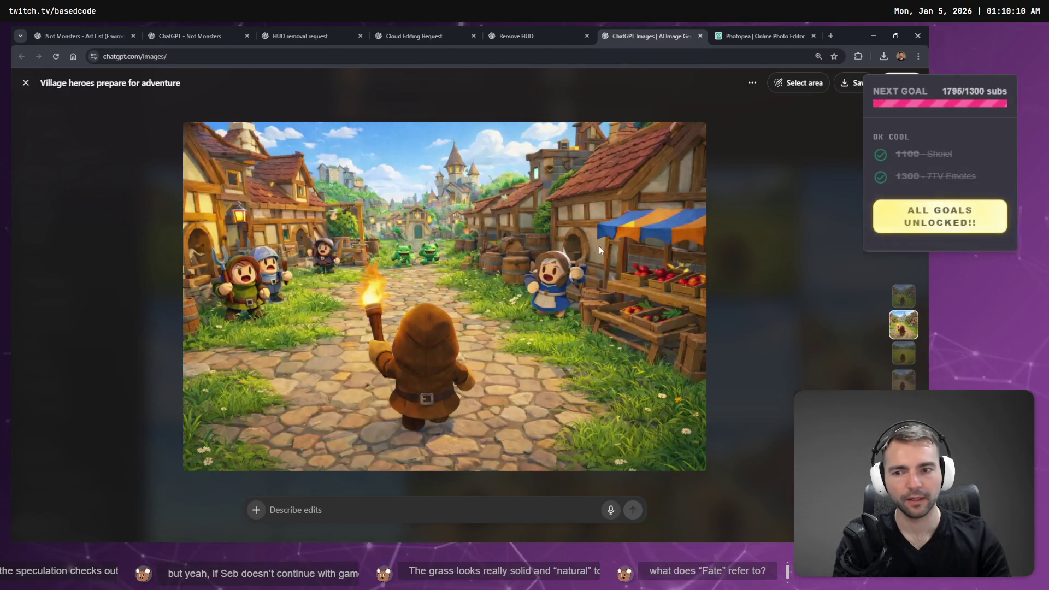
pyautogui.press('Down')
pyautogui.press('Up')
pyautogui.press('Down')
pyautogui.press('Up')
pyautogui.press('Down')
pyautogui.press('Up')
pyautogui.press('Down')
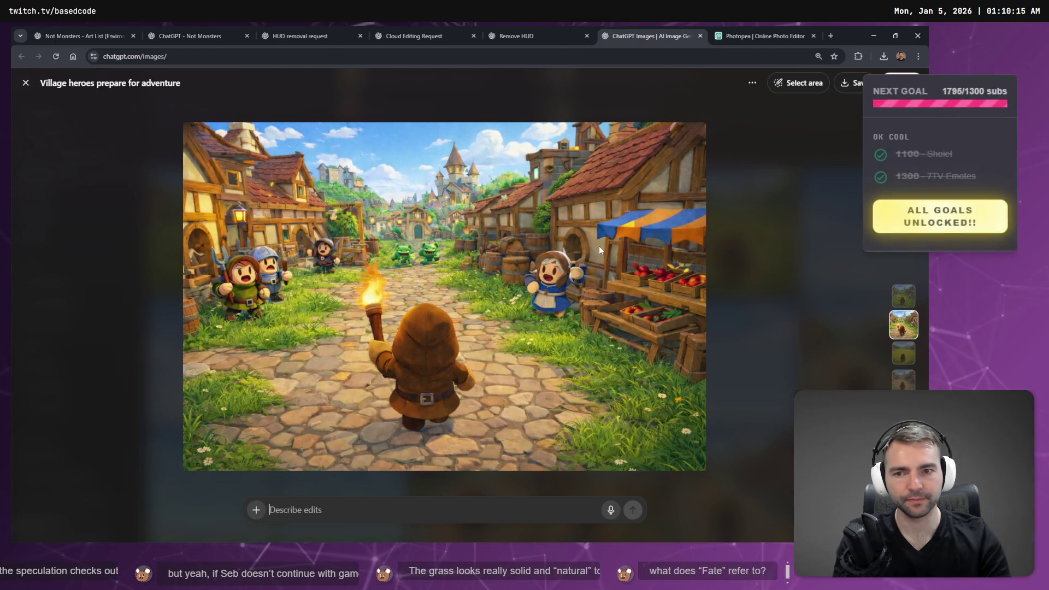
pyautogui.press('Up')
pyautogui.press('Down')
pyautogui.press('Up')
pyautogui.press('Down')
pyautogui.press('Up')
pyautogui.press('Down')
pyautogui.press('Up')
pyautogui.press('Down')
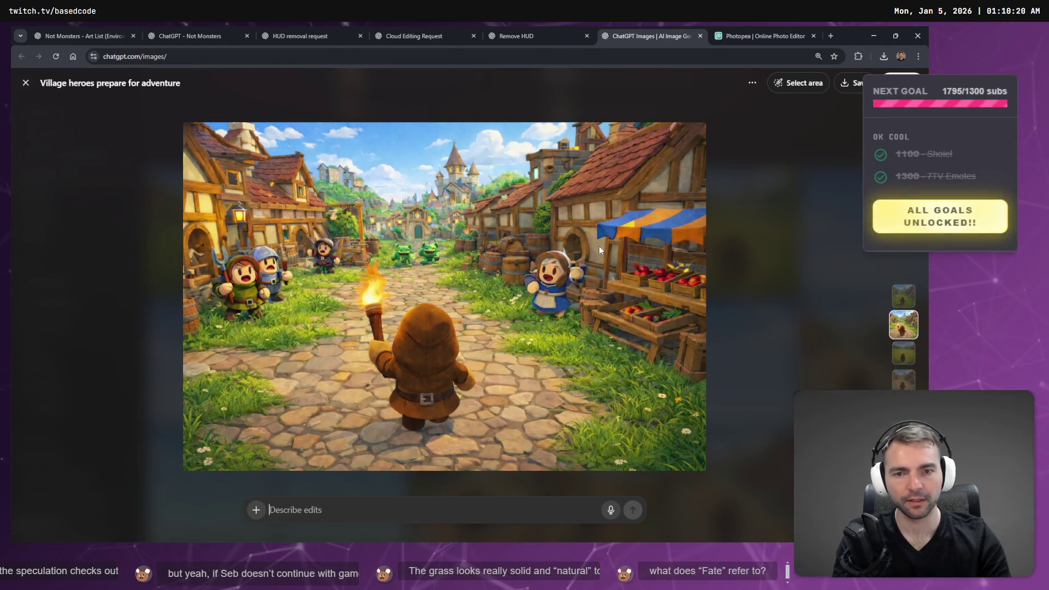
pyautogui.press('Escape')
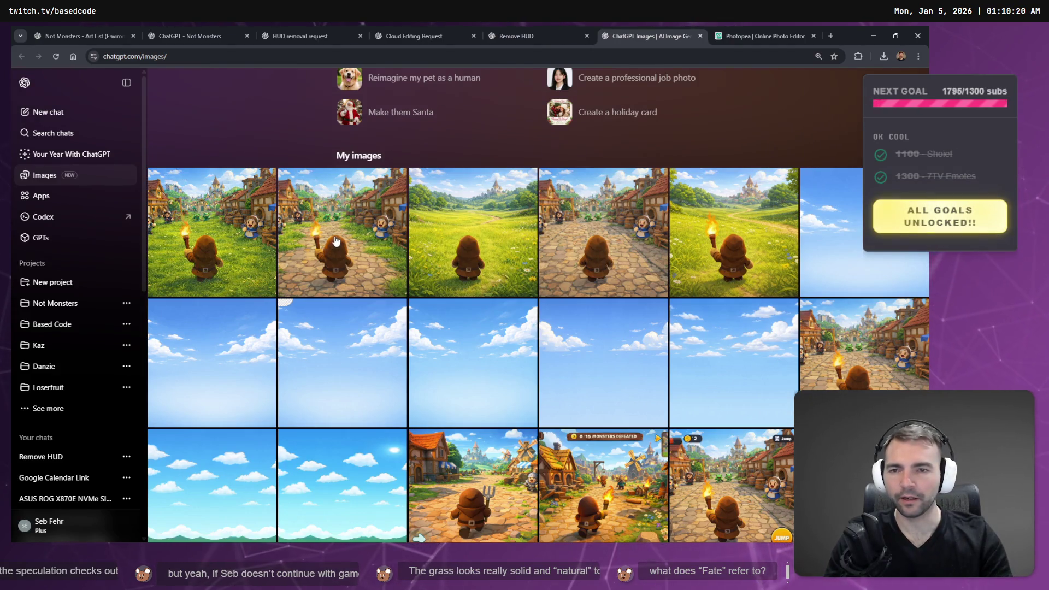
# From the cobblestone village image, dictate and send a top-down tiling grass texture prompt, no cobblestones or flowers
pyautogui.click(334, 240)
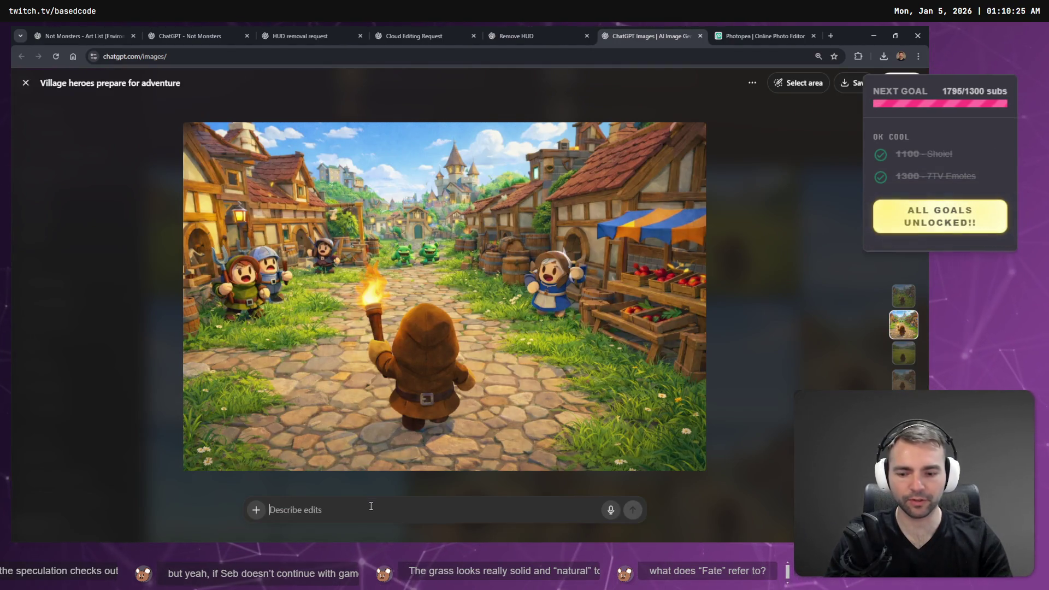
pyautogui.press('super+h')
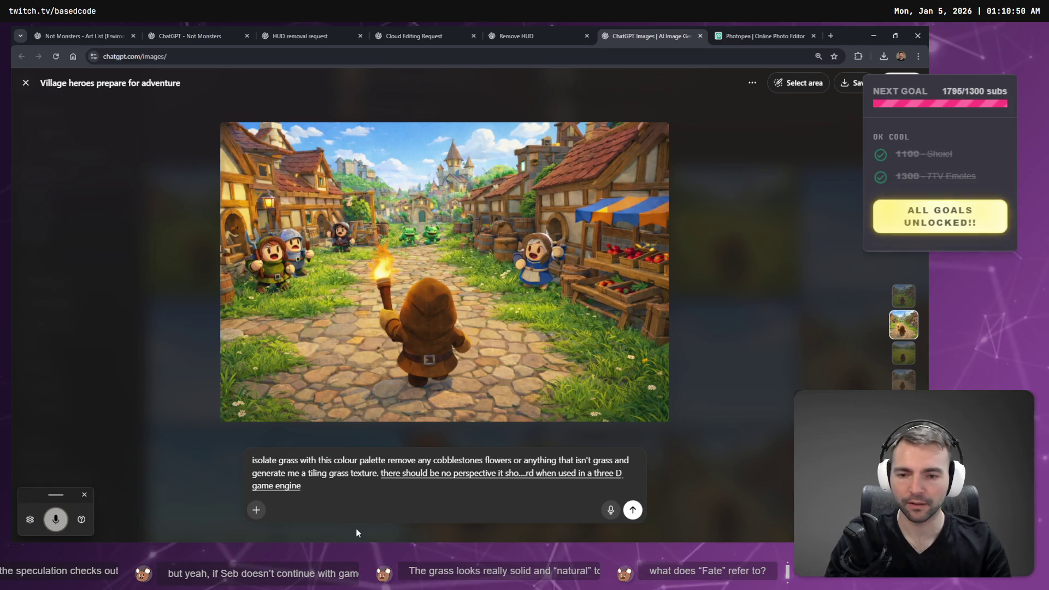
pyautogui.press('Return')
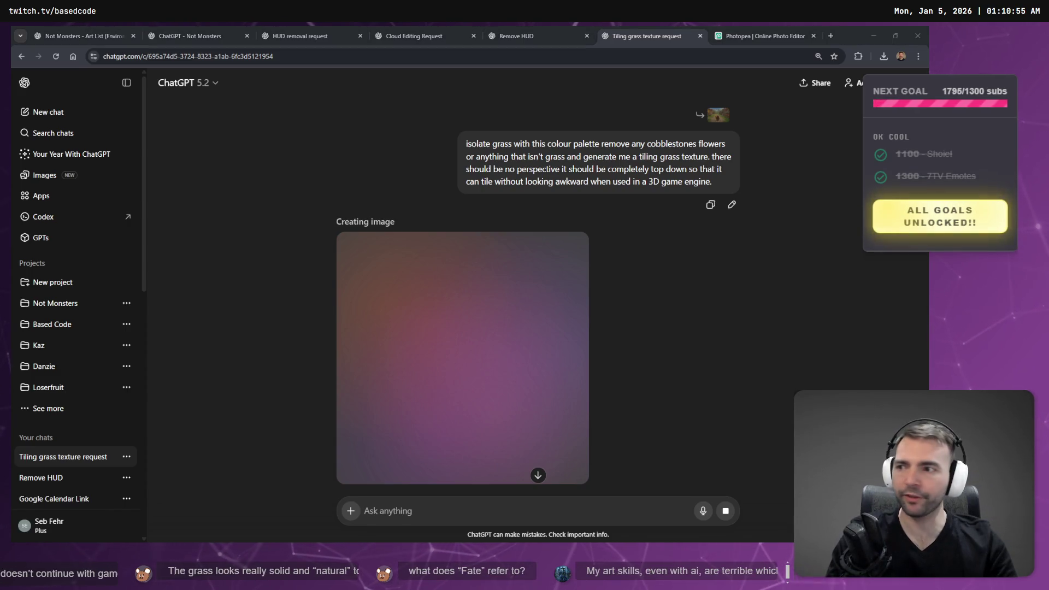
# Copy the finished vibrant green grass texture image, then view the DayTimeSkyPanorama.png change in Fork
pyautogui.hotkey('alt', 'Tab')
pyautogui.hotkey('alt', 'Tab')
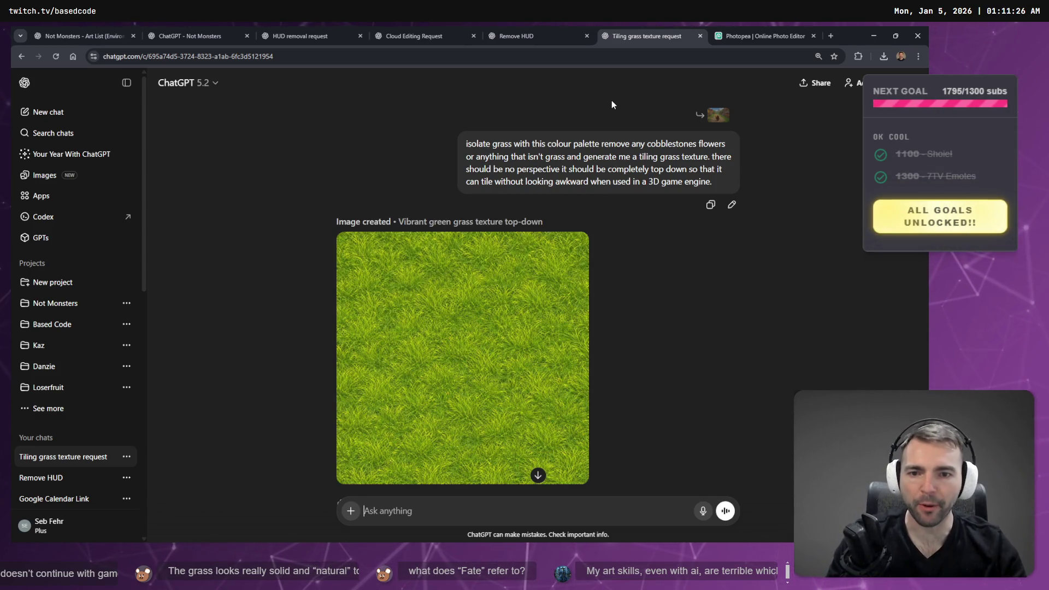
pyautogui.click(486, 362)
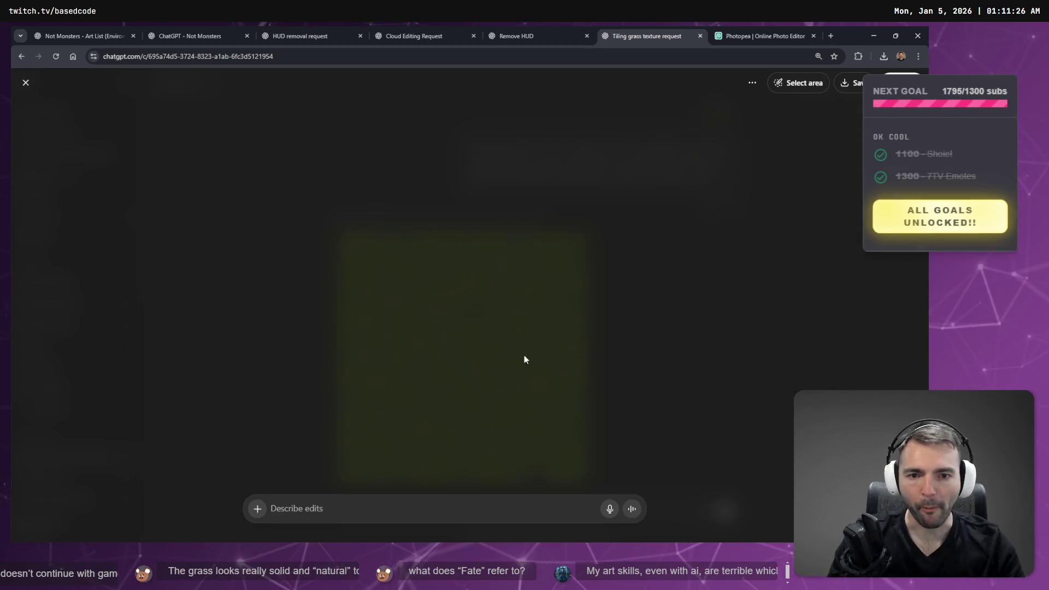
pyautogui.rightClick(532, 291)
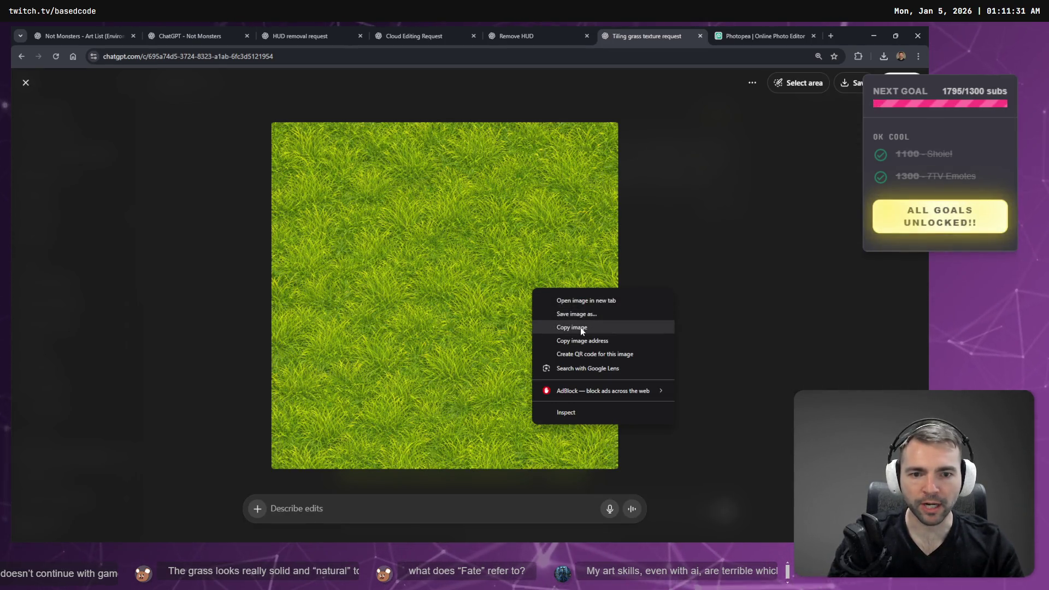
pyautogui.click(809, 312)
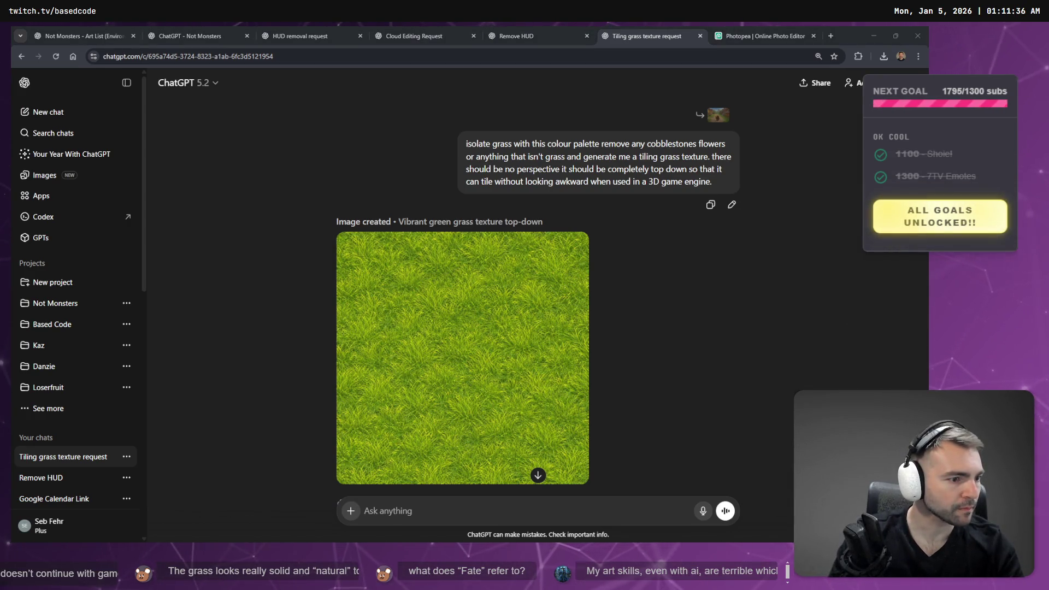
pyautogui.hotkey('alt', 'Tab')
pyautogui.click(184, 131)
# Review the staged terrain_3d folder, then commit all 718 staged files with the town environment message
pyautogui.press('Down')
pyautogui.press('Down')
pyautogui.press('Up')
pyautogui.press('Up')
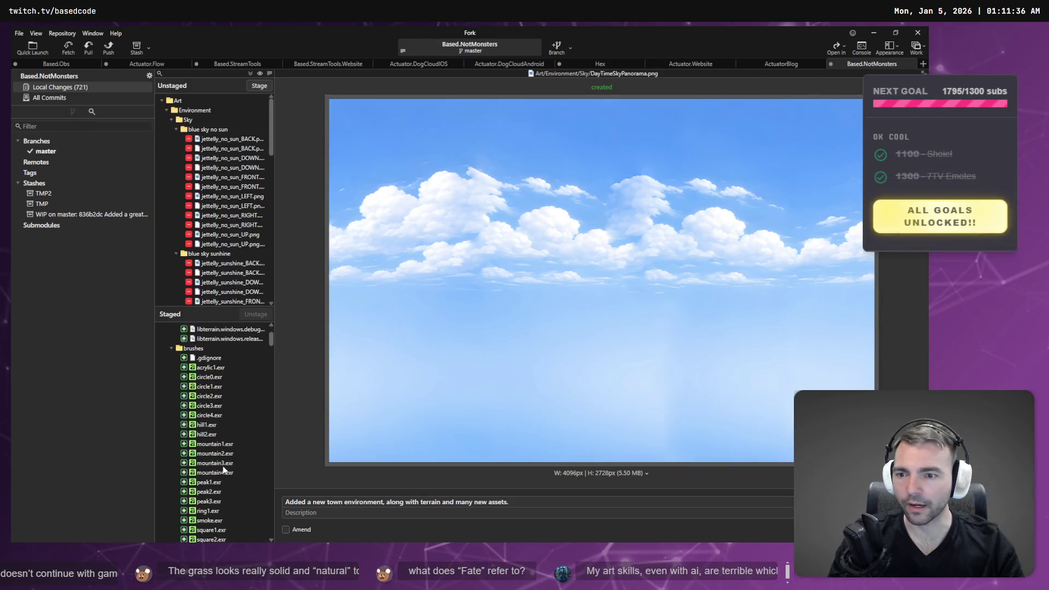
pyautogui.click(165, 339)
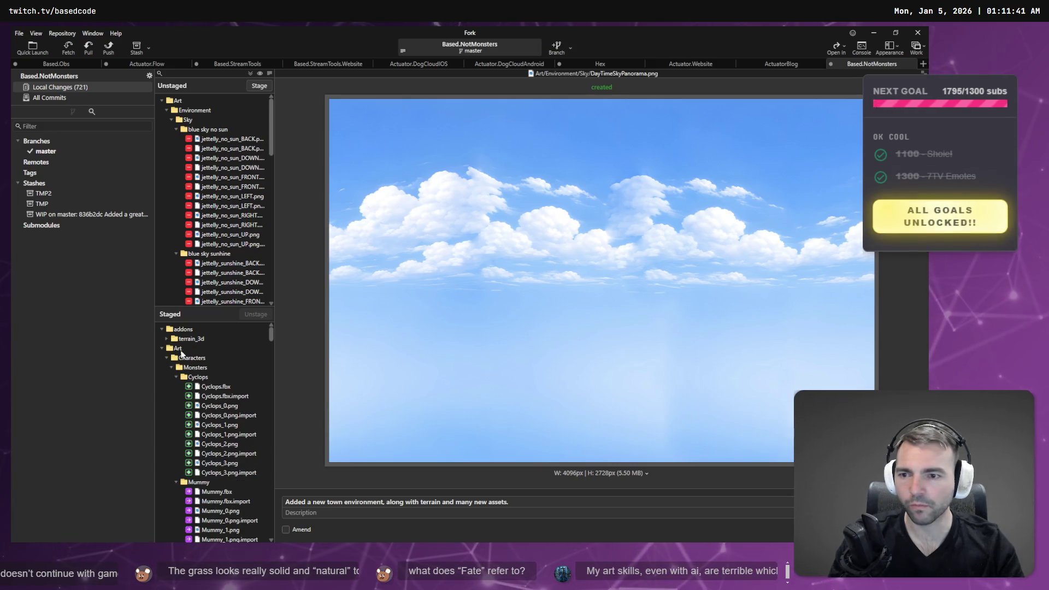
pyautogui.click(163, 349)
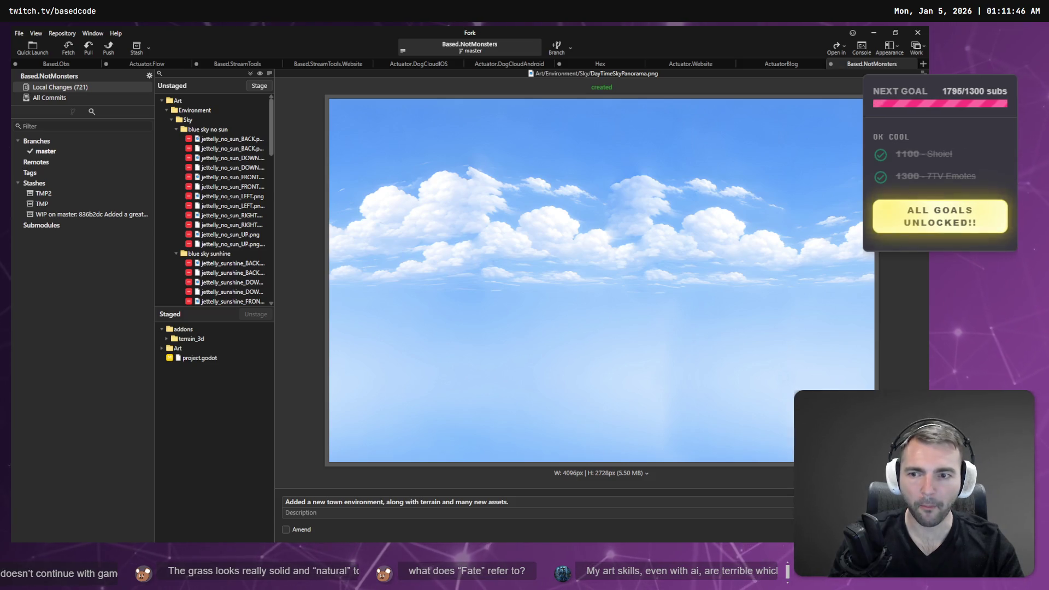
pyautogui.click(165, 340)
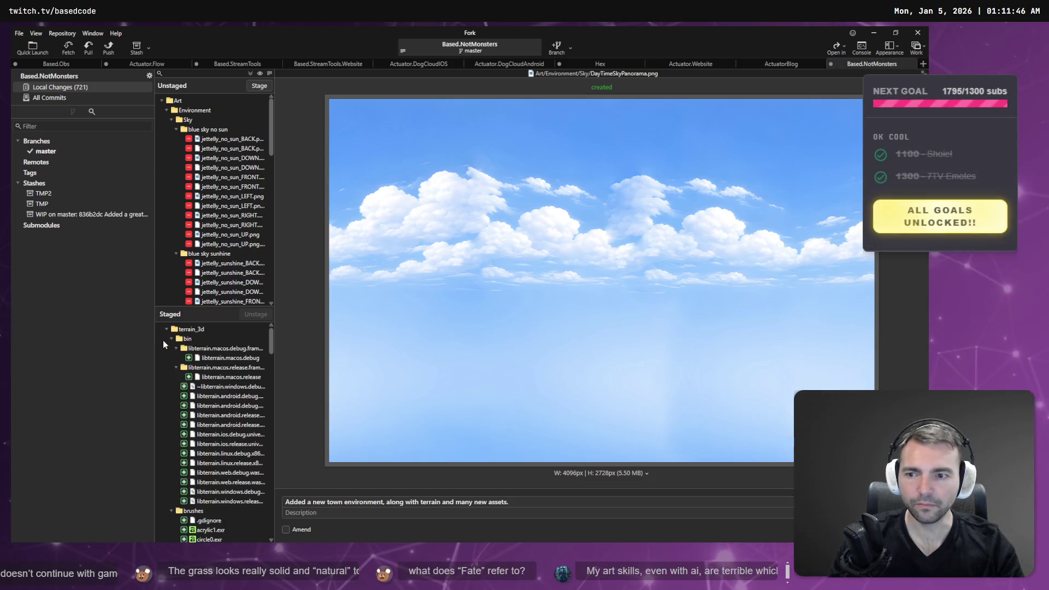
pyautogui.scroll(-10, 246, 382)
pyautogui.scroll(-10, 241, 421)
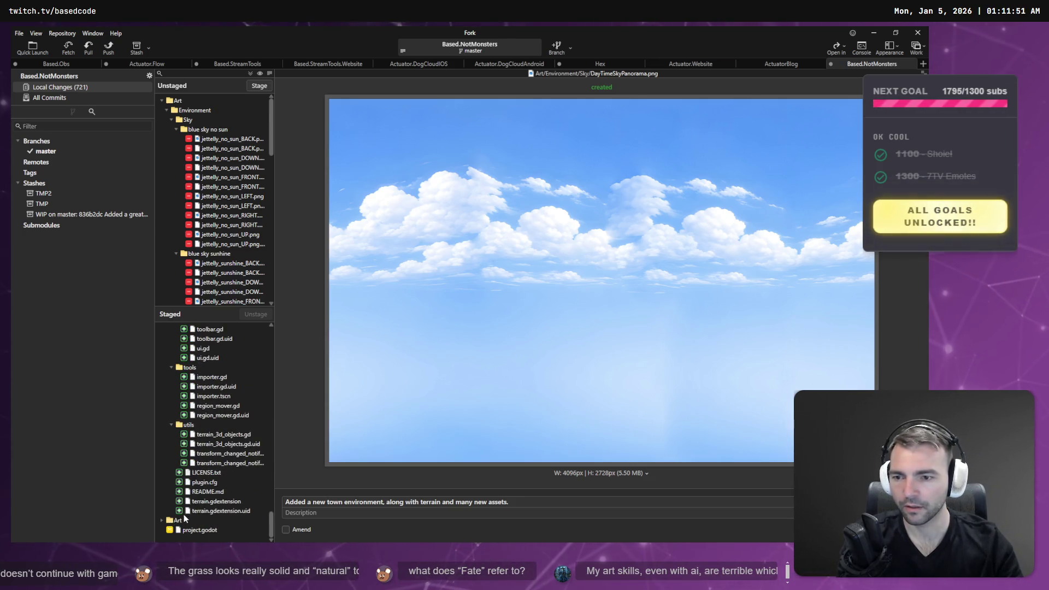
pyautogui.scroll(10, 197, 491)
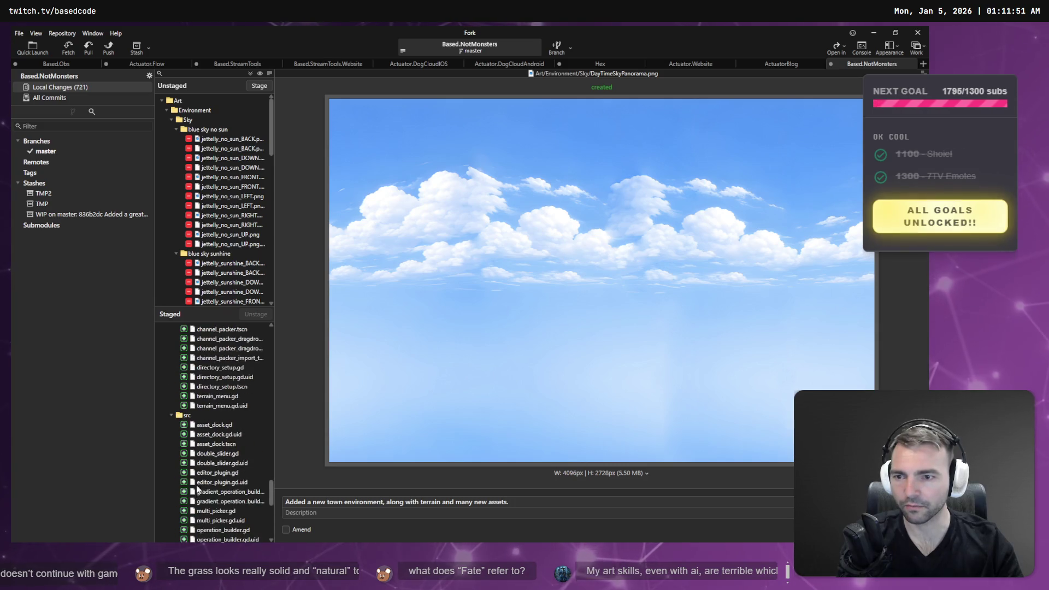
pyautogui.scroll(5, 208, 453)
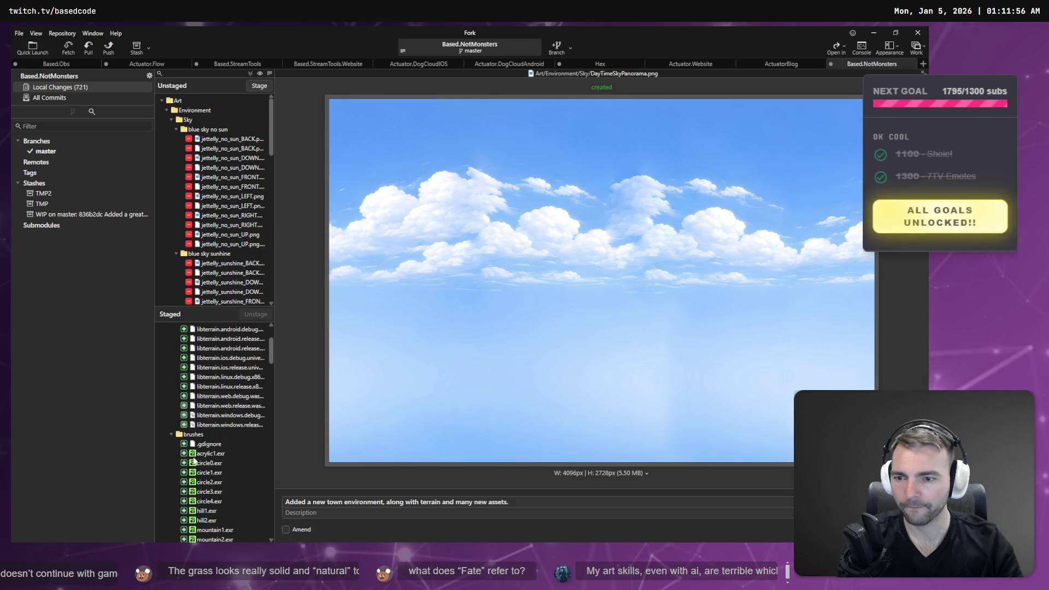
pyautogui.scroll(4, 210, 453)
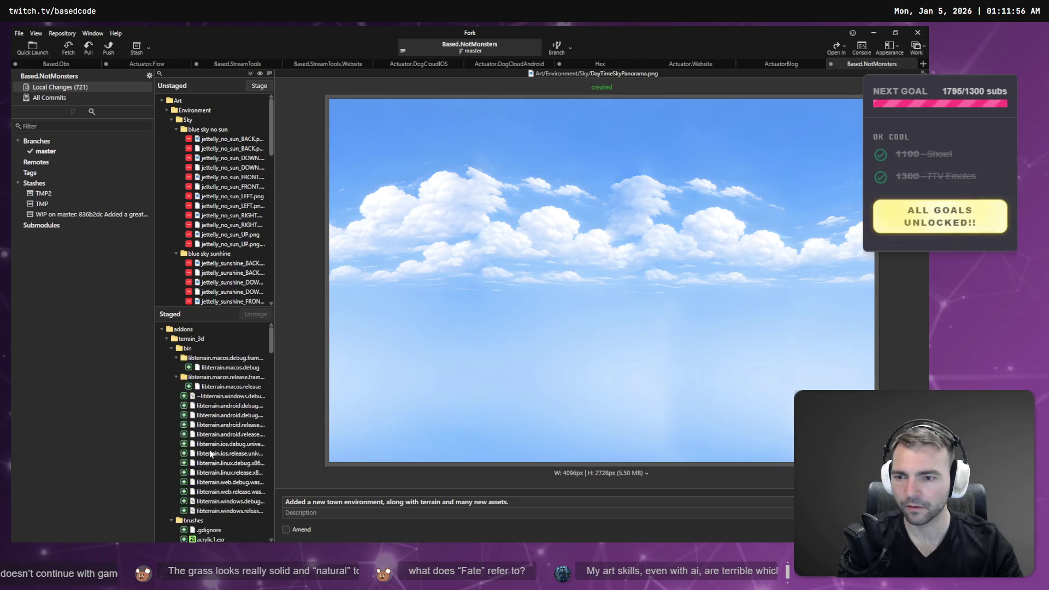
pyautogui.click(166, 338)
pyautogui.hotkey('ctrl', 'Return')
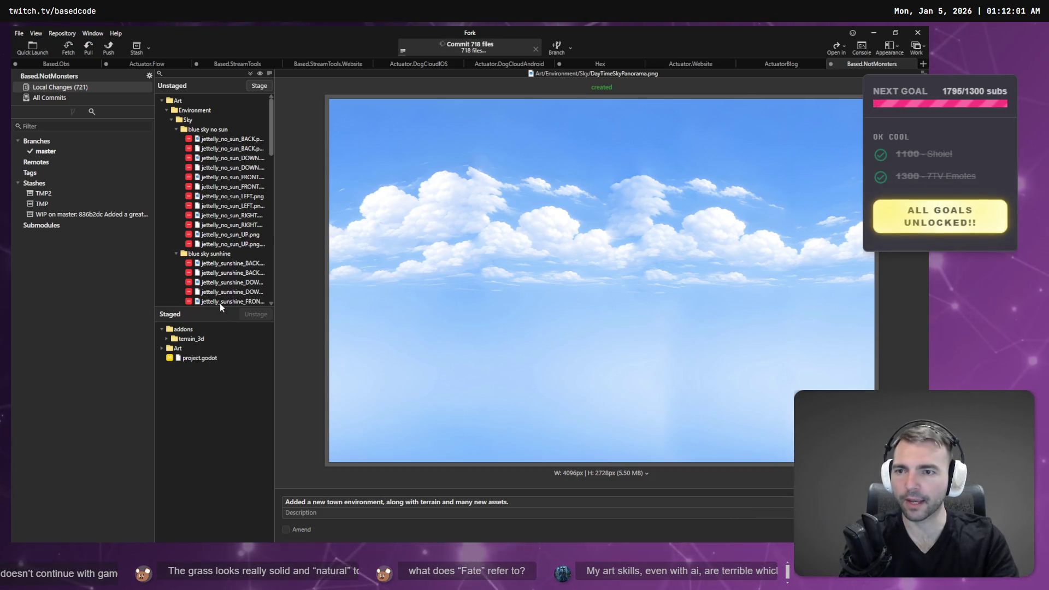
# Save the ChatGPT grass image over Grass1_Albedo.png in Environment/Terrain, replacing the existing file
pyautogui.click(217, 131)
pyautogui.hotkey('alt', 'Tab')
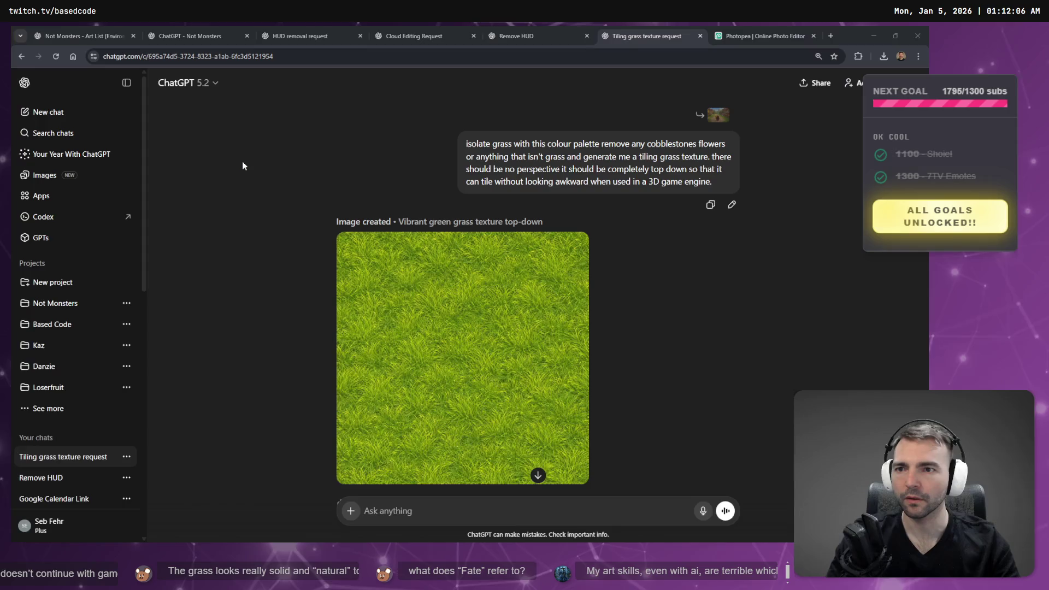
pyautogui.click(447, 348)
pyautogui.rightClick(457, 310)
pyautogui.click(540, 354)
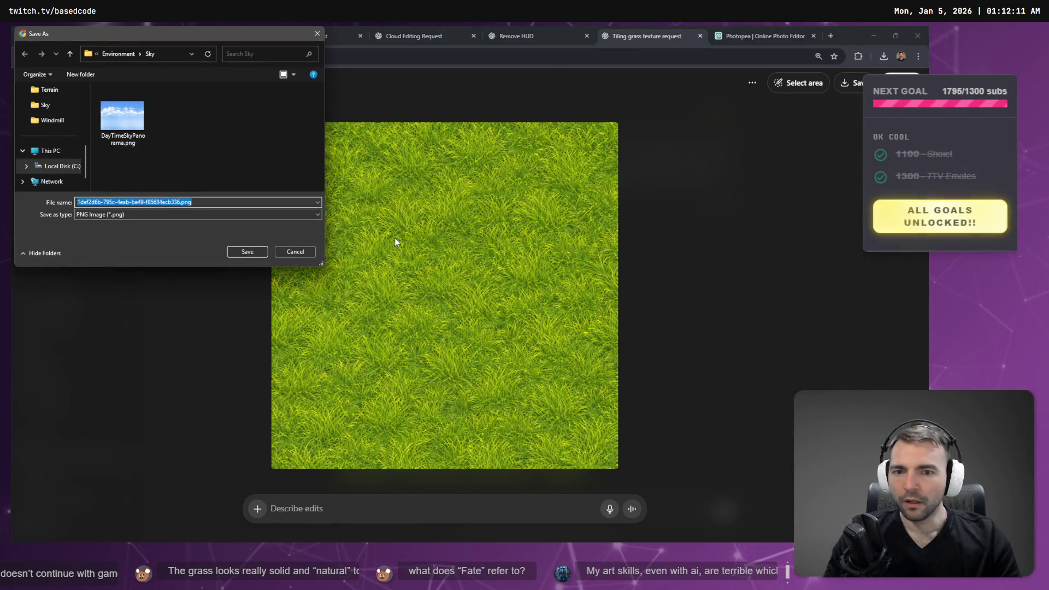
pyautogui.click(128, 55)
pyautogui.doubleClick(128, 167)
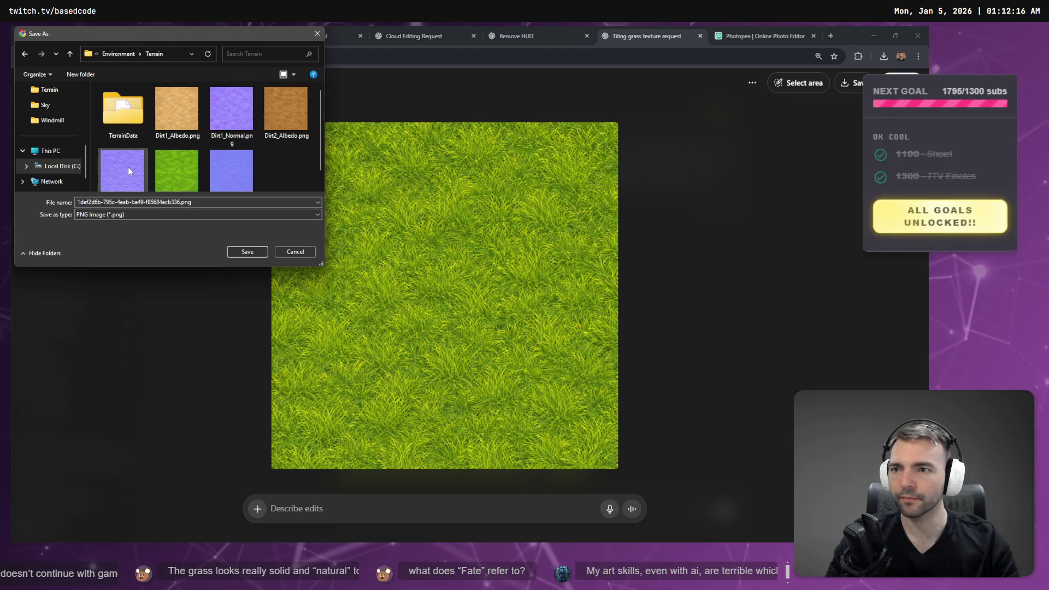
pyautogui.scroll(-1, 142, 159)
pyautogui.doubleClick(172, 145)
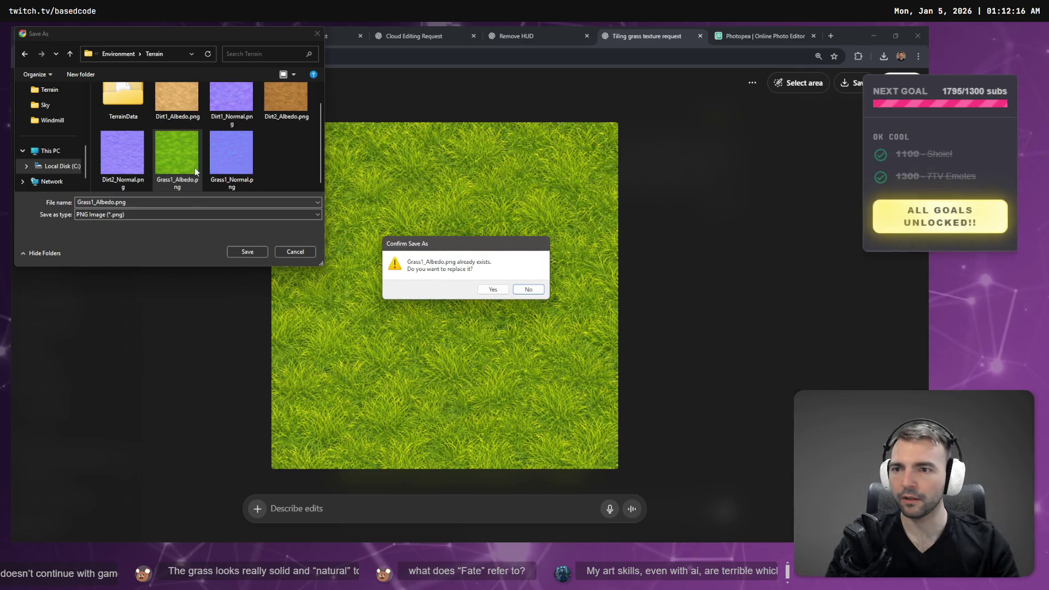
pyautogui.click(493, 289)
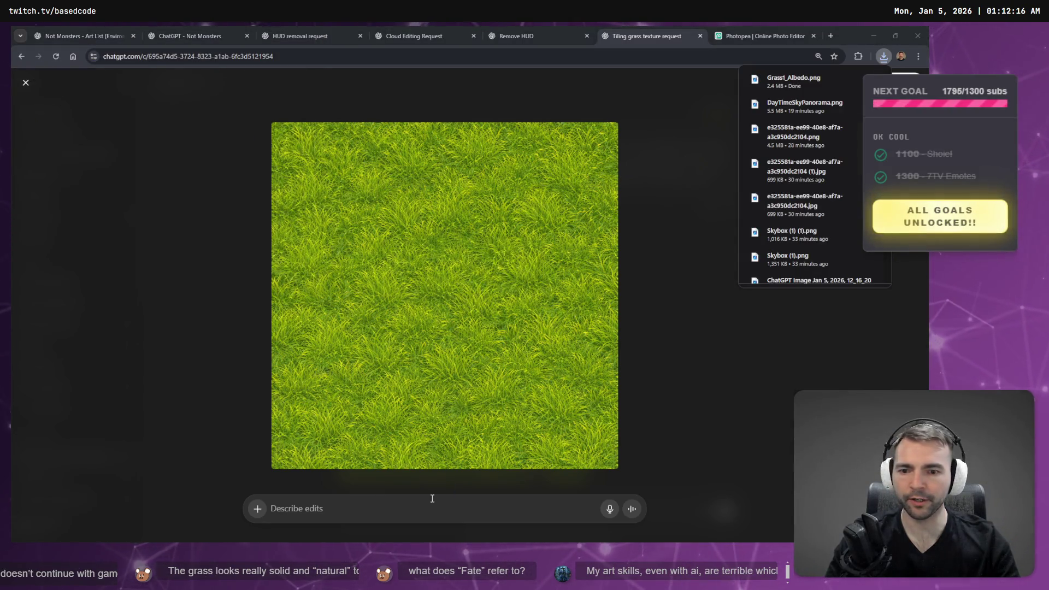
# Dictate and send a request to generate a matching normal map for the grass texture
pyautogui.click(406, 507)
pyautogui.press('super+h')
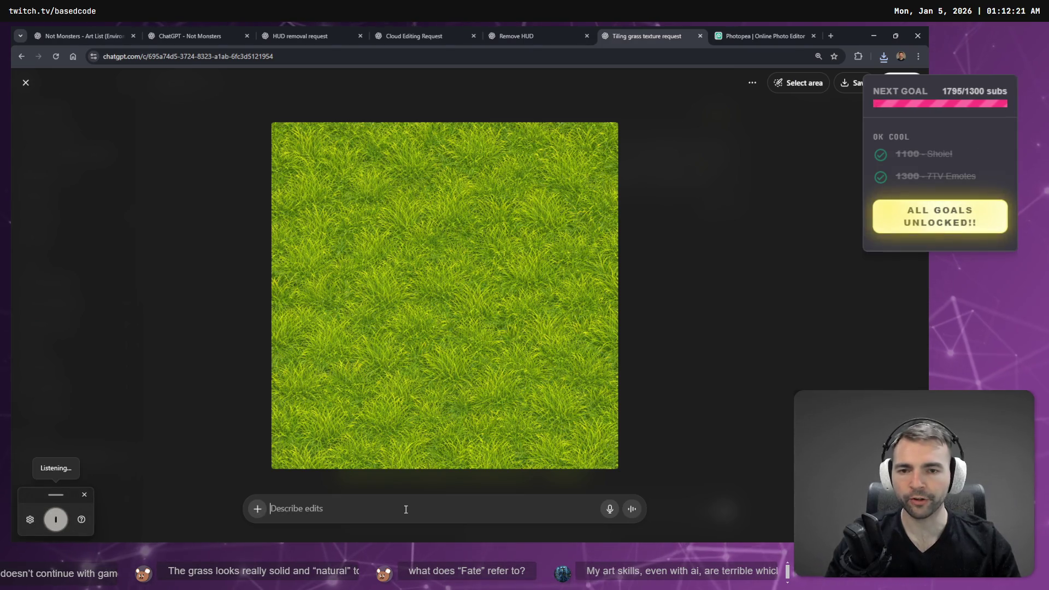
pyautogui.write('generate a normal')
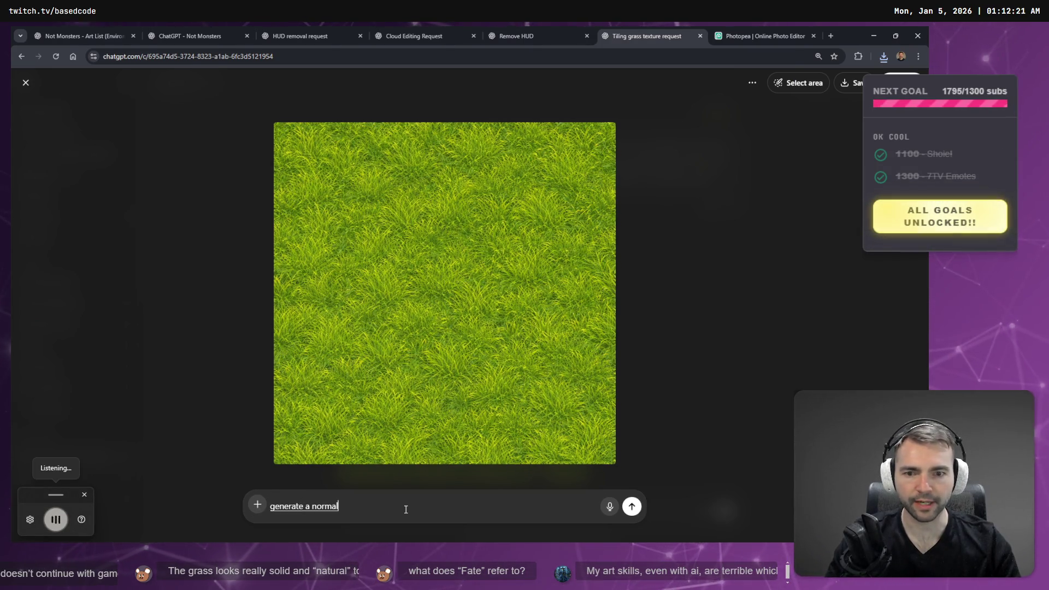
pyautogui.write(' To')
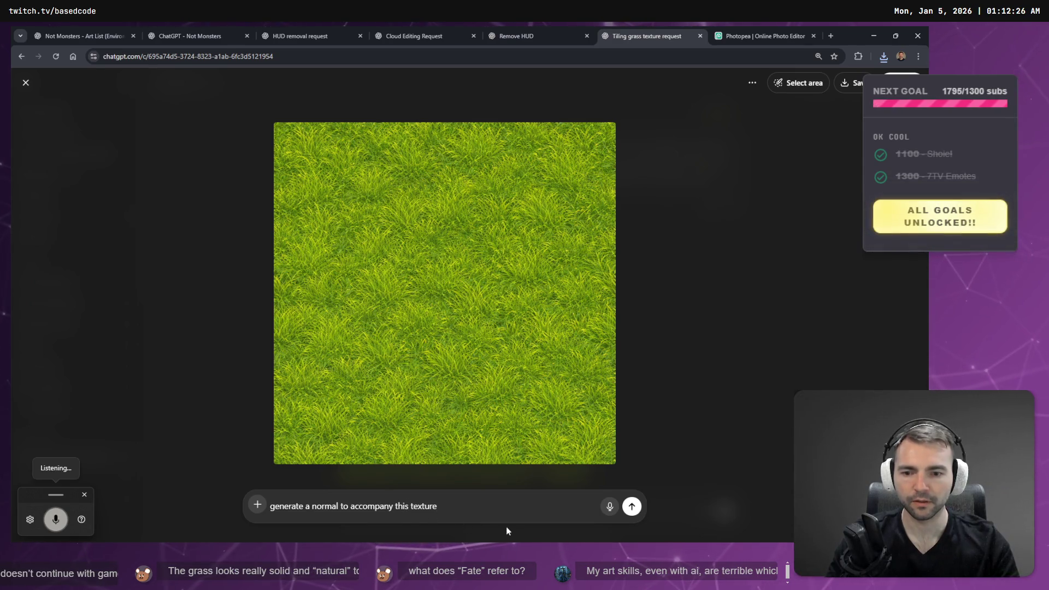
pyautogui.press('Return')
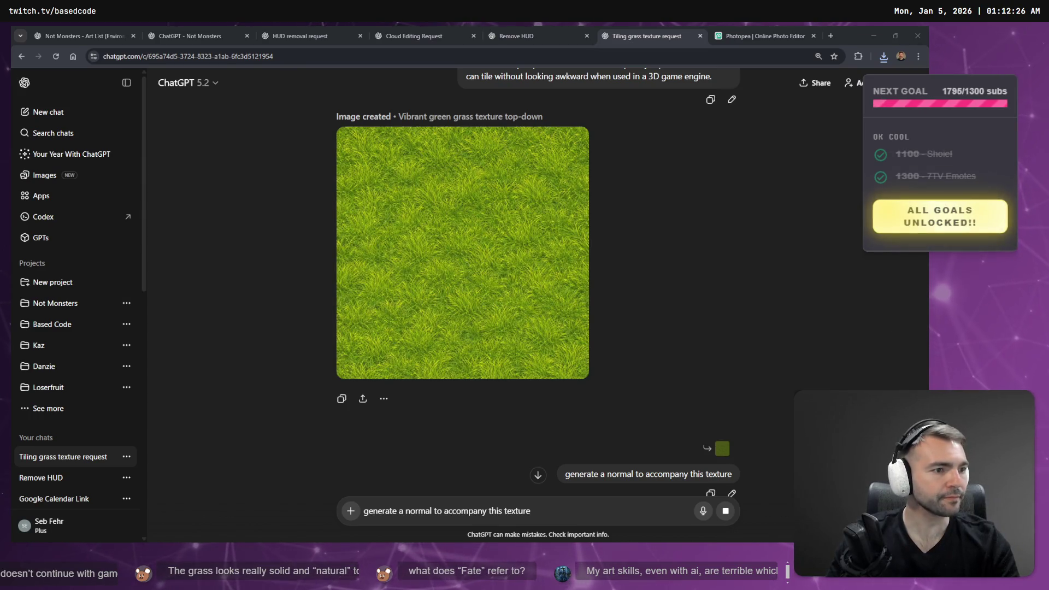
pyautogui.hotkey('alt', 'Tab')
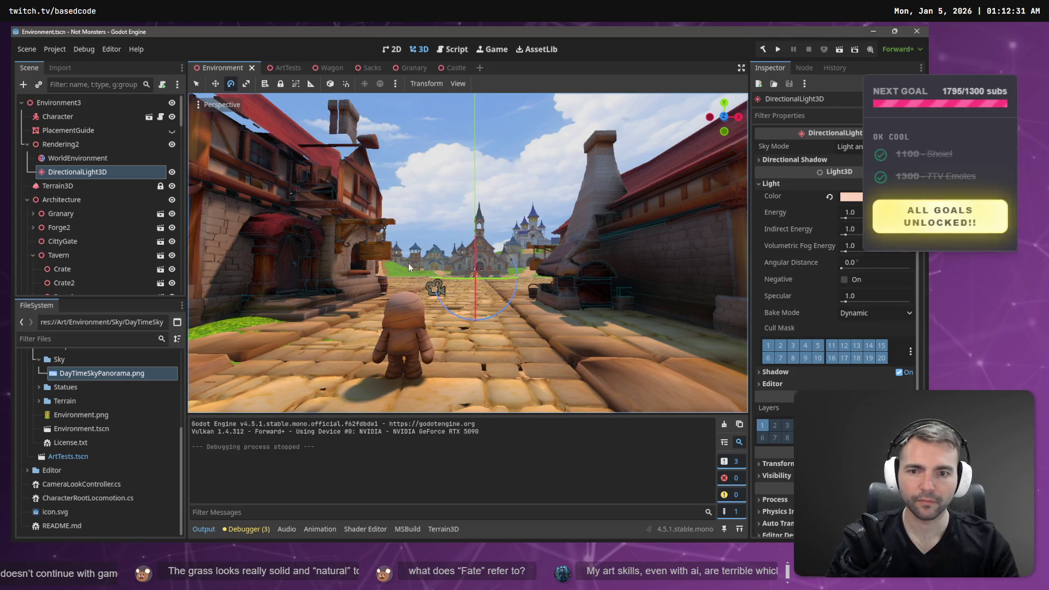
# Fly the viewport over the grass hill and select Terrain3D to show its material and texture list
pyautogui.moveTo(354, 285)
pyautogui.mouseDown()
pyautogui.moveTo(360, 305)
pyautogui.moveTo(382, 294)
pyautogui.moveTo(377, 328)
pyautogui.moveTo(608, 211)
pyautogui.moveTo(590, 276)
pyautogui.moveTo(524, 267)
pyautogui.moveTo(516, 208)
pyautogui.moveTo(482, 274)
pyautogui.moveTo(405, 322)
pyautogui.mouseUp()
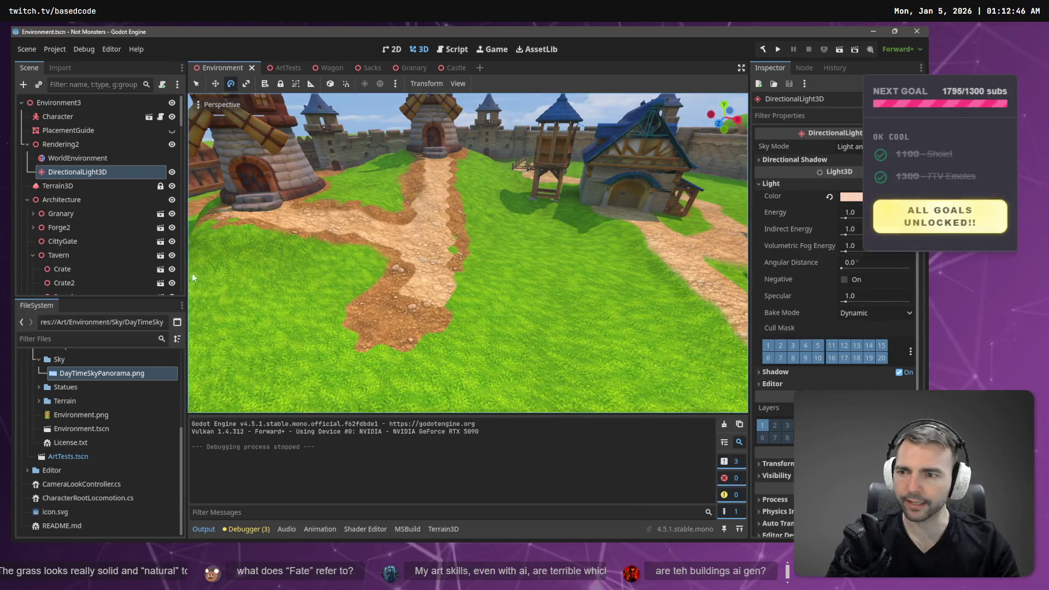
pyautogui.click(61, 186)
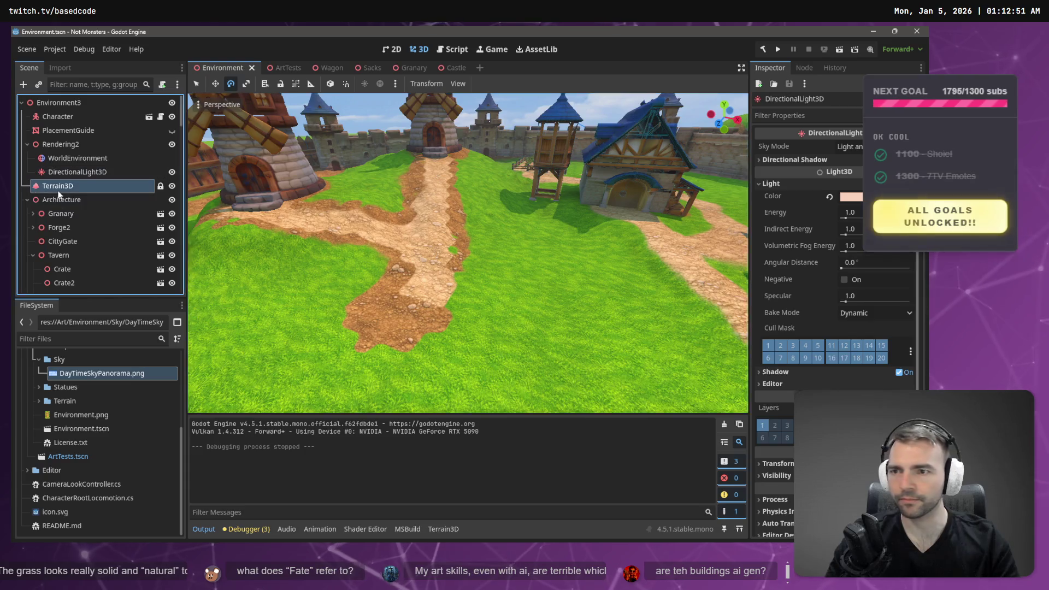
pyautogui.click(849, 190)
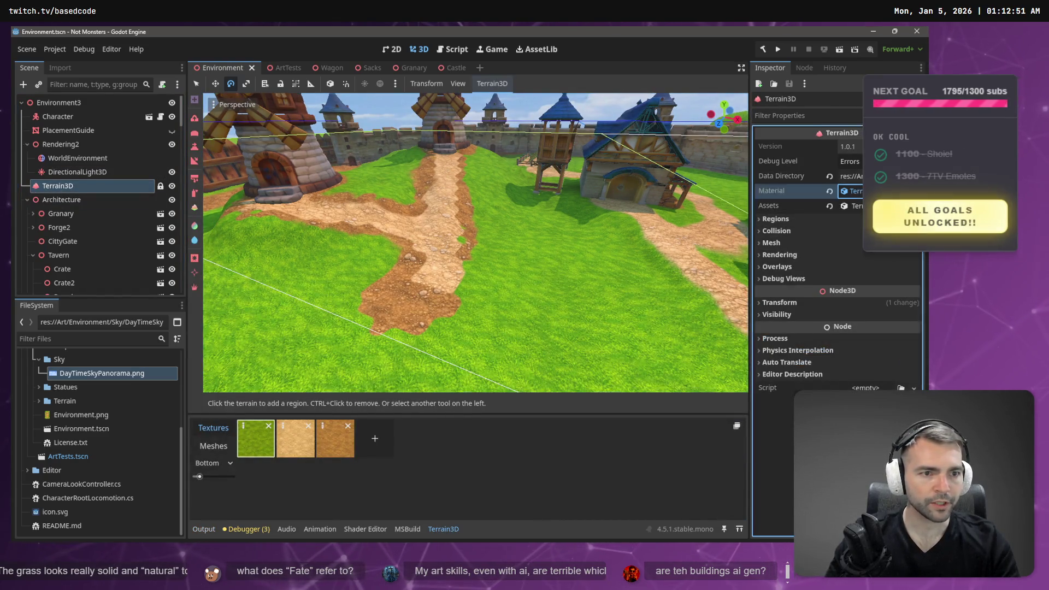
# Select the Grass1 texture in the Terrain3D texture list to show its properties
pyautogui.click(860, 197)
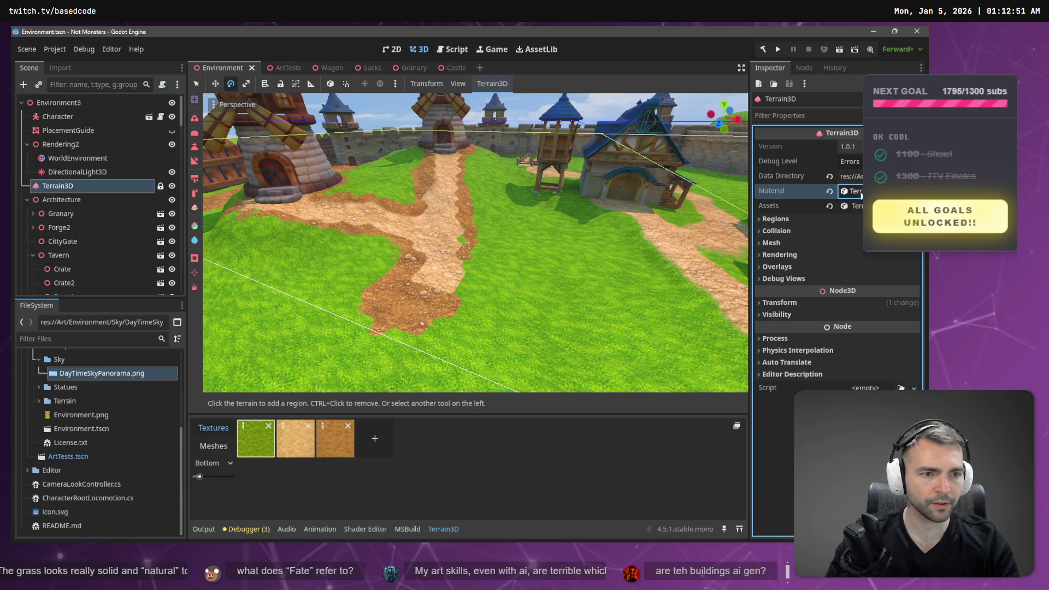
pyautogui.click(852, 191)
pyautogui.click(852, 191)
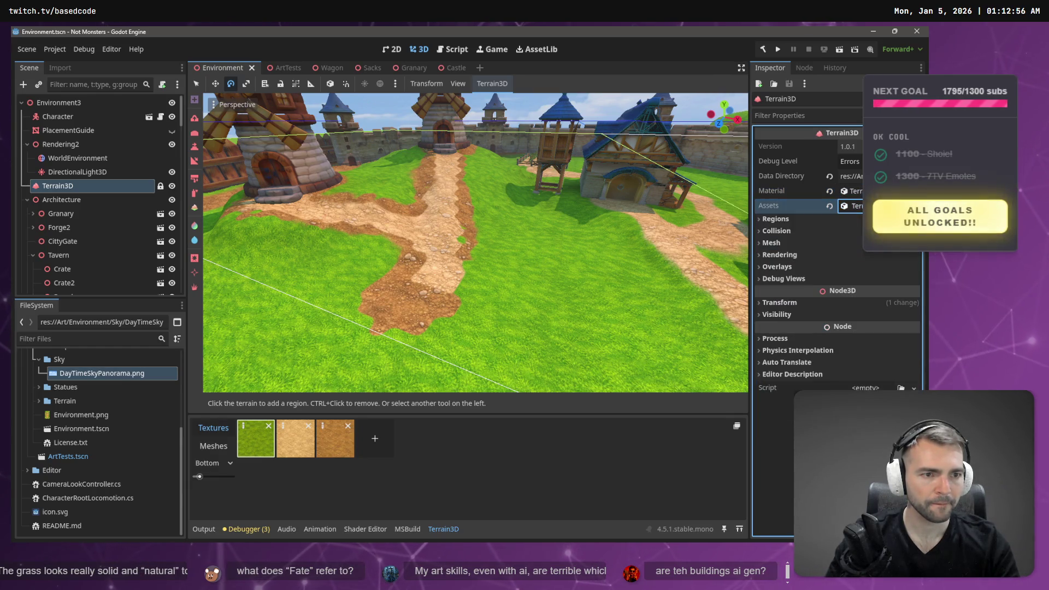
pyautogui.click(852, 191)
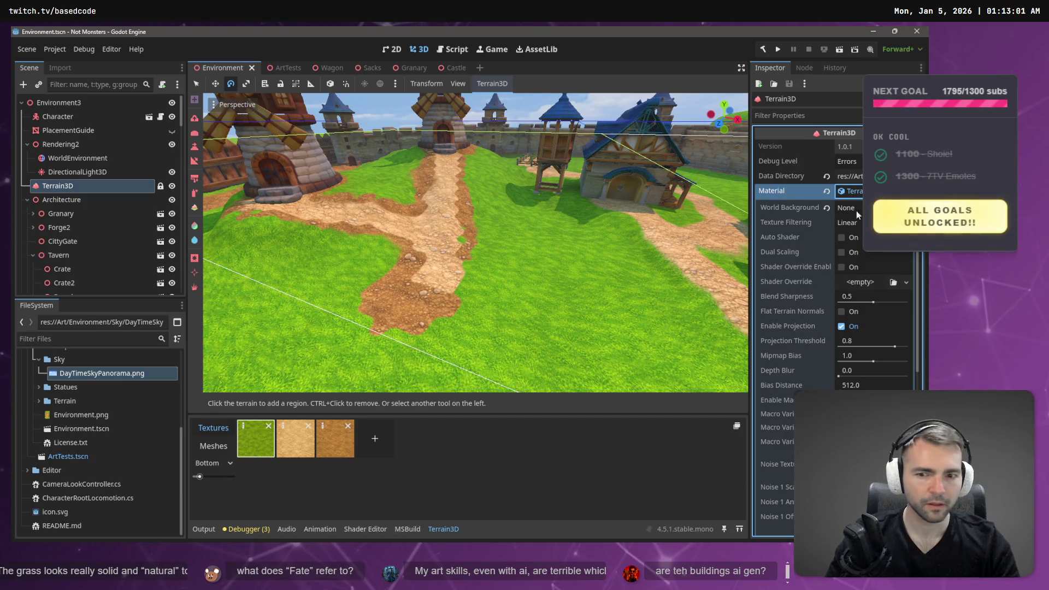
pyautogui.click(245, 428)
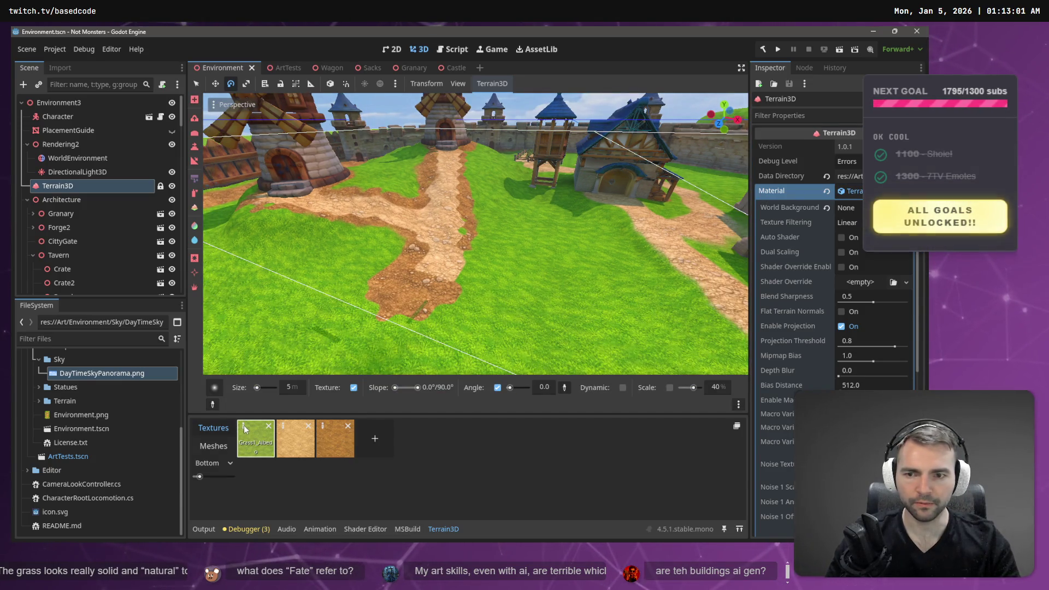
pyautogui.click(244, 426)
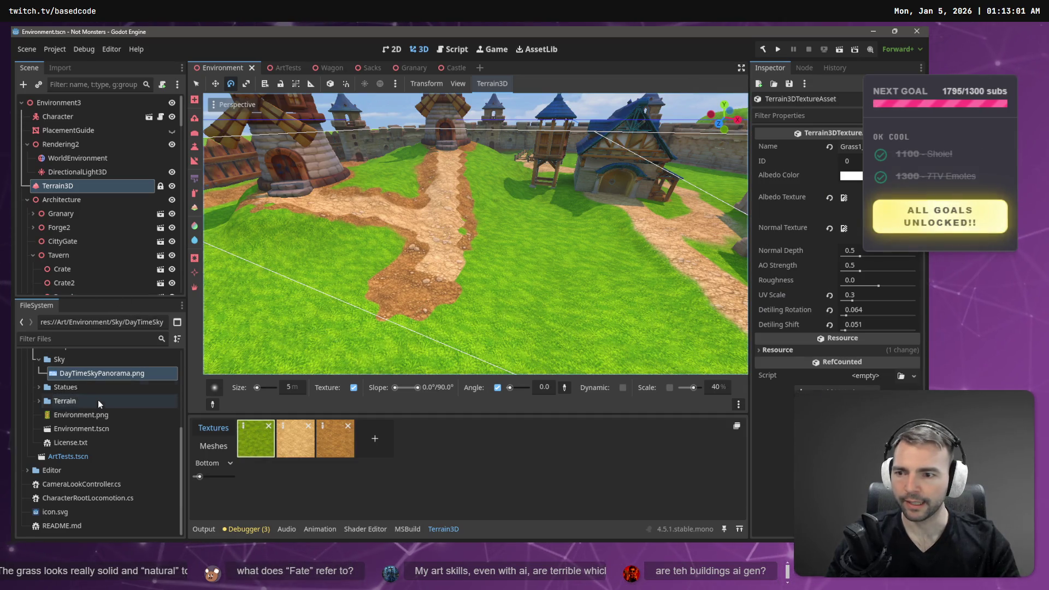
# Assign the re-saved Grass1_Albedo.png from Art/Environment/Terrain as Grass1's albedo texture
pyautogui.scroll(3, 98, 399)
pyautogui.click(39, 428)
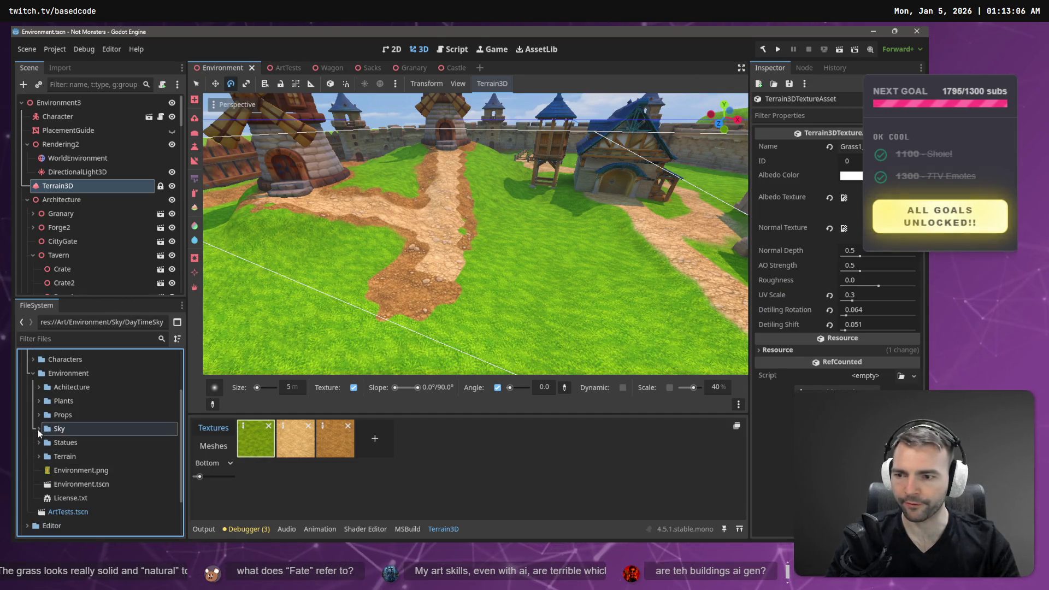
pyautogui.scroll(-1, 44, 394)
pyautogui.scroll(3, 44, 404)
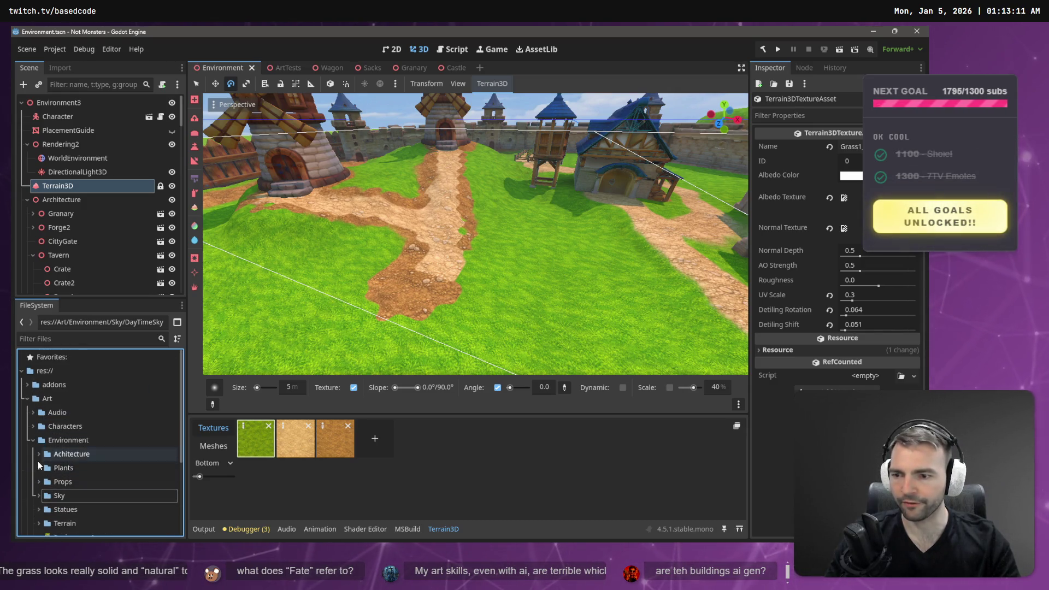
pyautogui.click(39, 523)
pyautogui.scroll(-4, 104, 491)
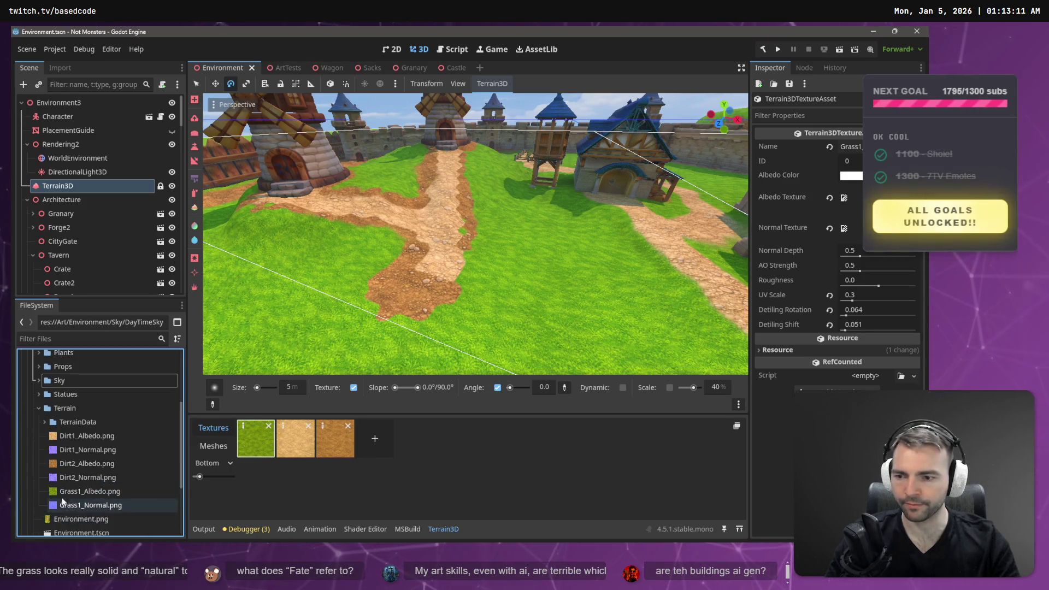
pyautogui.click(89, 491)
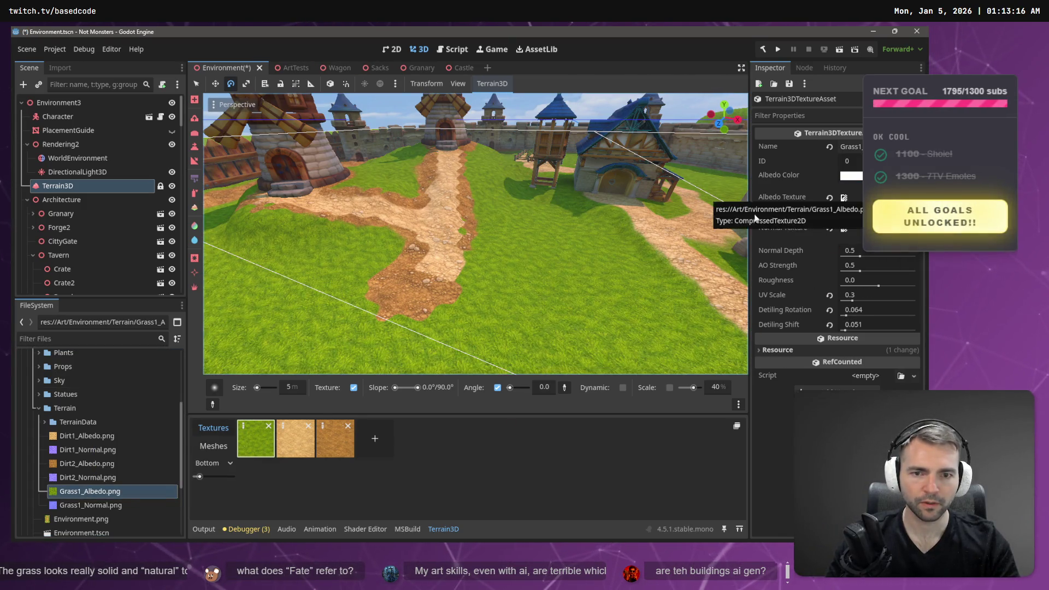
pyautogui.moveTo(475, 235)
pyautogui.mouseDown()
pyautogui.moveTo(300, 240)
pyautogui.moveTo(743, 301)
pyautogui.moveTo(391, 285)
pyautogui.moveTo(361, 272)
pyautogui.mouseUp()
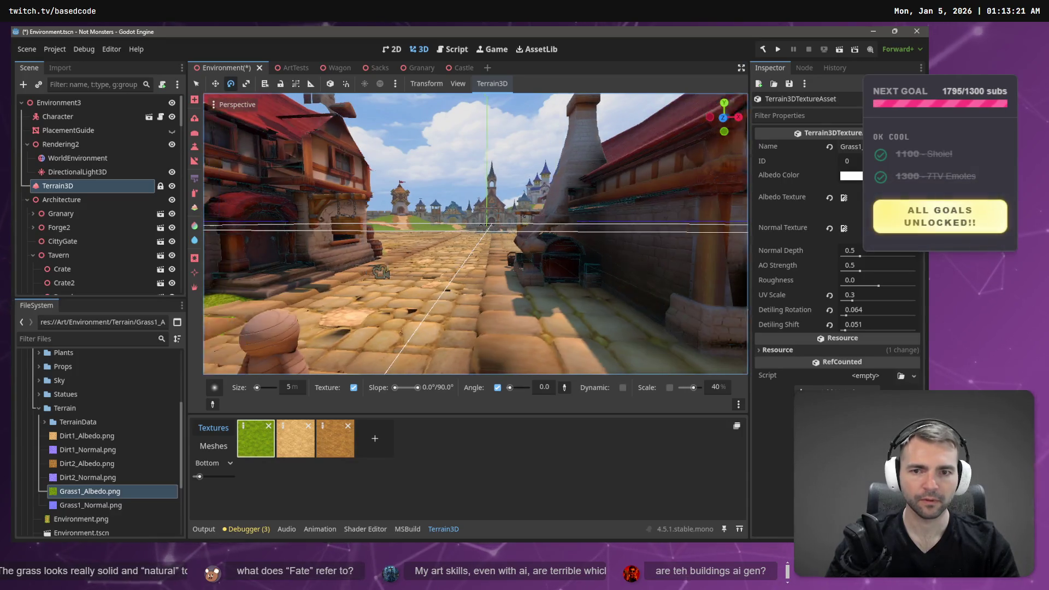
# Fly the camera down the town street toward the castle, then save the scene and run the game
pyautogui.hotkey('alt', 'Tab')
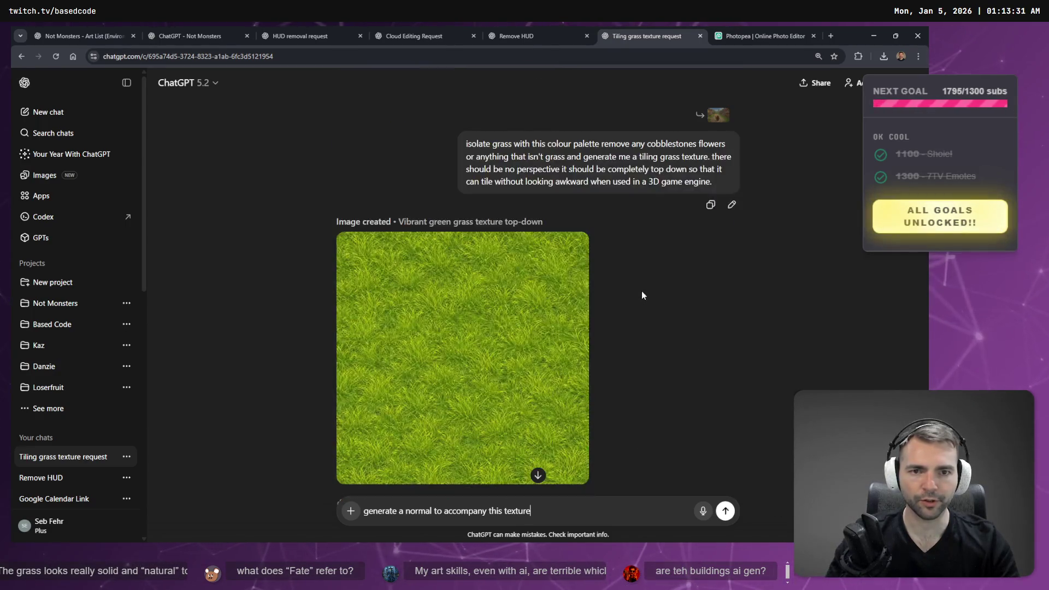
pyautogui.hotkey('alt', 'Tab')
pyautogui.press('s')
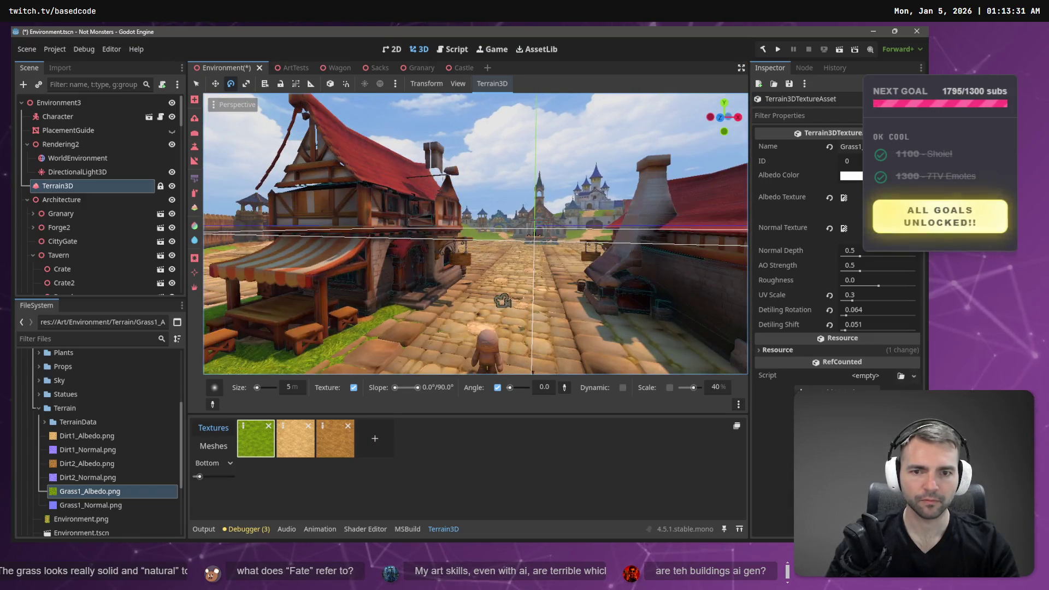
pyautogui.press('w')
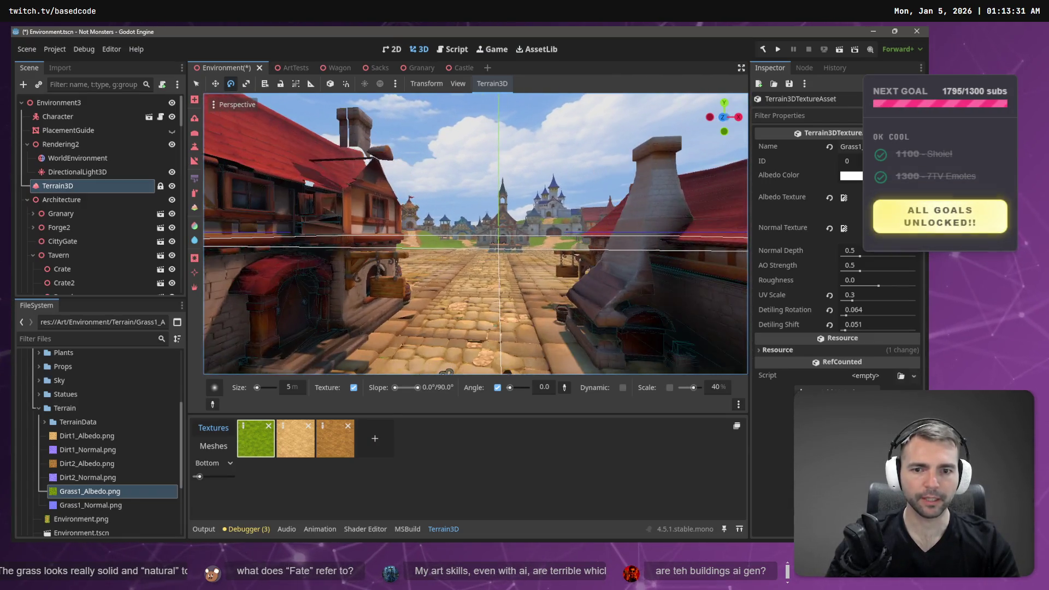
pyautogui.press('F5')
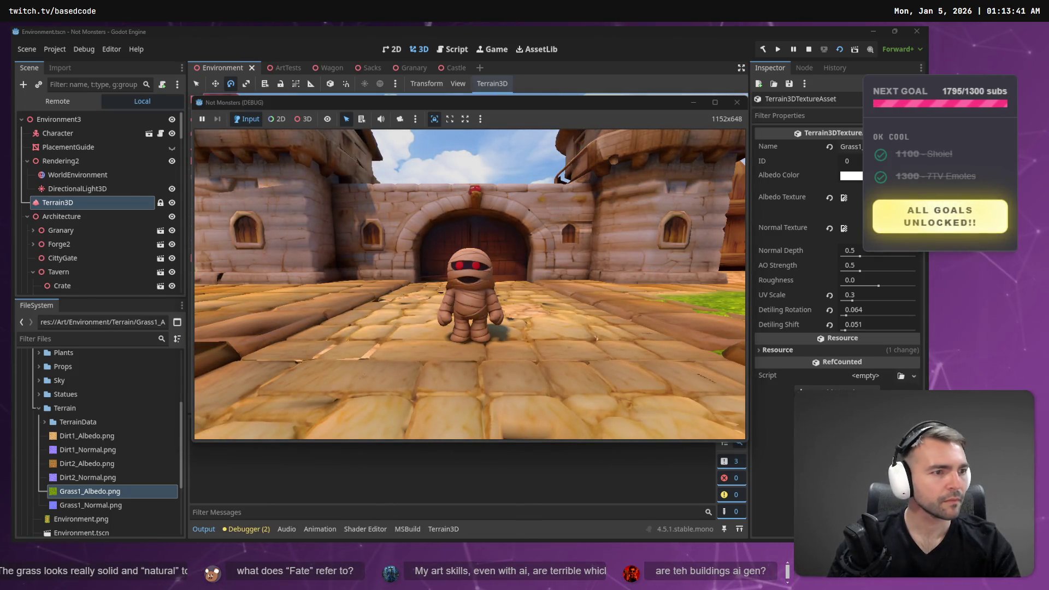
# Zoom onto the cobblestone town concept art in tldraw and compare it with the running game's street
pyautogui.hotkey('alt', 'Tab')
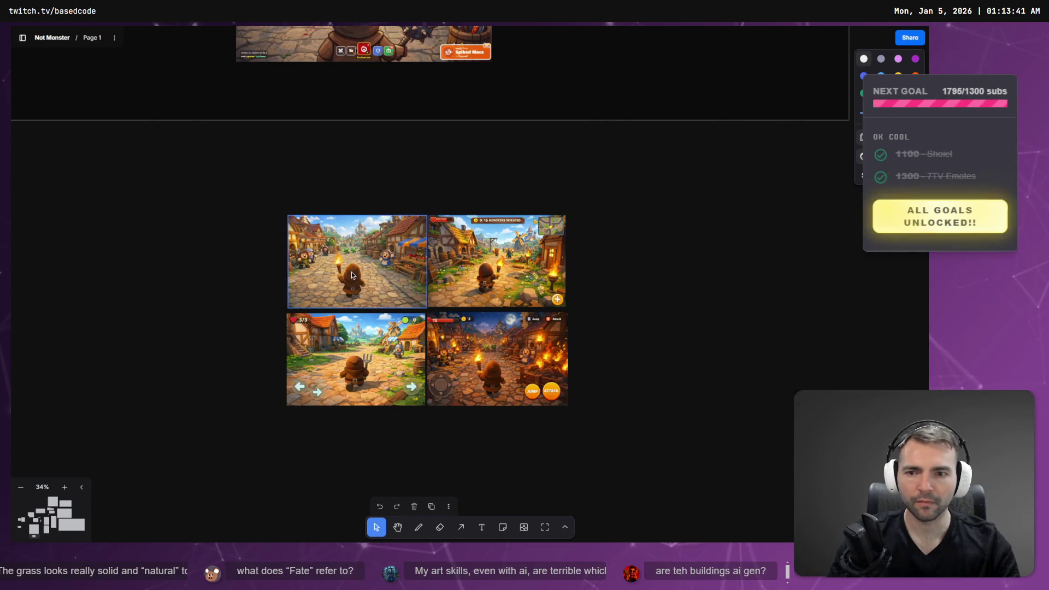
pyautogui.scroll(10, 352, 274)
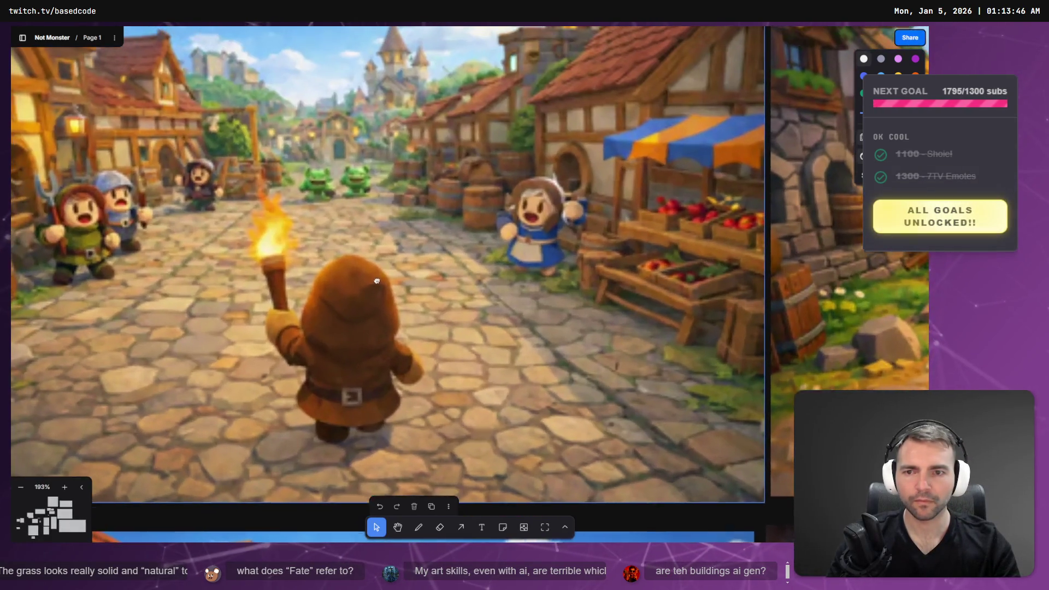
pyautogui.hotkey('alt', 'Tab')
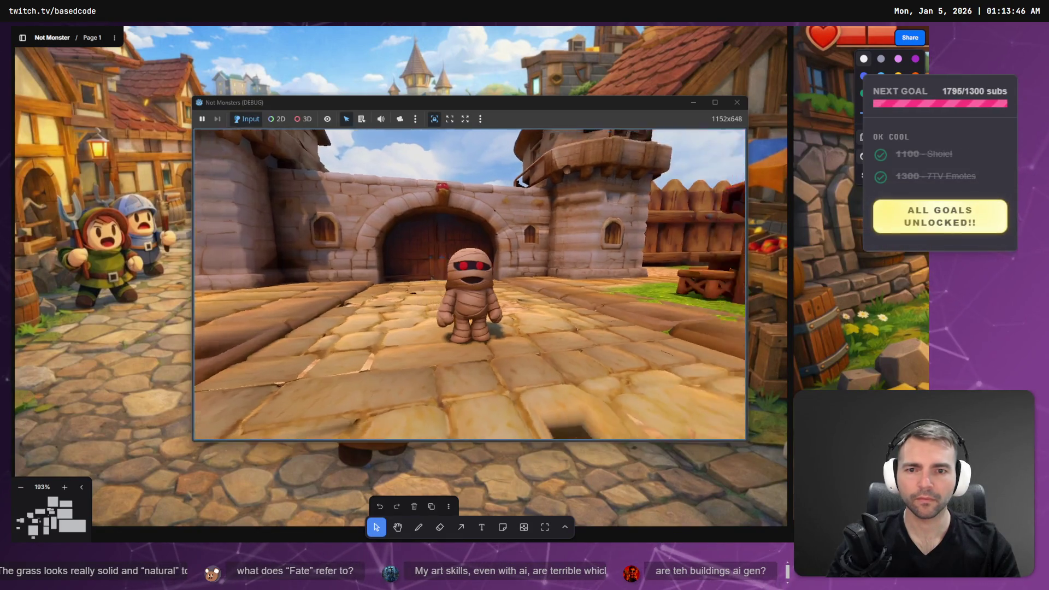
pyautogui.press('w')
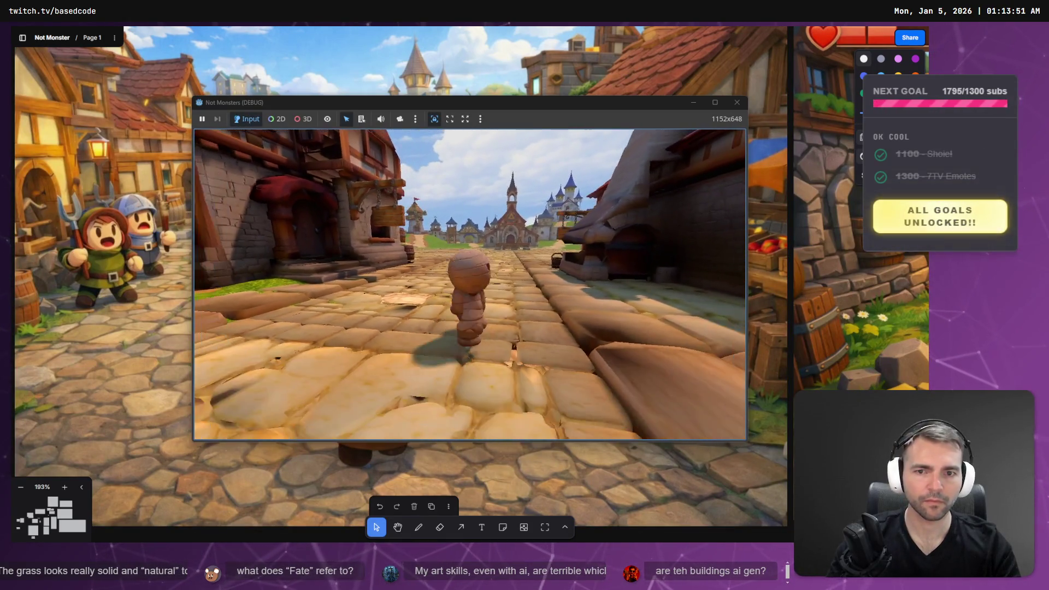
pyautogui.press('a')
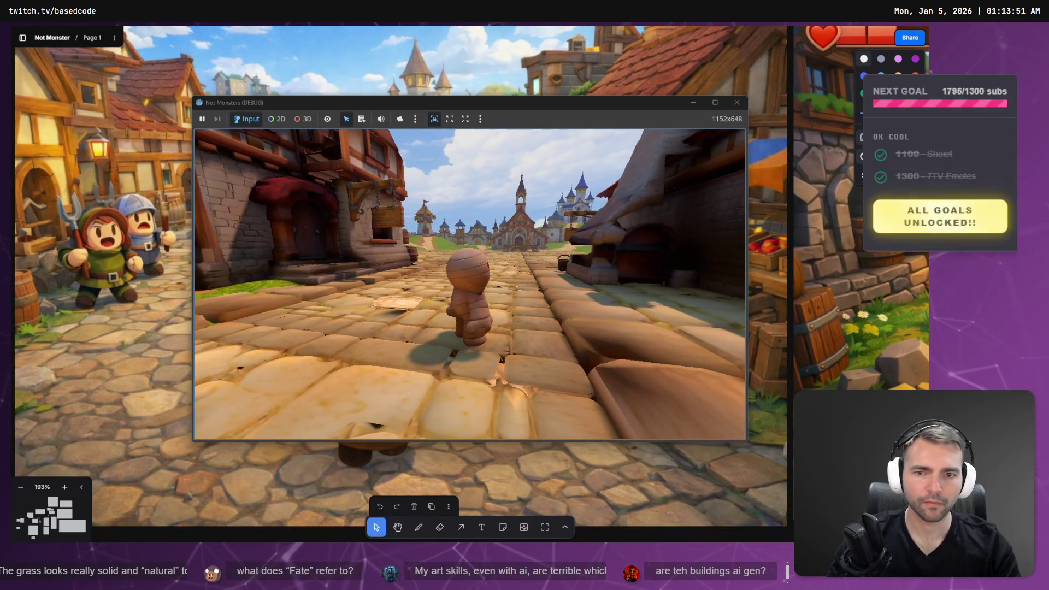
pyautogui.hotkey('alt', 'Tab')
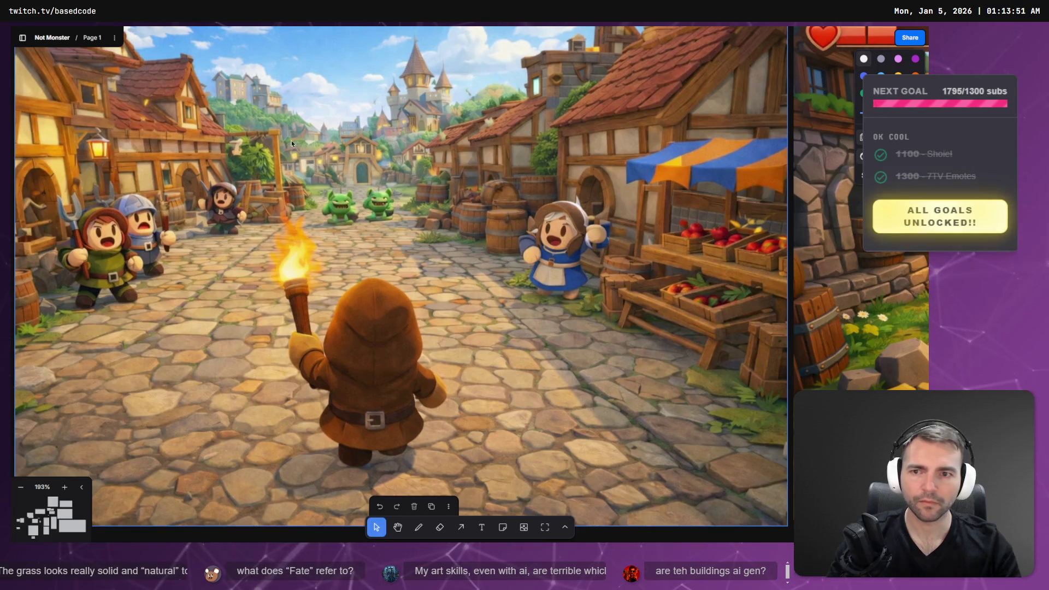
pyautogui.hotkey('alt', 'Tab')
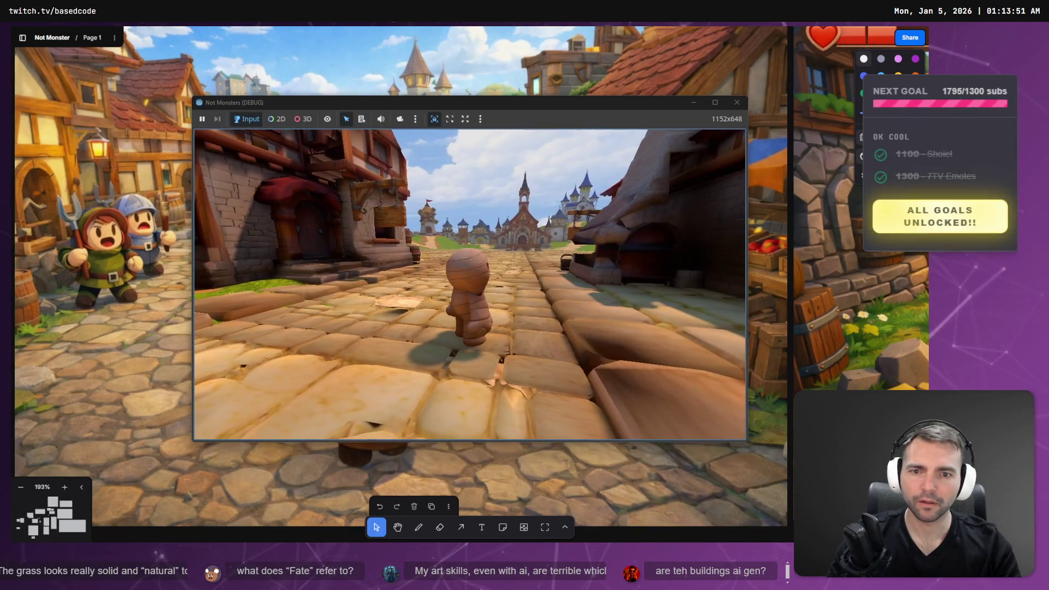
pyautogui.hotkey('alt', 'Tab')
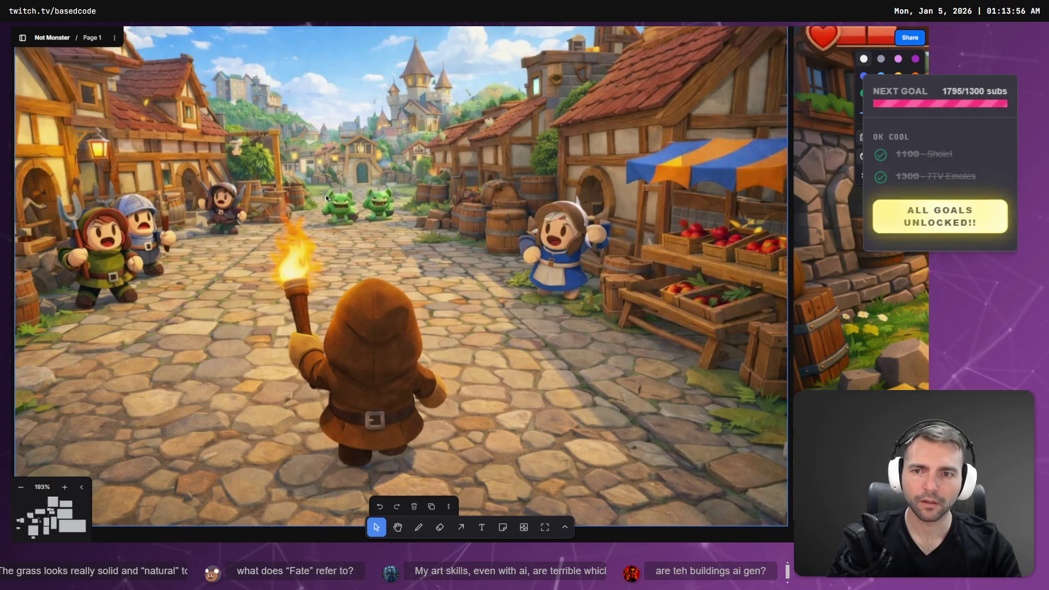
pyautogui.hotkey('alt', 'Tab')
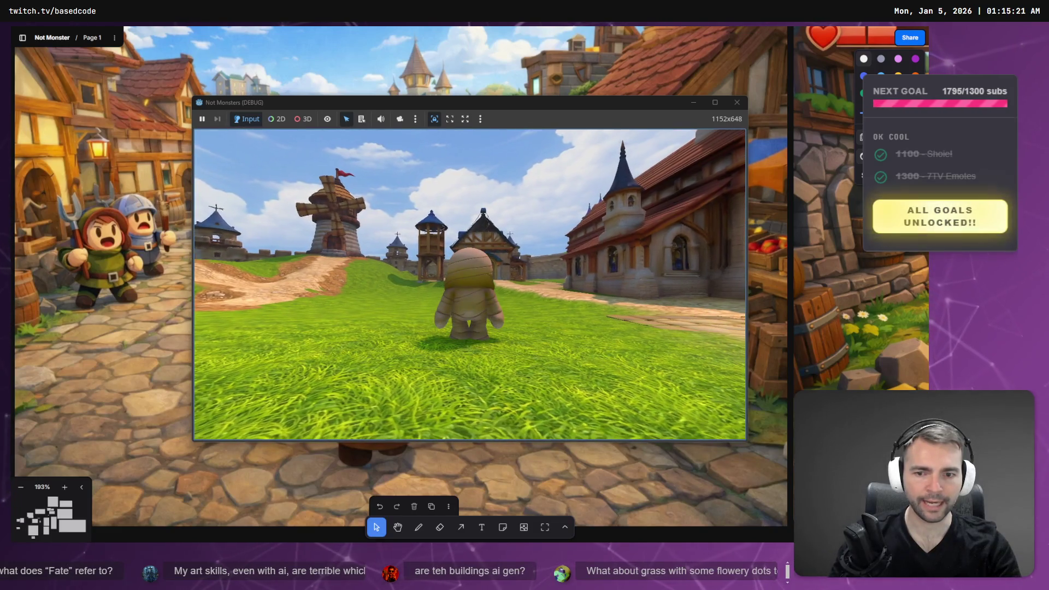
# Walk the mummy off the cobblestones onto the new grass, then return to the grass texture chat
pyautogui.press('s')
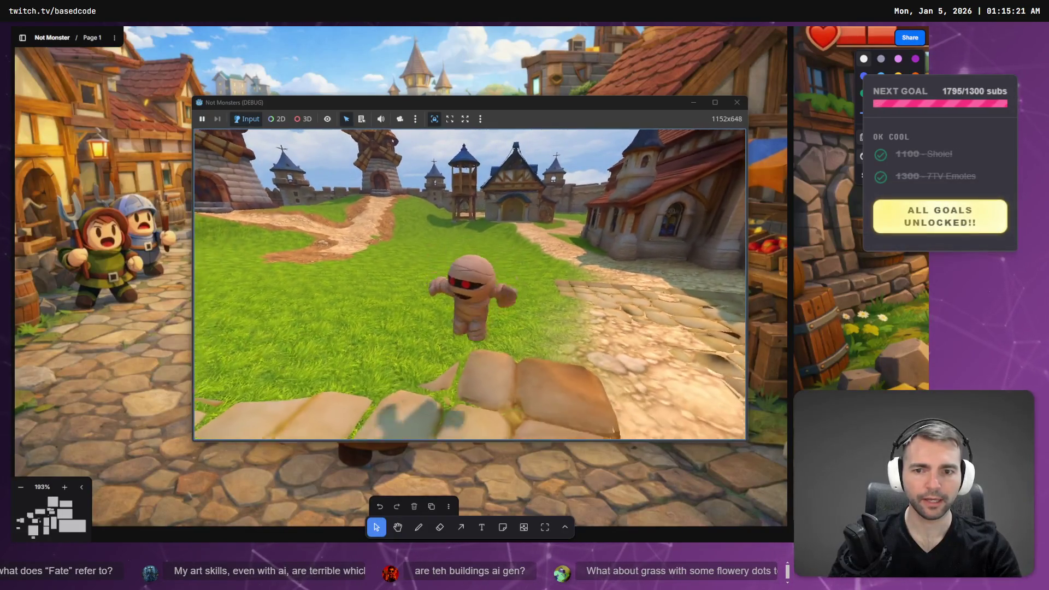
pyautogui.press('w')
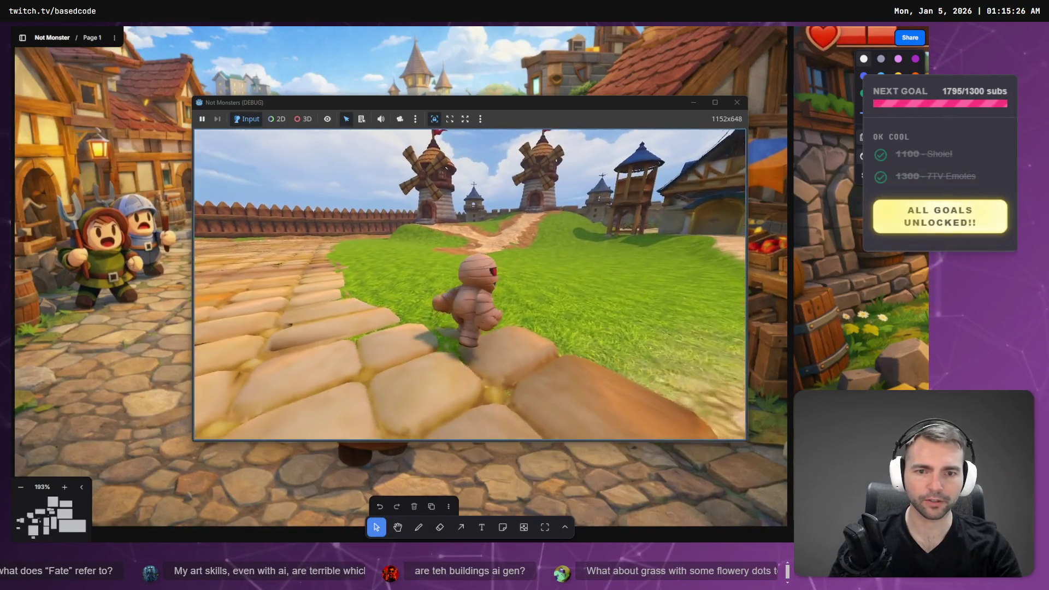
pyautogui.press('s')
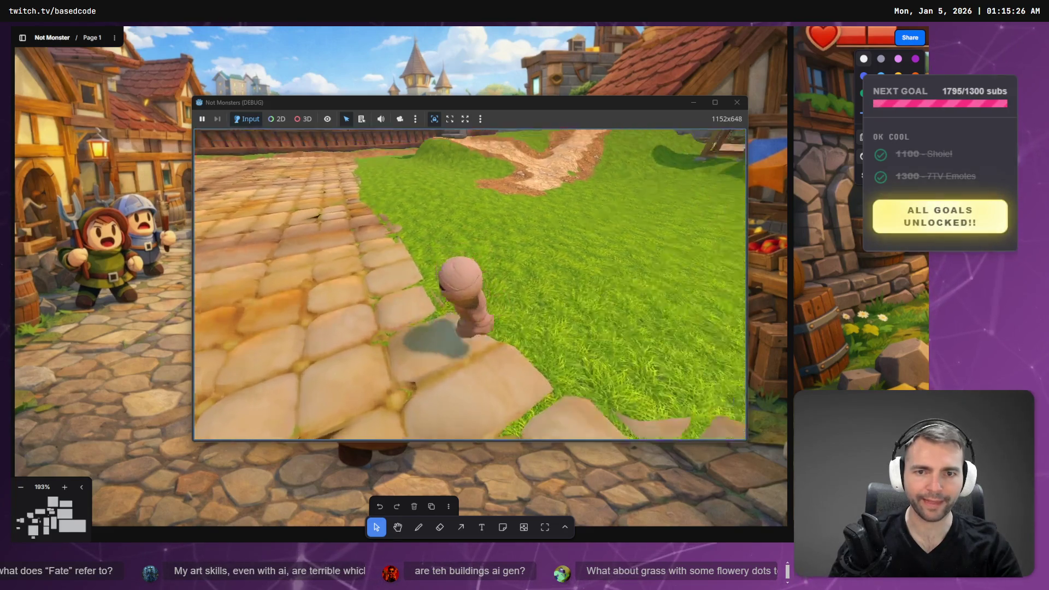
pyautogui.hotkey('alt', 'Tab')
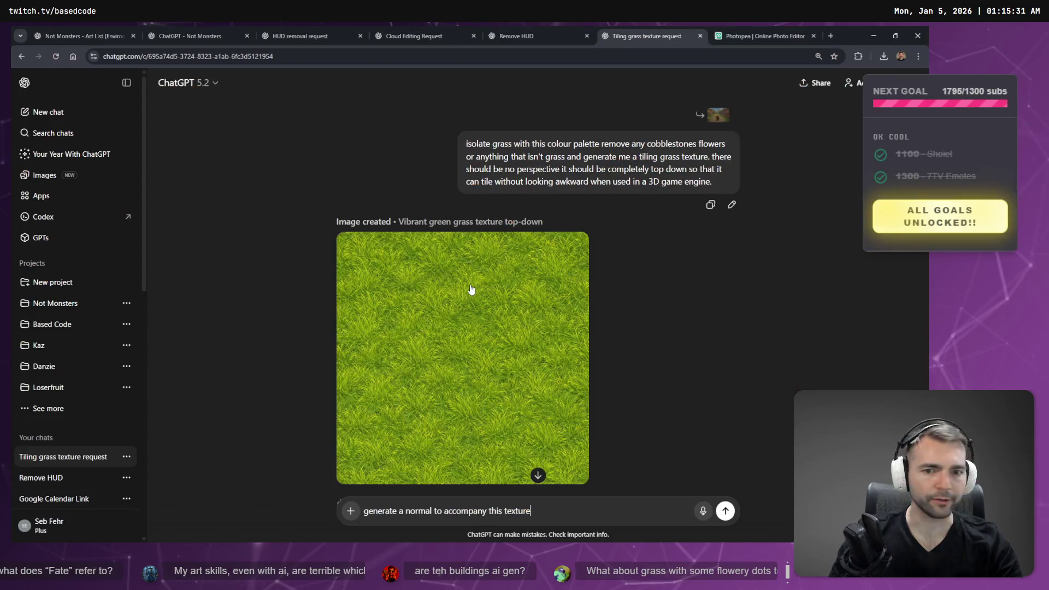
# Check the normal-map reply, then reopen the original top-down tiling grass prompt for editing
pyautogui.scroll(-7, 533, 281)
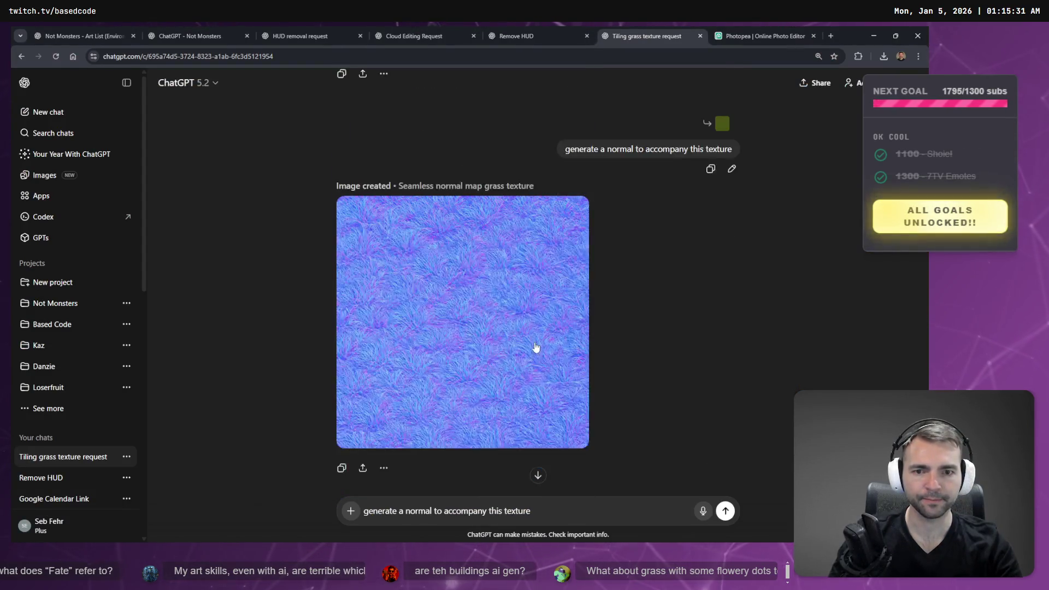
pyautogui.scroll(7, 536, 344)
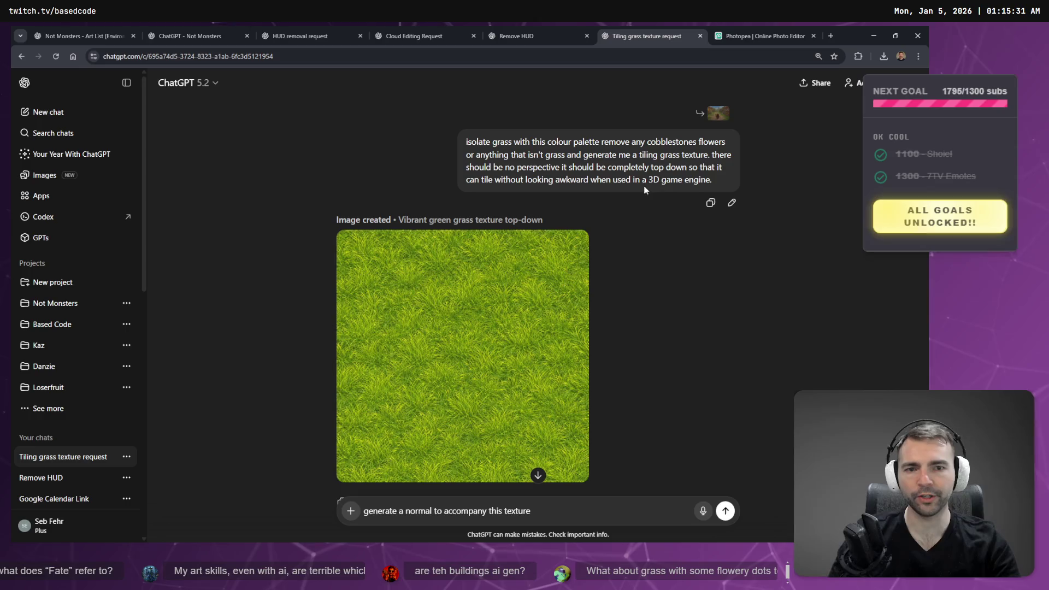
pyautogui.click(732, 203)
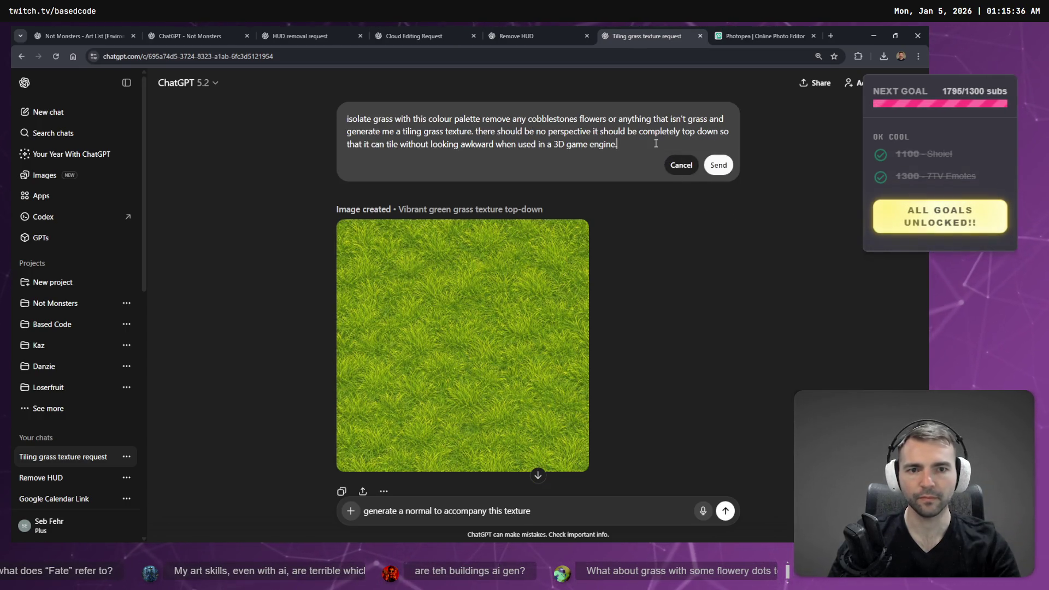
# Dictate a no-directionality requirement into the grass prompt and resubmit it
pyautogui.press('super+h')
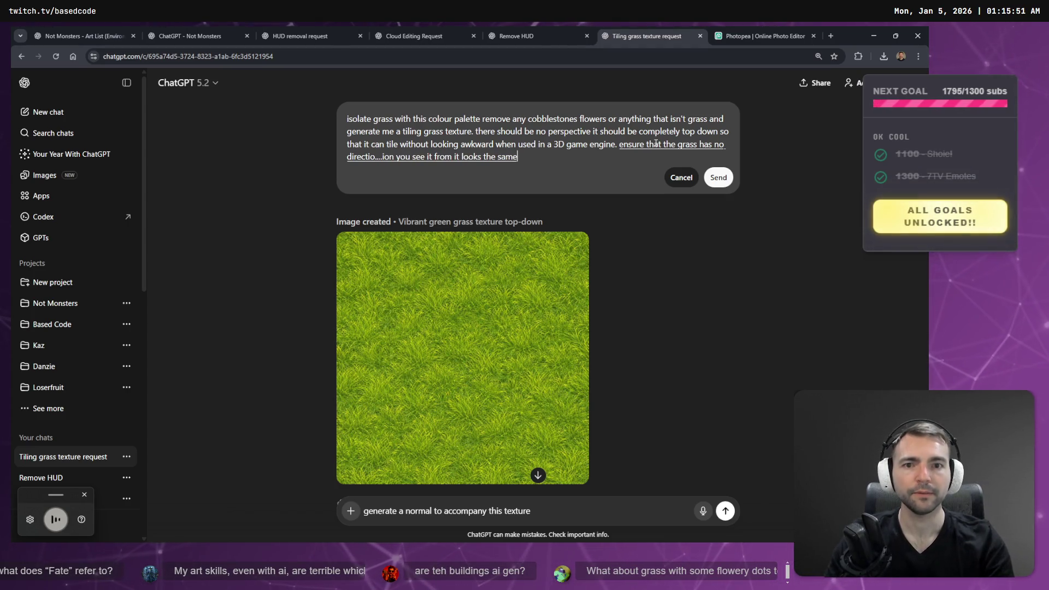
pyautogui.press('Return')
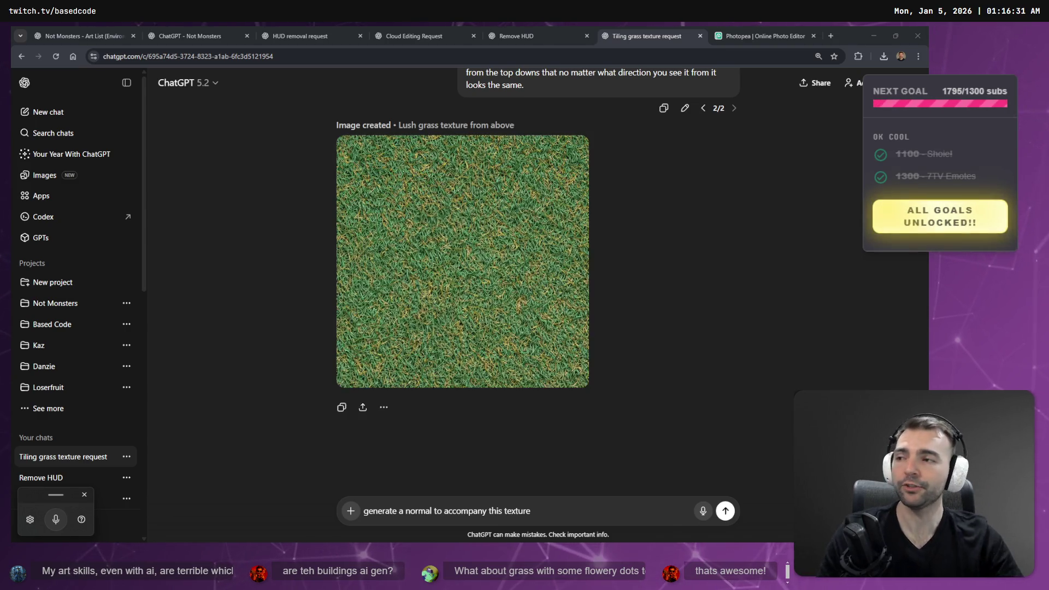
# View 'Lush grass texture from above' full-size, then switch back to response version 1/2
pyautogui.scroll(2, 468, 274)
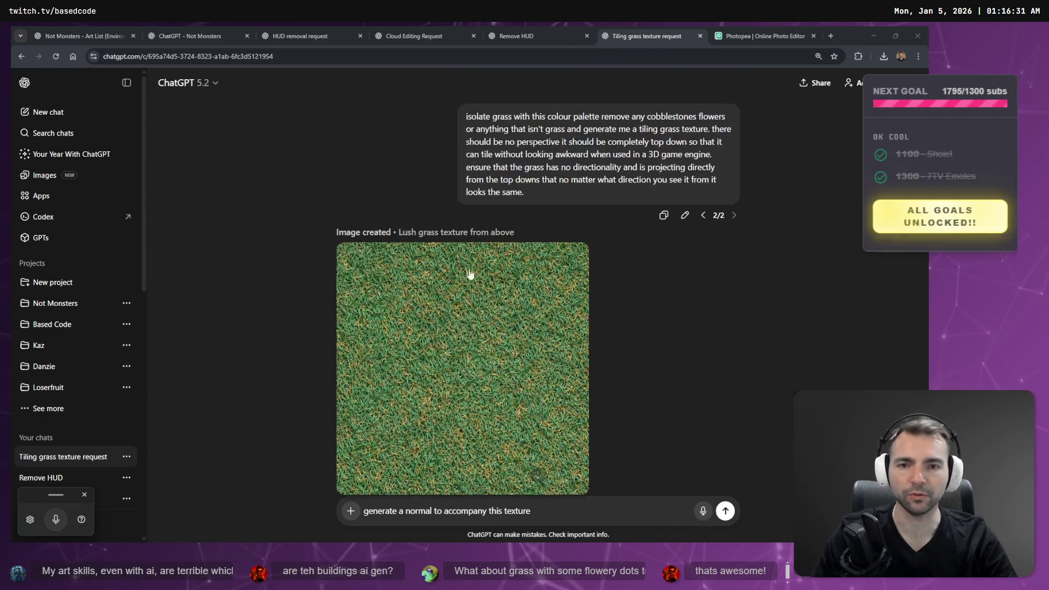
pyautogui.click(538, 312)
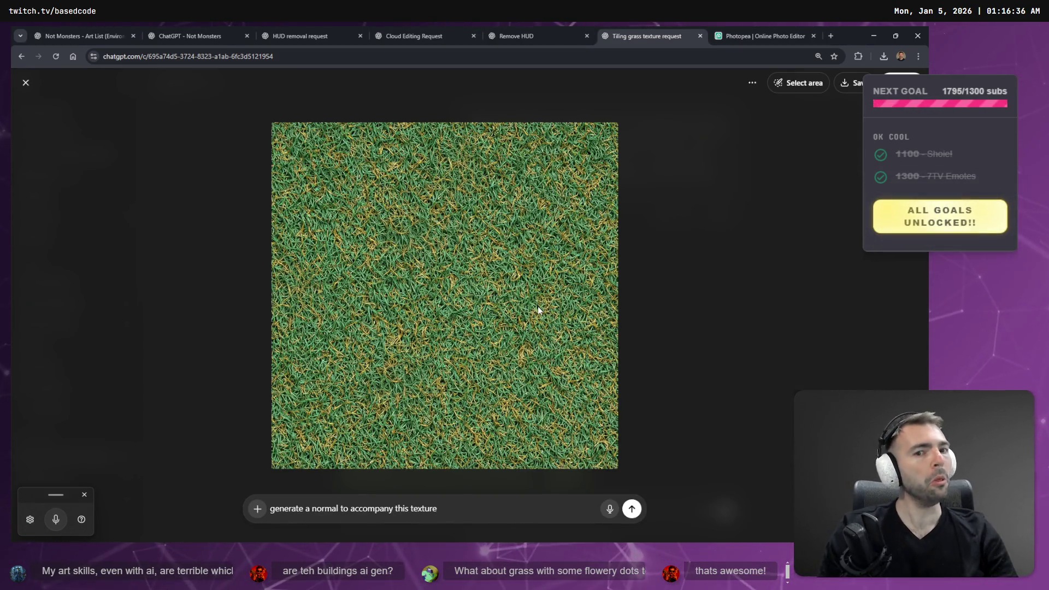
pyautogui.press('Escape')
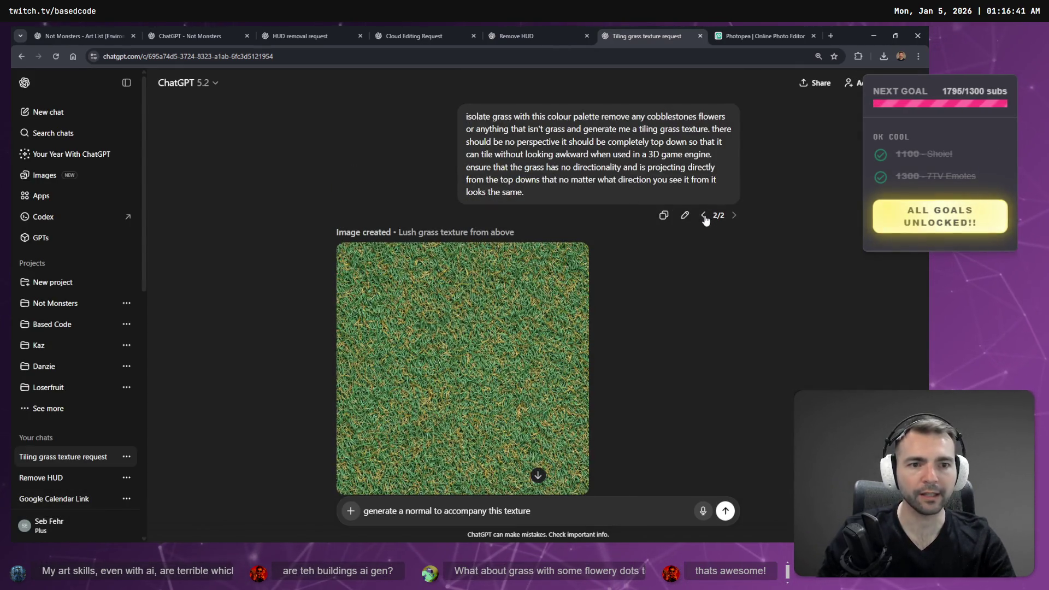
pyautogui.click(703, 215)
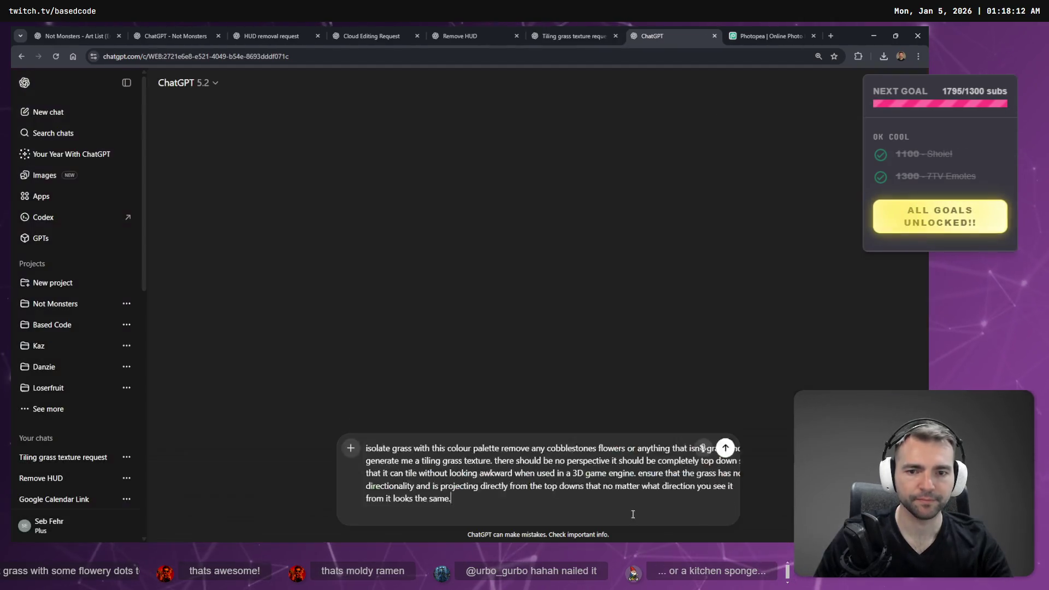
# Send the non-directional grass prompt with the village concept image and close the Photopea tab
pyautogui.press('Return')
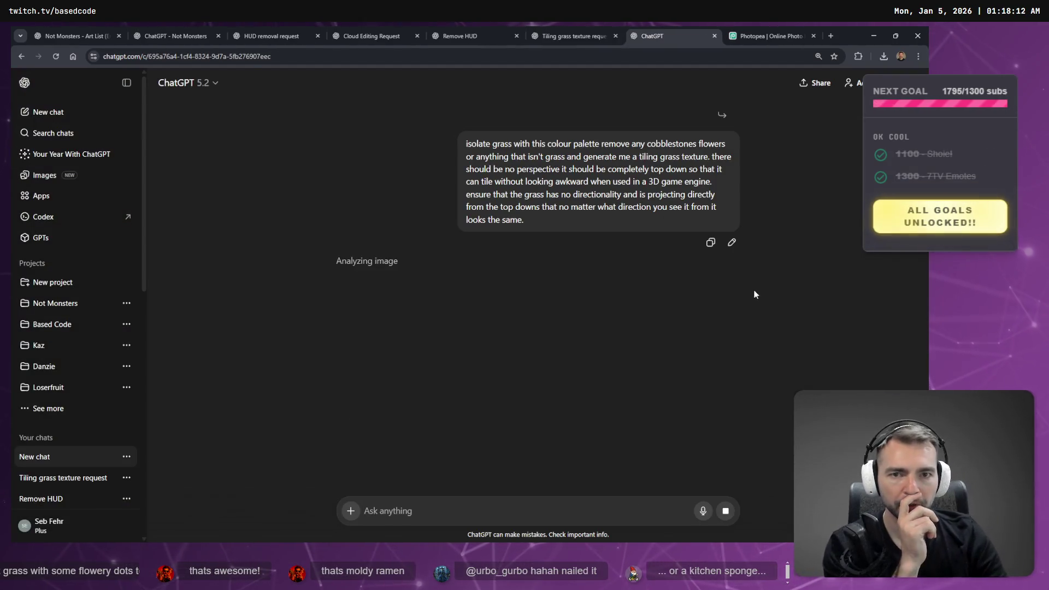
pyautogui.click(766, 30)
pyautogui.hotkey('ctrl', 'w')
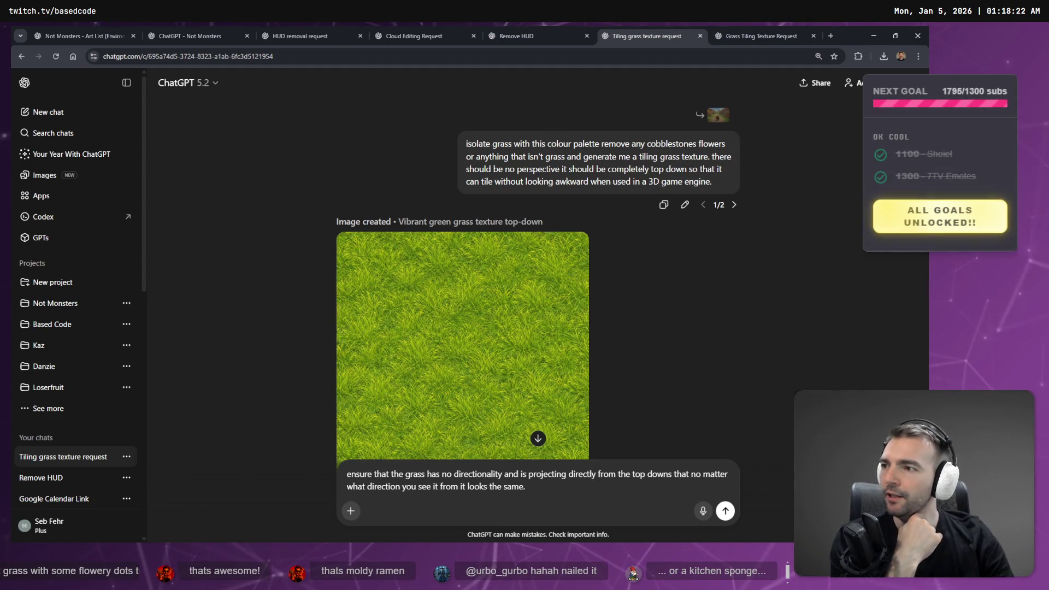
# Check the new grass tiling chat and close the old grass texture chat tab
pyautogui.hotkey('alt', 'Tab')
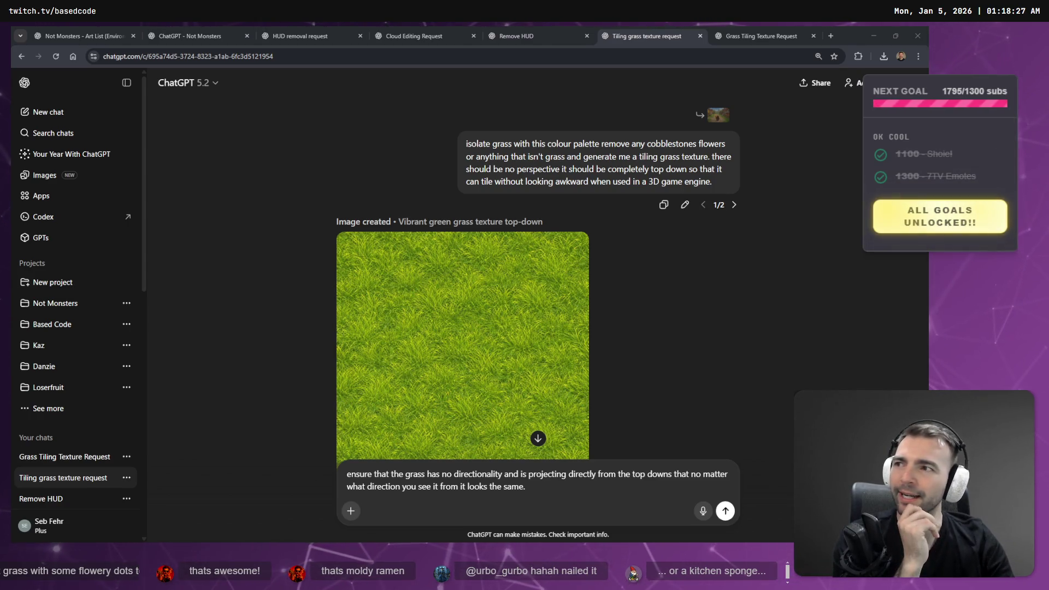
pyautogui.scroll(-10, 542, 163)
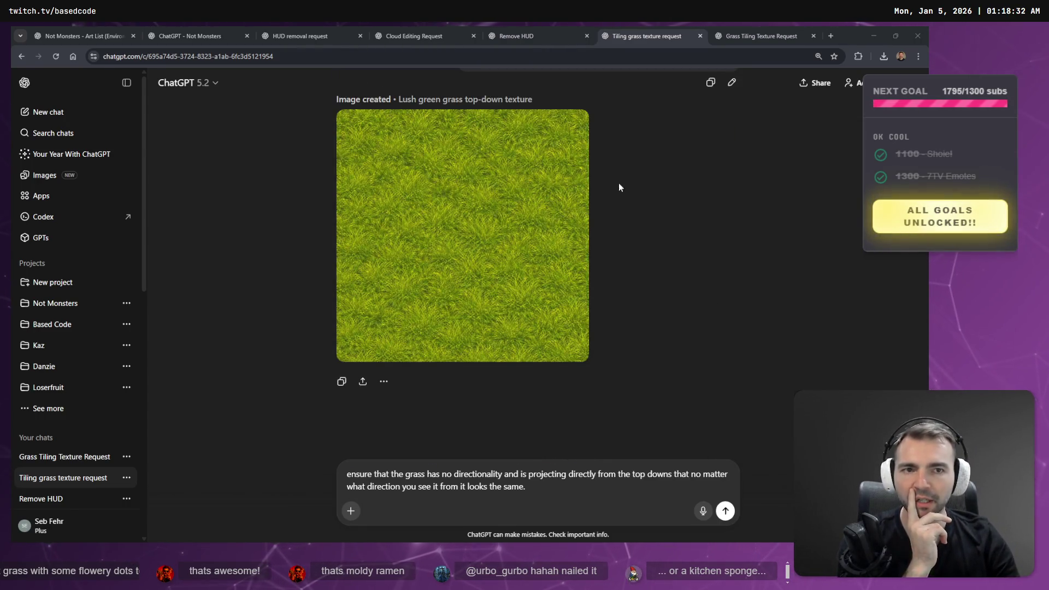
pyautogui.scroll(4, 617, 188)
pyautogui.click(729, 26)
pyautogui.click(653, 27)
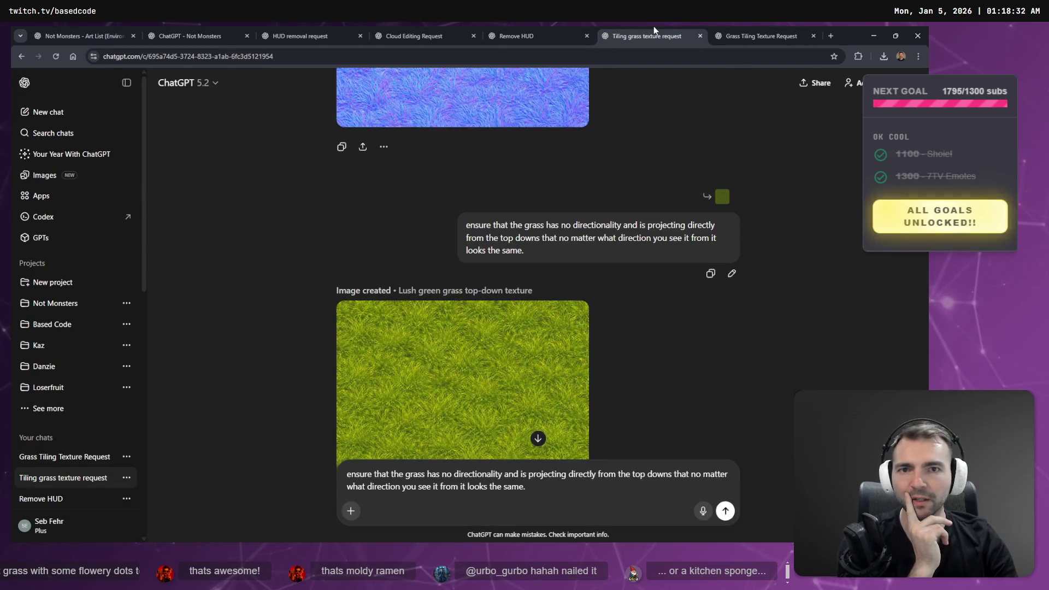
pyautogui.hotkey('ctrl', 'w')
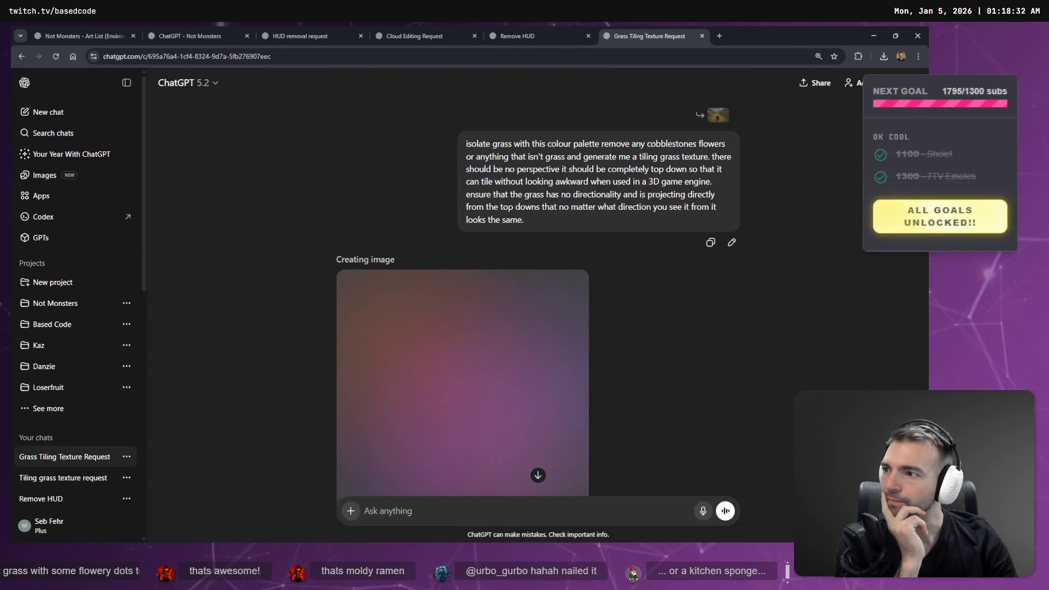
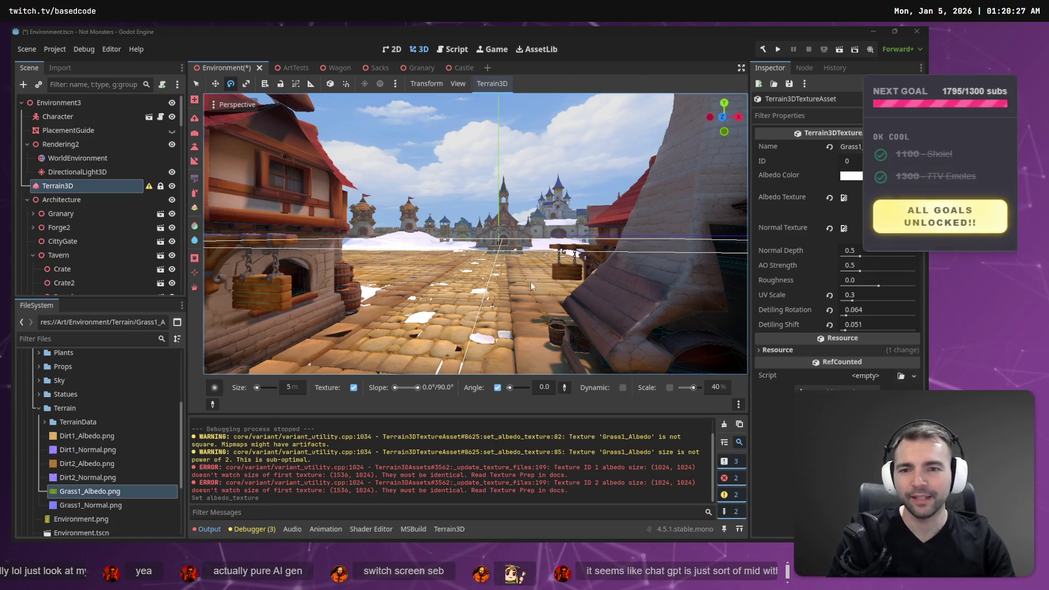
# Fly over the town terrain to inspect the building walls, castle, dirt path, street and character
pyautogui.press('w')
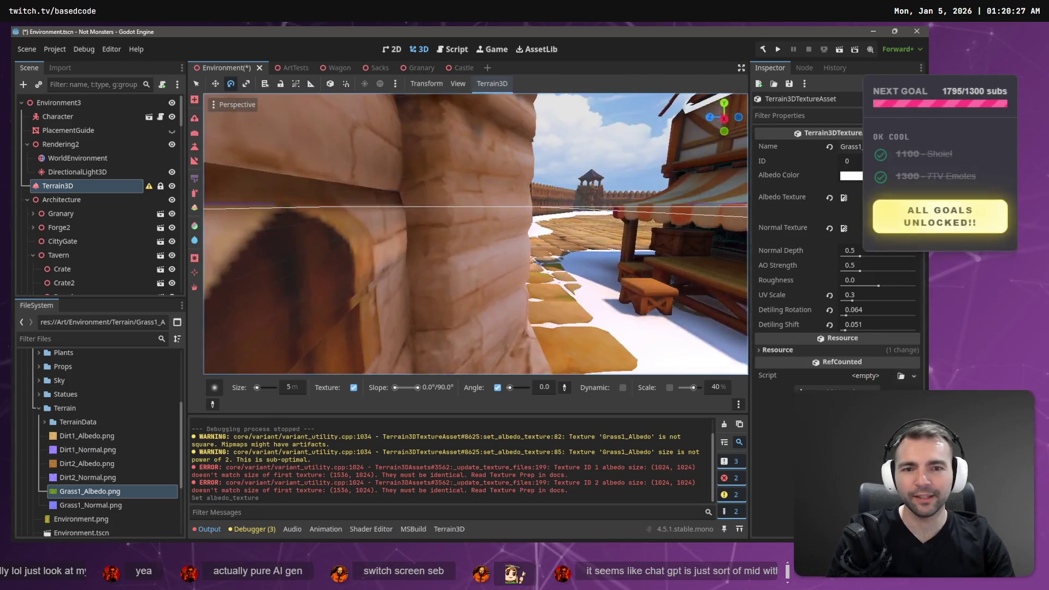
pyautogui.press('s')
pyautogui.press('w')
pyautogui.press('w')
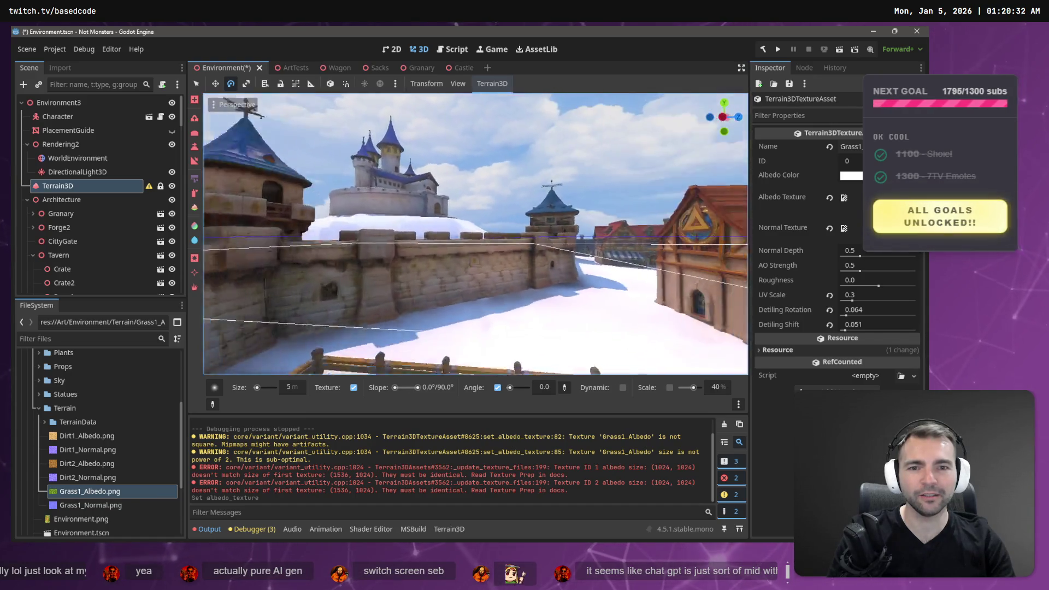
pyautogui.press('w')
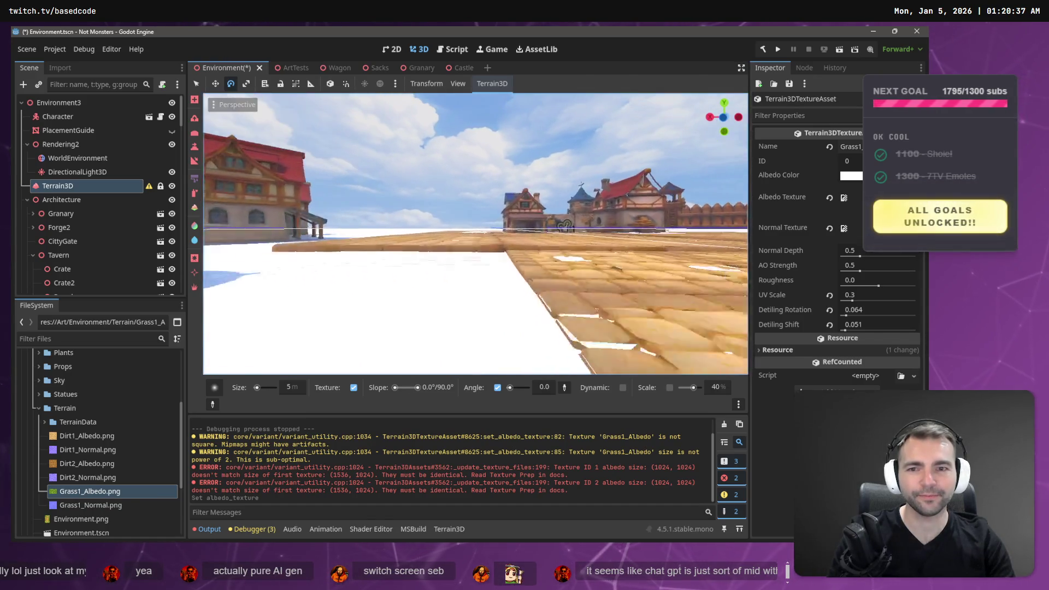
pyautogui.press('w')
pyautogui.press('w')
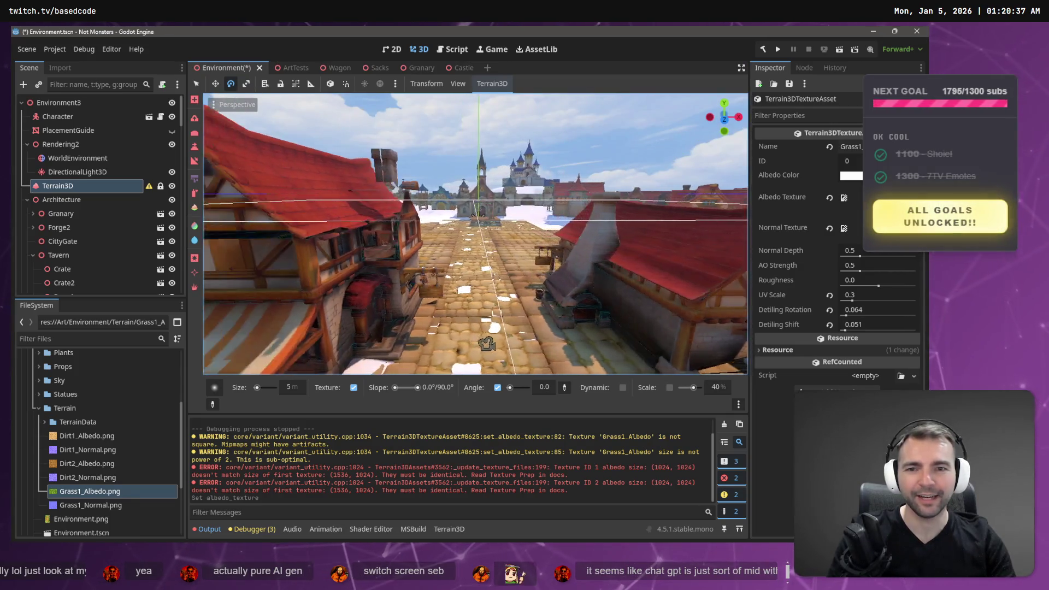
pyautogui.press('w')
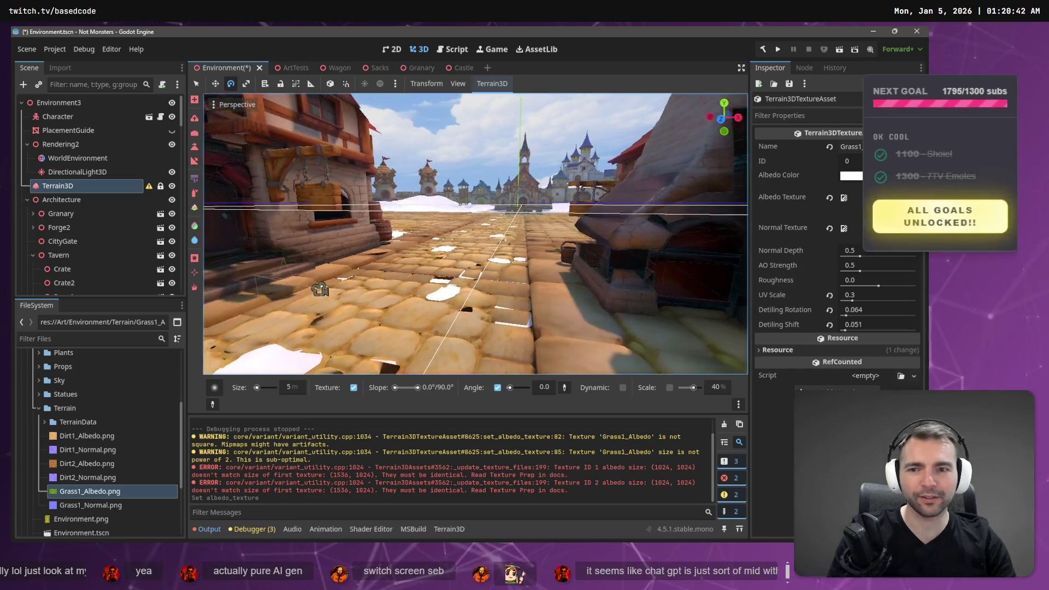
pyautogui.press('s')
pyautogui.press('w')
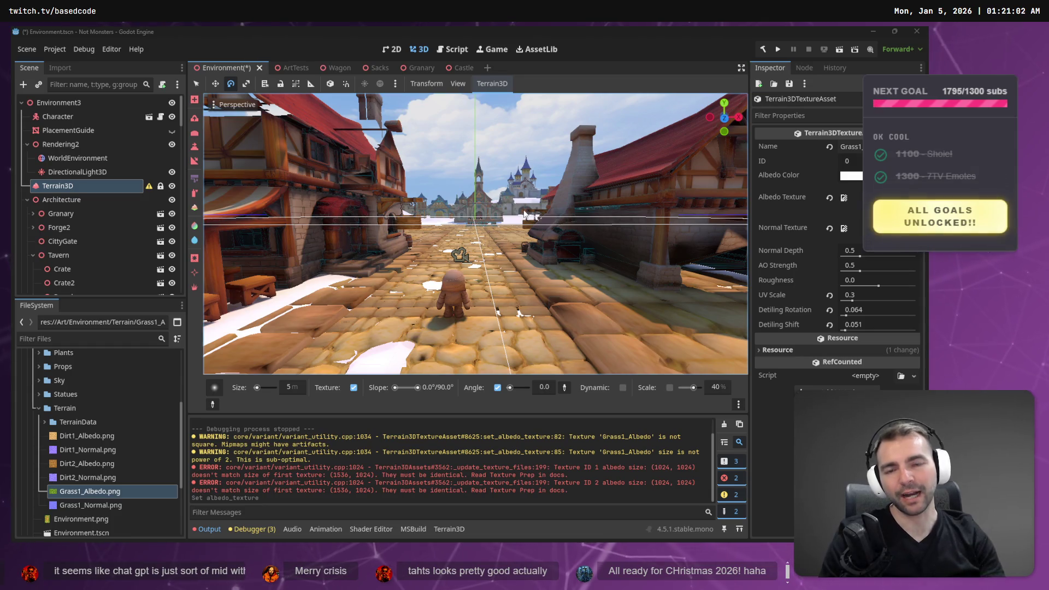
# Zoom the view in and back out, then switch to the ChatGPT browser window
pyautogui.scroll(5, 538, 177)
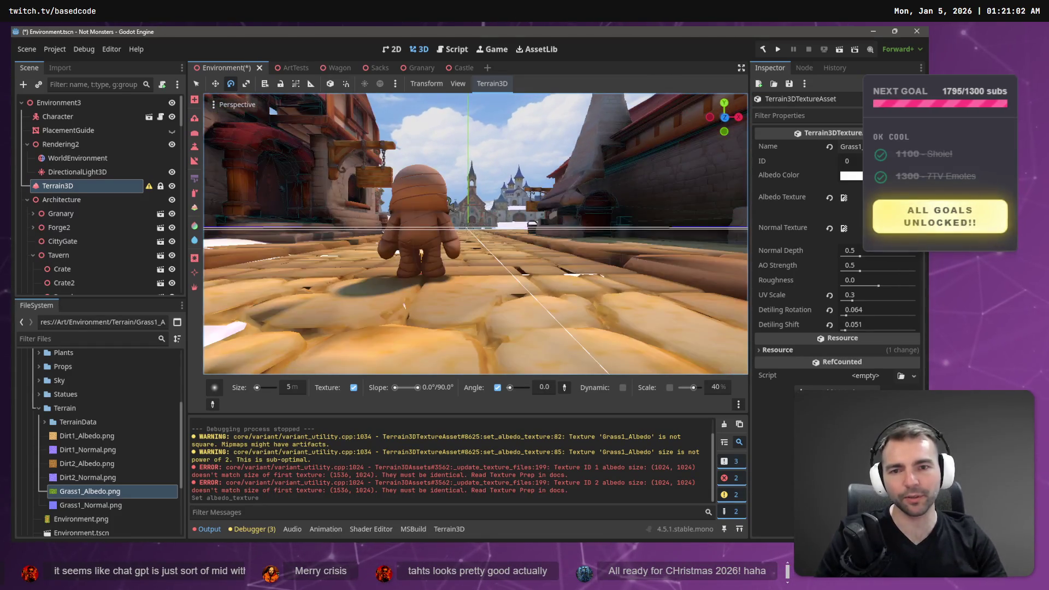
pyautogui.scroll(-5, 271, 111)
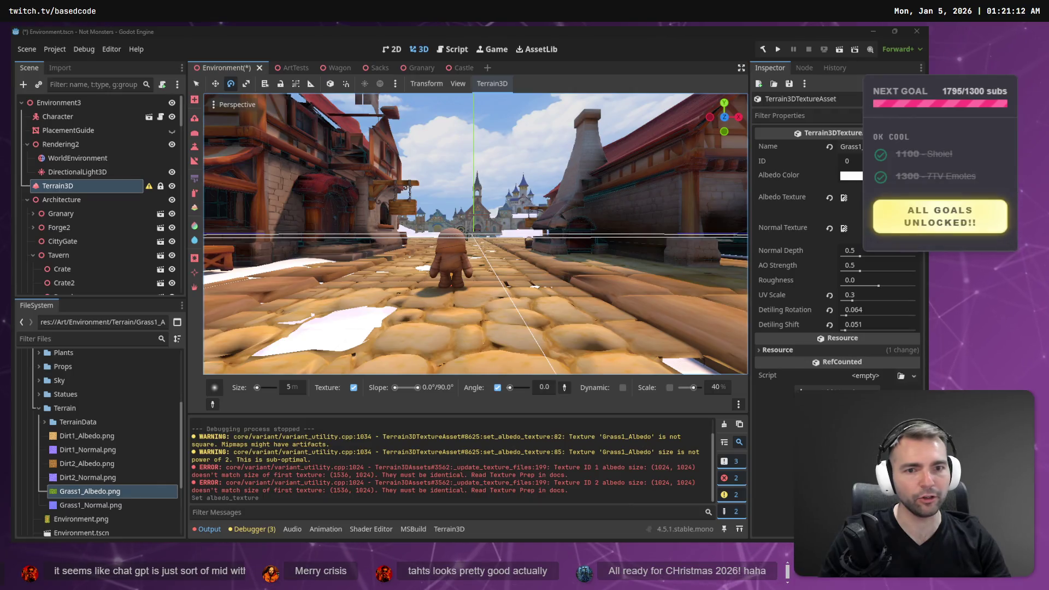
pyautogui.hotkey('alt', 'Tab')
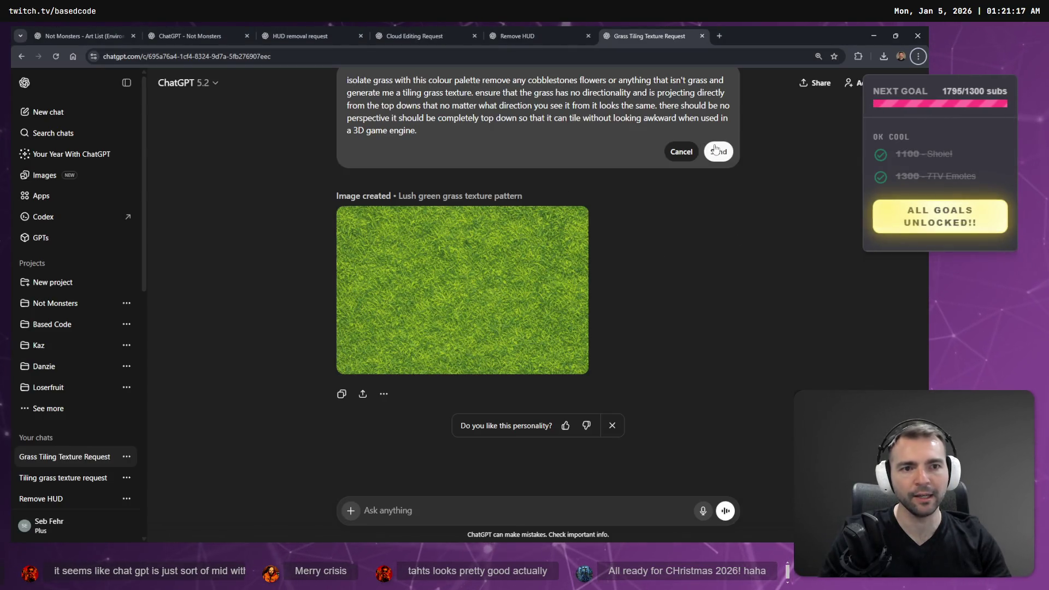
# Abandon the earlier prompt edit and delete the grass tiling chat
pyautogui.hotkey('ctrl', 'a')
pyautogui.press('BackSpace')
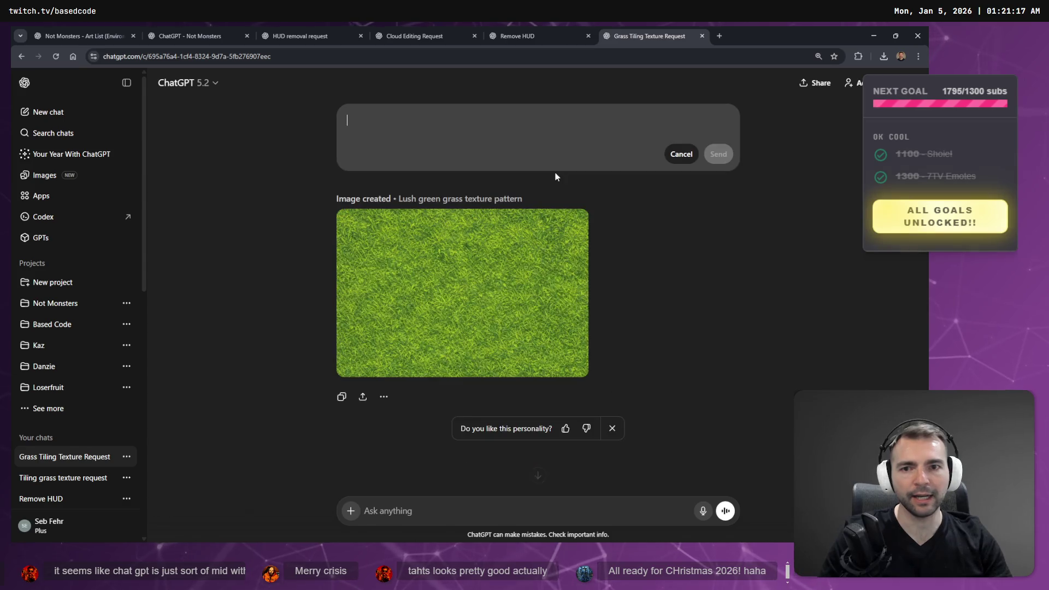
pyautogui.press('Escape')
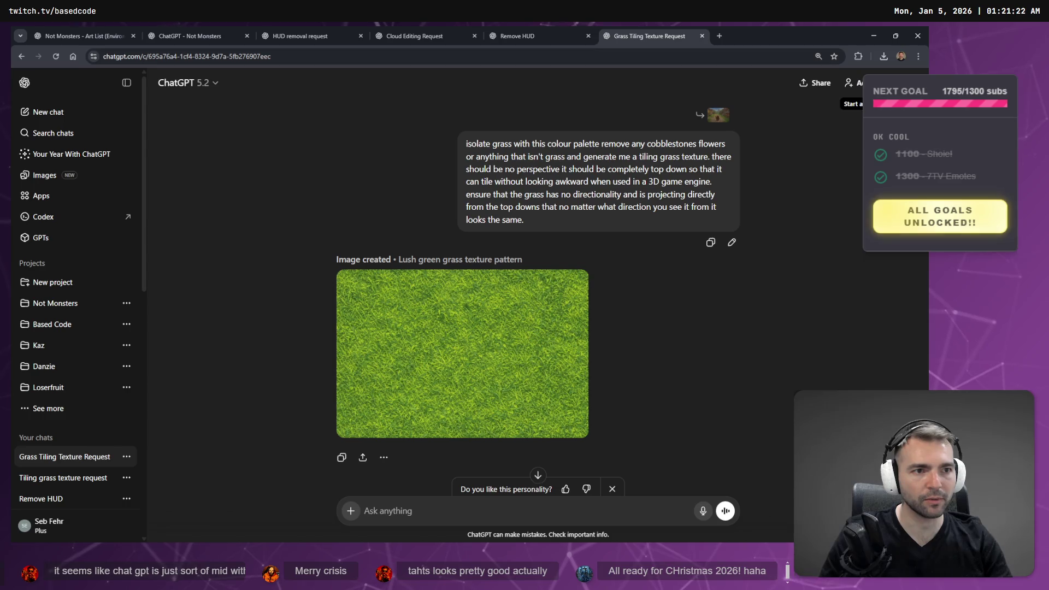
pyautogui.click(909, 83)
pyautogui.press('Escape')
pyautogui.hotkey('ctrl', 'shift', 'BackSpace')
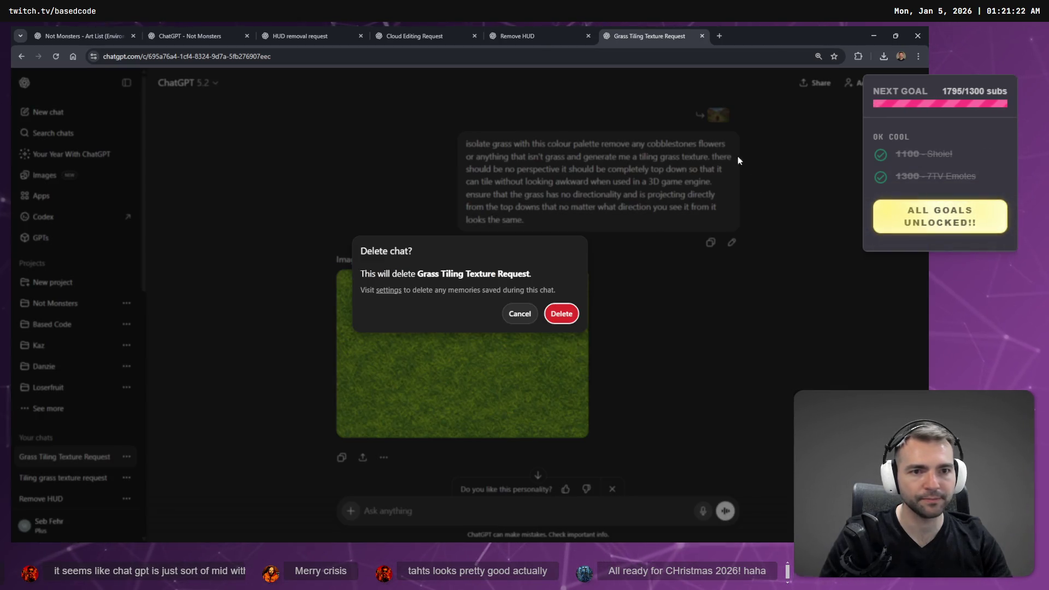
pyautogui.click(560, 313)
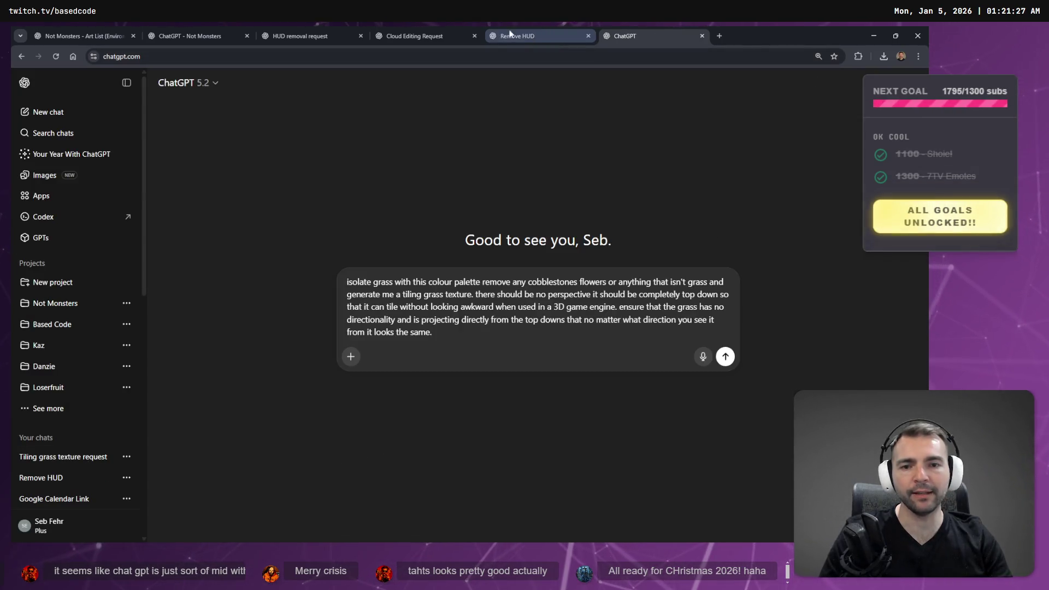
# Close the empty tab, open the village heroes image and replace its cobblestone prompt with the tiling-grass prompt
pyautogui.hotkey('ctrl', 'w')
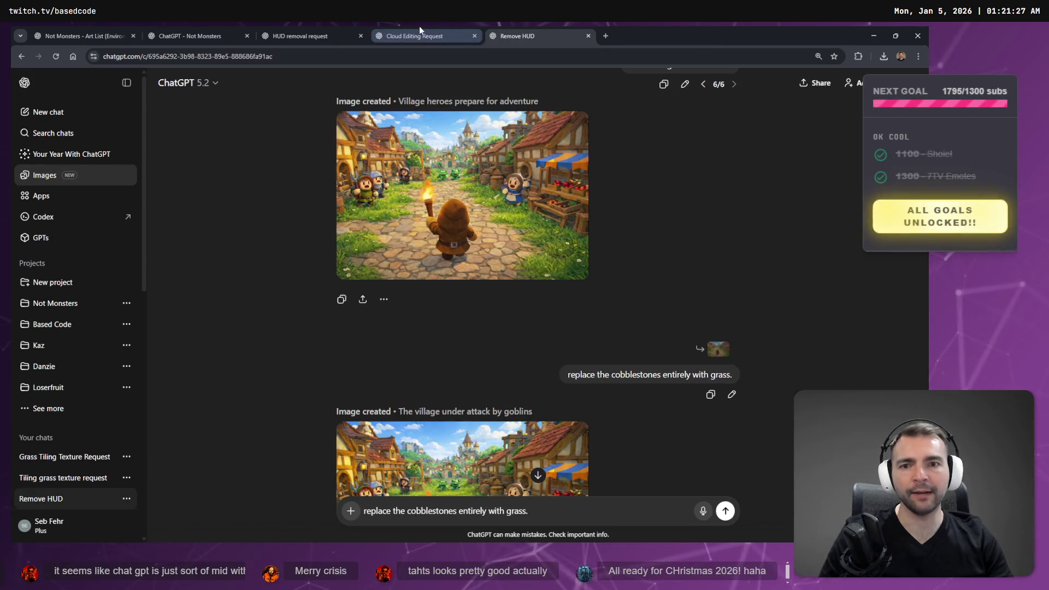
pyautogui.scroll(-3, 451, 102)
pyautogui.scroll(5, 480, 273)
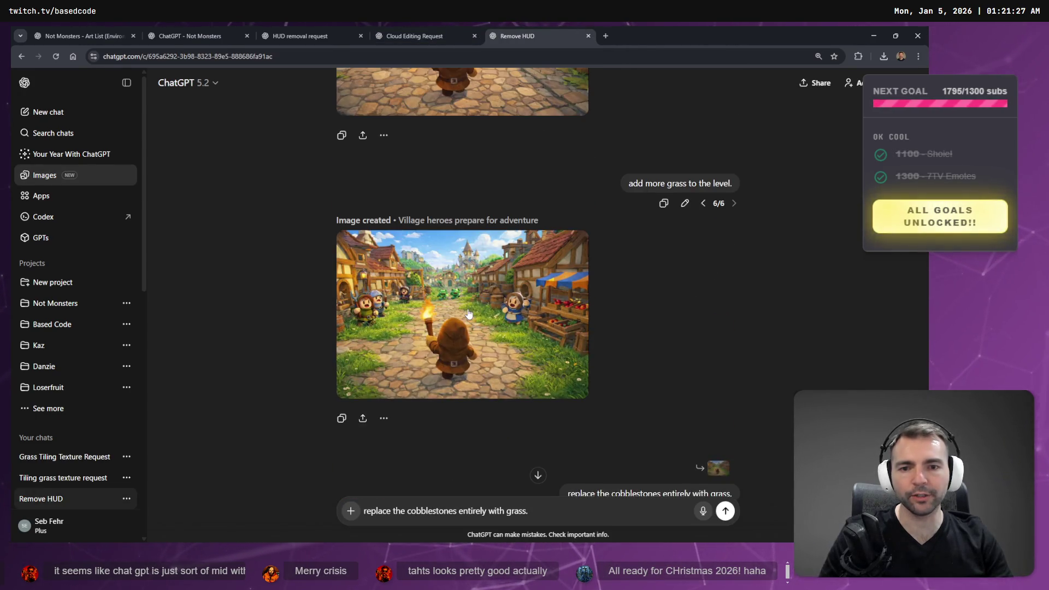
pyautogui.click(483, 318)
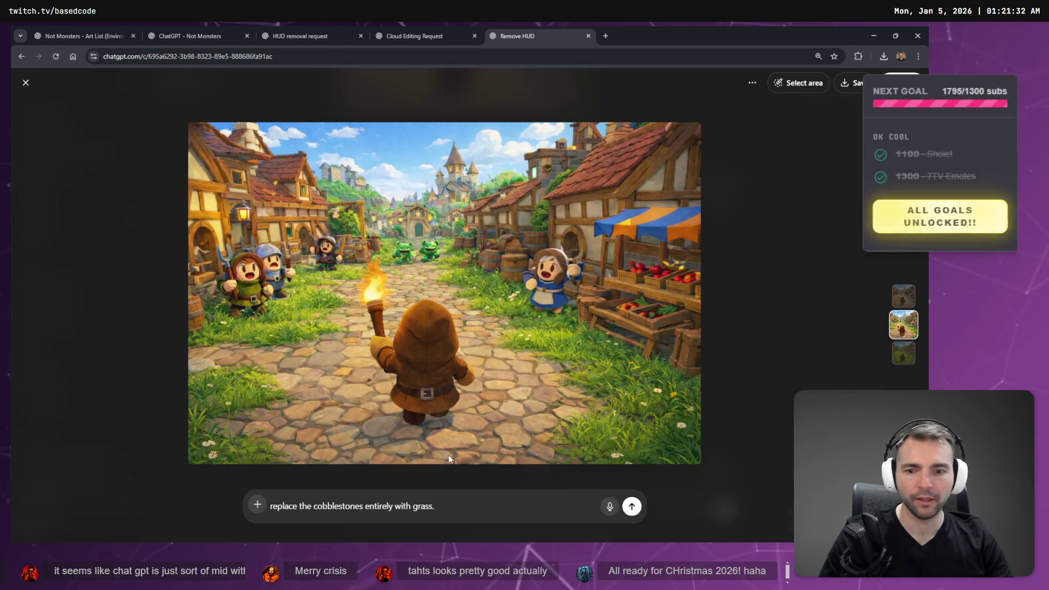
pyautogui.hotkey('ctrl', 'a')
pyautogui.write("isolate grass with this colour palette remove any cobblestones flowers or anything that isn't grass and generate me a tiling grass texture. ensure that the grass has no directionality and is projecting directly from the top downs that no matter what direction you see it from it looks the same. there should be no perspective it should be completely top down so that it can tile without looking awkward when used in a 3D game engine.")
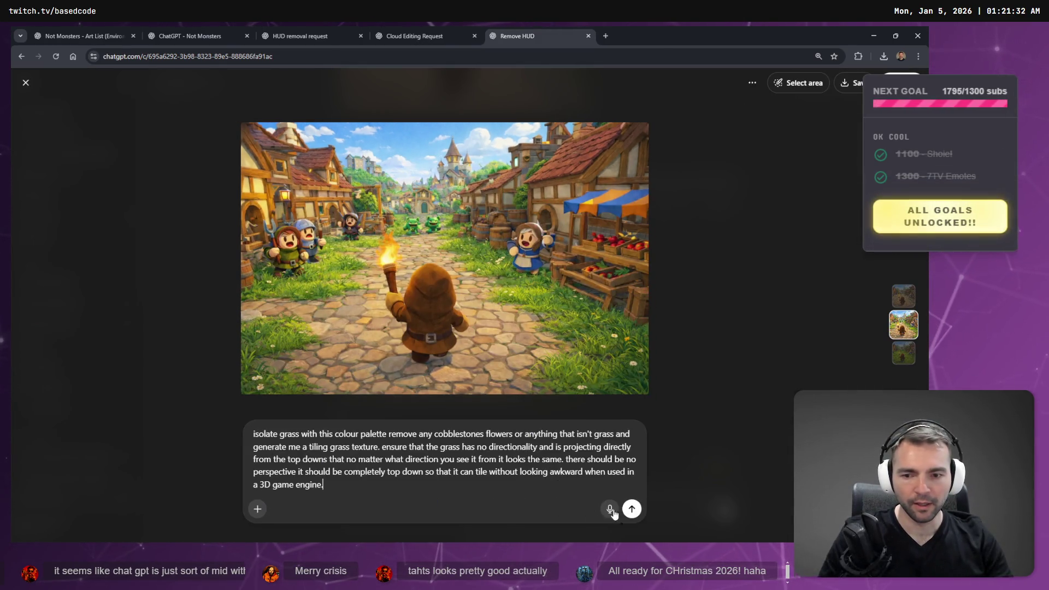
pyautogui.click(630, 508)
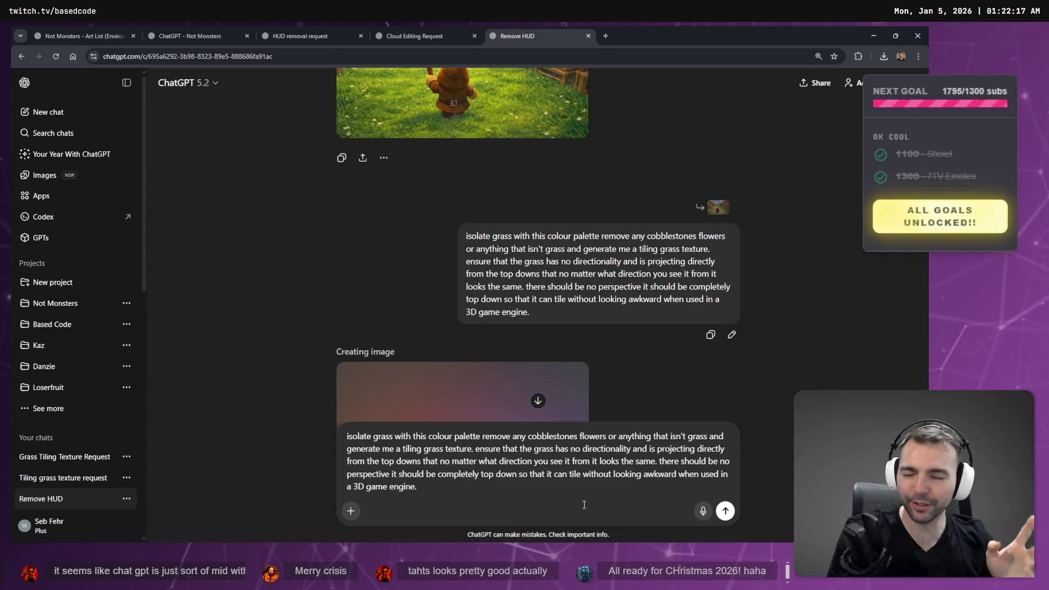
# Clear the leftover duplicate prompt from the message box while the grass texture generates
pyautogui.hotkey('ctrl', 'a')
pyautogui.press('BackSpace')
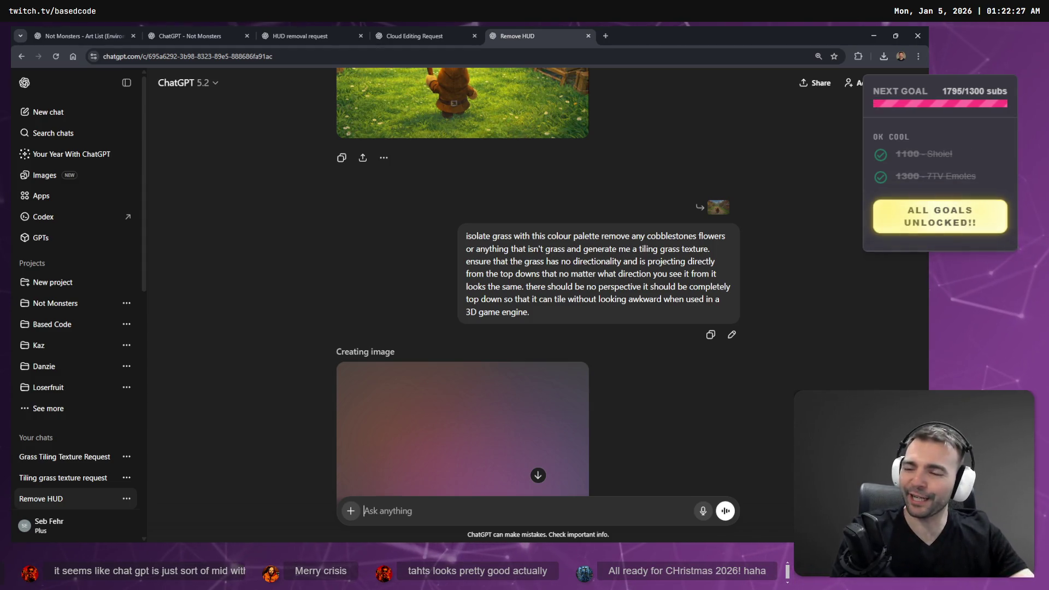
pyautogui.scroll(-4, 589, 252)
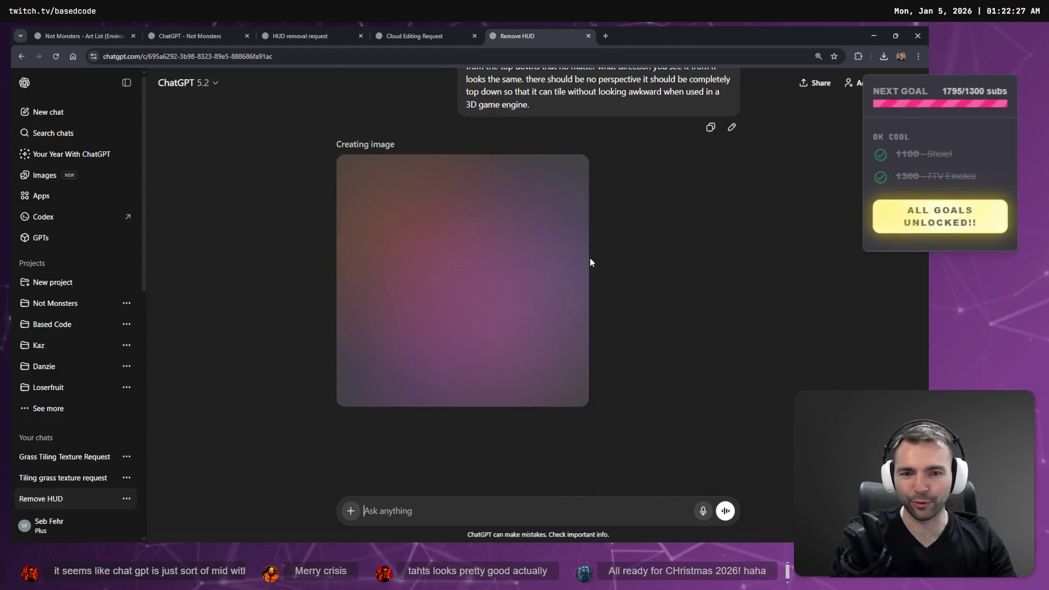
# Once the lush grassy tiling texture finishes, select its prompt and delete the Remove HUD chat
pyautogui.scroll(3, 562, 254)
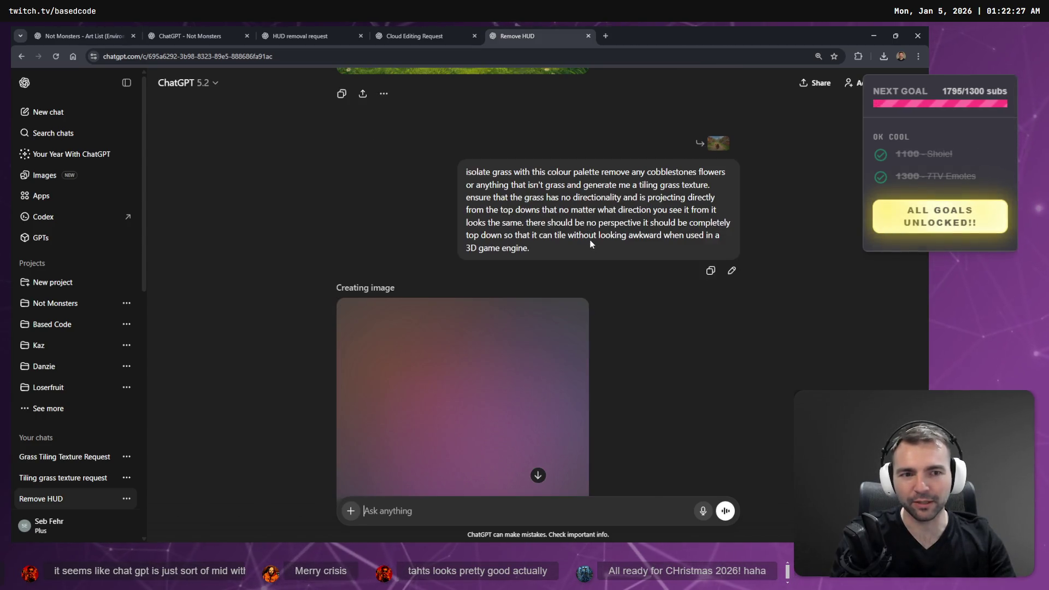
pyautogui.scroll(-2, 587, 248)
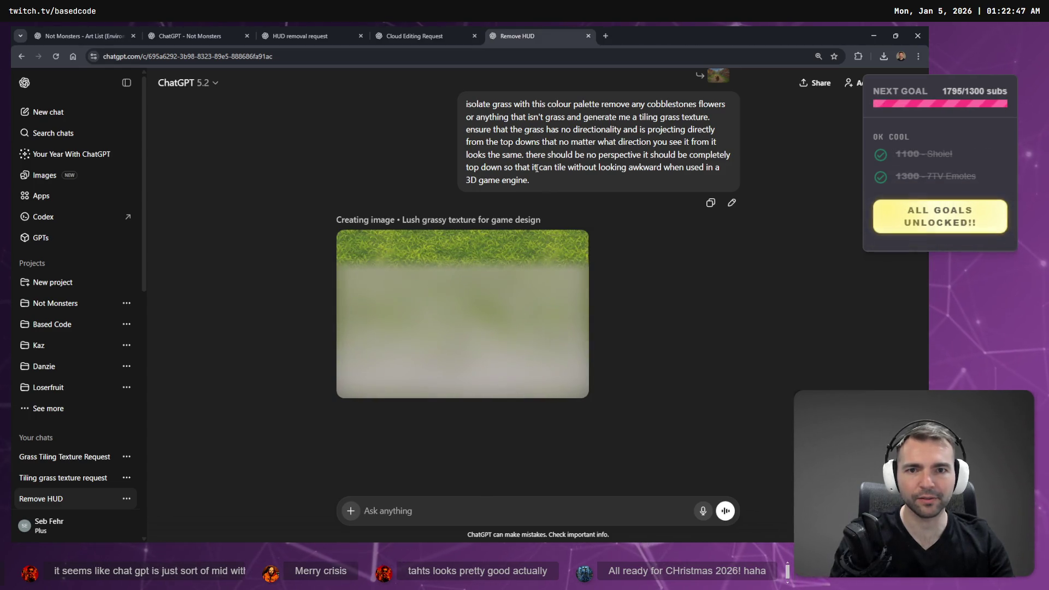
pyautogui.moveTo(532, 180); pyautogui.dragTo(465, 106)
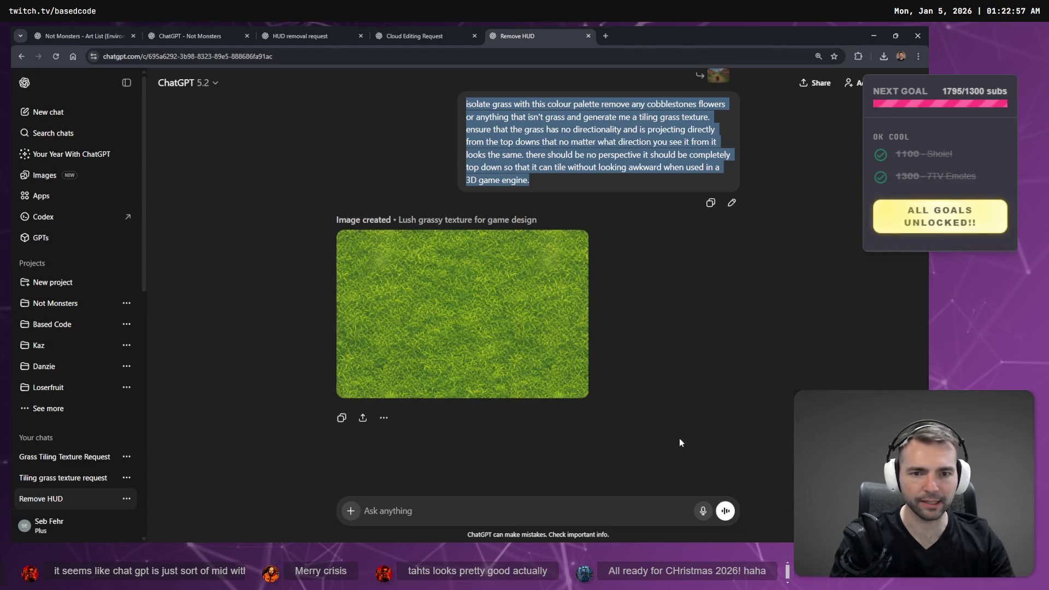
pyautogui.click(901, 82)
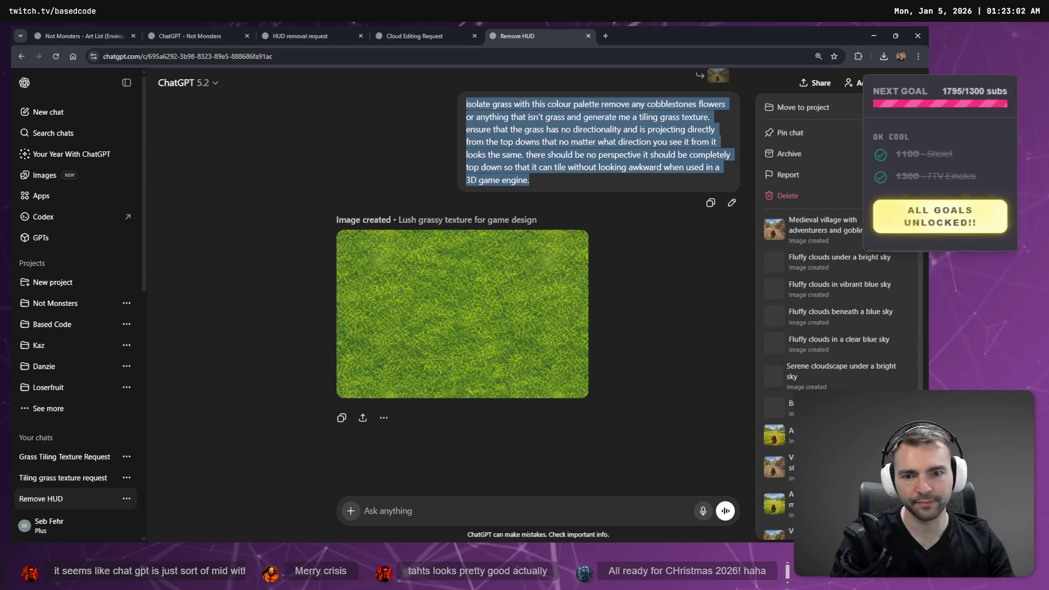
pyautogui.press('Escape')
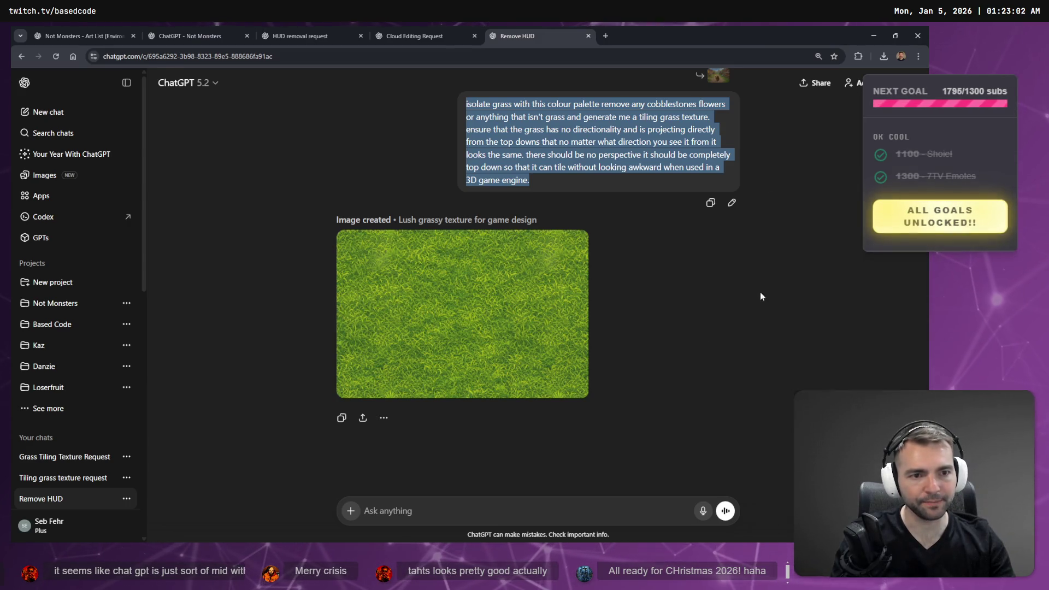
pyautogui.hotkey('ctrl', 'shift', 'BackSpace')
pyautogui.click(562, 315)
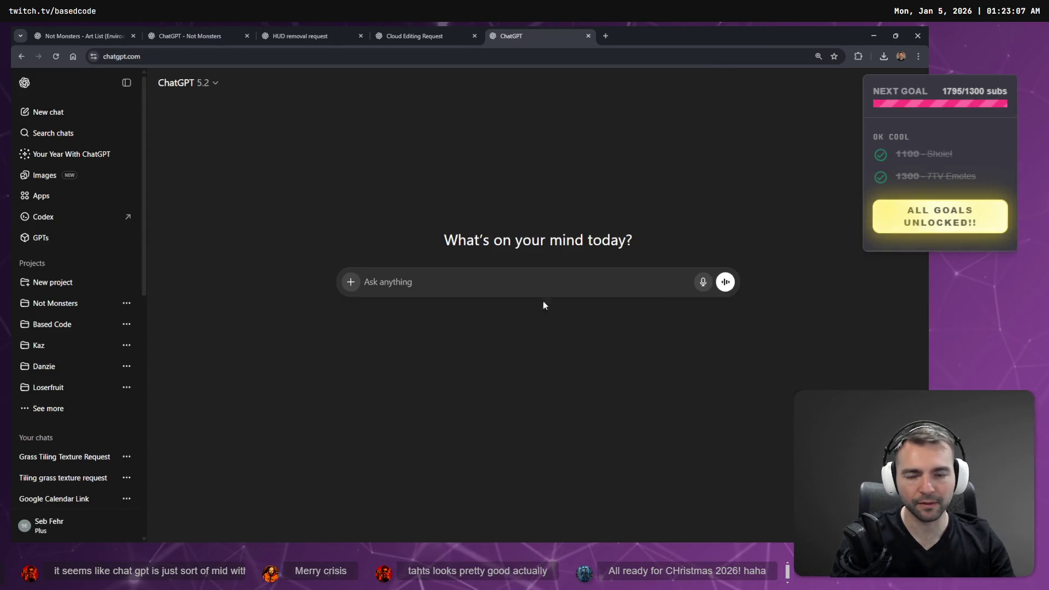
# Look through the Cloud Editing Request, HUD removal and Not Monsters project chats
pyautogui.click(411, 29)
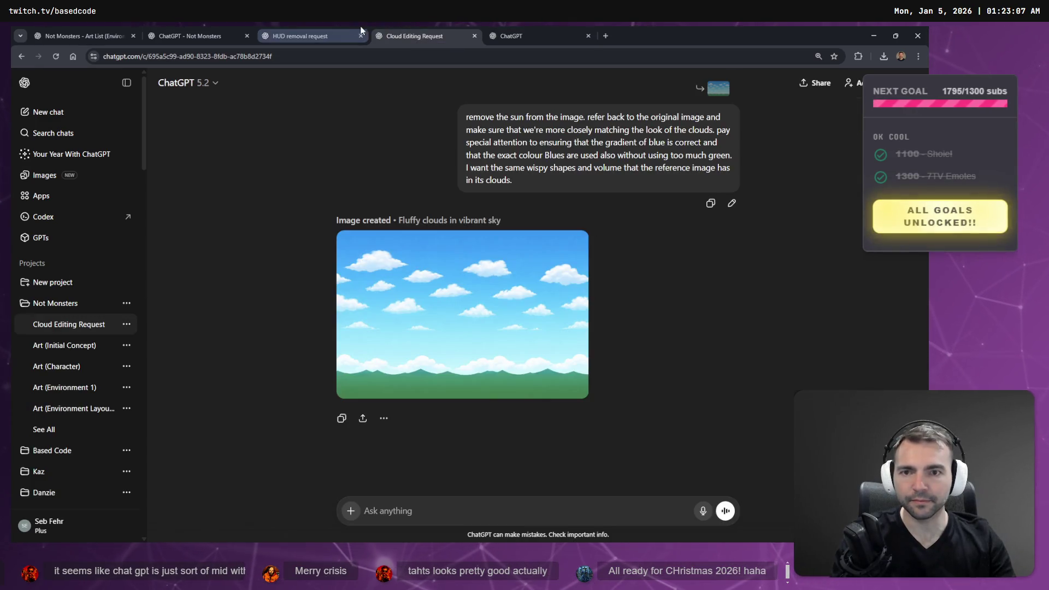
pyautogui.click(343, 27)
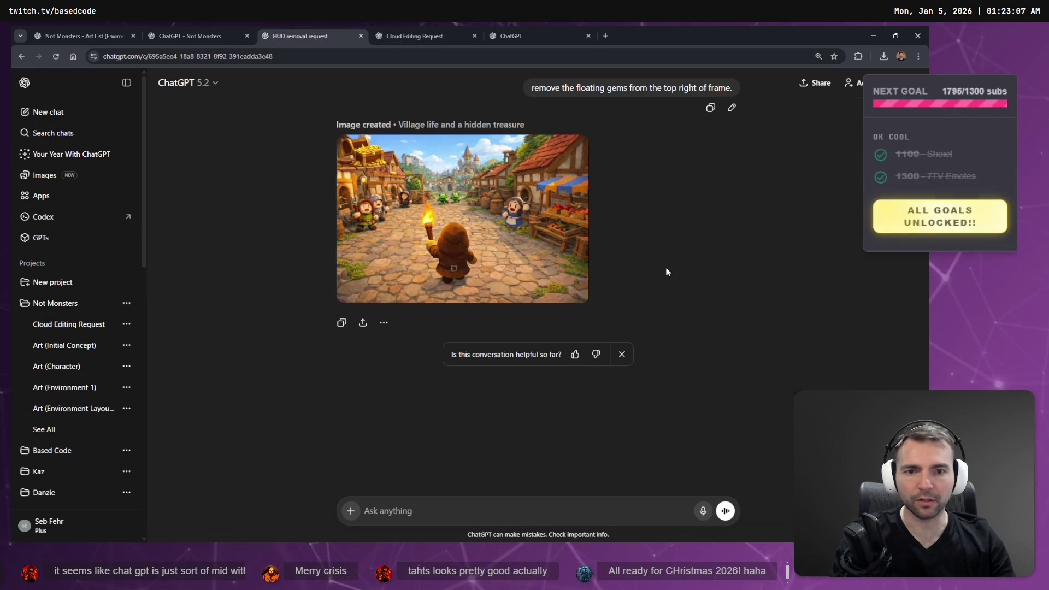
pyautogui.scroll(5, 665, 264)
pyautogui.scroll(-5, 668, 266)
pyautogui.scroll(3, 671, 273)
pyautogui.scroll(3, 728, 195)
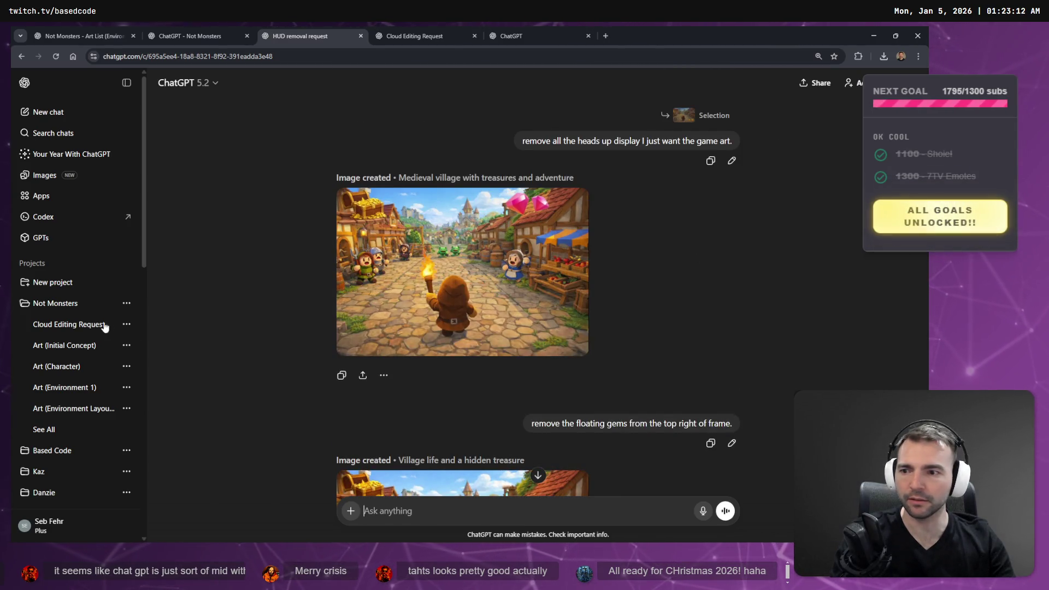
pyautogui.click(189, 39)
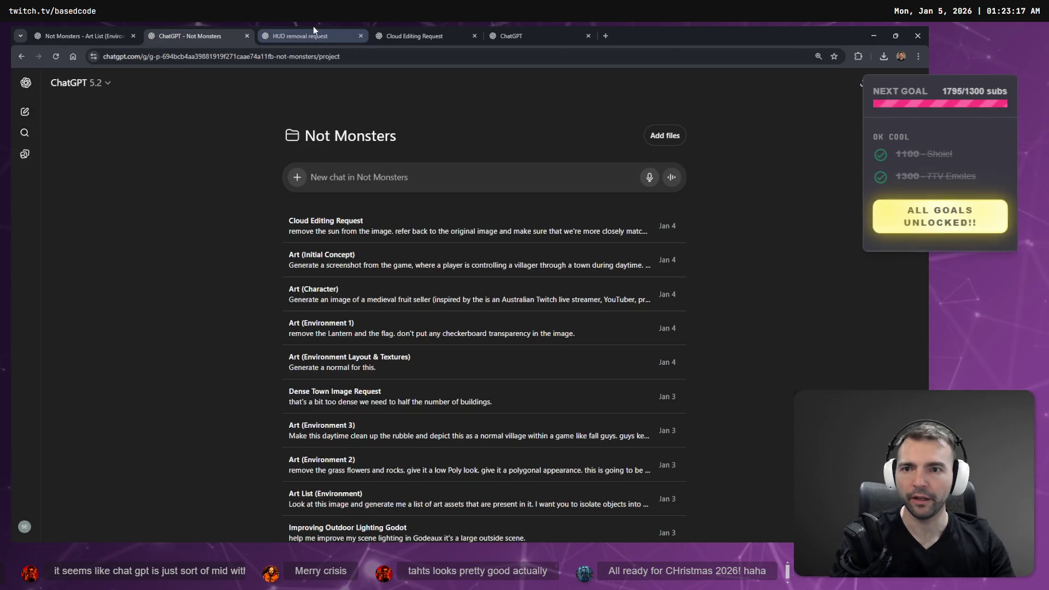
pyautogui.click(313, 27)
# Open ChatGPT Images in a new tab and scroll down to My images
pyautogui.middleClick(36, 179)
pyautogui.click(527, 36)
pyautogui.click(422, 35)
pyautogui.scroll(-4, 478, 243)
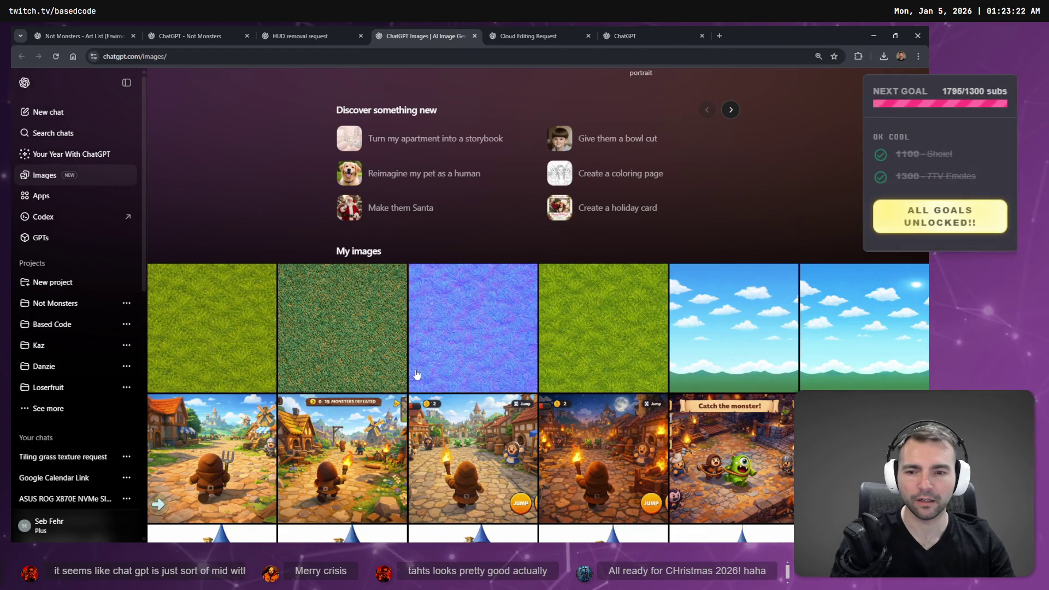
# Preview the medieval town screenshots and the first grass texture in the gallery
pyautogui.click(486, 467)
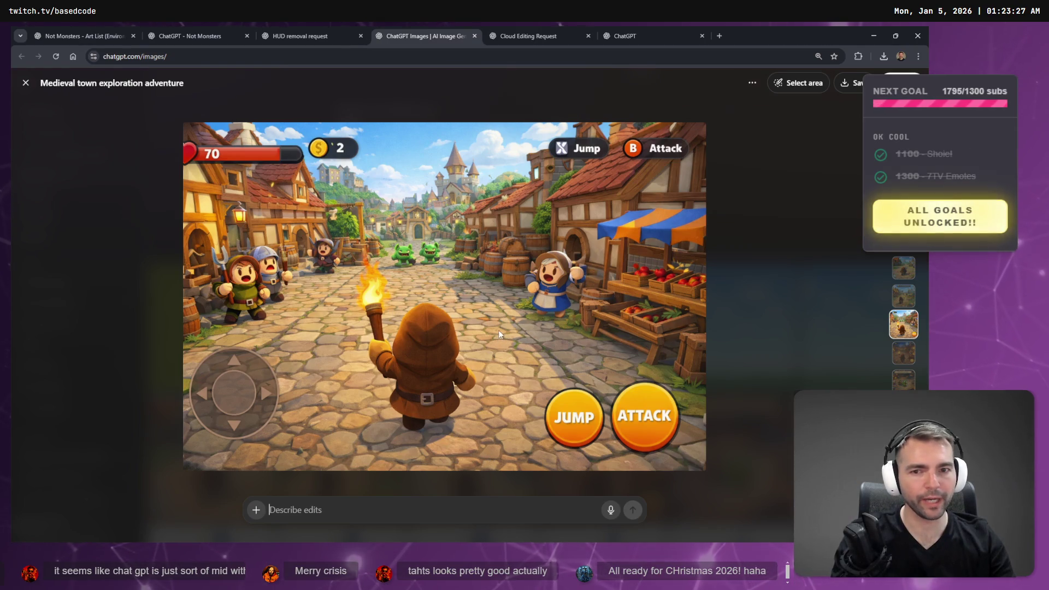
pyautogui.press('Escape')
pyautogui.click(480, 451)
pyautogui.press('Escape')
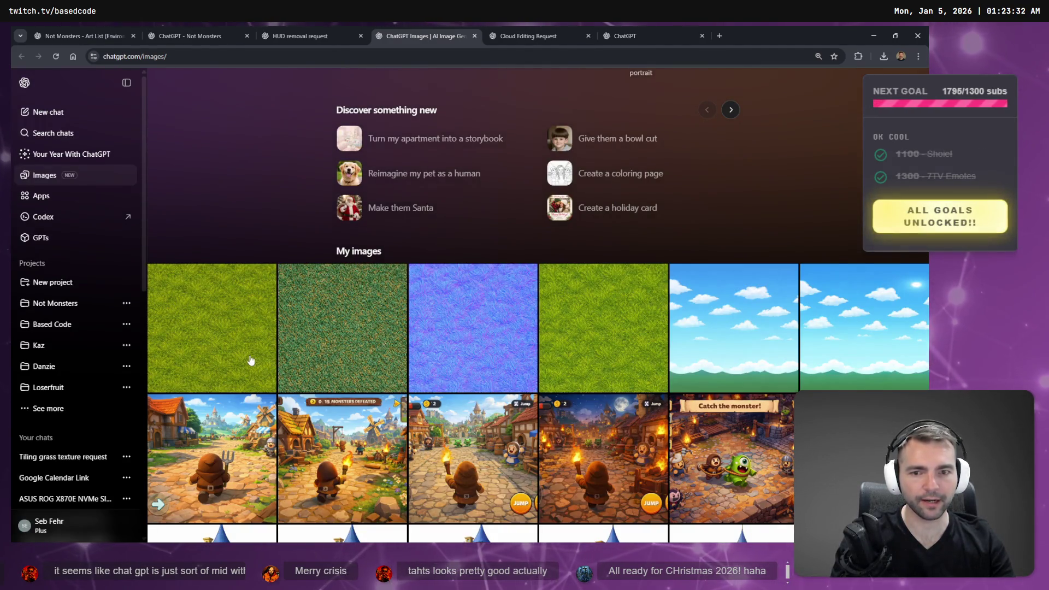
pyautogui.click(230, 339)
pyautogui.press('Escape')
pyautogui.scroll(-2, 346, 381)
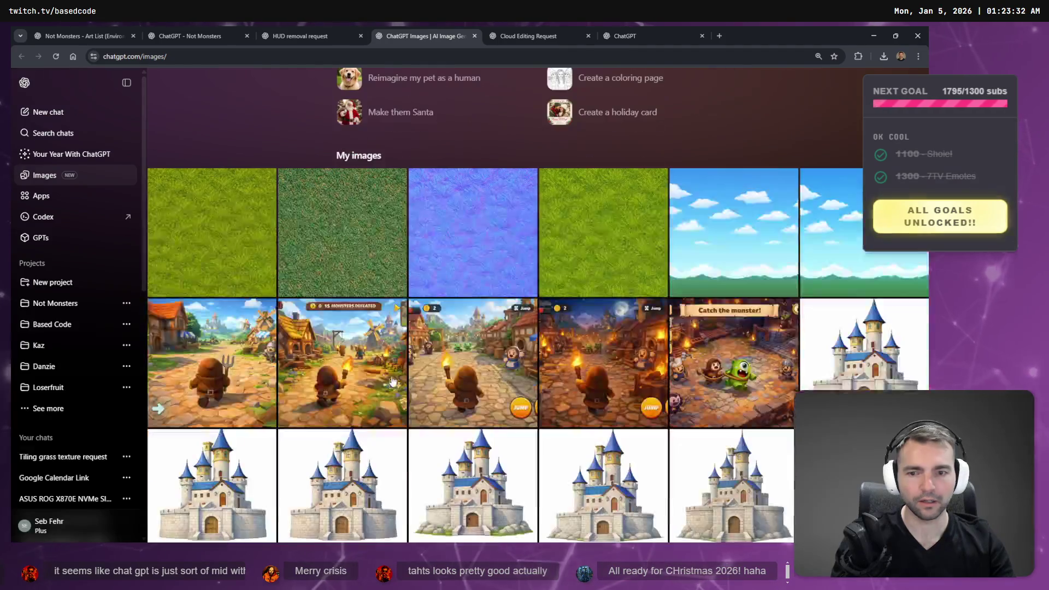
# On the Medieval town exploration adventure screenshot, dictate and send 'increase the amount of grass that's in this level'
pyautogui.click(445, 370)
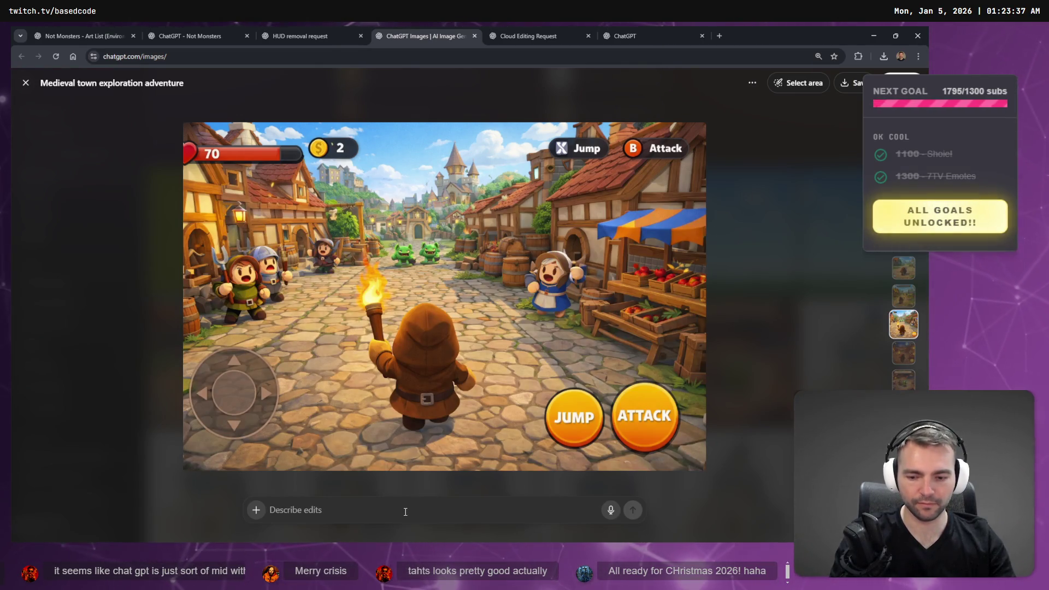
pyautogui.press('super+h')
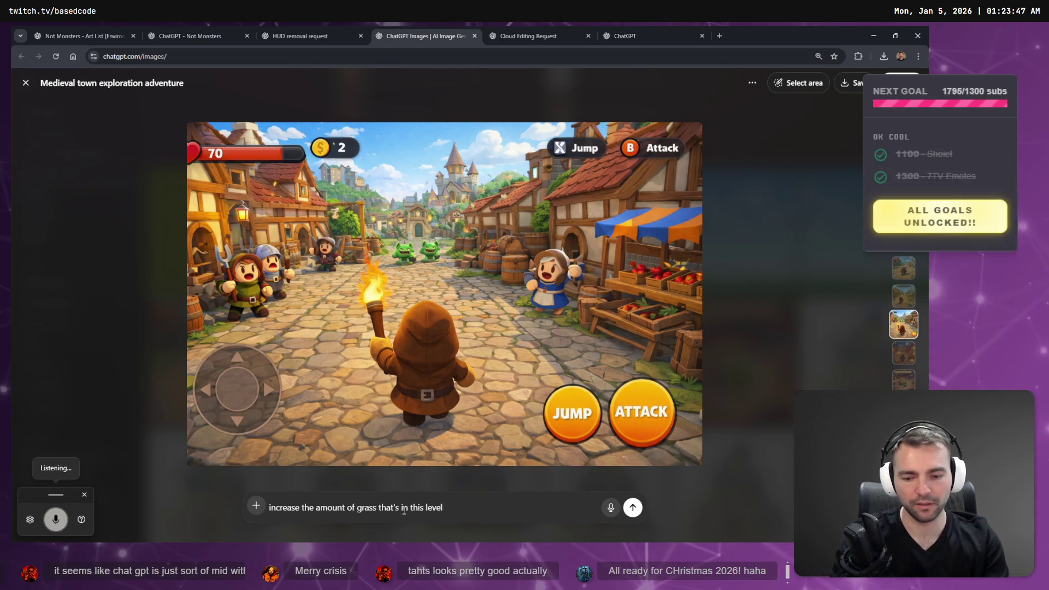
pyautogui.press('Return')
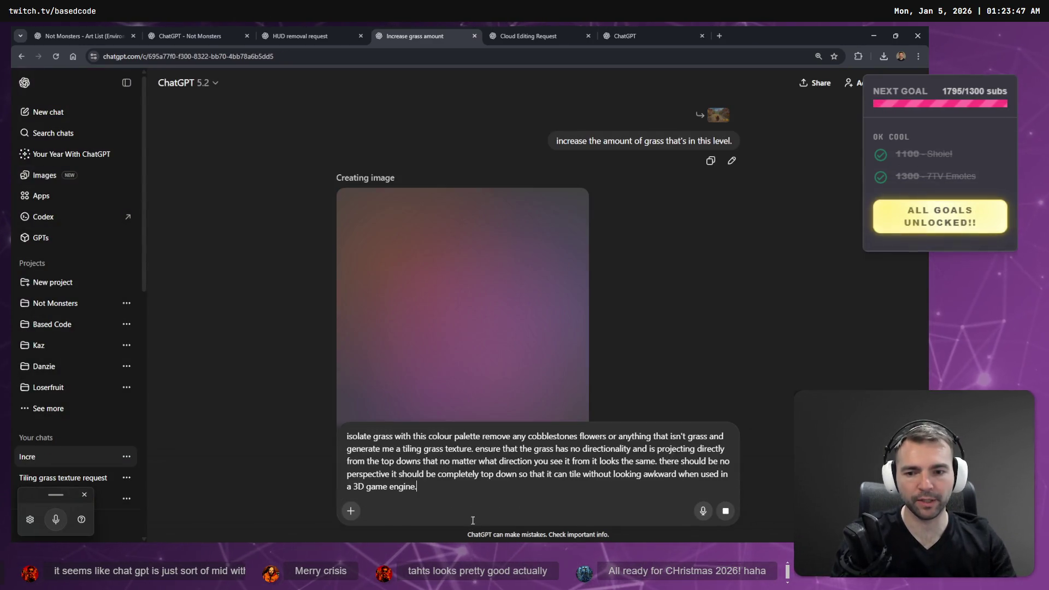
# Draft the top-down, directionless tiling grass prompt and close the Cloud Editing Request tab
pyautogui.scroll(-2, 451, 313)
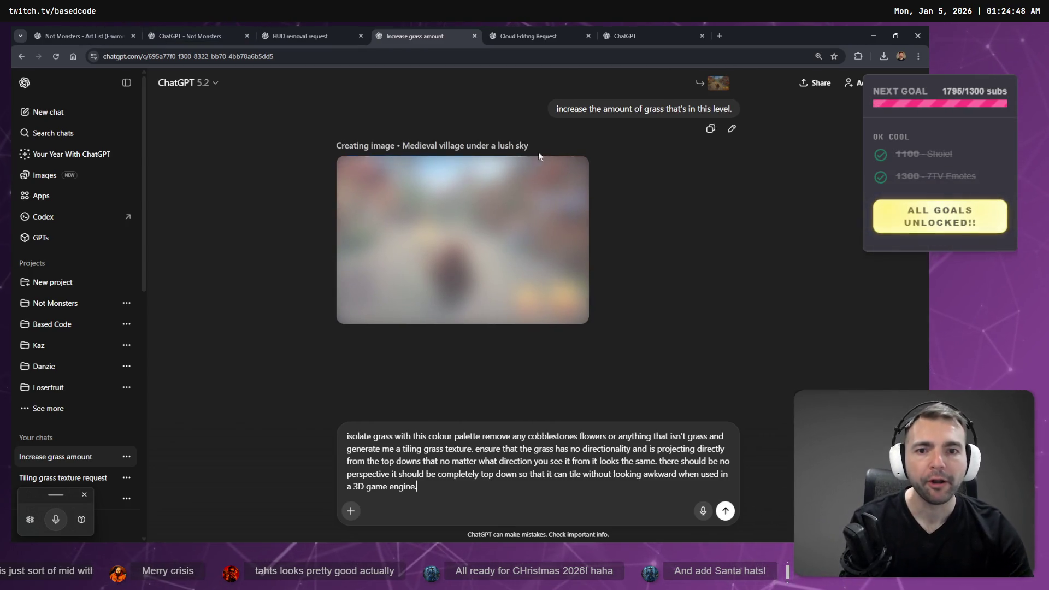
pyautogui.click(519, 33)
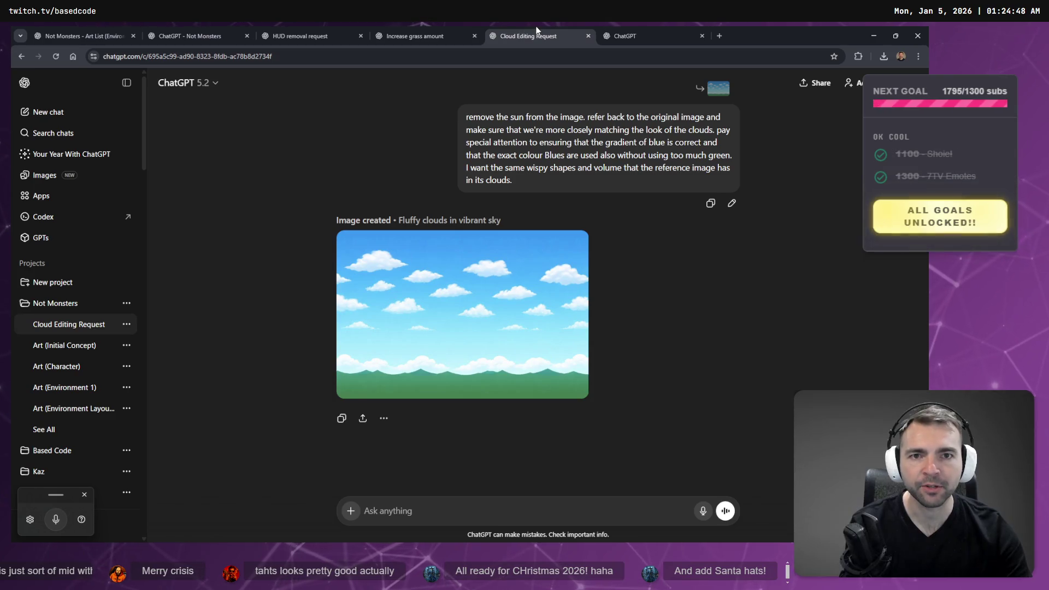
pyautogui.middleClick(536, 30)
pyautogui.click(412, 33)
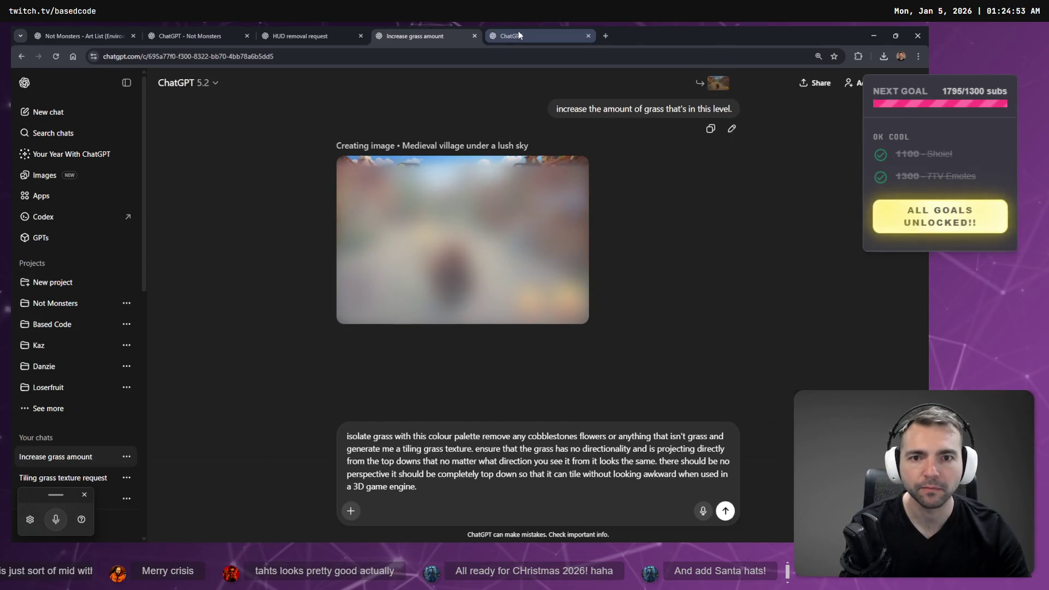
# Find the chat behind the Fluffy clouds in vibrant sky image via the gallery and delete it
pyautogui.click(39, 176)
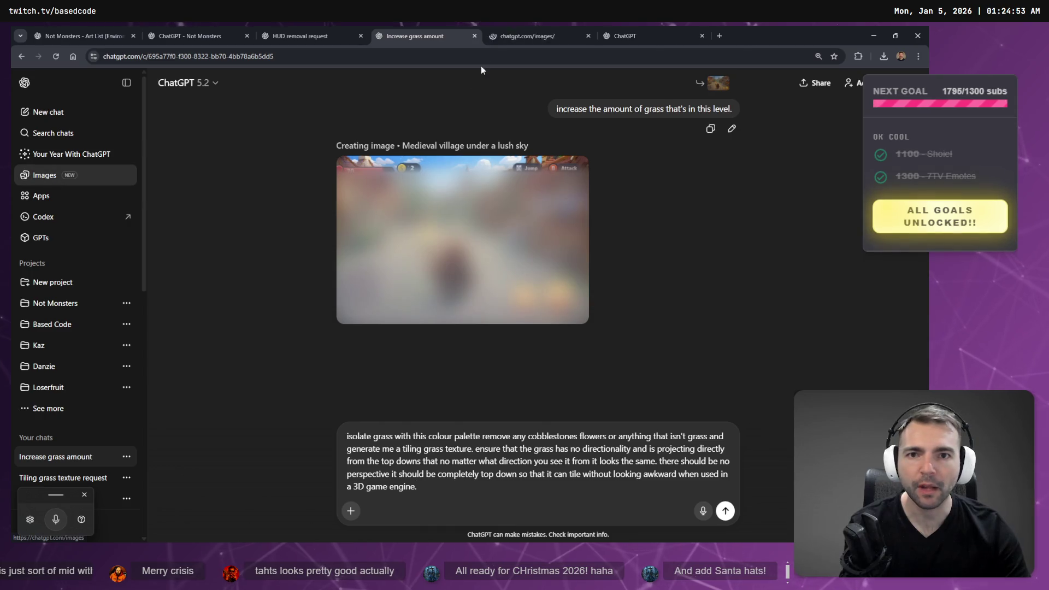
pyautogui.scroll(-4, 561, 283)
pyautogui.scroll(-4, 561, 283)
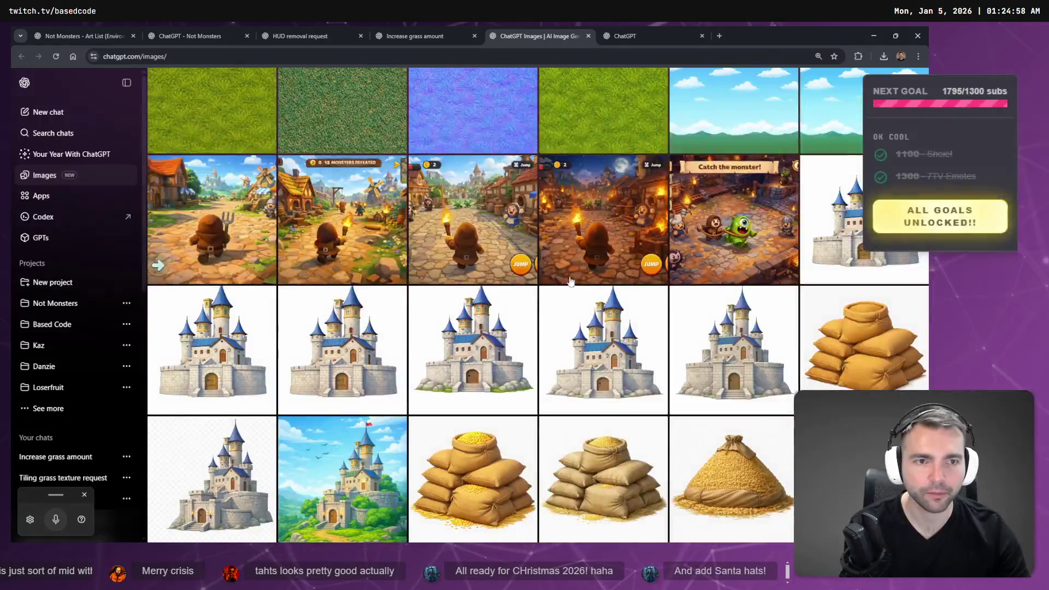
pyautogui.scroll(3, 776, 282)
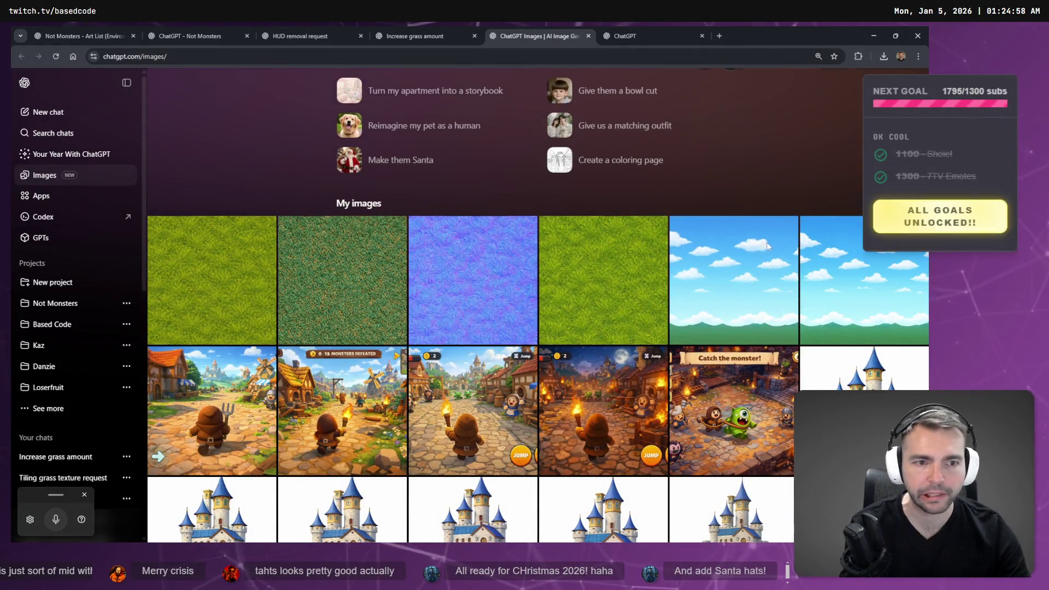
pyautogui.click(767, 247)
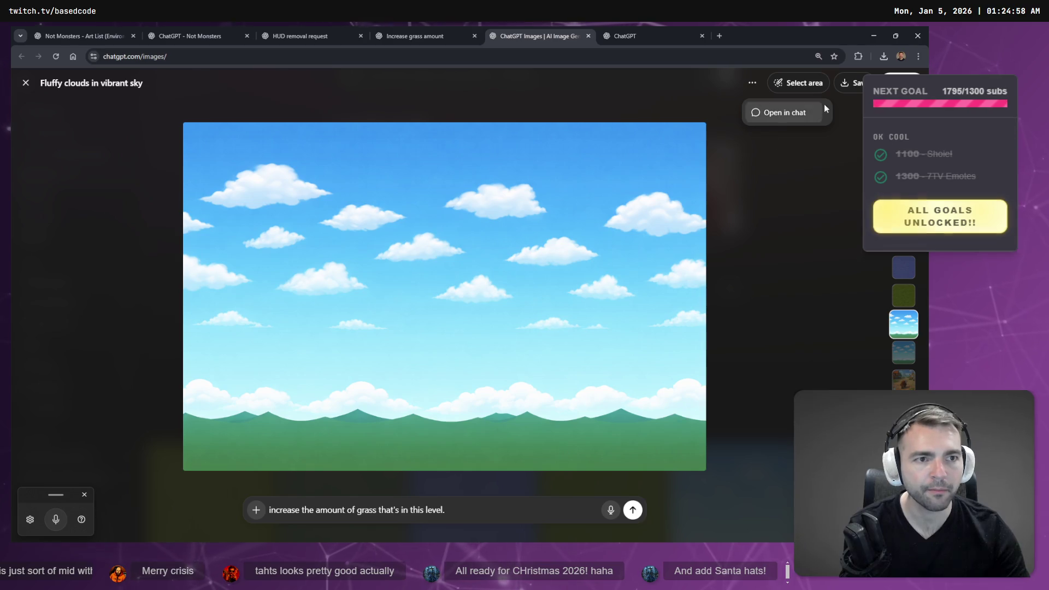
pyautogui.click(752, 85)
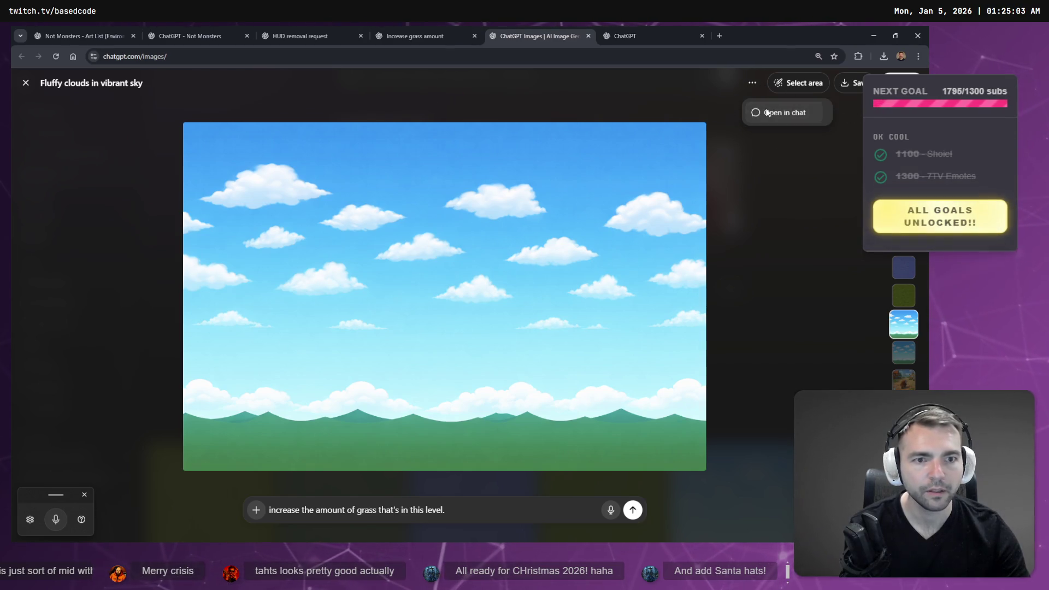
pyautogui.click(770, 109)
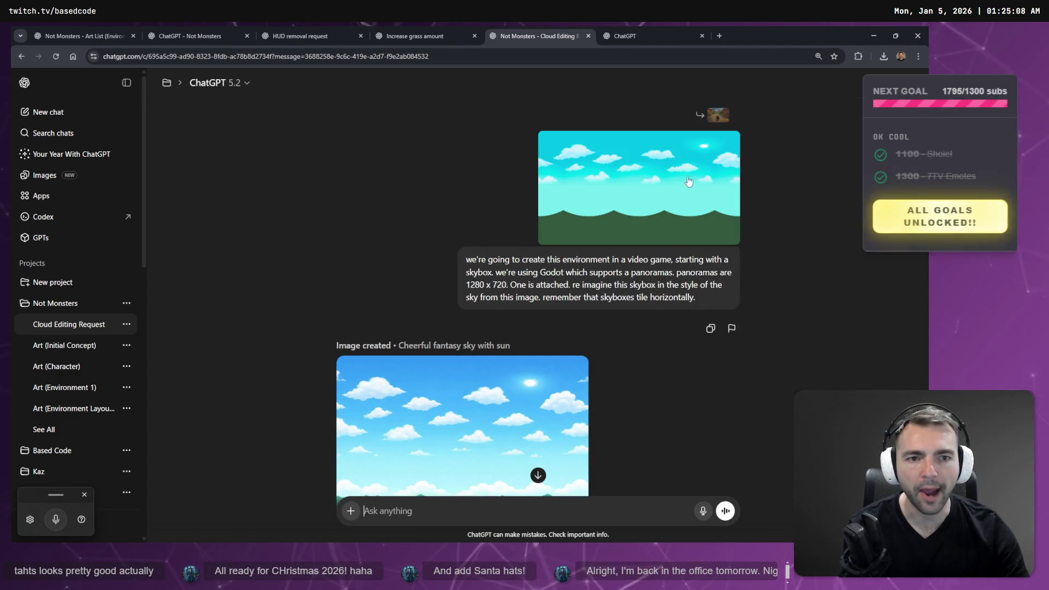
pyautogui.scroll(5, 710, 174)
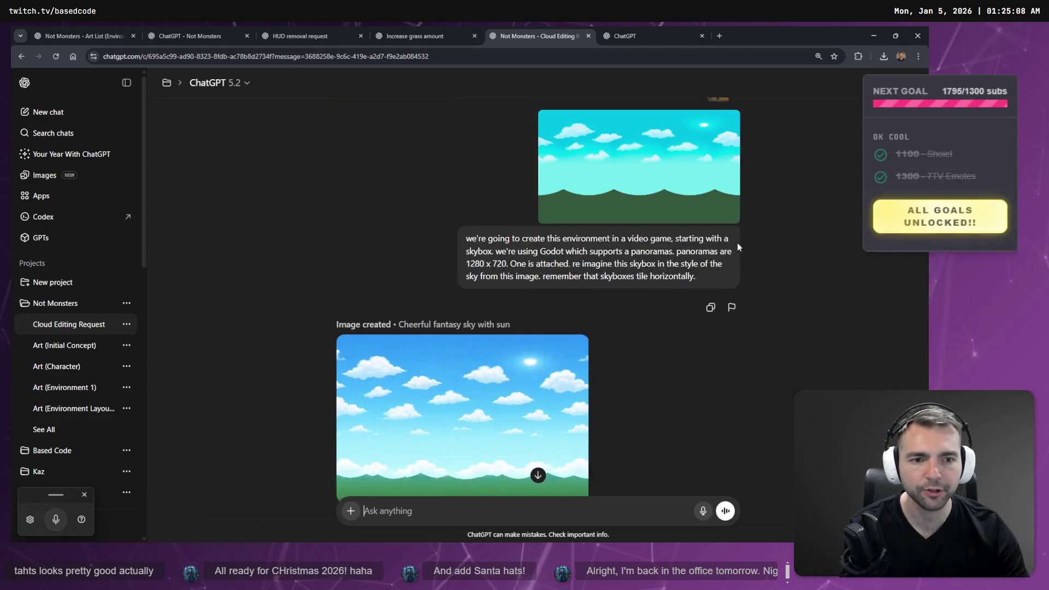
pyautogui.click(909, 83)
pyautogui.click(808, 195)
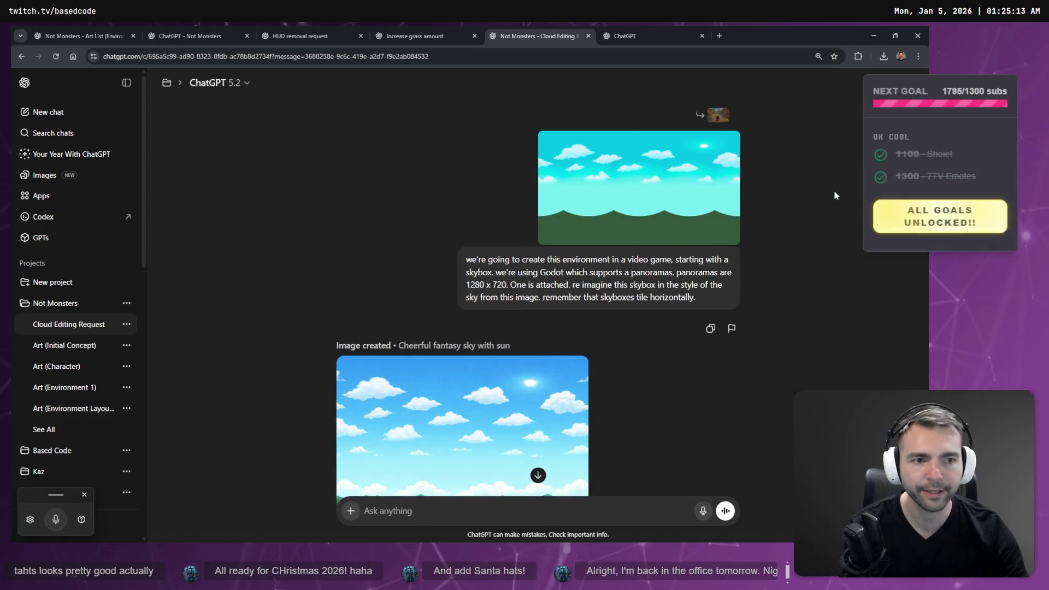
pyautogui.click(559, 317)
# Close the extra ChatGPT tabs, leaving the Increase grass amount chat
pyautogui.click(451, 33)
pyautogui.click(553, 30)
pyautogui.click(648, 34)
pyautogui.hotkey('ctrl', 'w')
pyautogui.hotkey('ctrl', 'w')
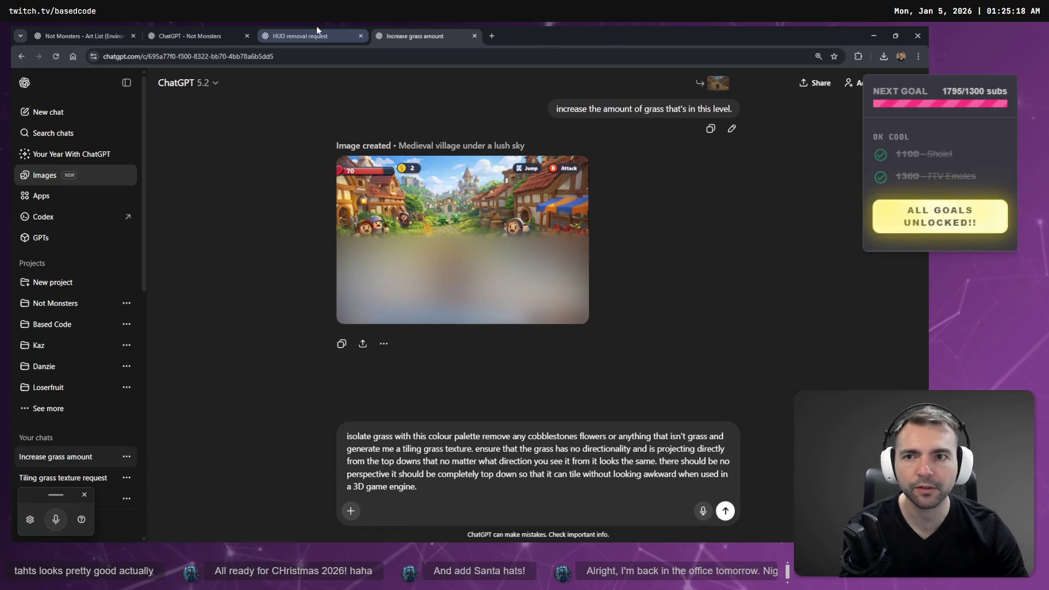
# Open the image gallery in a background tab and enlarge the generated grassier village image
pyautogui.click(492, 33)
pyautogui.hotkey('ctrl', 'w')
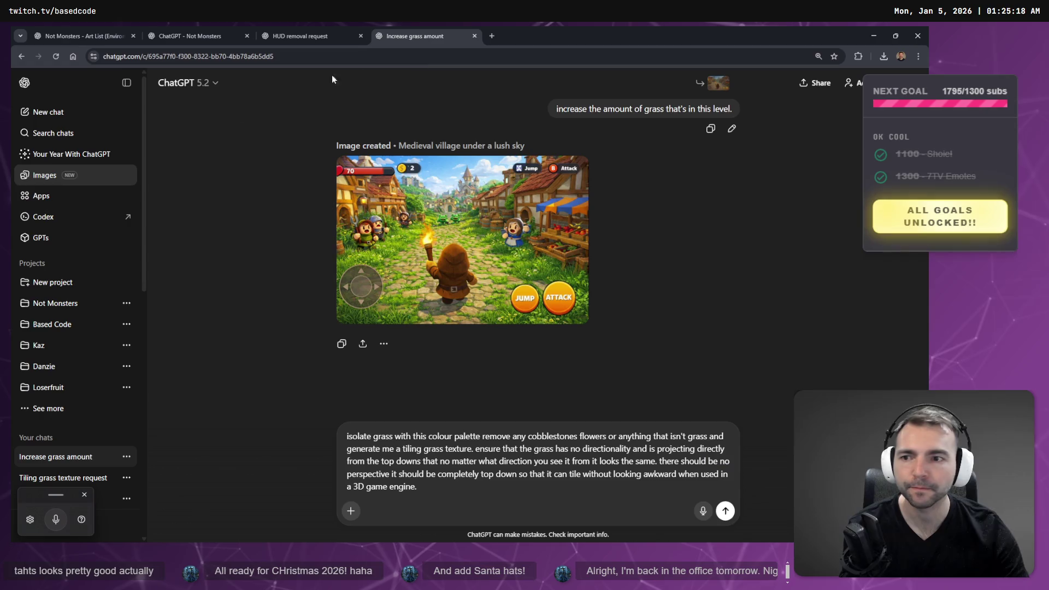
pyautogui.middleClick(43, 176)
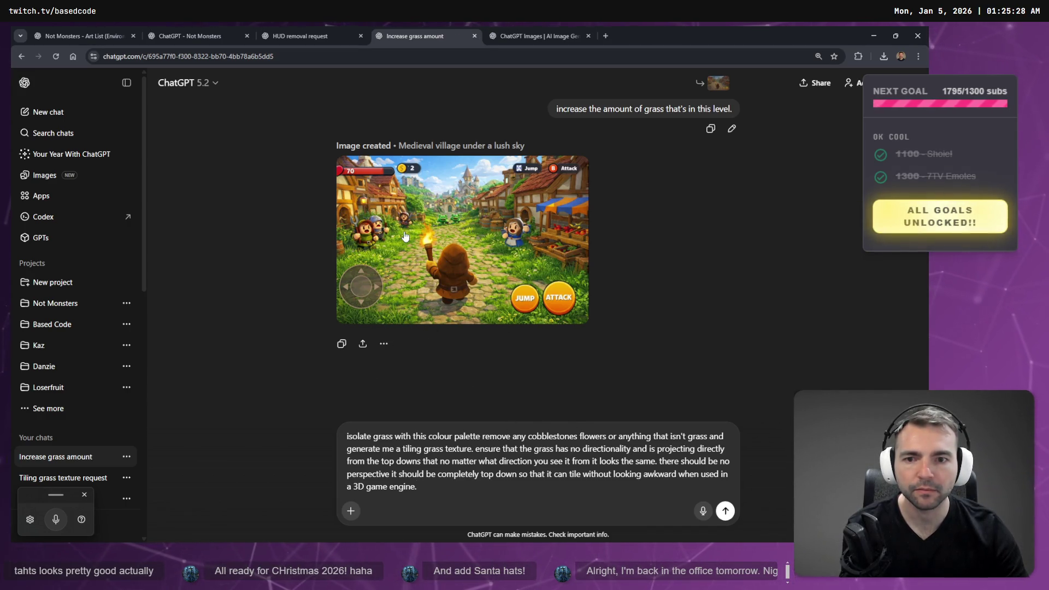
pyautogui.click(415, 279)
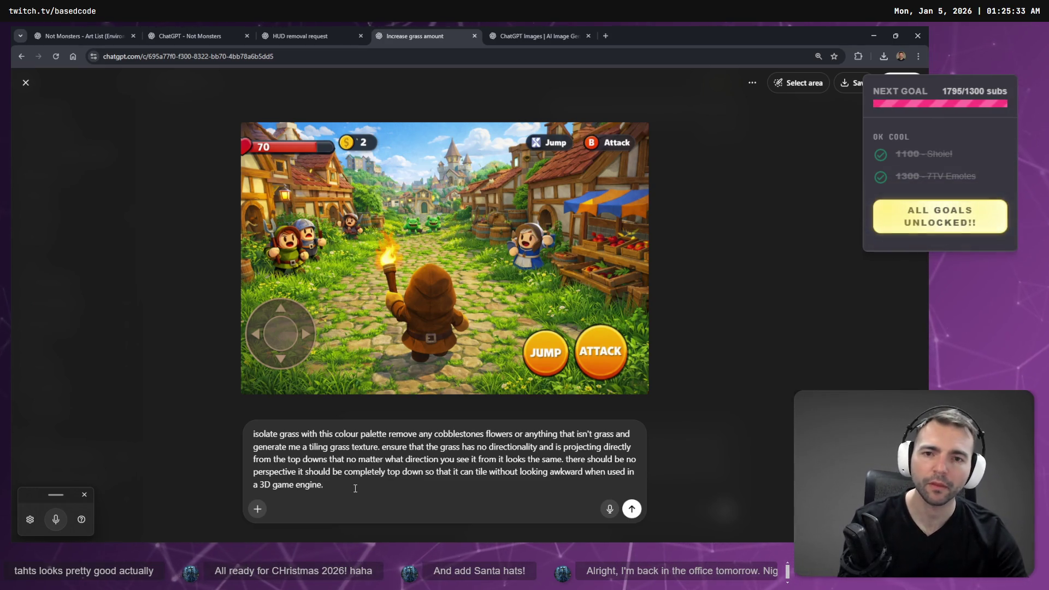
# Finish the isolate-grass prompt with 'Make sure it's a square texture.' and send it
pyautogui.hotkey('ctrl', 'a')
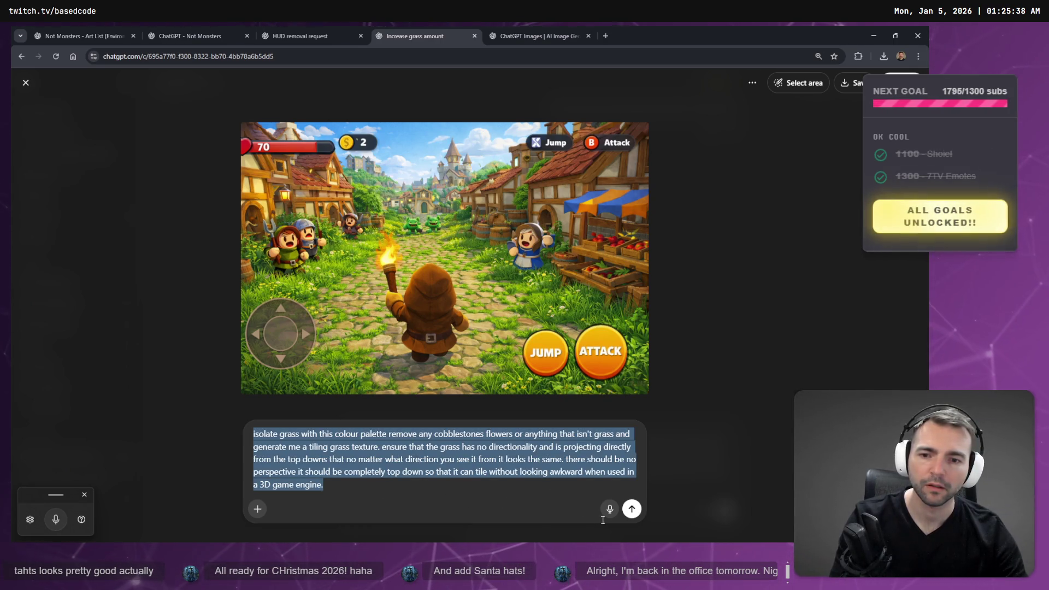
pyautogui.click(404, 484)
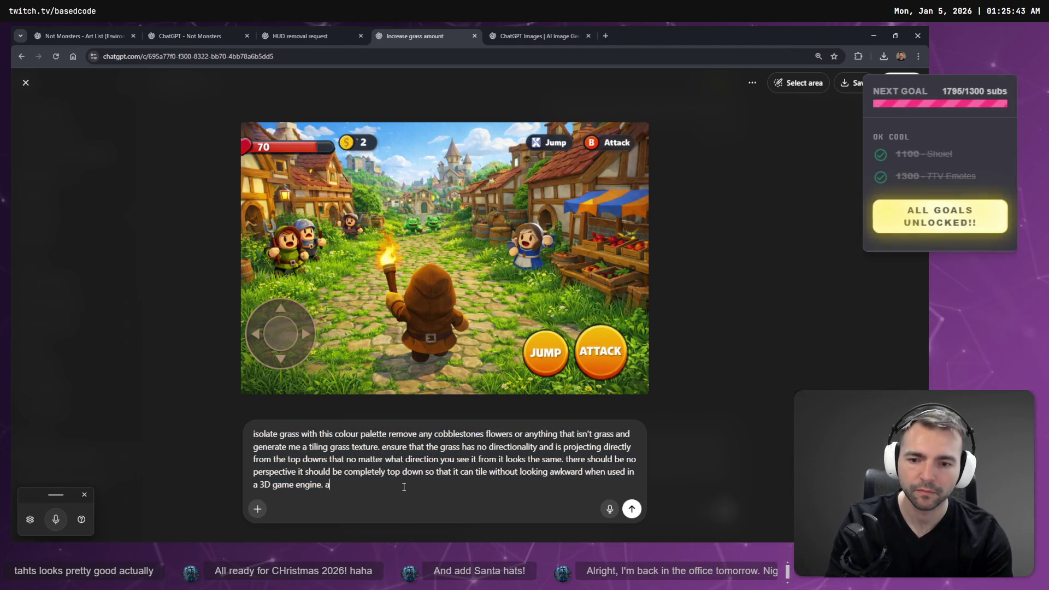
pyautogui.press('BackSpace')
pyautogui.write('M')
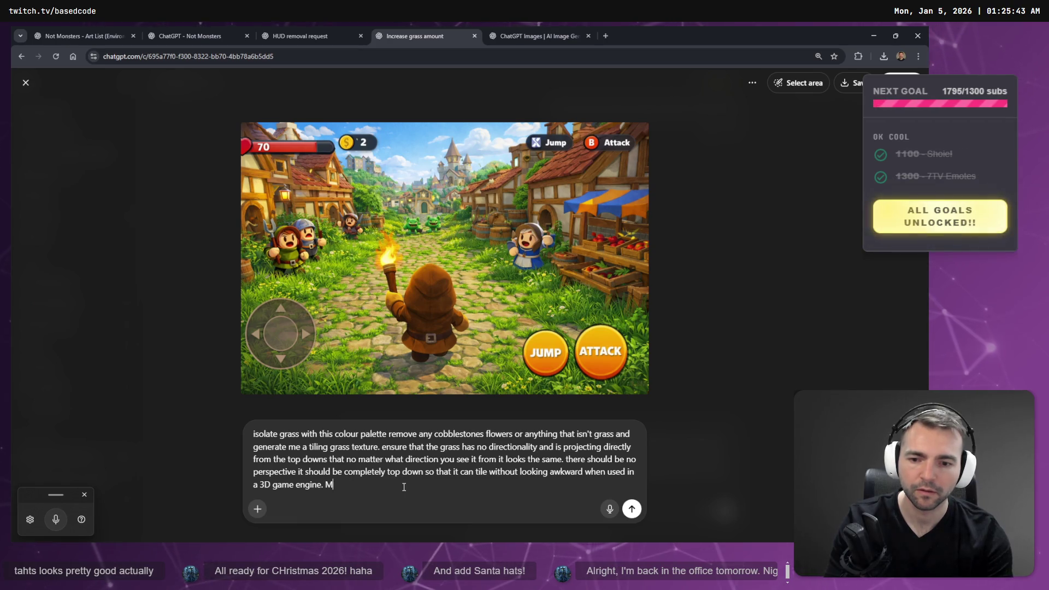
pyautogui.write("ake sure it's a ")
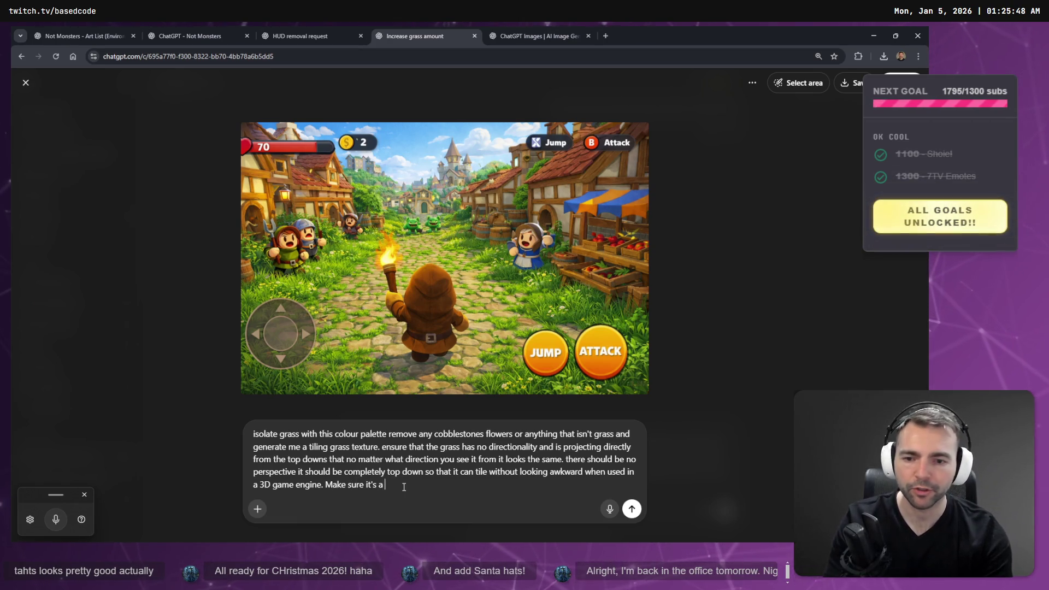
pyautogui.write('square texture.')
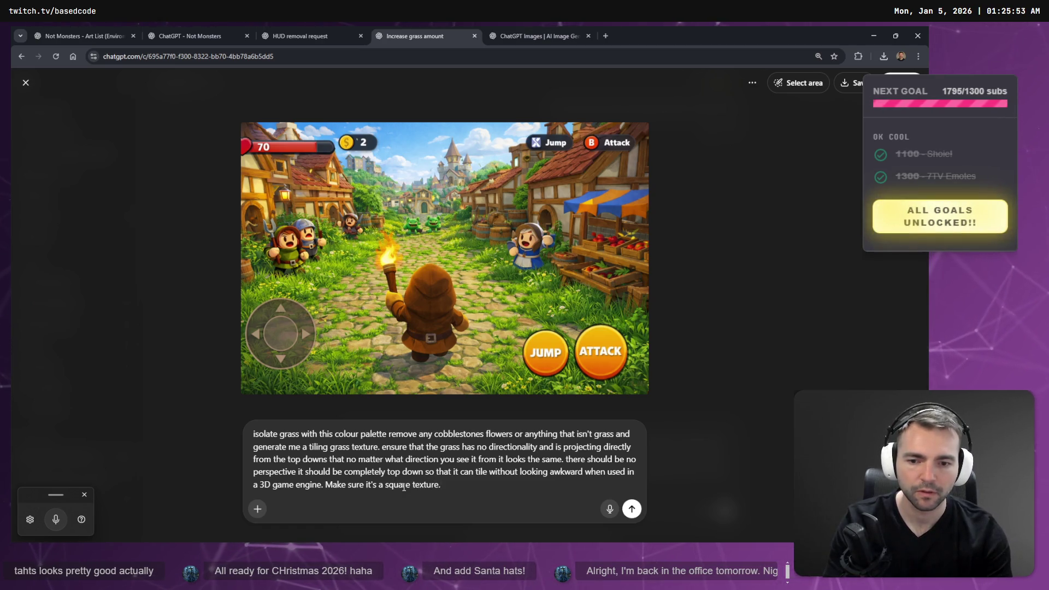
pyautogui.press('Return')
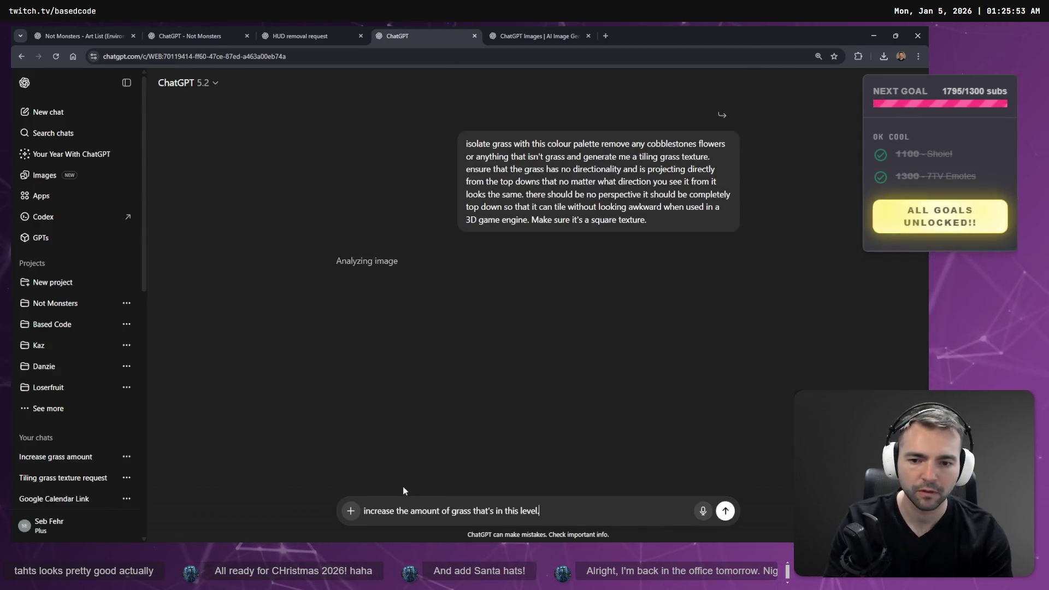
# From My images, open the chat that produced the lush grass texture
pyautogui.click(535, 36)
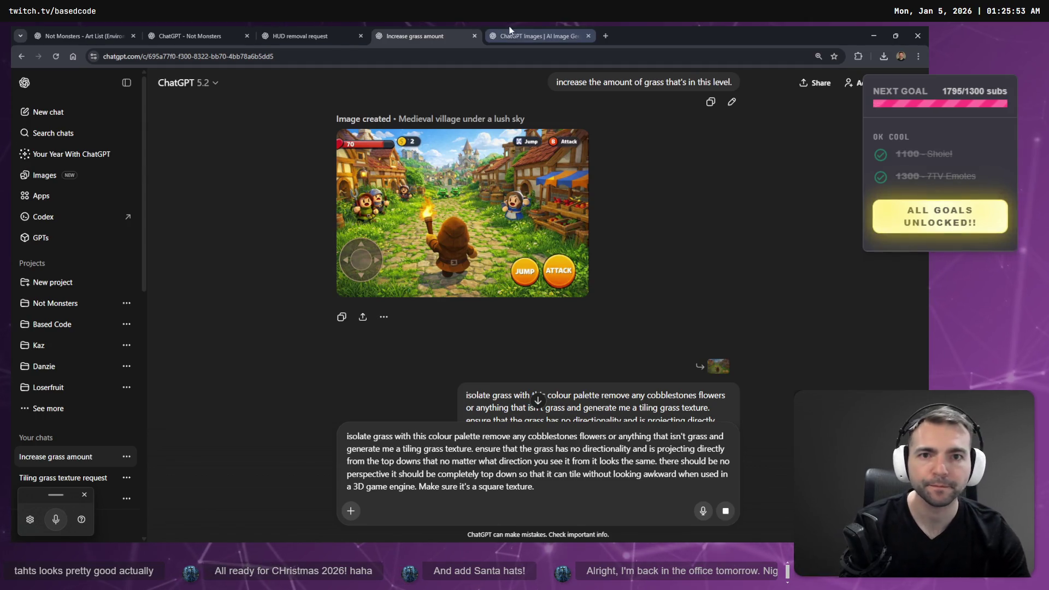
pyautogui.scroll(-5, 611, 373)
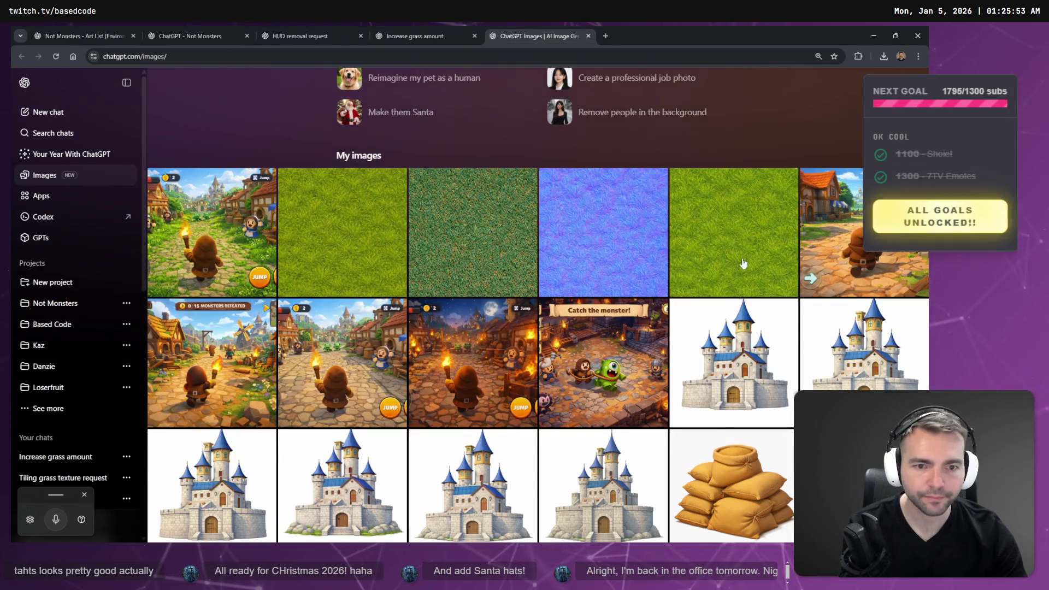
pyautogui.scroll(-3, 770, 255)
pyautogui.scroll(5, 764, 250)
pyautogui.scroll(-2, 491, 305)
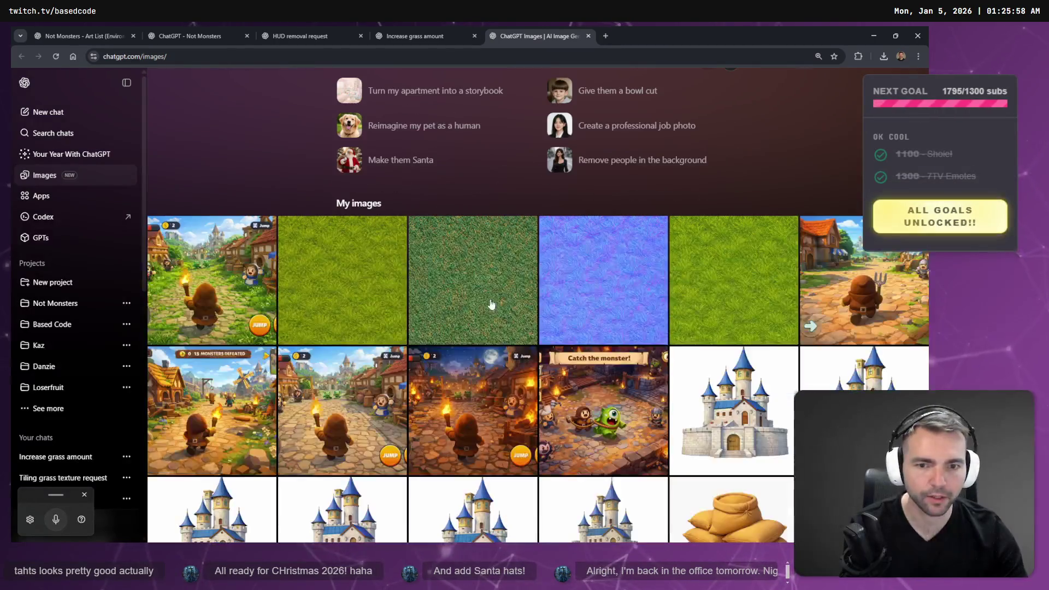
pyautogui.click(509, 293)
pyautogui.click(754, 83)
pyautogui.click(771, 111)
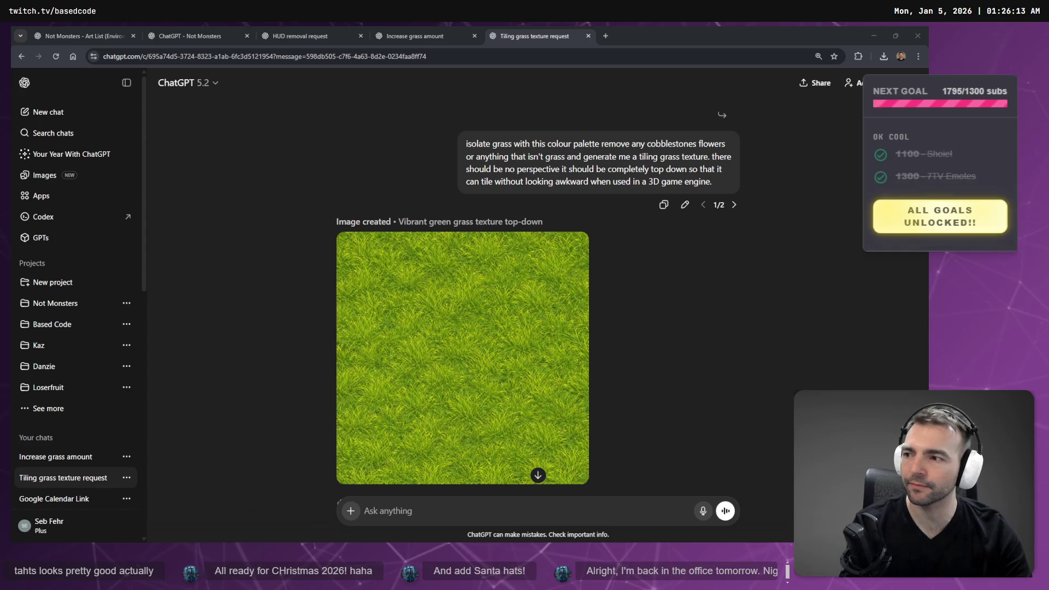
# Review the Tiling grass texture request chat and choose to delete it
pyautogui.scroll(-7, 656, 271)
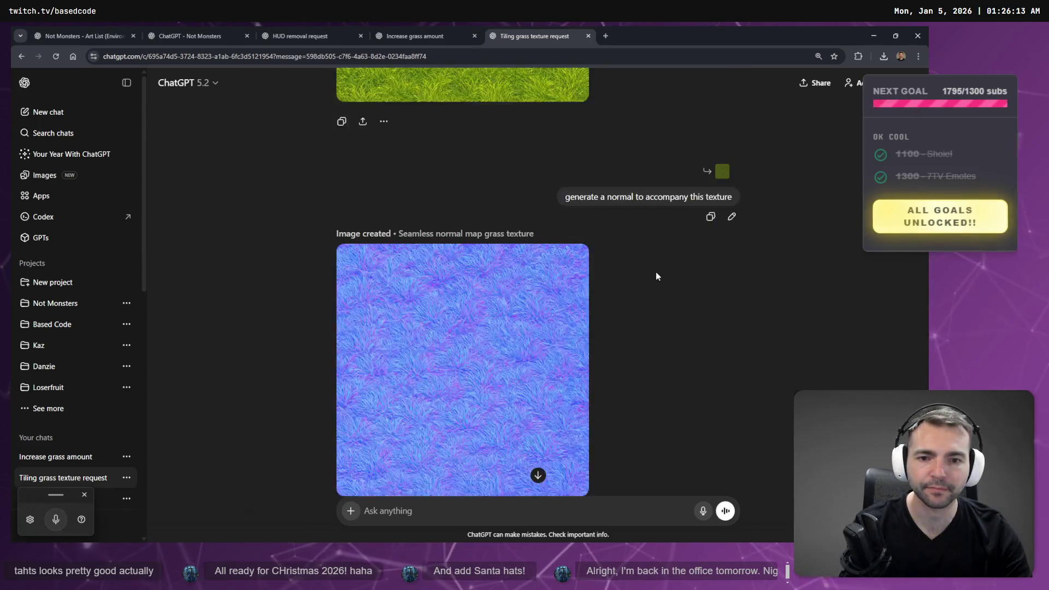
pyautogui.scroll(10, 672, 284)
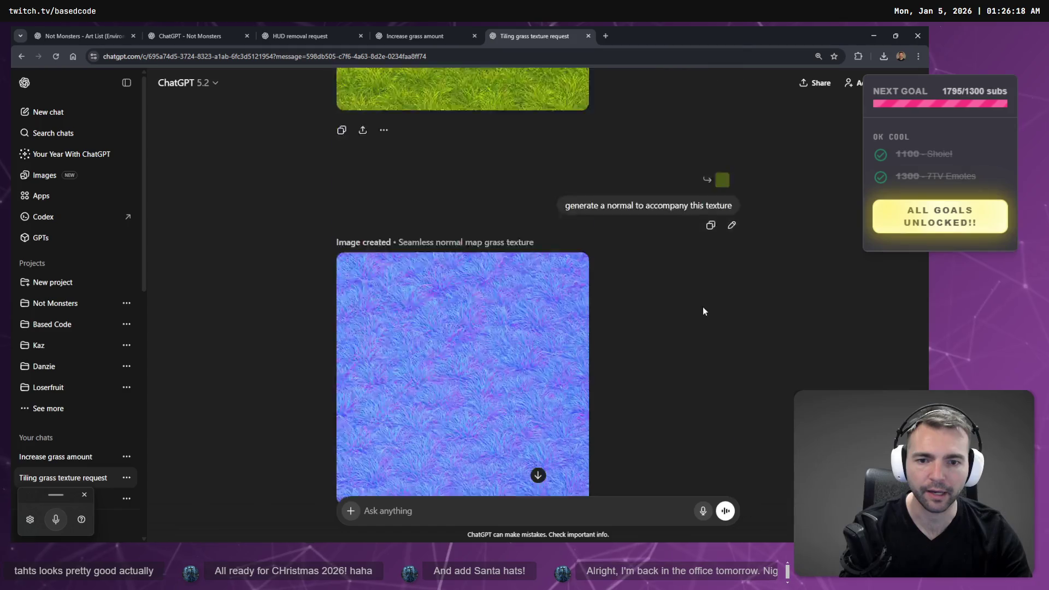
pyautogui.scroll(-7, 591, 316)
pyautogui.scroll(7, 595, 308)
pyautogui.scroll(-10, 595, 313)
pyautogui.scroll(-5, 595, 317)
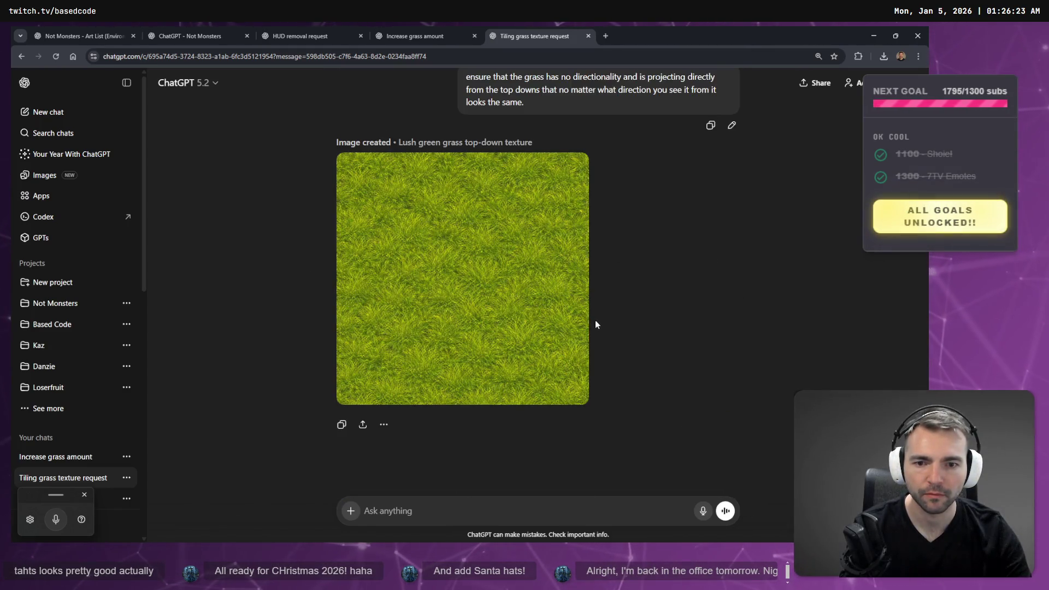
pyautogui.scroll(10, 628, 344)
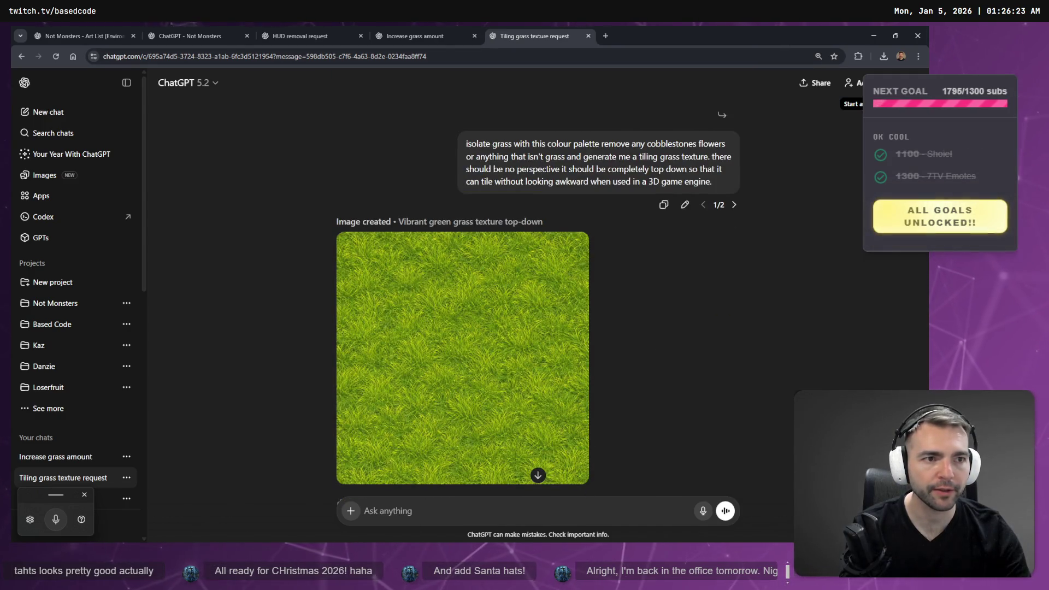
pyautogui.click(909, 83)
pyautogui.click(827, 198)
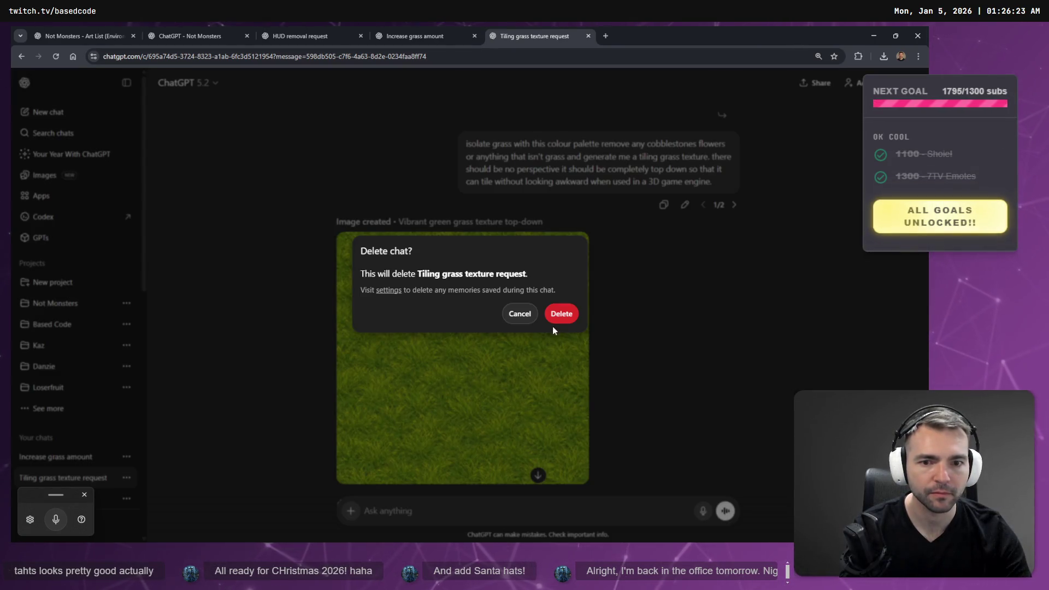
# Delete the Tiling grass texture request chat, send the square top-down grass prompt, and view the image
pyautogui.click(555, 319)
pyautogui.click(437, 36)
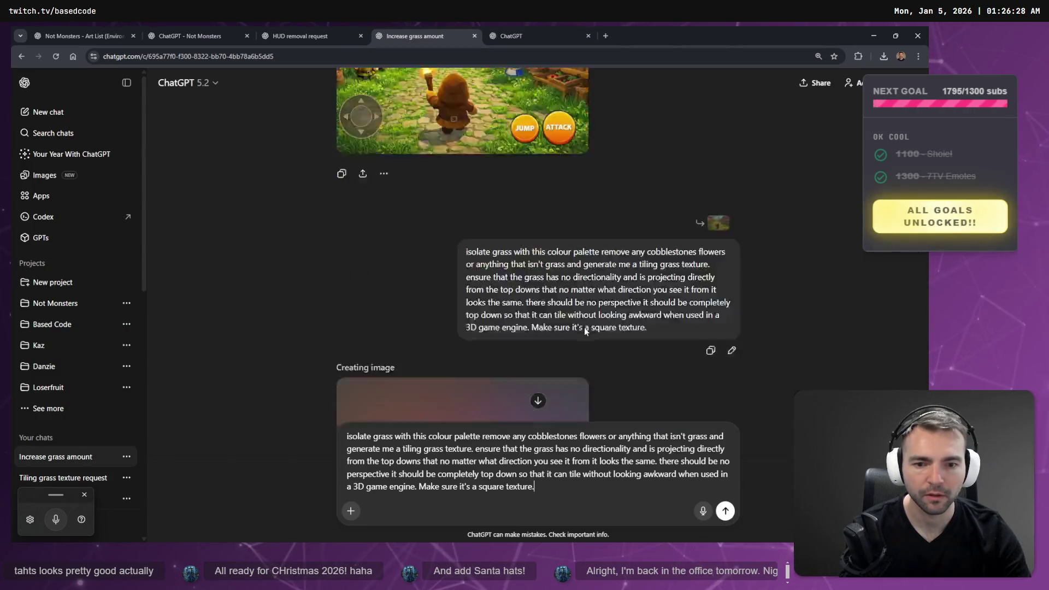
pyautogui.hotkey('ctrl', 'a')
pyautogui.press('Return')
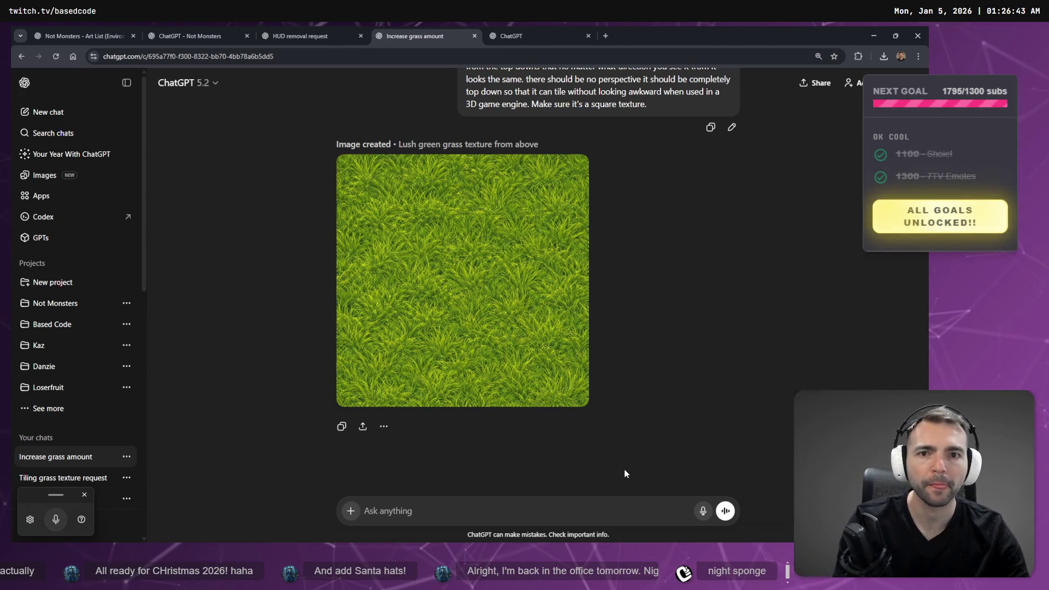
pyautogui.click(518, 315)
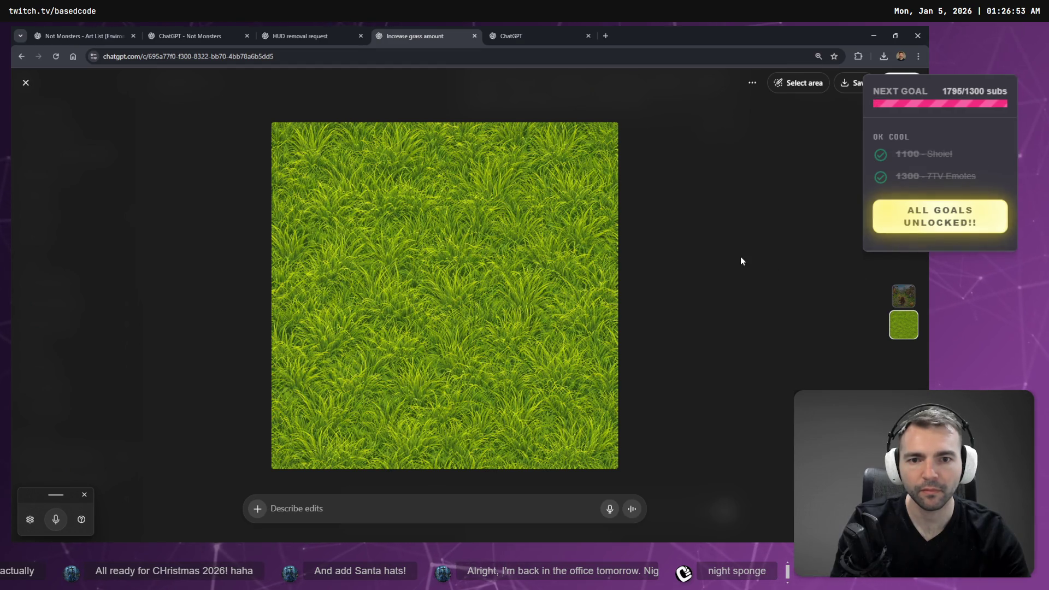
pyautogui.press('Escape')
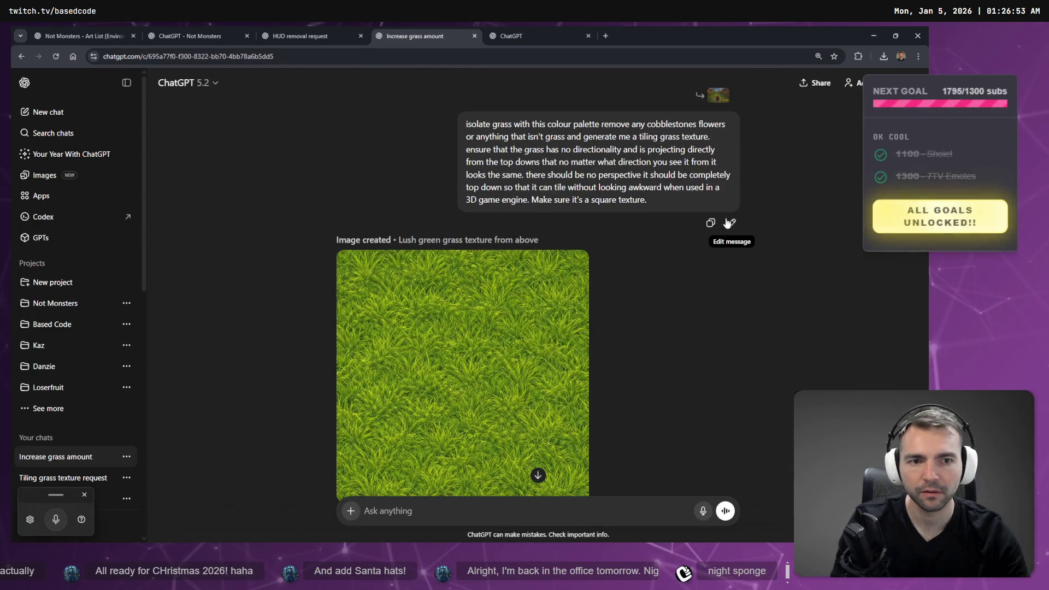
# Edit the grass prompt by dictating that the grass bristles in all directions like a Photoshop brush
pyautogui.click(729, 224)
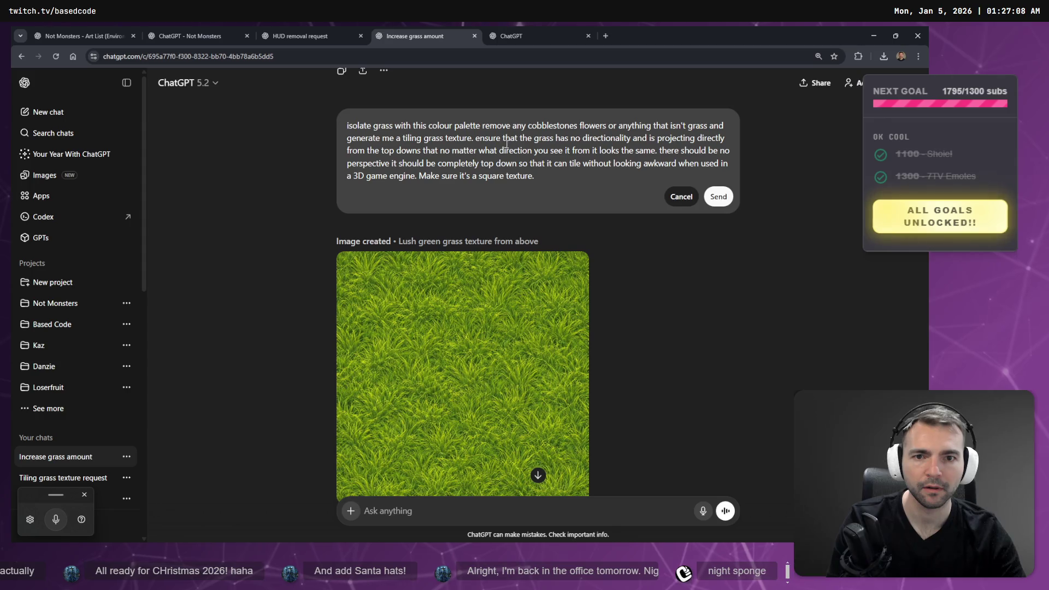
pyautogui.click(659, 151)
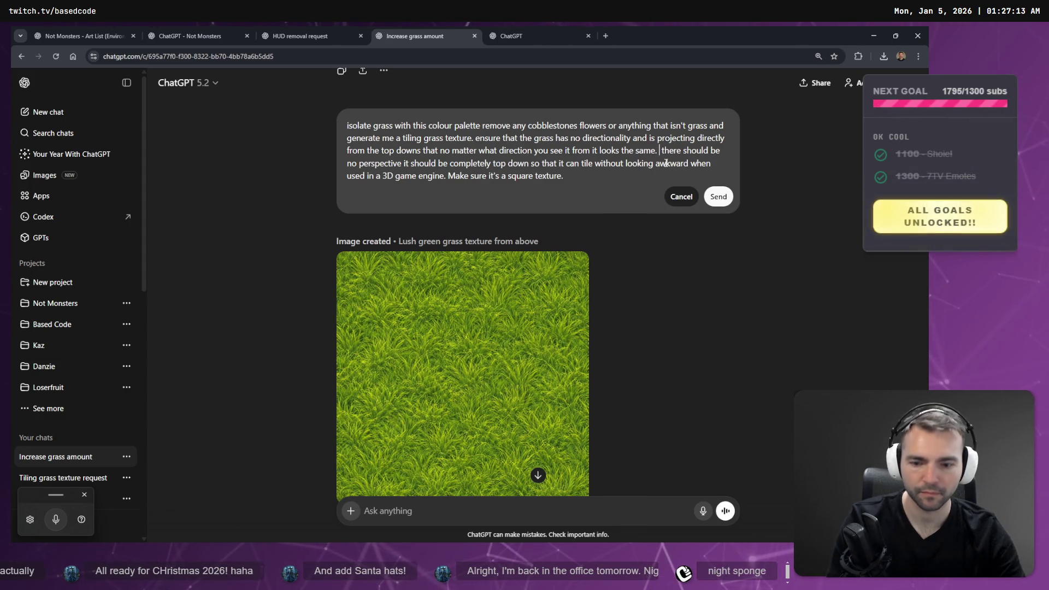
pyautogui.press('ctrl+super')
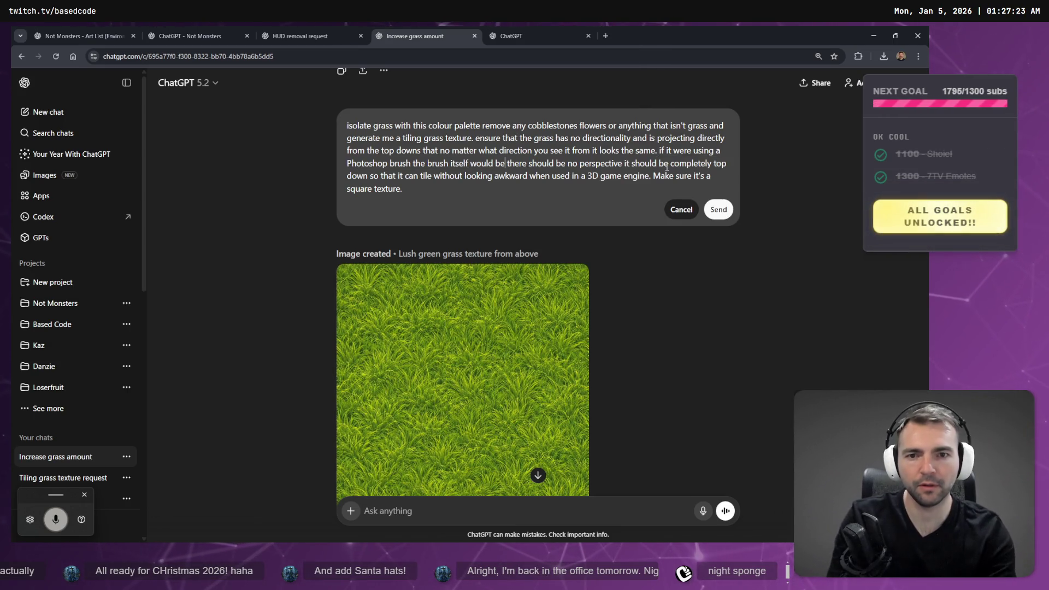
pyautogui.press('BackSpace')
pyautogui.press('BackSpace')
pyautogui.press('BackSpace')
pyautogui.press('ctrl+super')
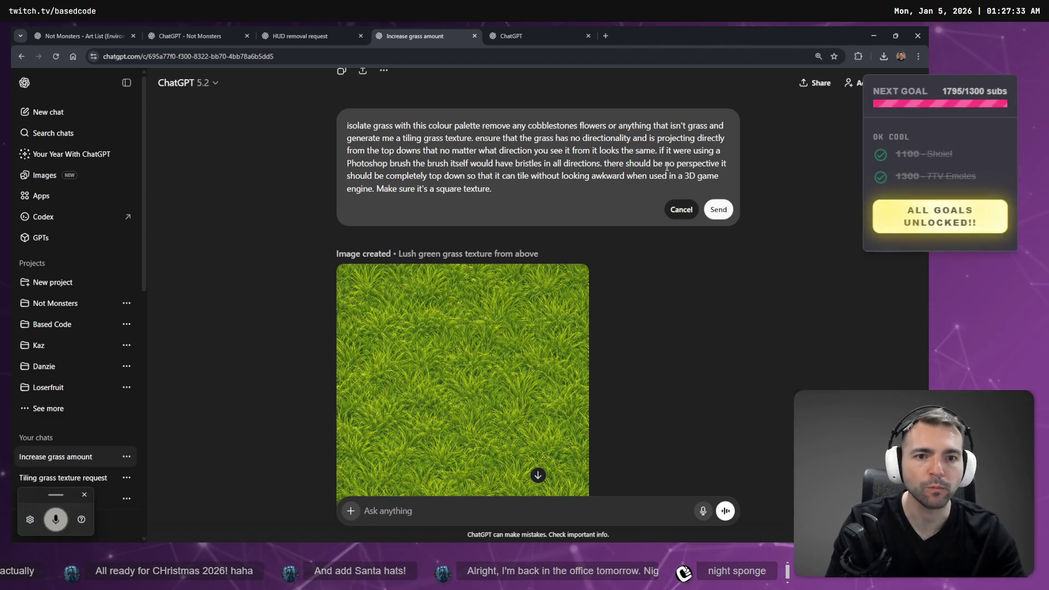
# Resend the amended grass texture prompt and switch back to Godot
pyautogui.hotkey('ctrl', 'a')
pyautogui.scroll(-2, 607, 231)
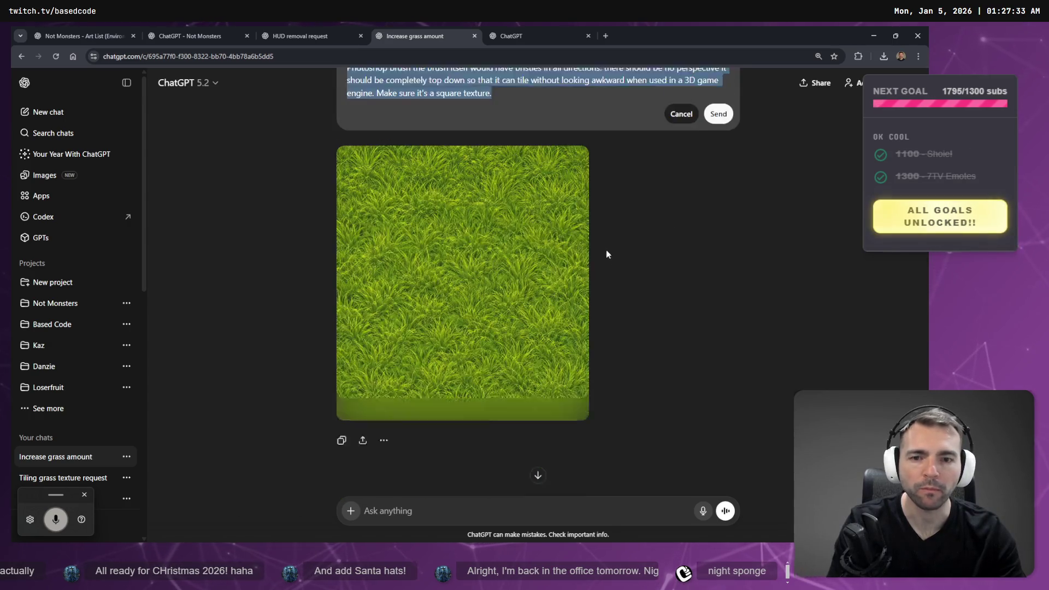
pyautogui.scroll(5, 607, 230)
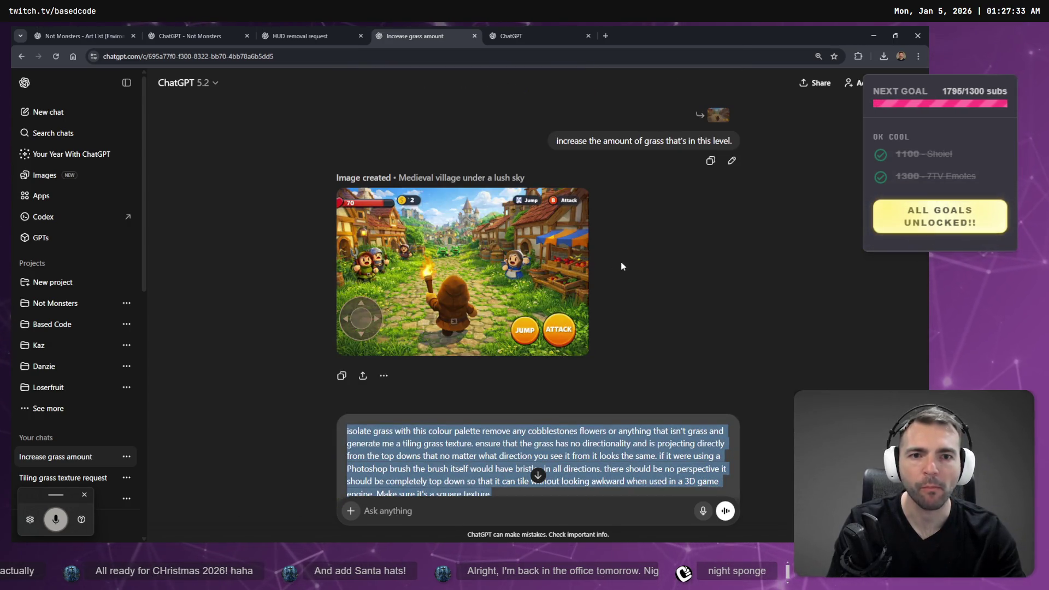
pyautogui.scroll(-3, 641, 282)
pyautogui.click(563, 359)
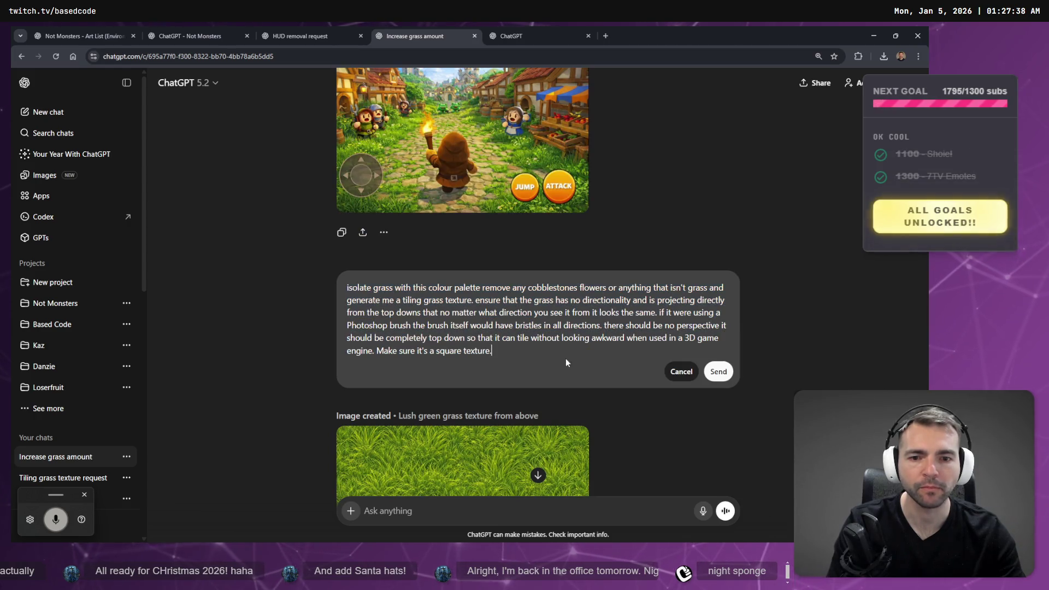
pyautogui.click(718, 372)
pyautogui.scroll(5, 674, 306)
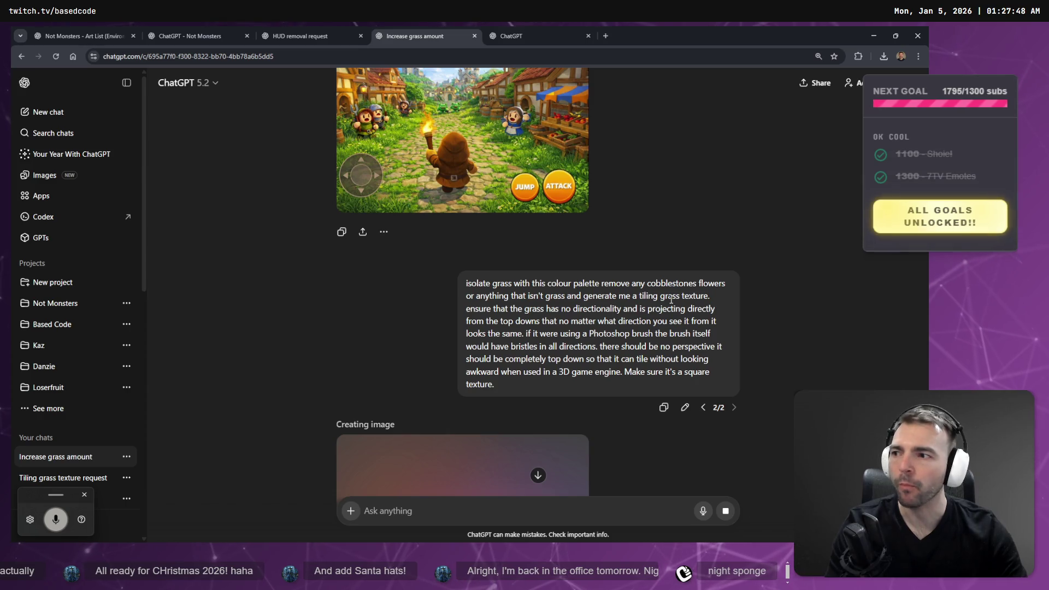
pyautogui.scroll(-5, 474, 327)
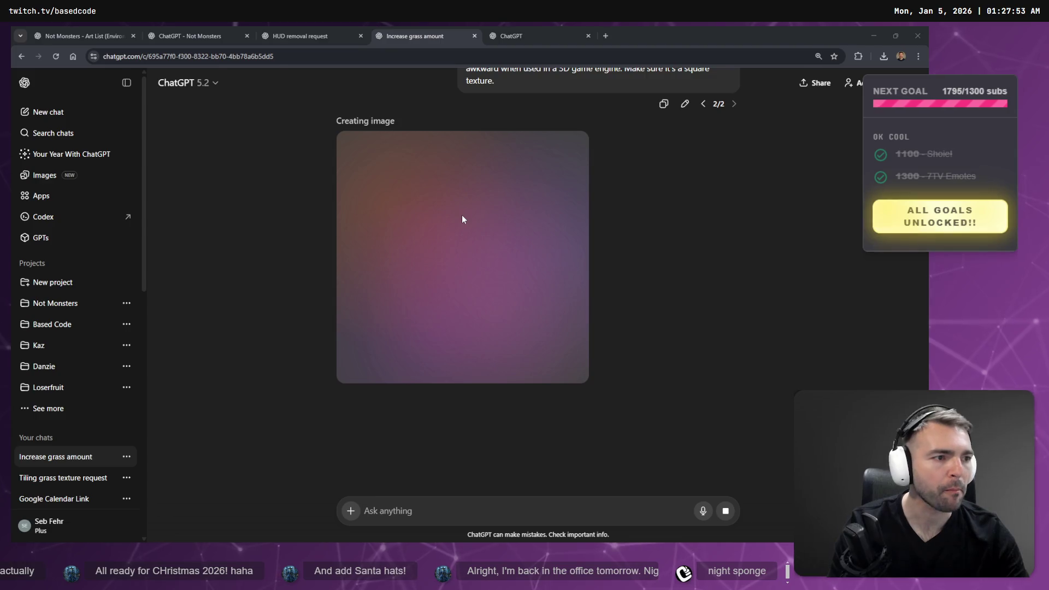
pyautogui.hotkey('alt', 'Tab')
pyautogui.scroll(-2, 532, 203)
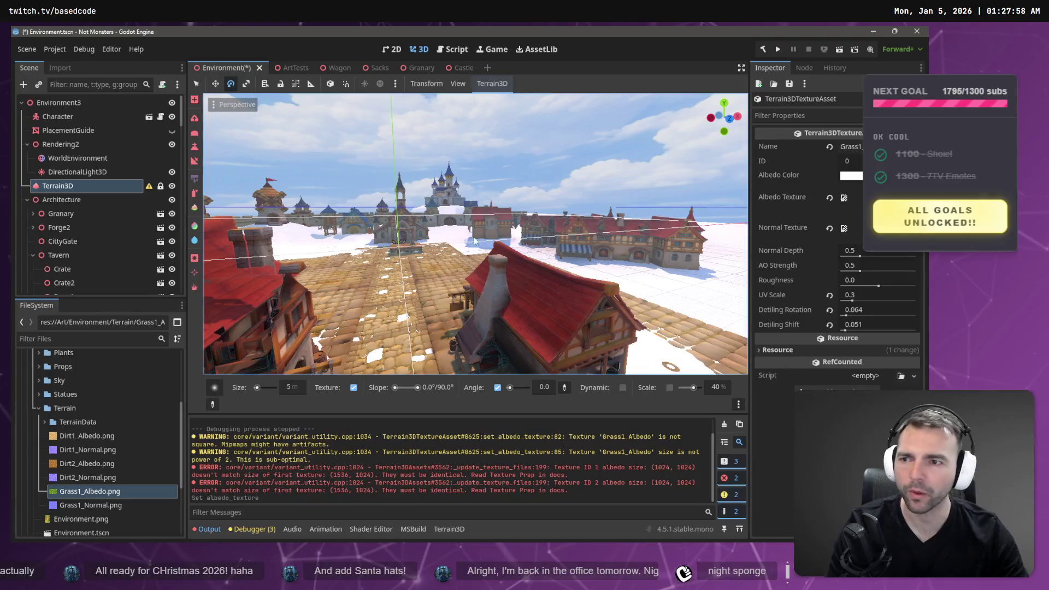
# Fly over the rooftops and down the street to the tavern, then select WorldEnvironment
pyautogui.moveTo(148, 189)
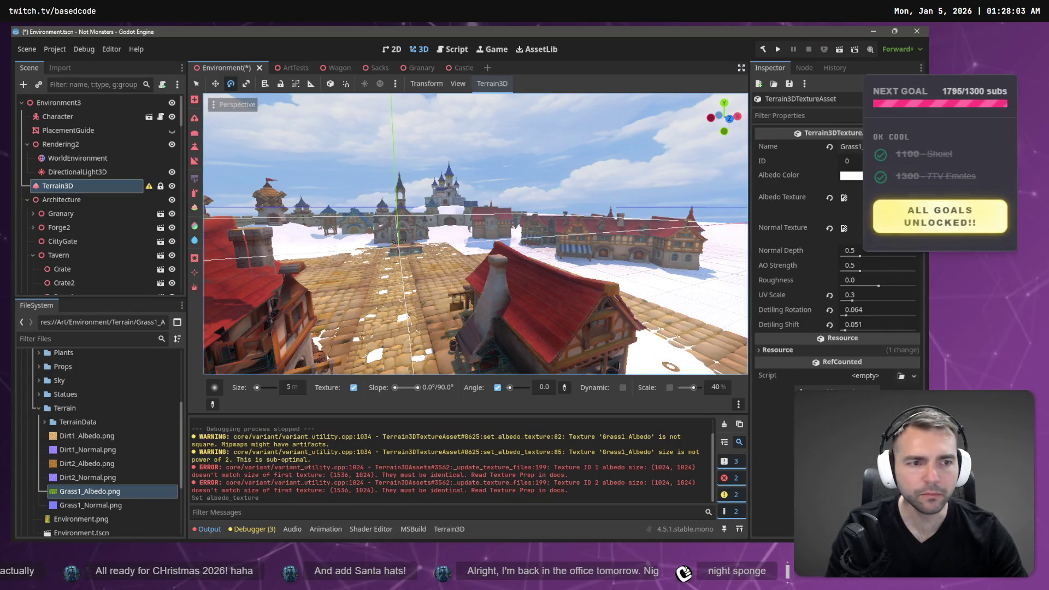
pyautogui.press('w')
pyautogui.press('e')
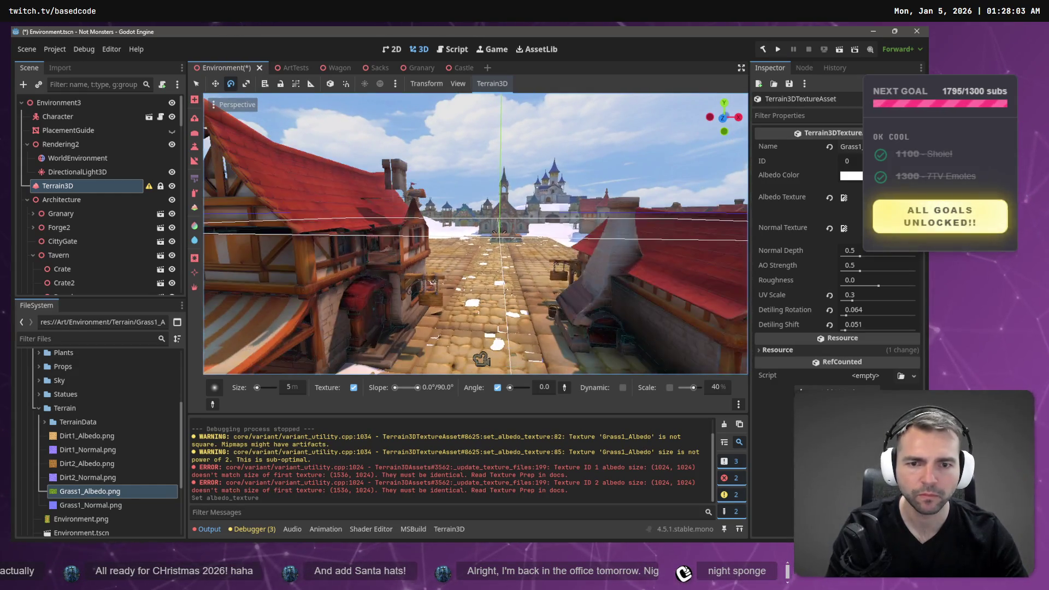
pyautogui.press('q')
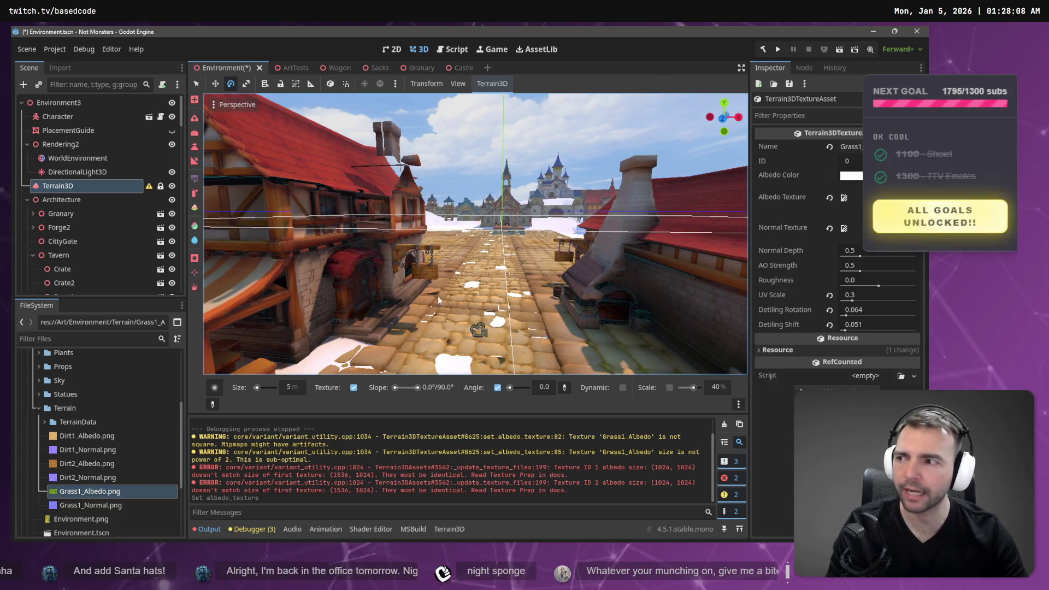
pyautogui.press('w')
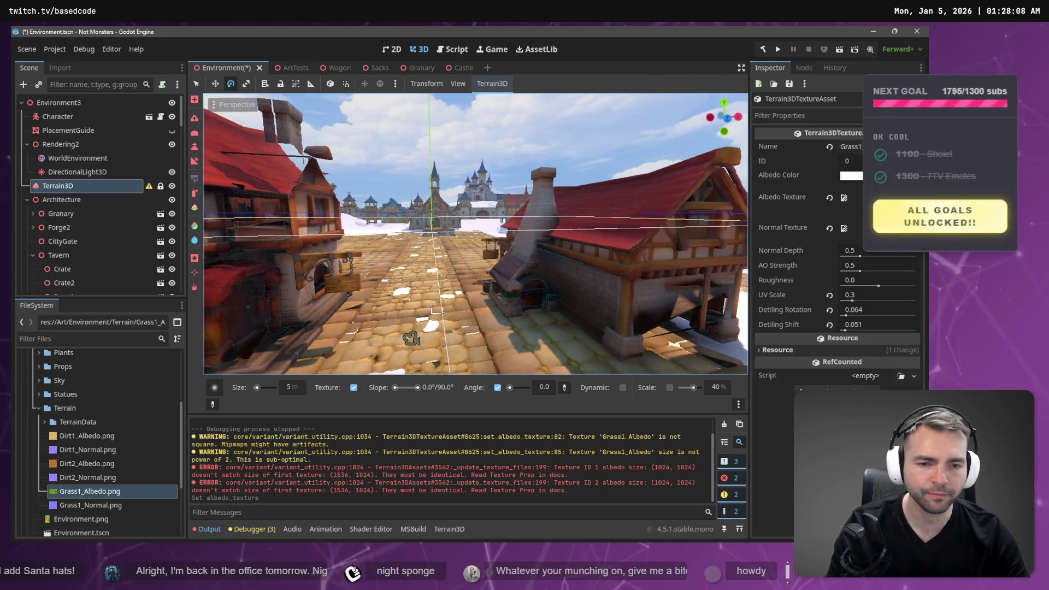
pyautogui.press('w')
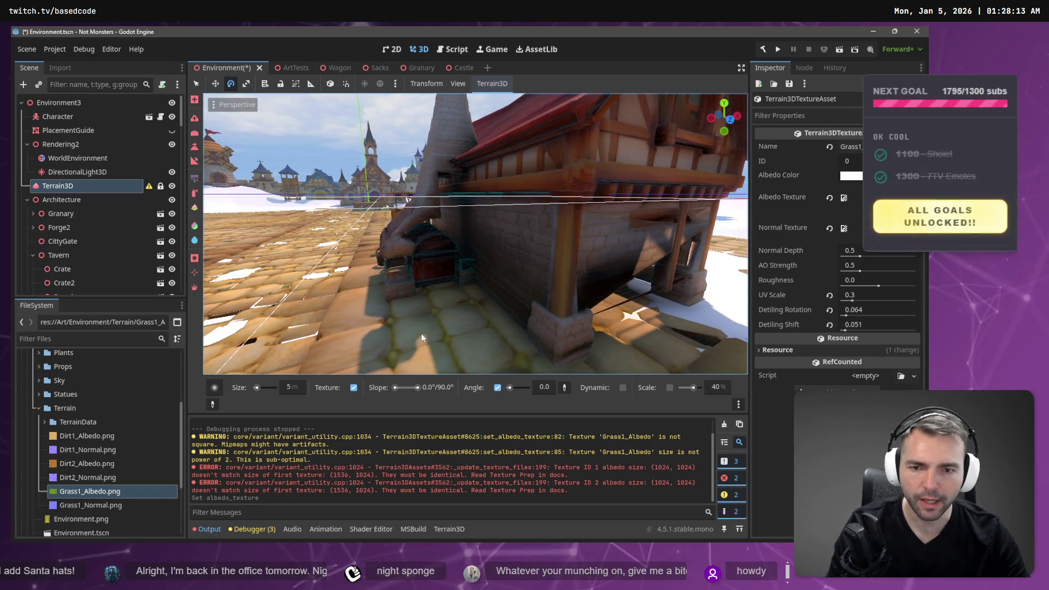
pyautogui.click(82, 158)
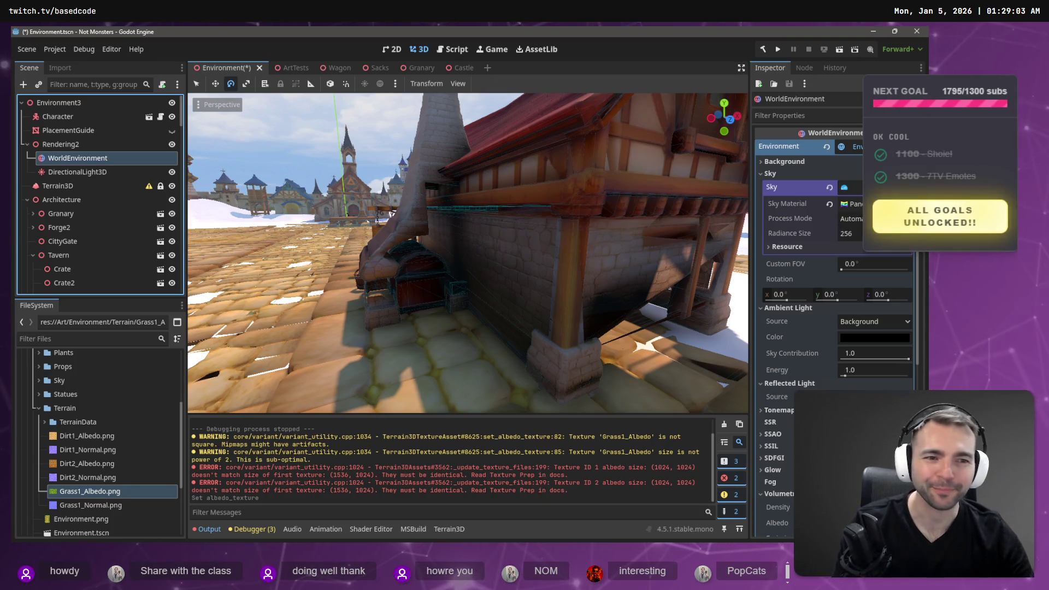
# Expand SDFGI, untick Read Sky Light, and look down the street toward the castle
pyautogui.press('s')
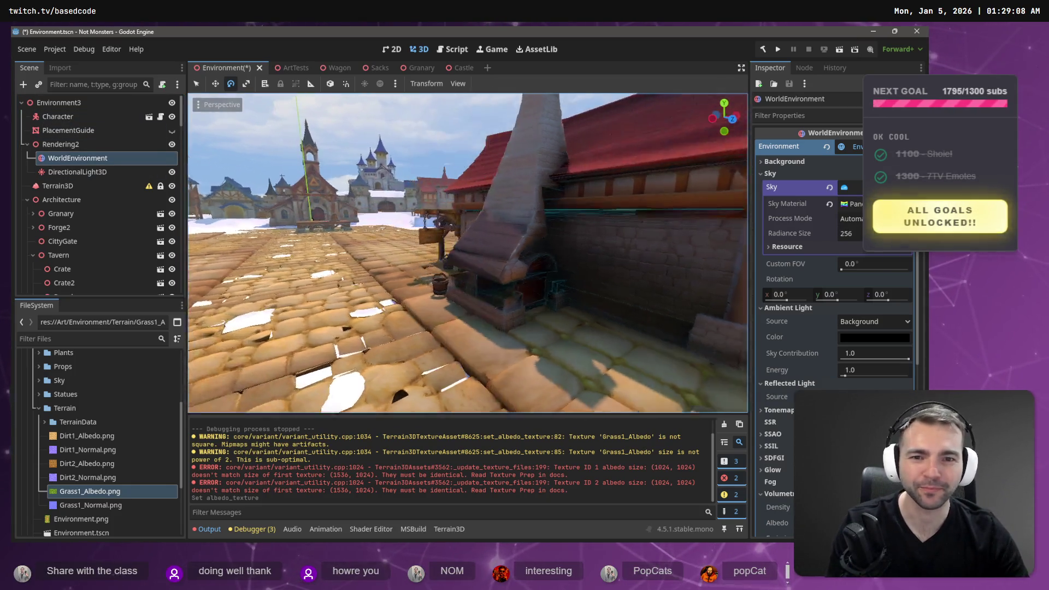
pyautogui.press('w')
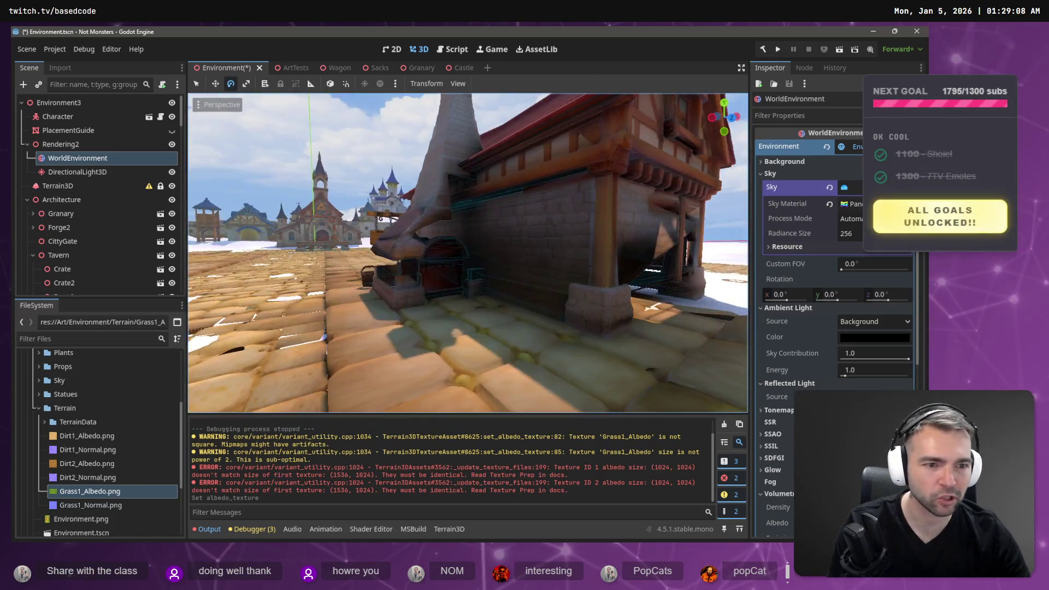
pyautogui.scroll(-3, 775, 377)
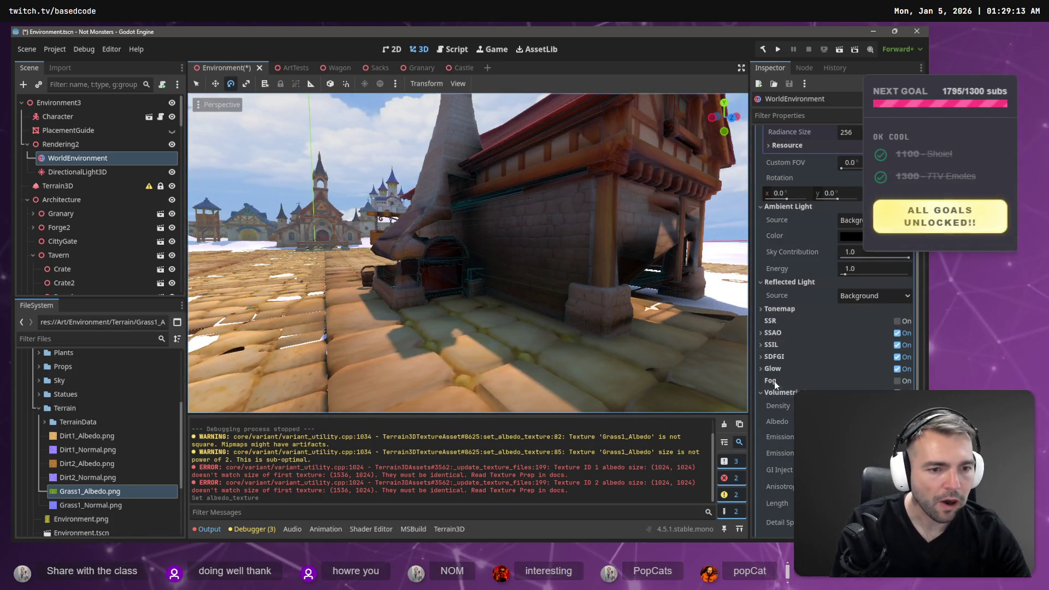
pyautogui.click(761, 356)
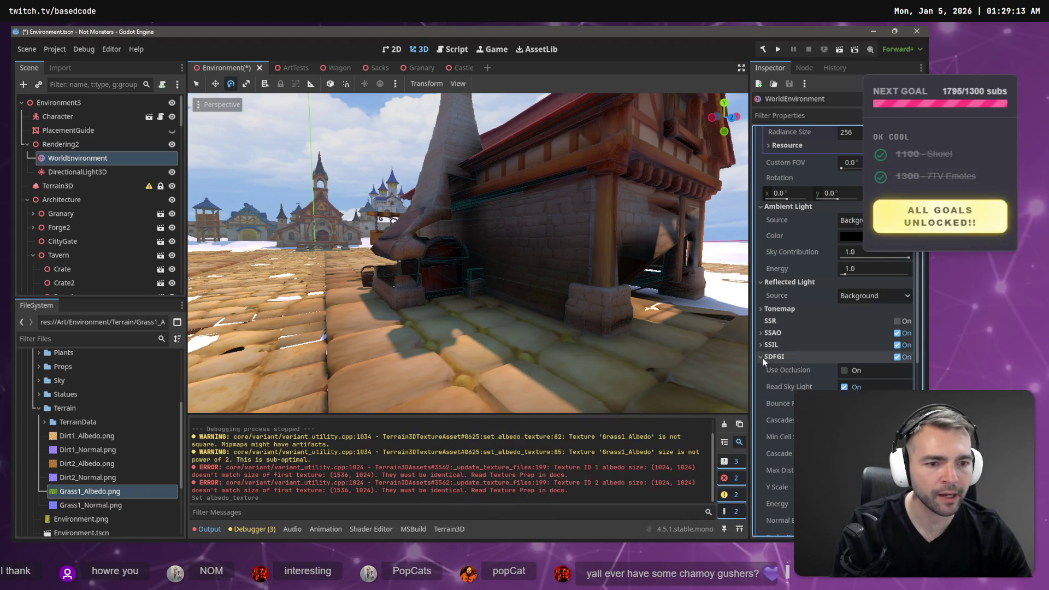
pyautogui.click(843, 386)
pyautogui.moveTo(504, 370)
pyautogui.mouseDown()
pyautogui.moveTo(480, 355)
pyautogui.moveTo(505, 370)
pyautogui.moveTo(491, 382)
pyautogui.moveTo(502, 409)
pyautogui.moveTo(601, 382)
pyautogui.moveTo(745, 372)
pyautogui.mouseUp()
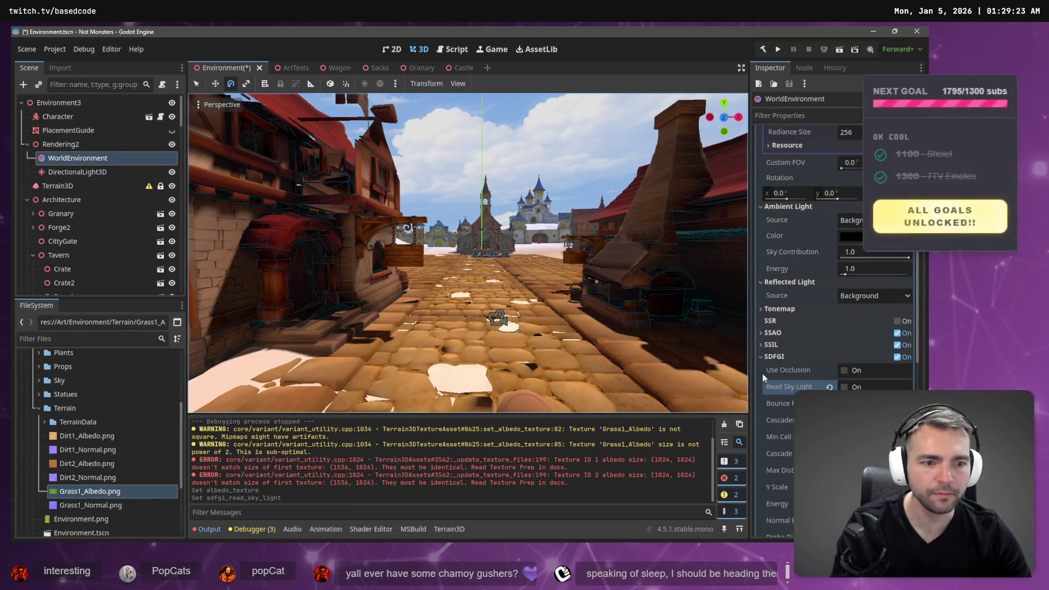
# Compare the street with SDFGI Read Sky Light on and off, and try then undo a Bounce Feedback change
pyautogui.click(844, 386)
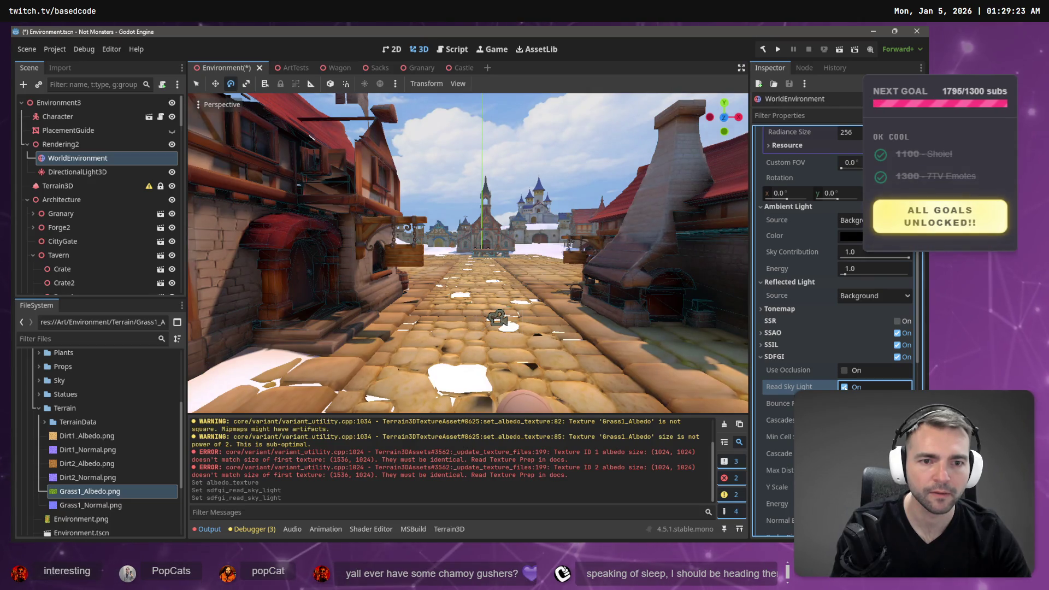
pyautogui.click(844, 387)
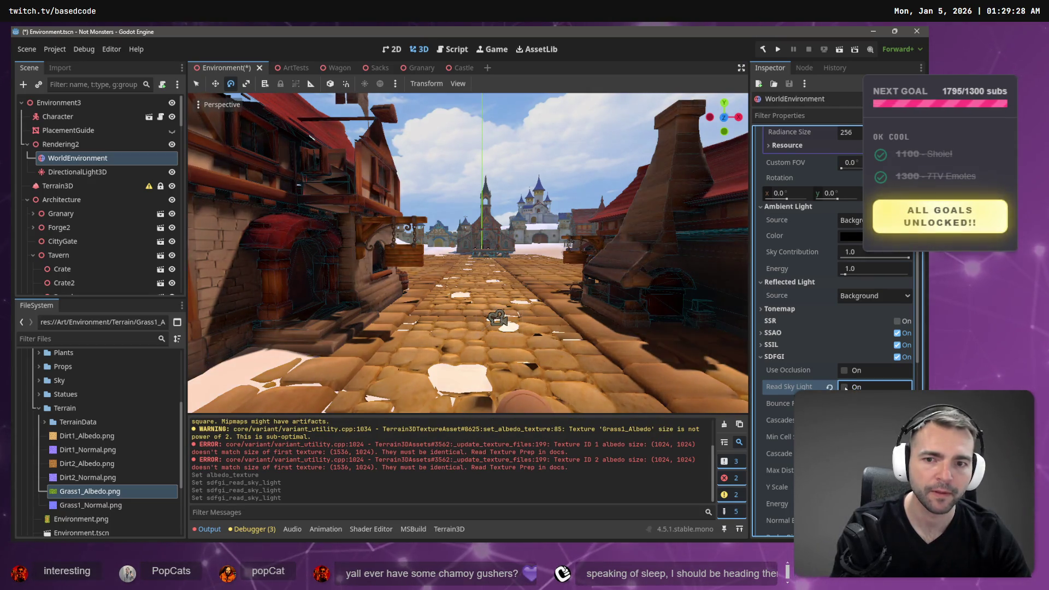
pyautogui.click(844, 387)
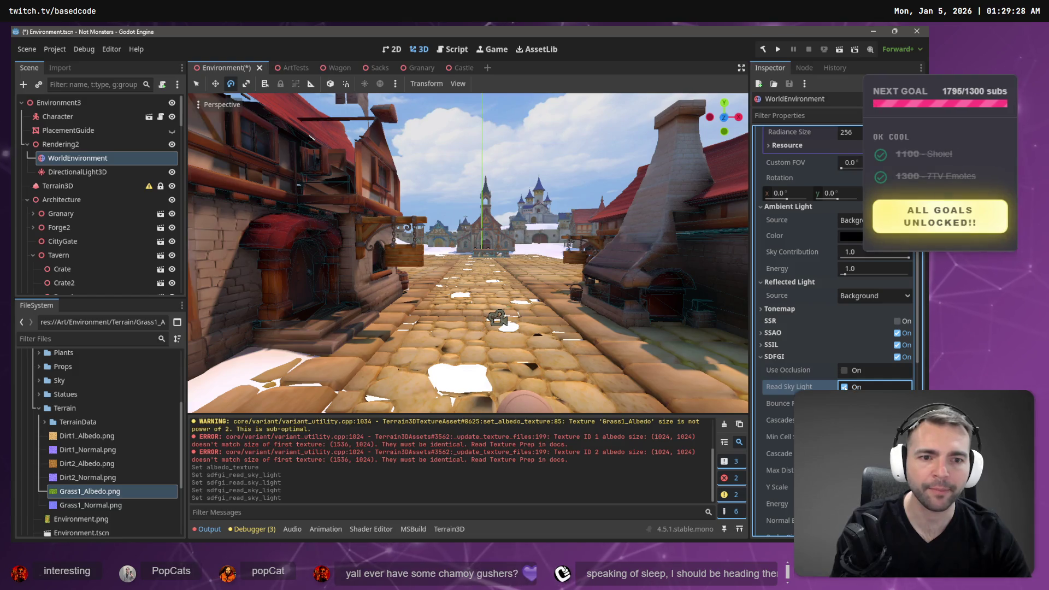
pyautogui.click(844, 386)
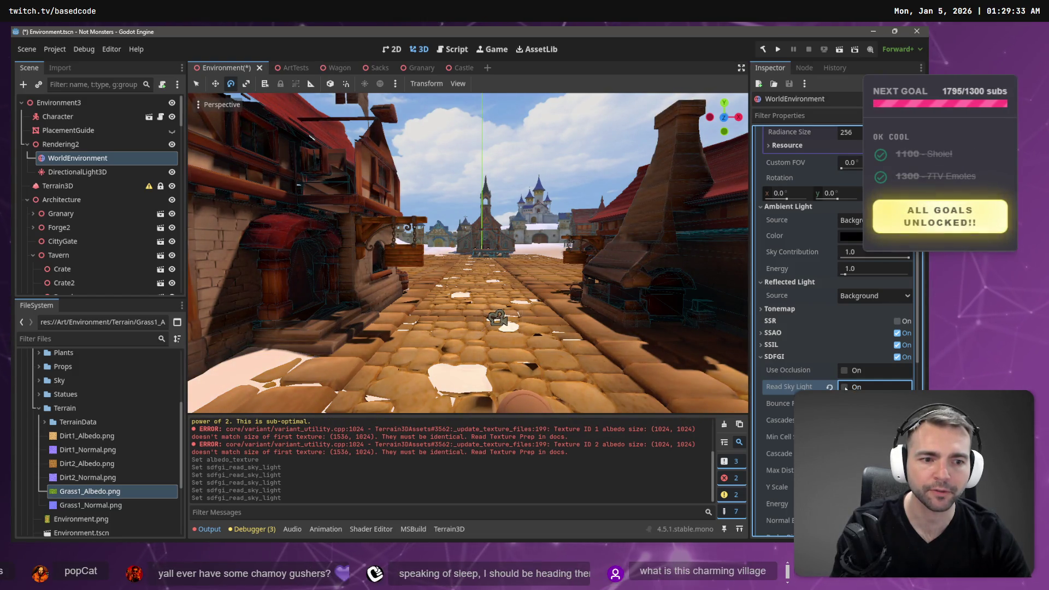
pyautogui.click(844, 387)
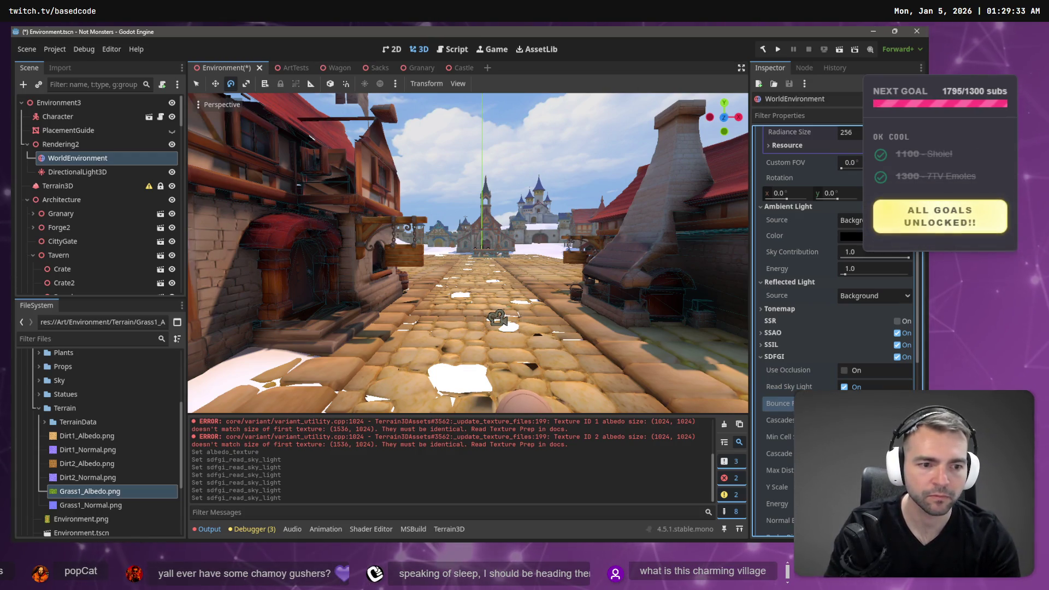
pyautogui.press('Return')
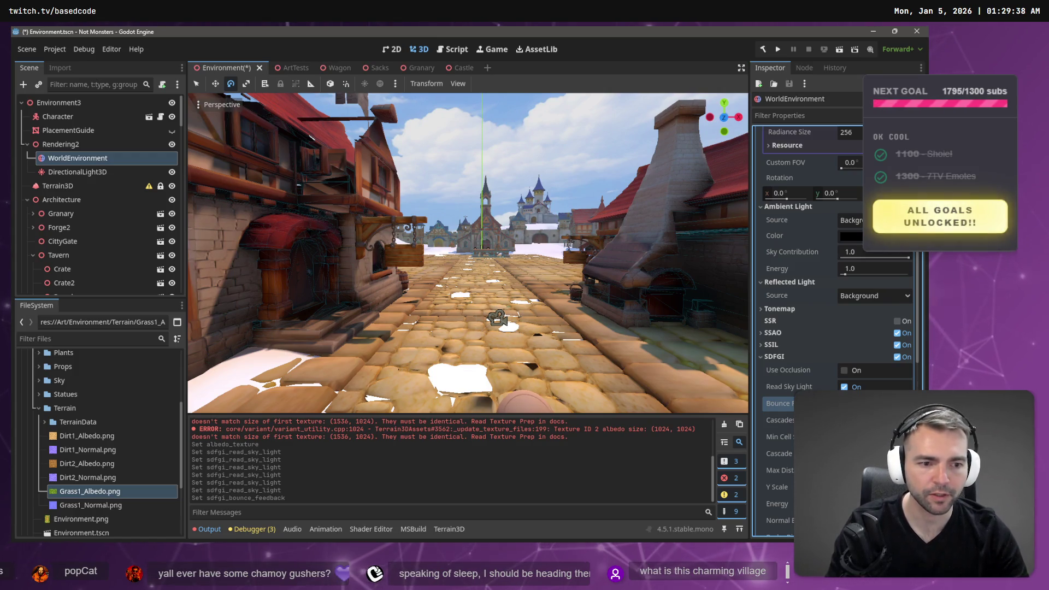
pyautogui.press('Return')
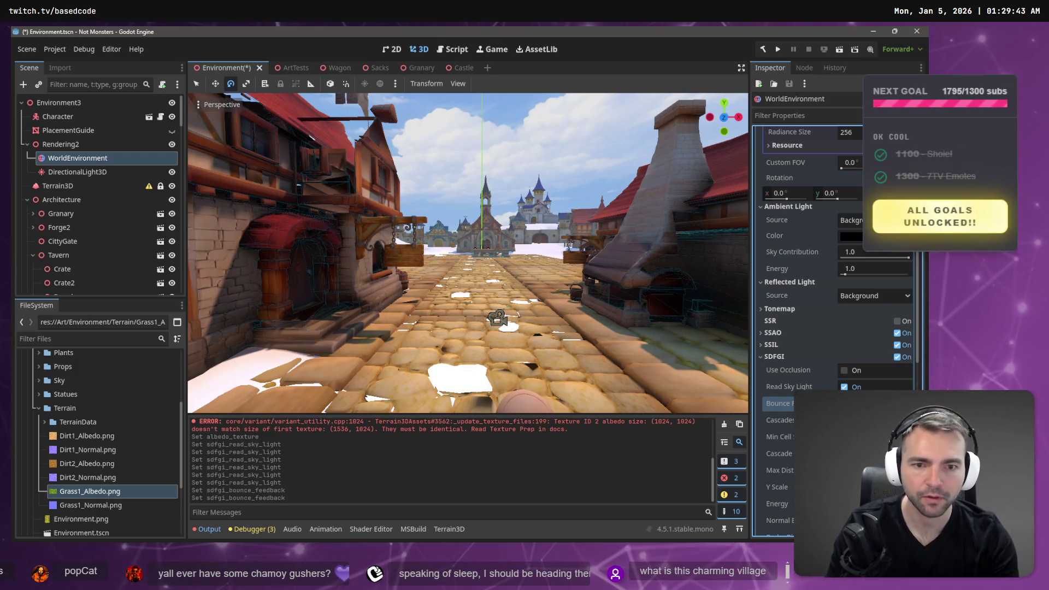
pyautogui.hotkey('ctrl', 'z')
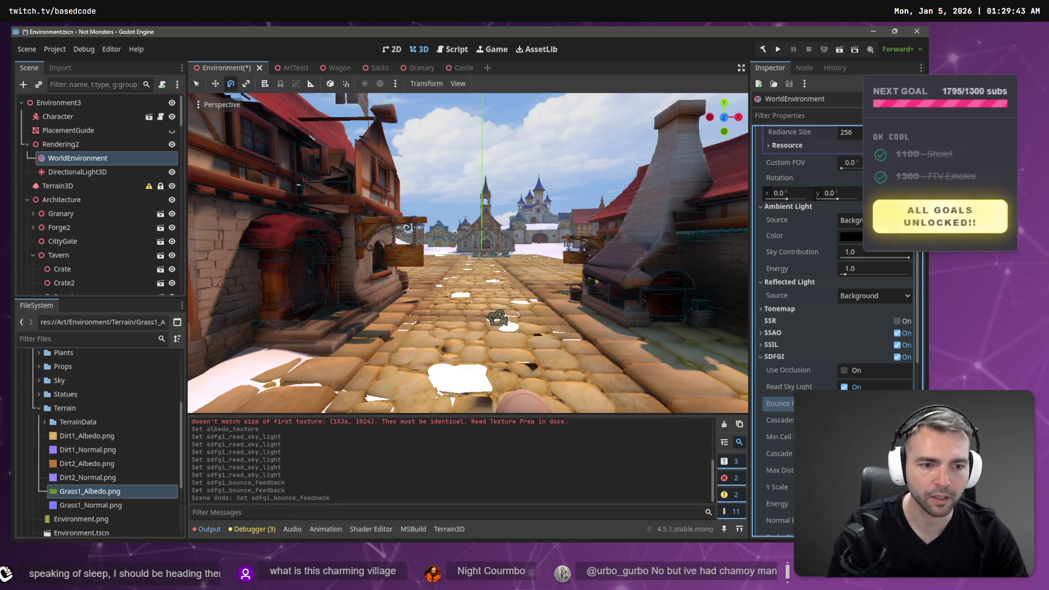
# Enable SDFGI Use Occlusion and compare Read Sky Light again, leaving it ticked
pyautogui.click(844, 370)
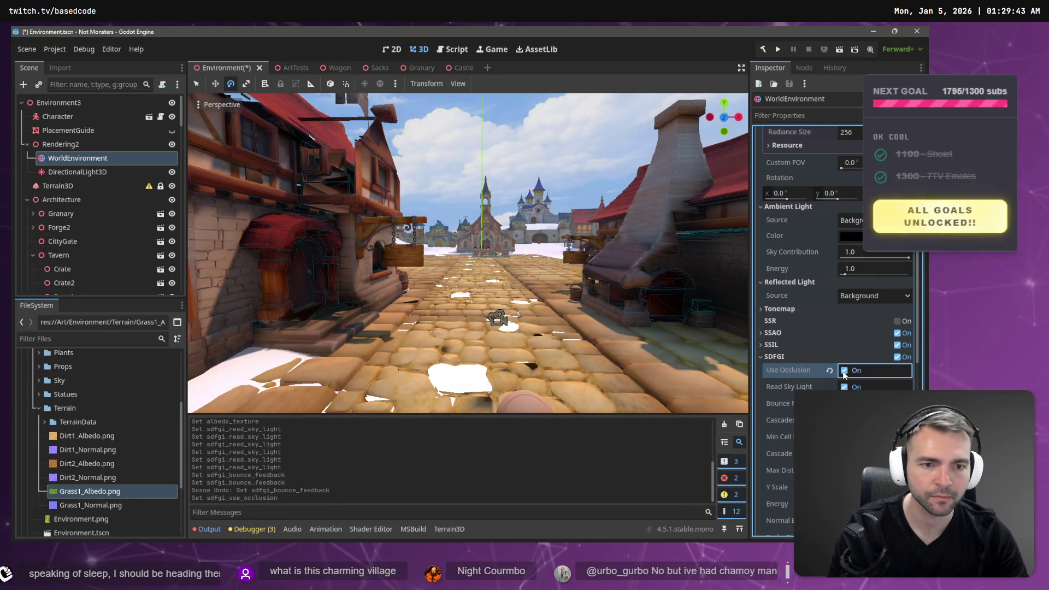
pyautogui.click(844, 386)
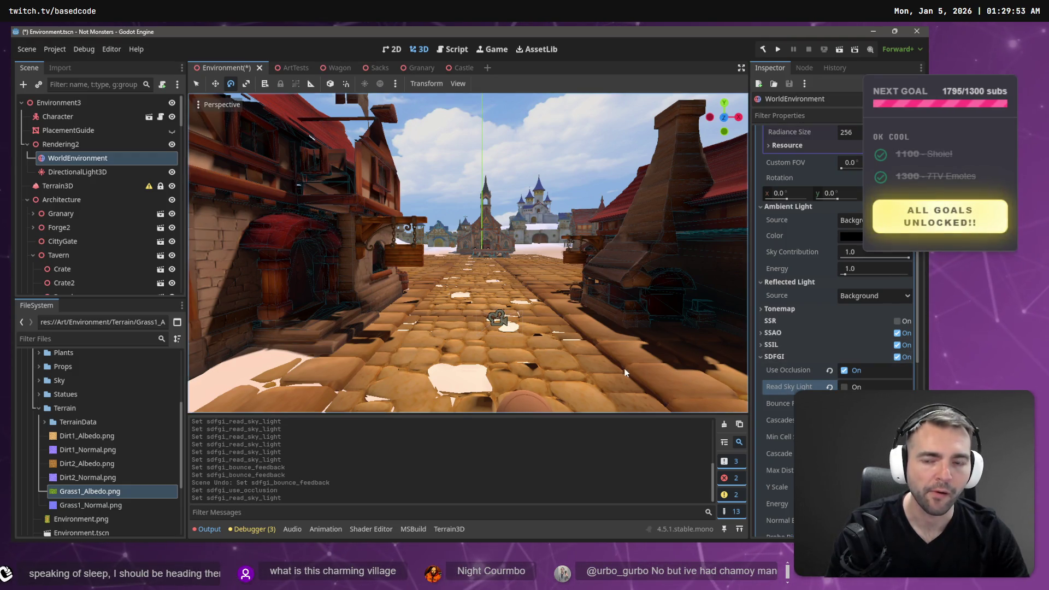
pyautogui.moveTo(595, 302)
pyautogui.mouseDown()
pyautogui.moveTo(481, 305)
pyautogui.moveTo(568, 306)
pyautogui.moveTo(530, 306)
pyautogui.mouseUp()
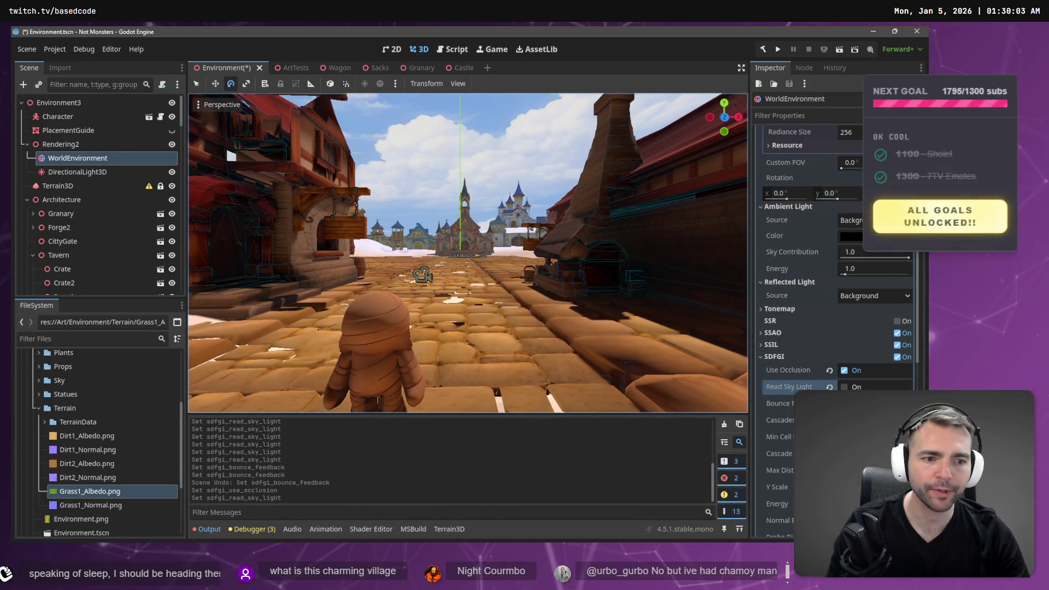
pyautogui.click(843, 386)
pyautogui.click(844, 387)
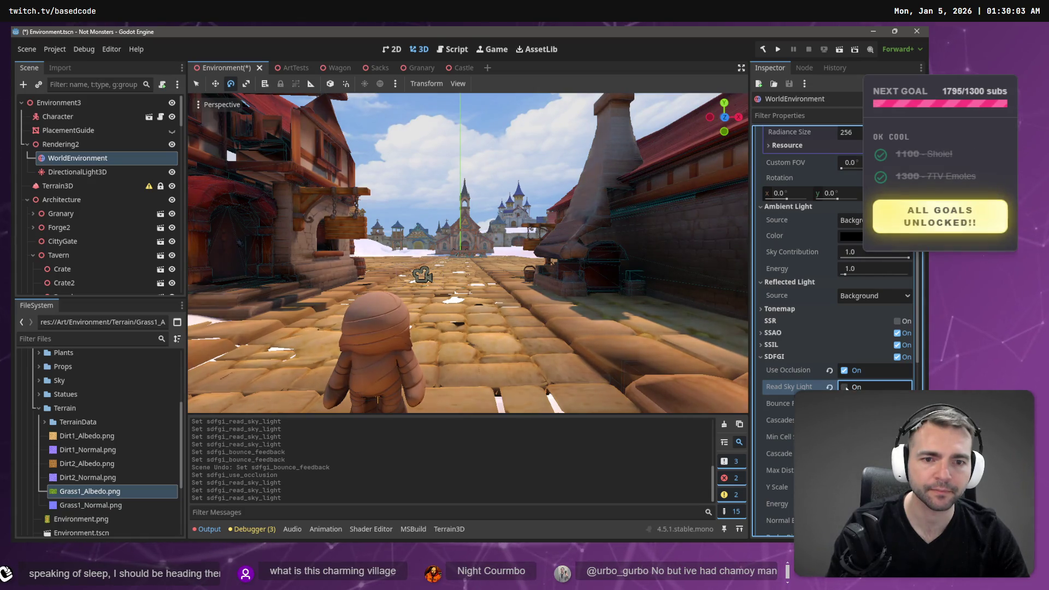
pyautogui.click(844, 387)
pyautogui.click(845, 386)
pyautogui.click(844, 386)
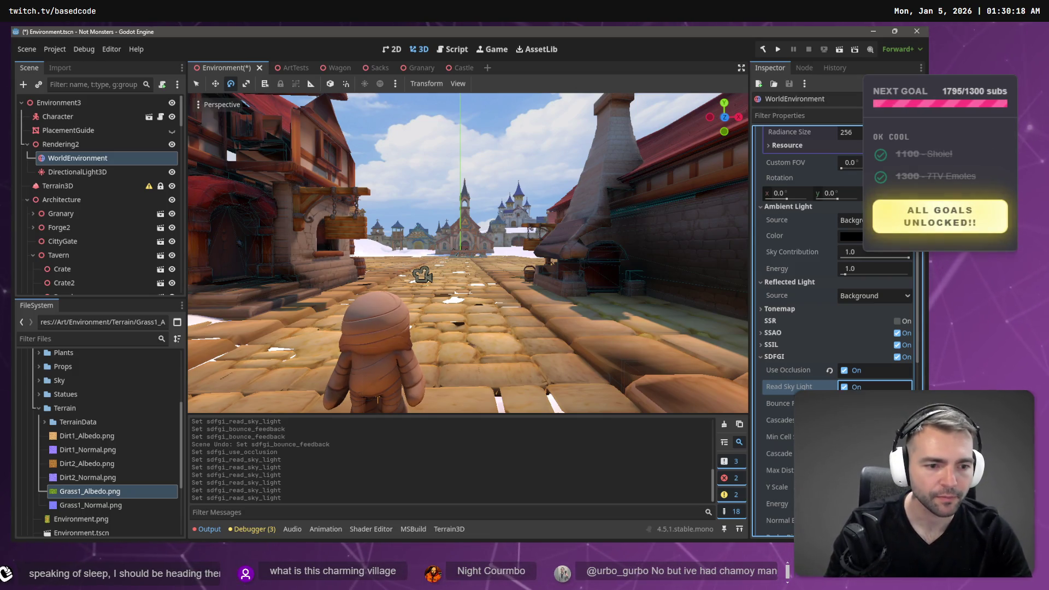
# Scroll the Inspector past the SDFGI options and expand the Glow section
pyautogui.scroll(-2, 835, 327)
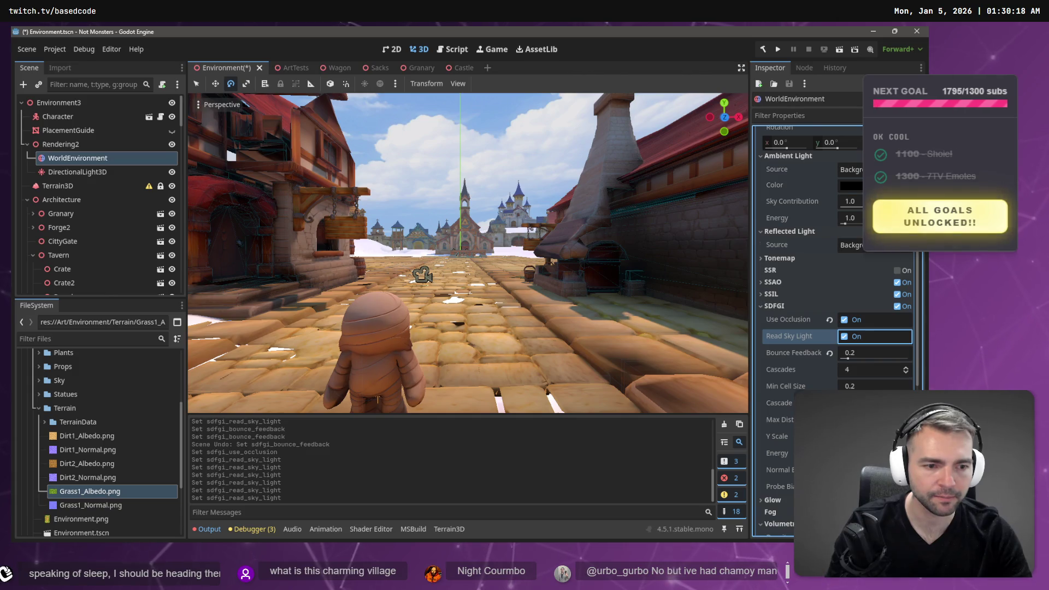
pyautogui.scroll(-4, 836, 328)
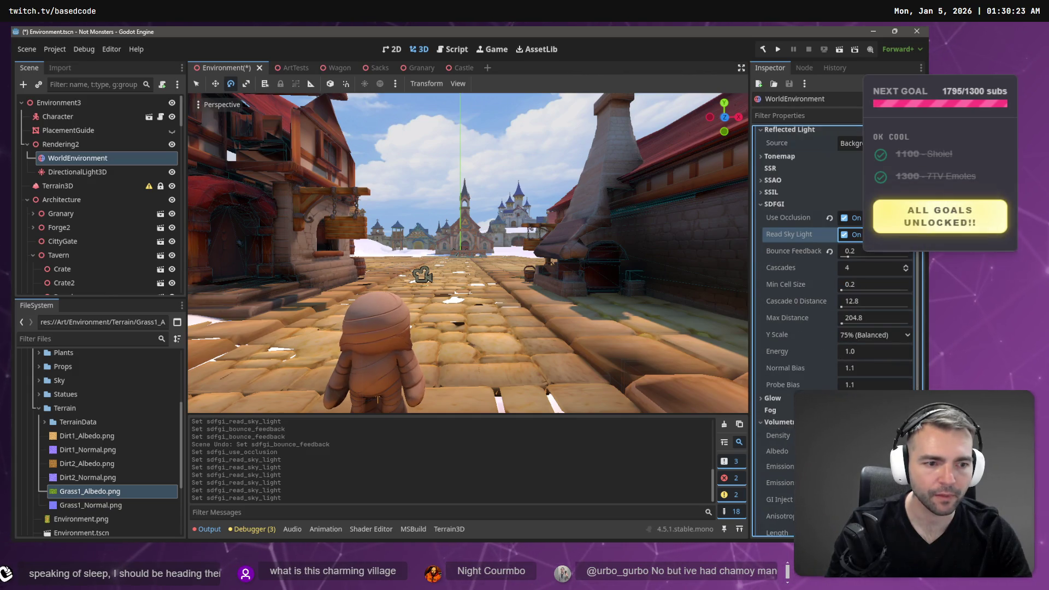
pyautogui.click(772, 398)
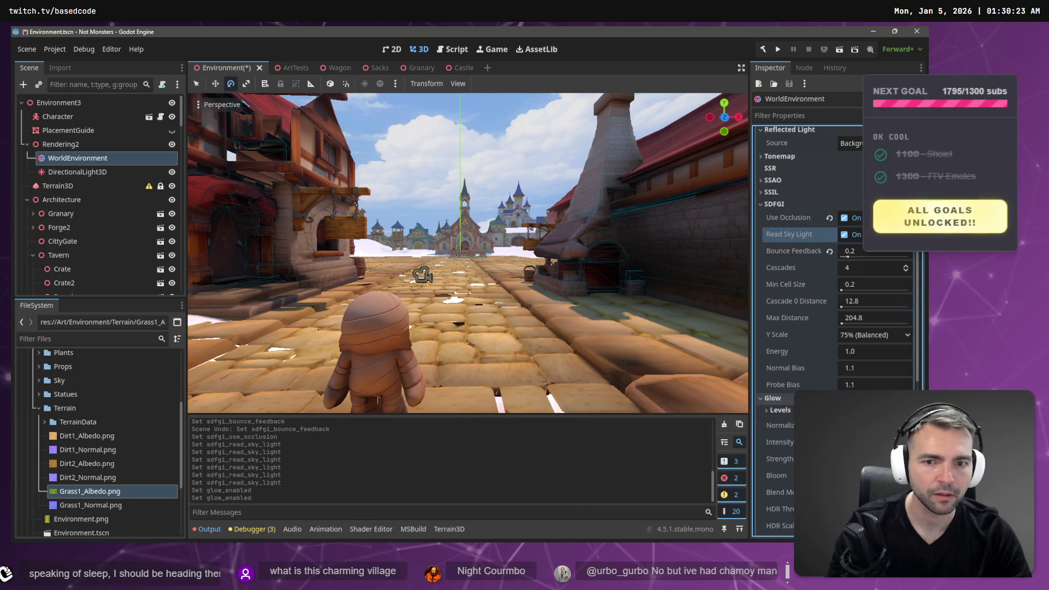
pyautogui.click(772, 398)
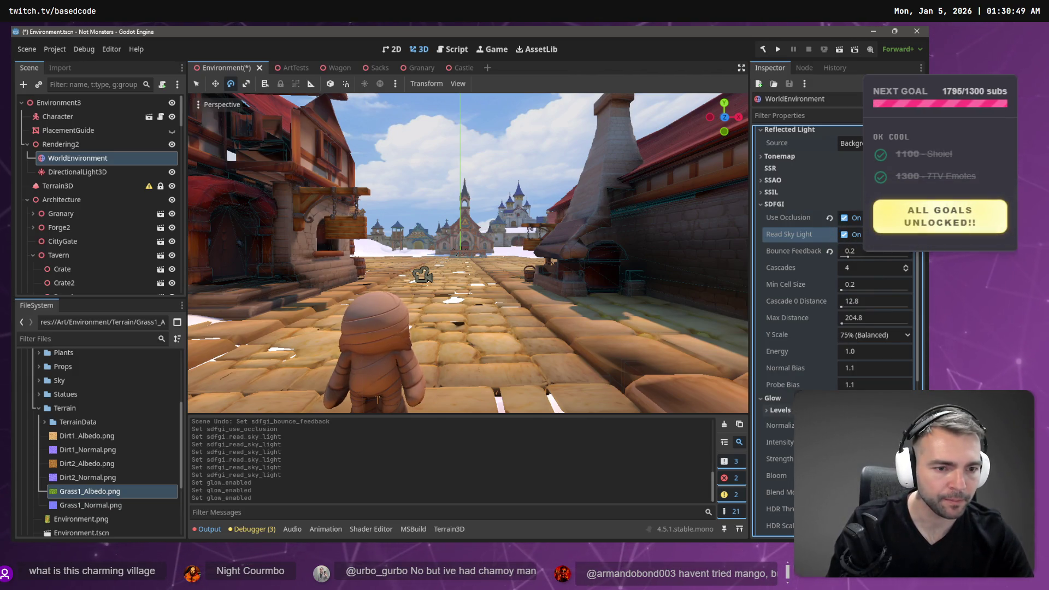
# Set SDFGI Energy to 0.8 after trying 0.5 and 0.62
pyautogui.click(873, 353)
pyautogui.write('0.5')
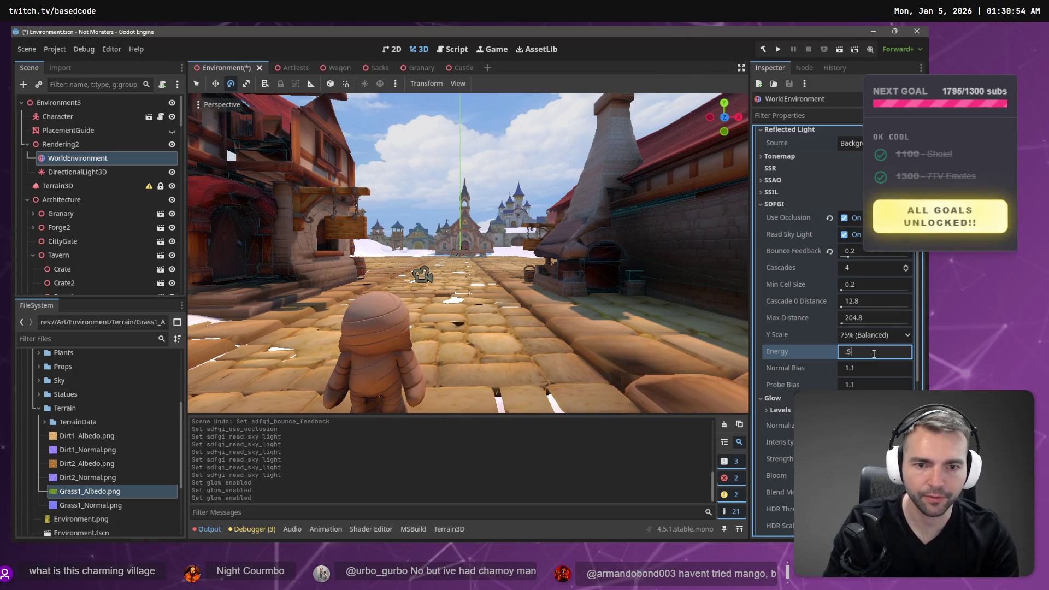
pyautogui.press('Return')
pyautogui.press('Return')
pyautogui.moveTo(855, 352)
pyautogui.mouseDown()
pyautogui.moveTo(967, 352)
pyautogui.moveTo(868, 352)
pyautogui.moveTo(882, 352)
pyautogui.mouseUp()
pyautogui.click(865, 351)
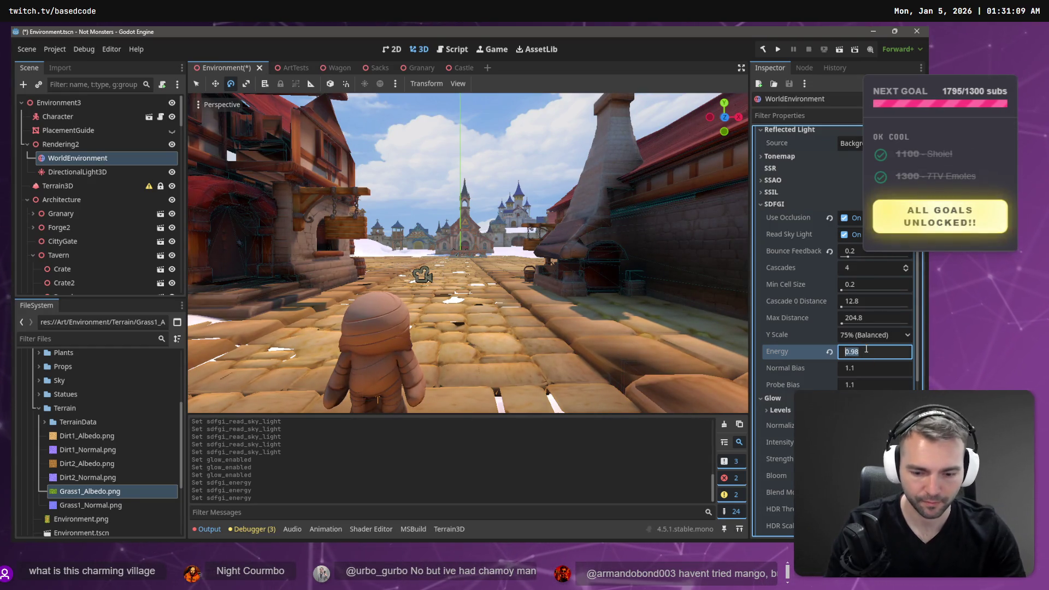
pyautogui.write('.8')
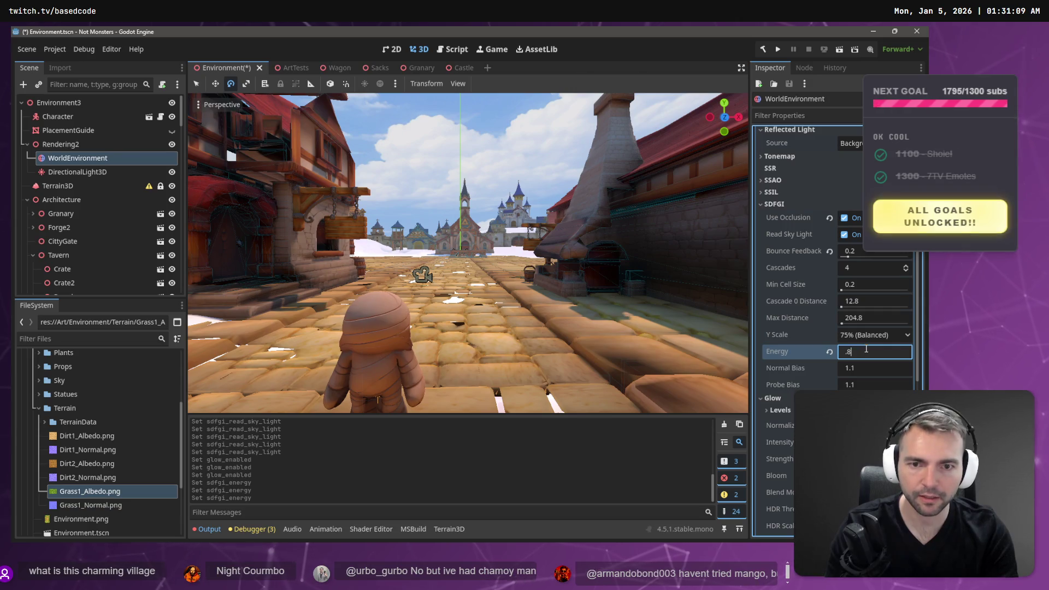
pyautogui.press('Return')
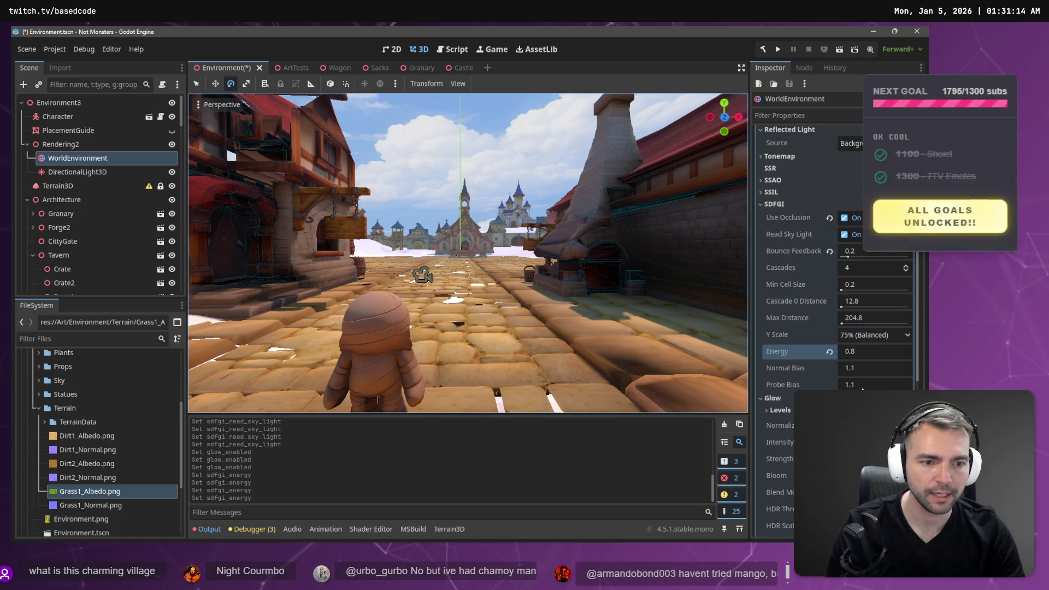
# Try negative and higher SDFGI Normal Bias values, undoing each back to 1.1
pyautogui.click(853, 370)
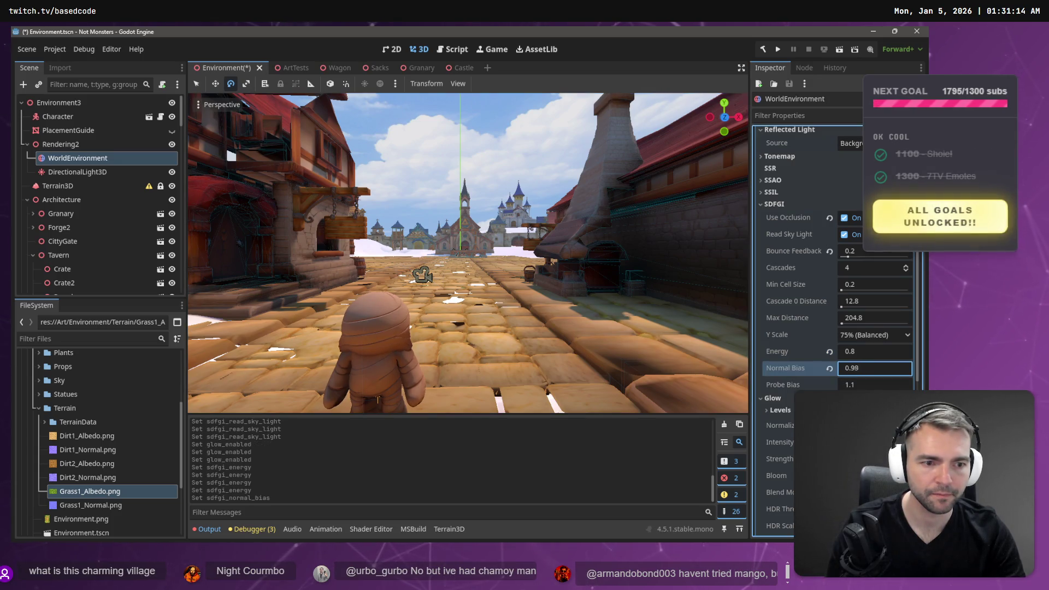
pyautogui.moveTo(874, 368)
pyautogui.mouseDown()
pyautogui.moveTo(841, 367)
pyautogui.moveTo(857, 368)
pyautogui.mouseUp()
pyautogui.moveTo(873, 367); pyautogui.dragTo(781, 367)
pyautogui.hotkey('ctrl', 'z')
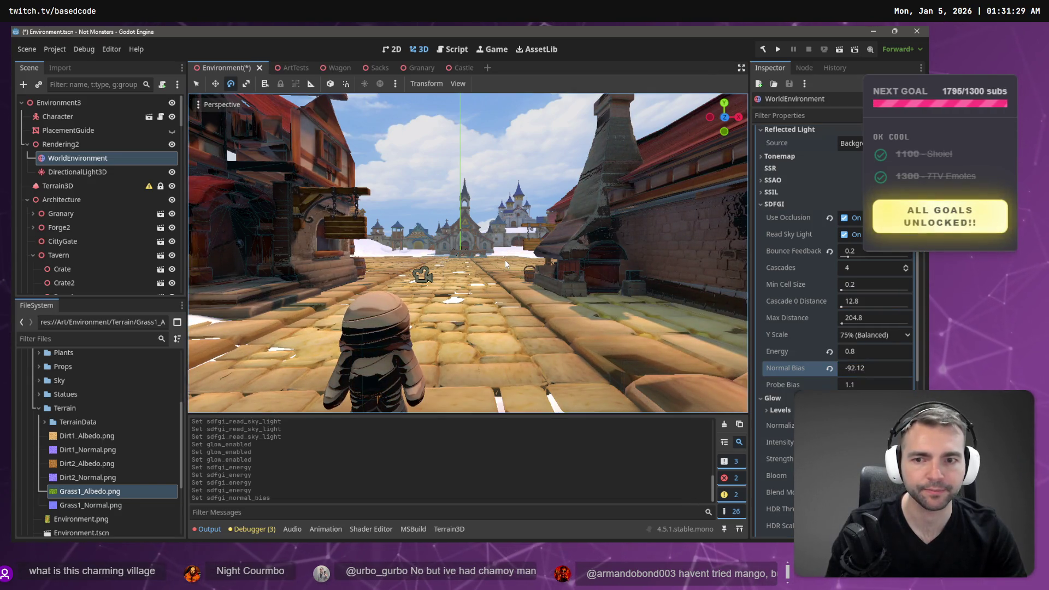
pyautogui.moveTo(855, 369); pyautogui.dragTo(917, 370)
pyautogui.hotkey('ctrl', 'z')
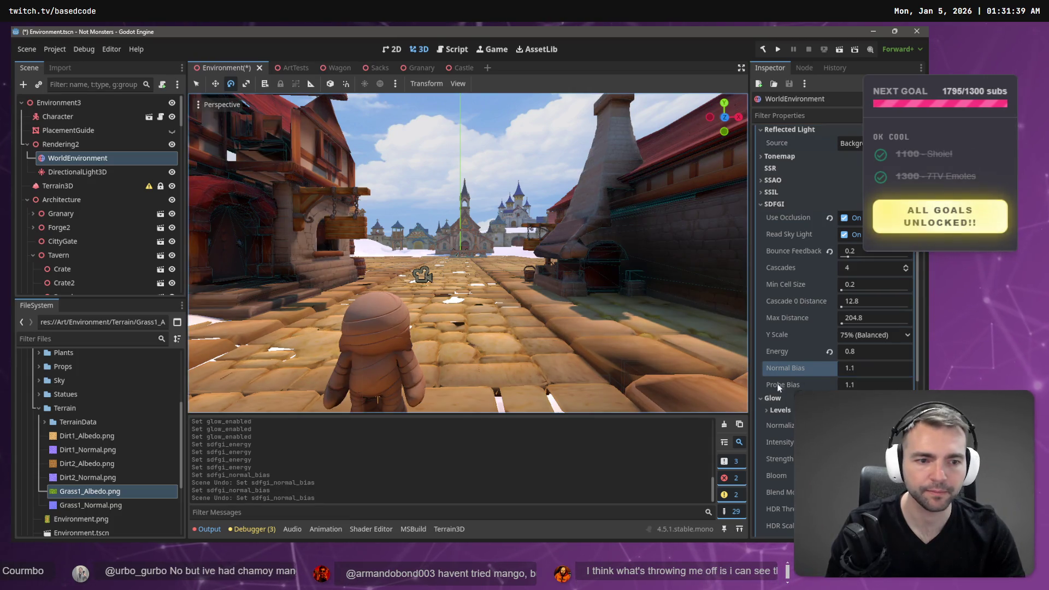
# Try larger SDFGI Probe Bias values including 5.0 while looking around town, then restore 1.1
pyautogui.moveTo(847, 386); pyautogui.dragTo(875, 386)
pyautogui.rightClick(266, 175)
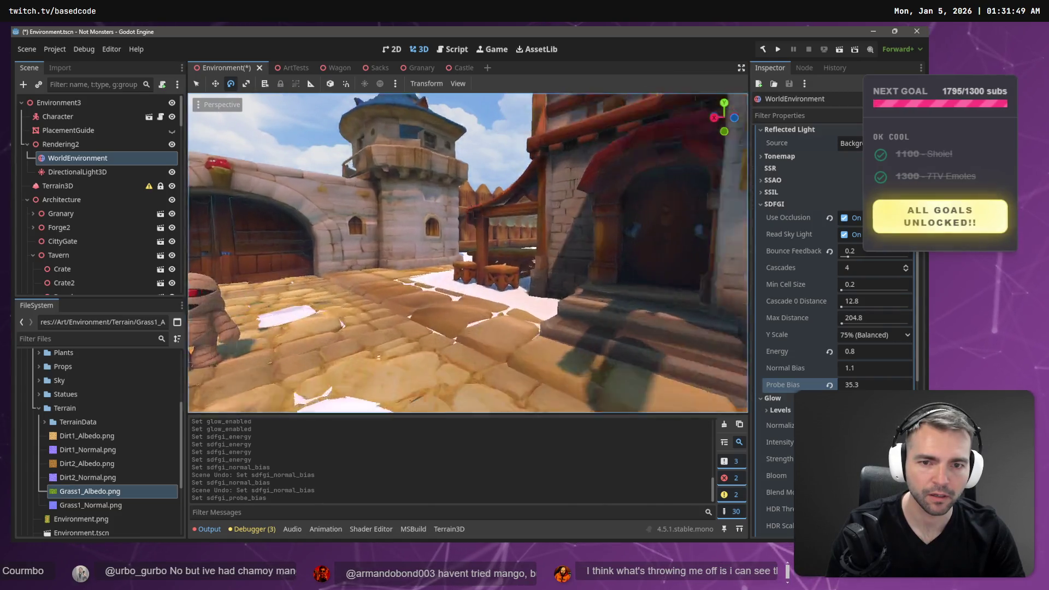
pyautogui.rightClick(673, 218)
pyautogui.rightClick(492, 209)
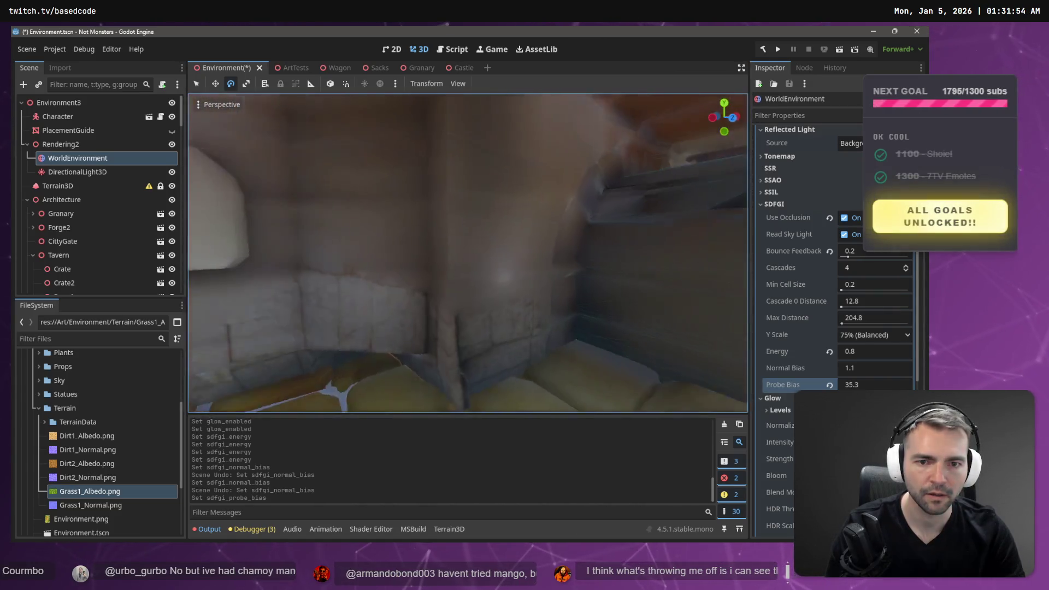
pyautogui.rightClick(493, 212)
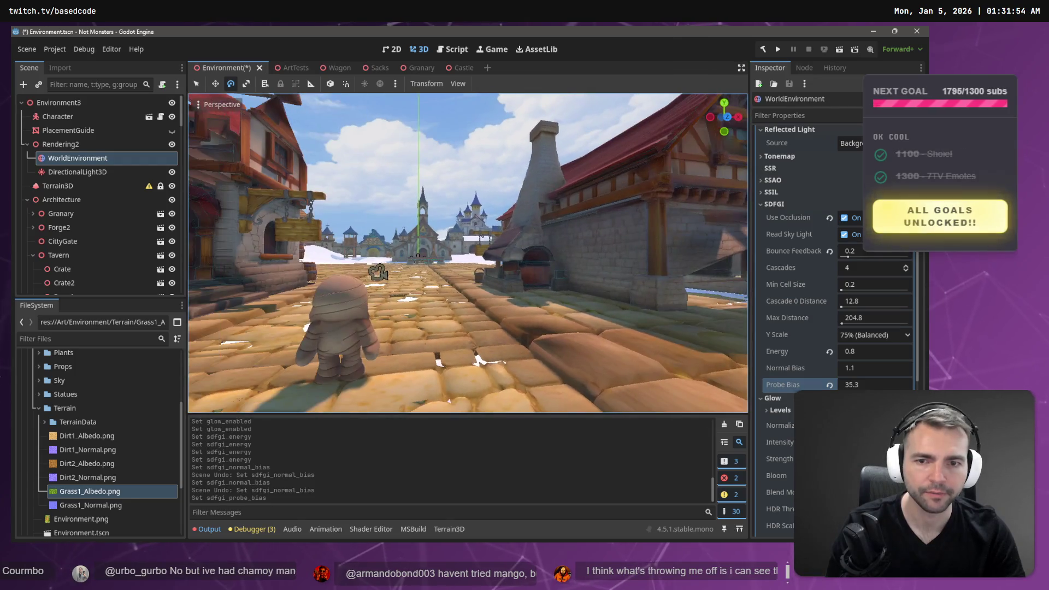
pyautogui.hotkey('ctrl', 'z')
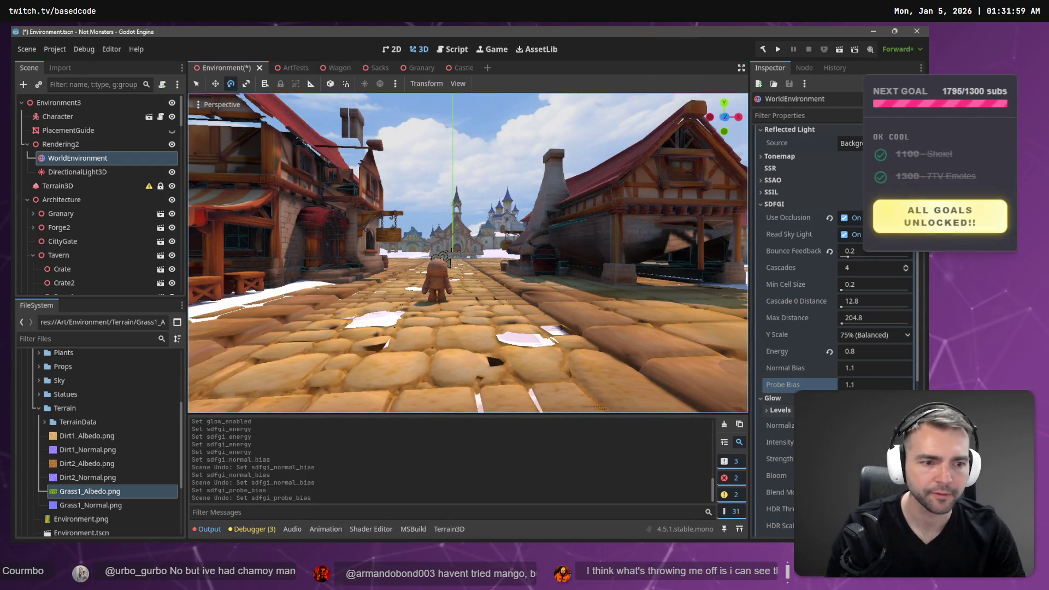
pyautogui.click(865, 385)
pyautogui.write('5')
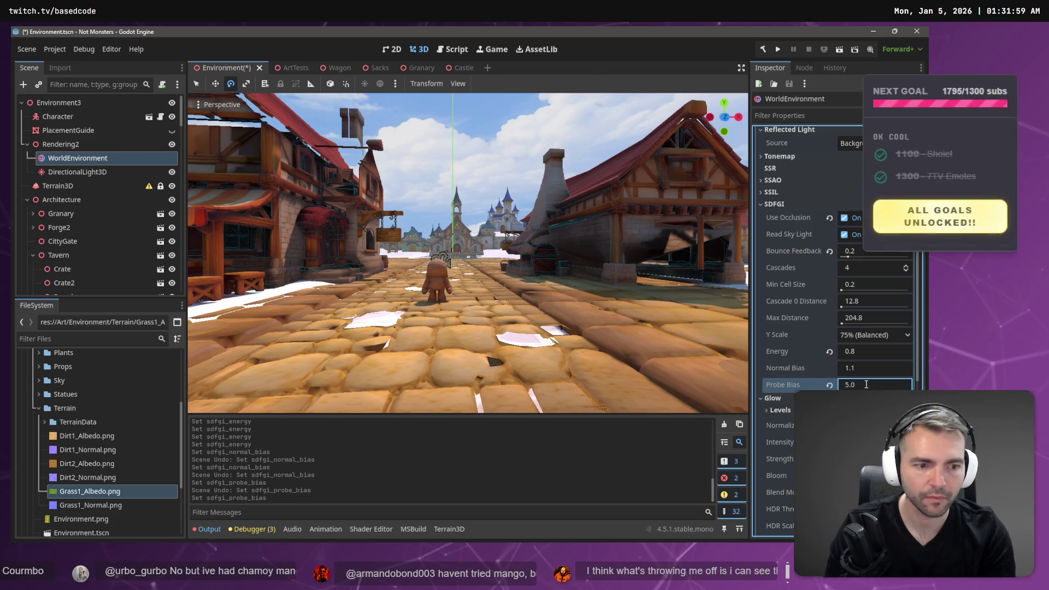
pyautogui.press('Return')
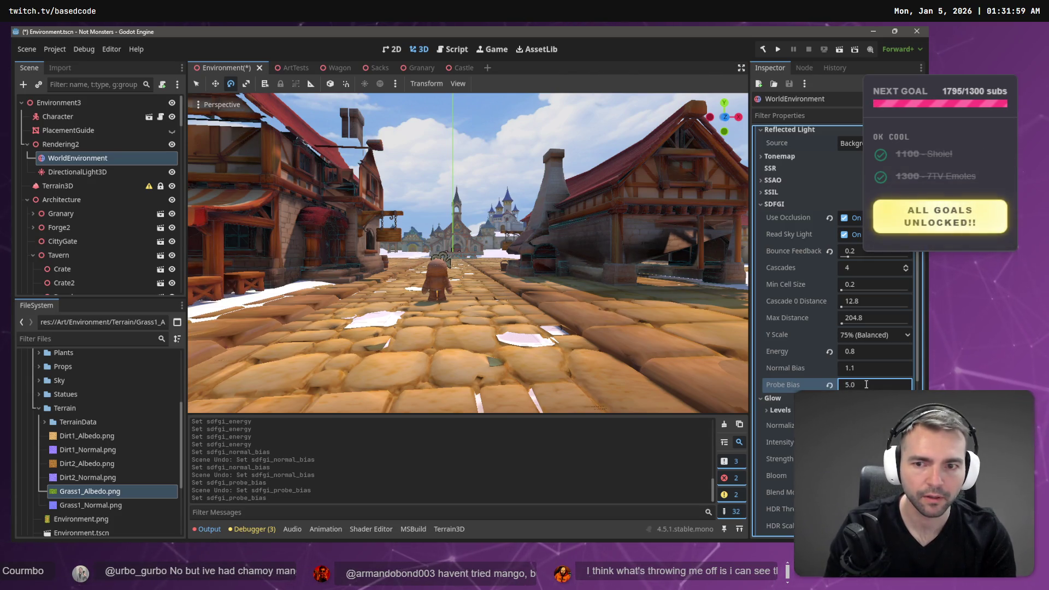
pyautogui.hotkey('ctrl', 'a')
pyautogui.press('Escape')
pyautogui.hotkey('ctrl', 'z')
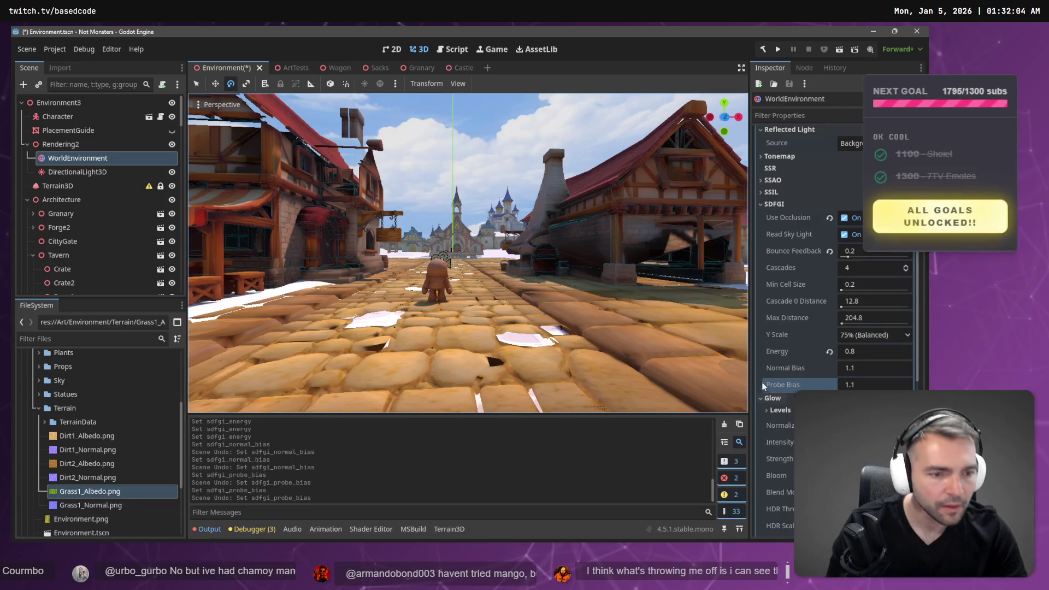
pyautogui.scroll(-2, 766, 388)
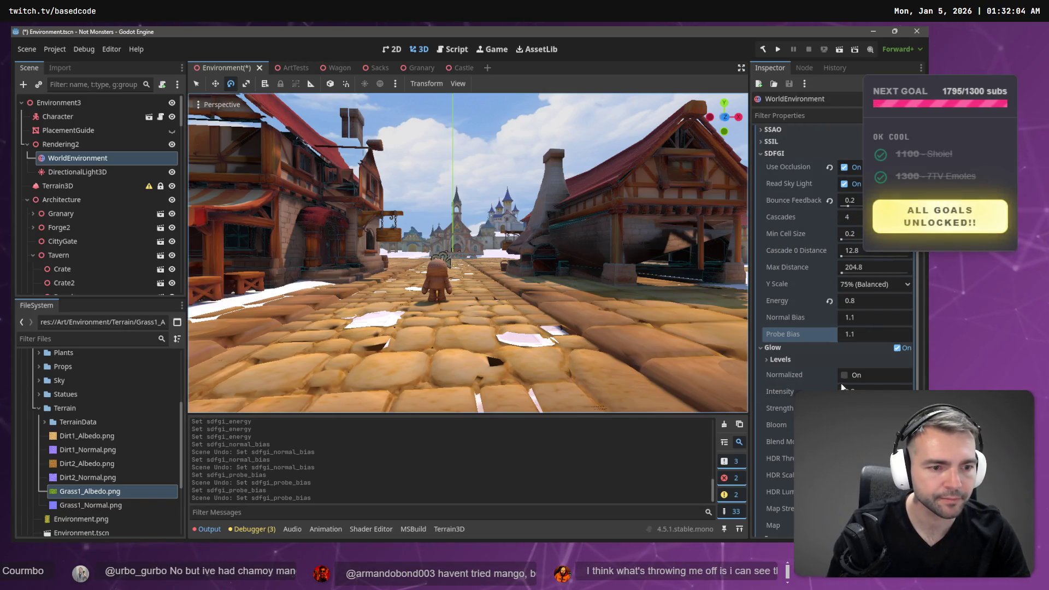
pyautogui.click(897, 348)
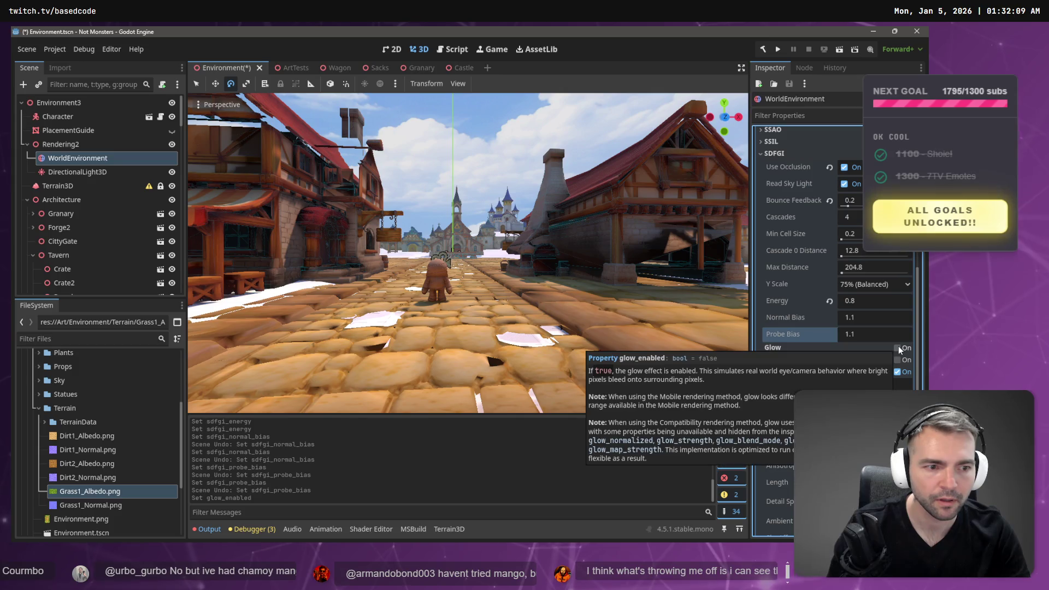
pyautogui.click(897, 347)
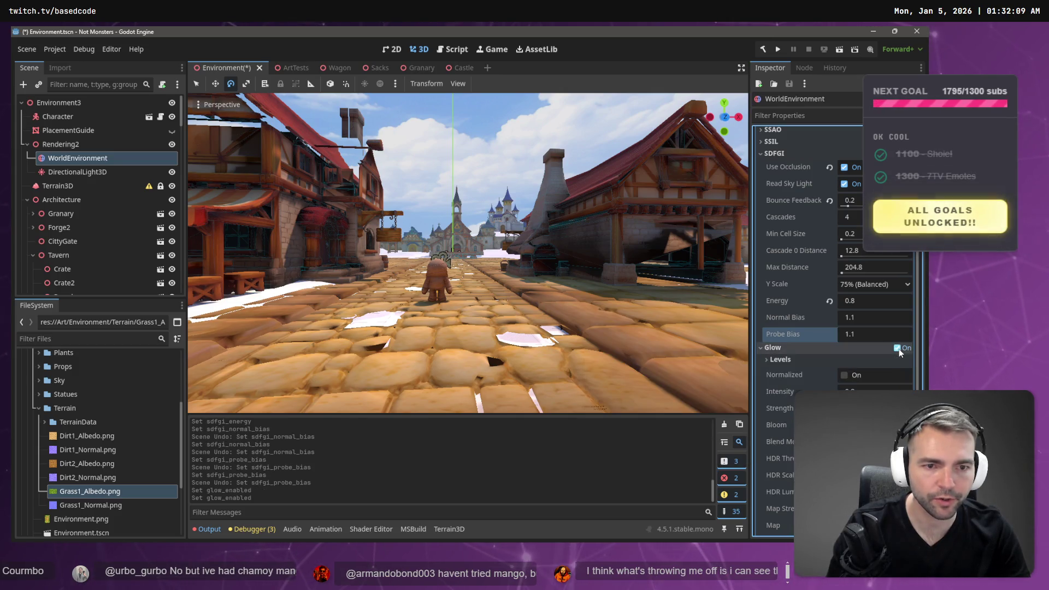
pyautogui.click(897, 348)
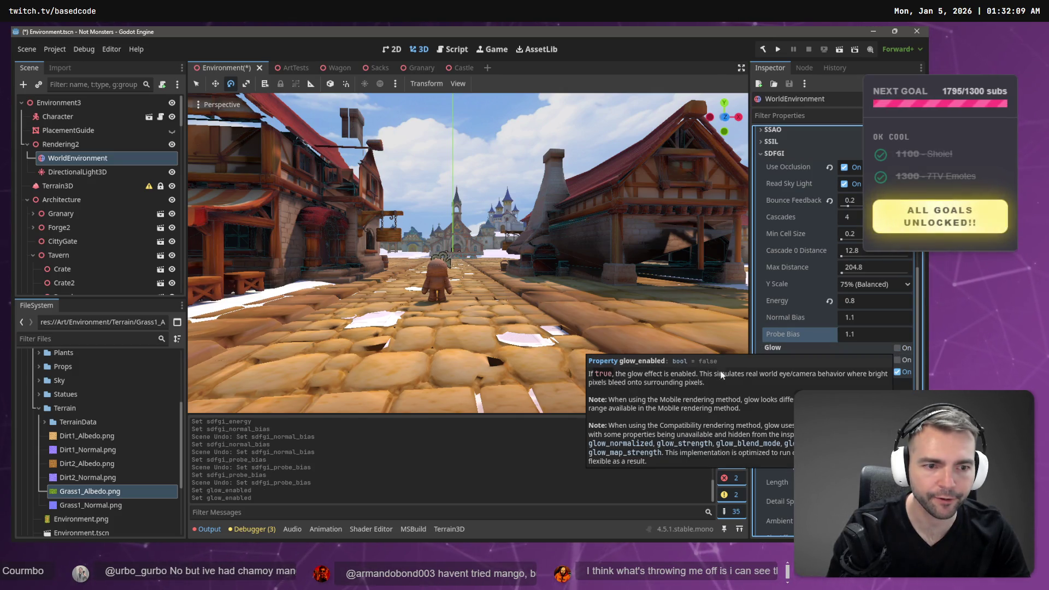
pyautogui.click(897, 348)
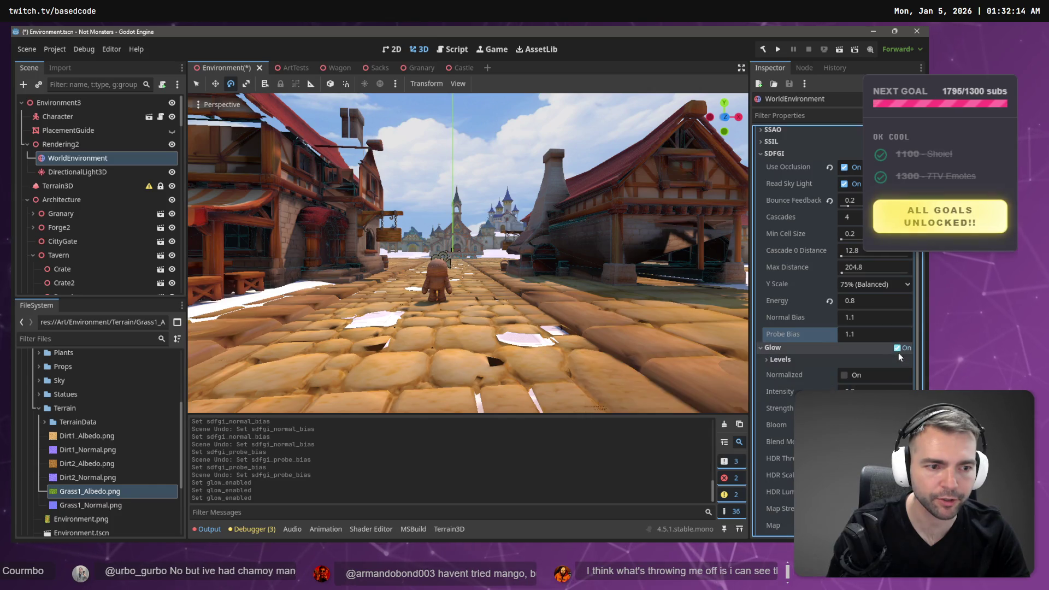
pyautogui.click(761, 348)
pyautogui.click(760, 372)
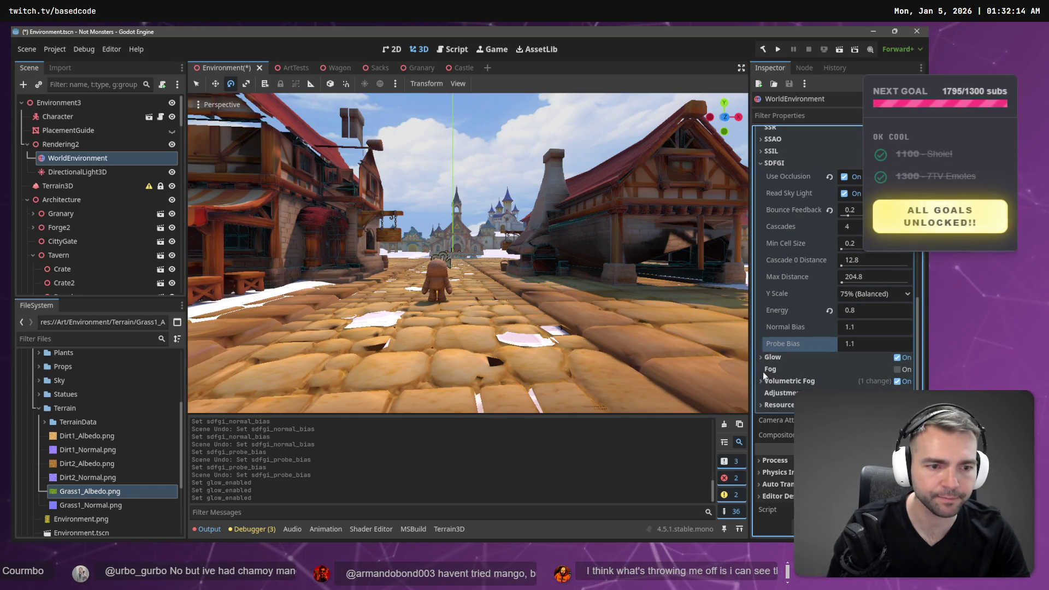
pyautogui.click(899, 371)
pyautogui.click(898, 369)
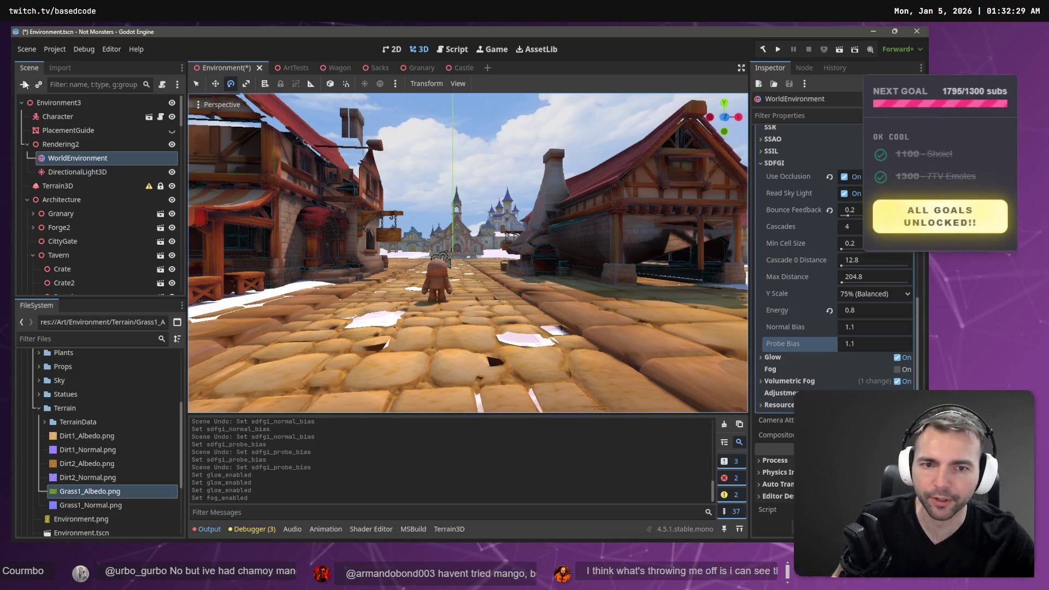
pyautogui.click(475, 141)
# Fly back down the street, save and run the Environment scene with F6, then stop it
pyautogui.press('s')
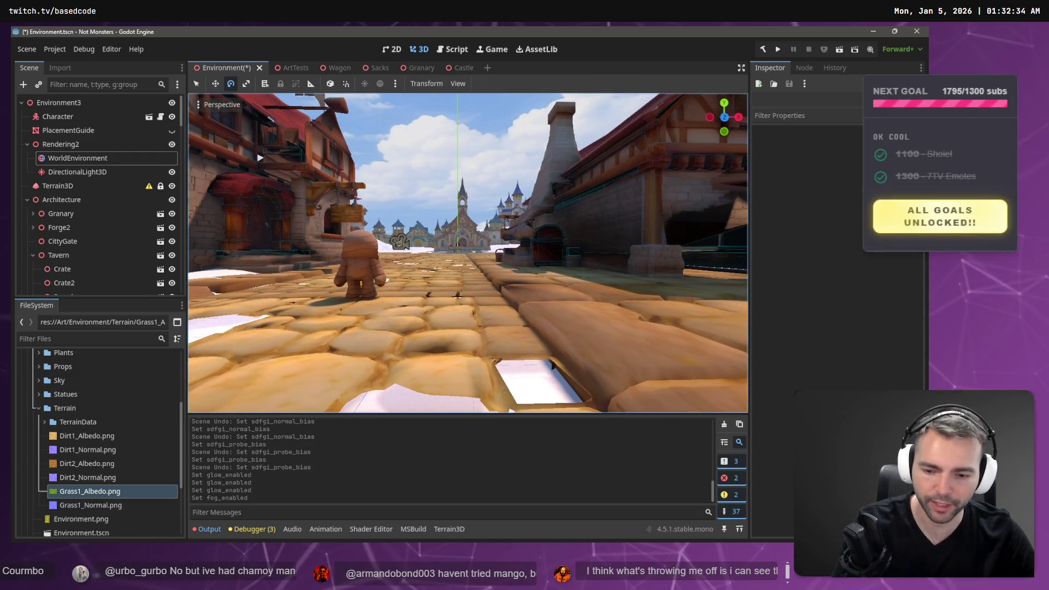
pyautogui.press('F6')
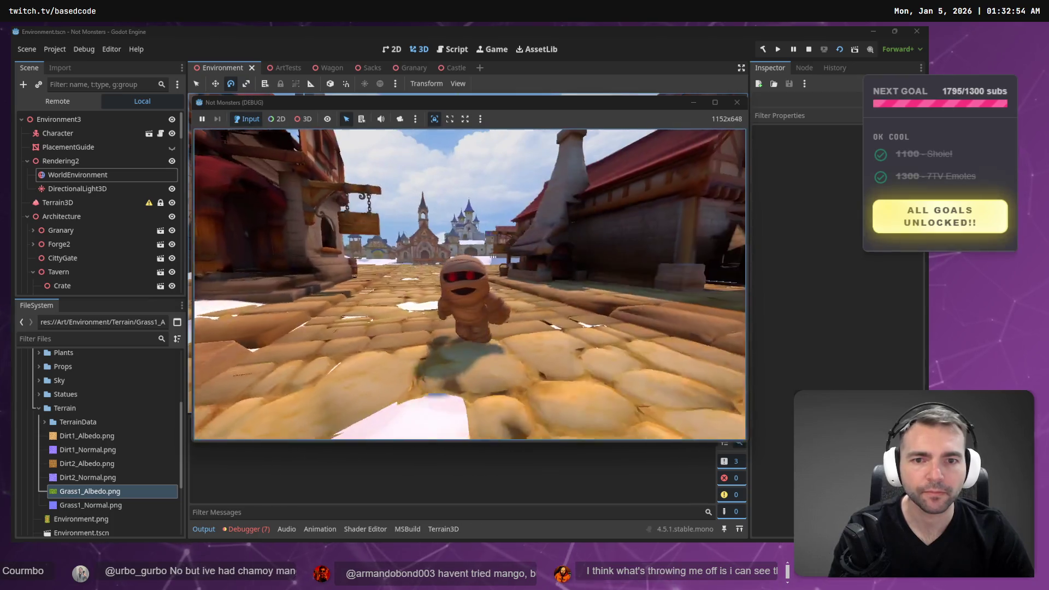
pyautogui.press('F8')
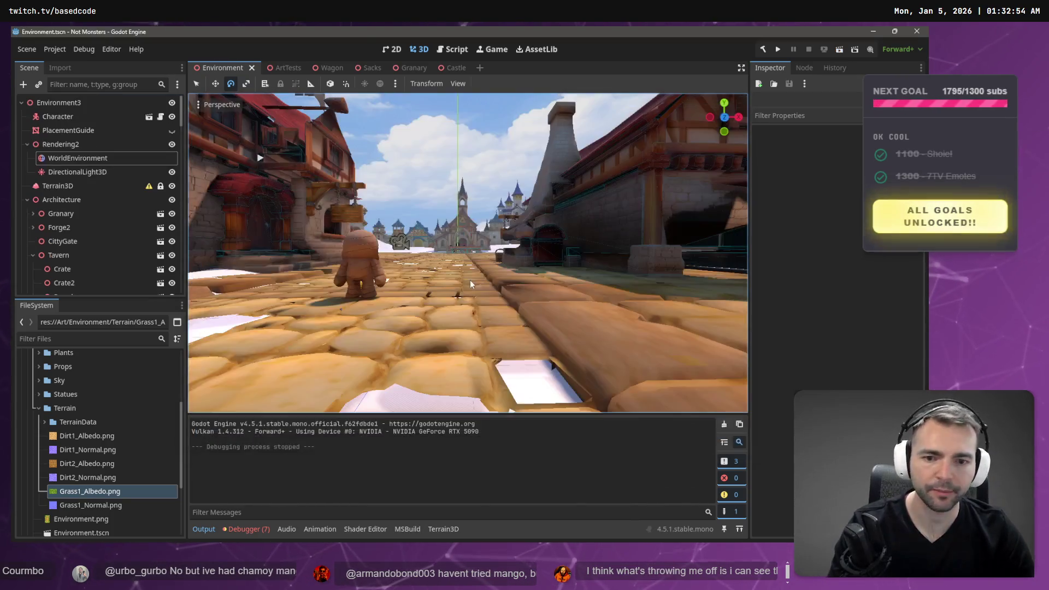
# Save the second ChatGPT grass image over Grass1_Albedo.png in the Terrain folder, then return to Godot
pyautogui.hotkey('alt', 'Tab')
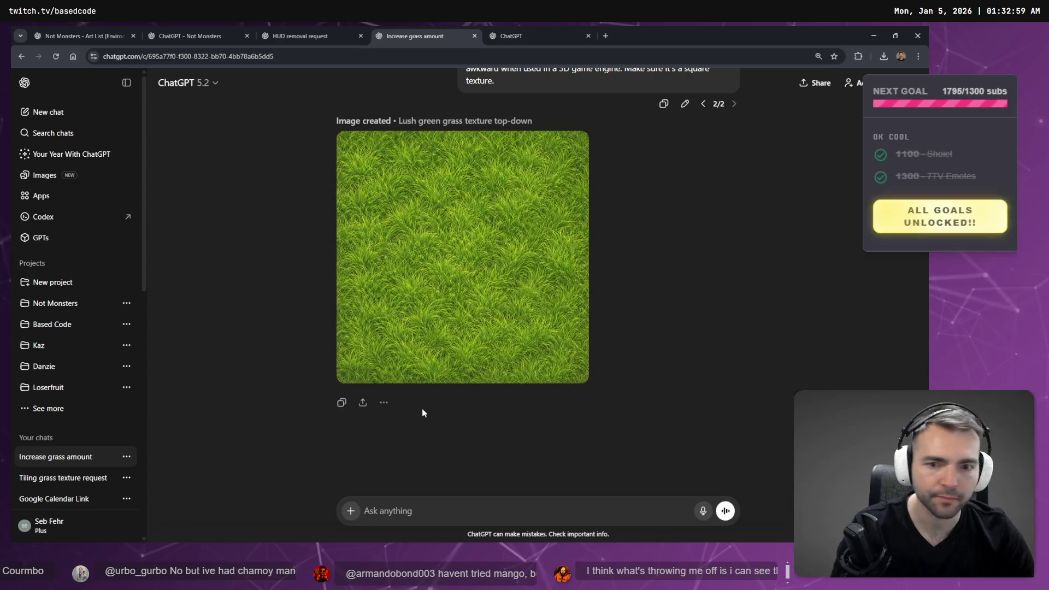
pyautogui.scroll(5, 491, 262)
pyautogui.scroll(-5, 498, 287)
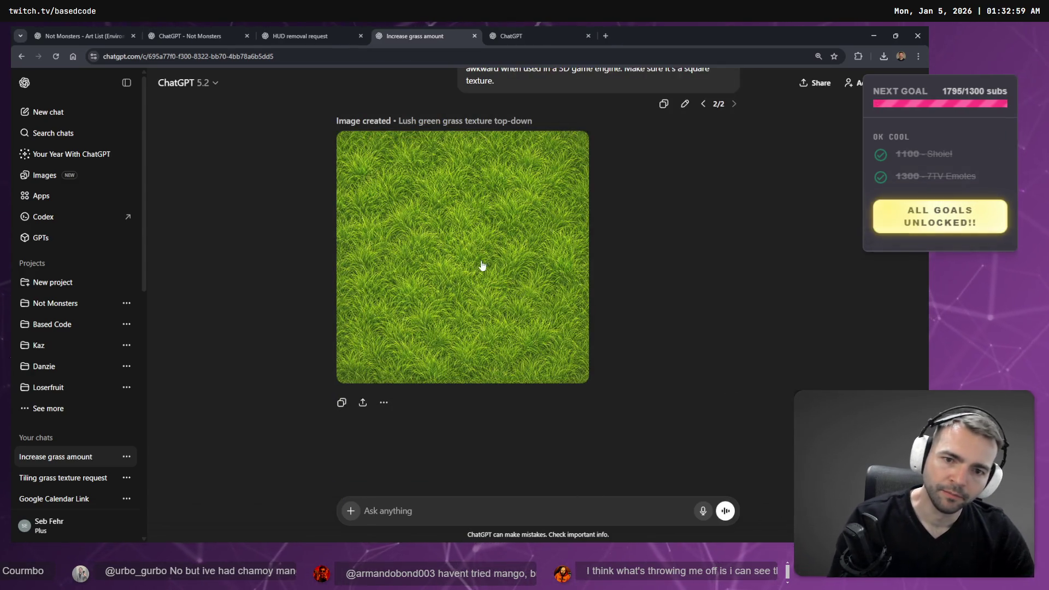
pyautogui.click(486, 269)
pyautogui.rightClick(481, 273)
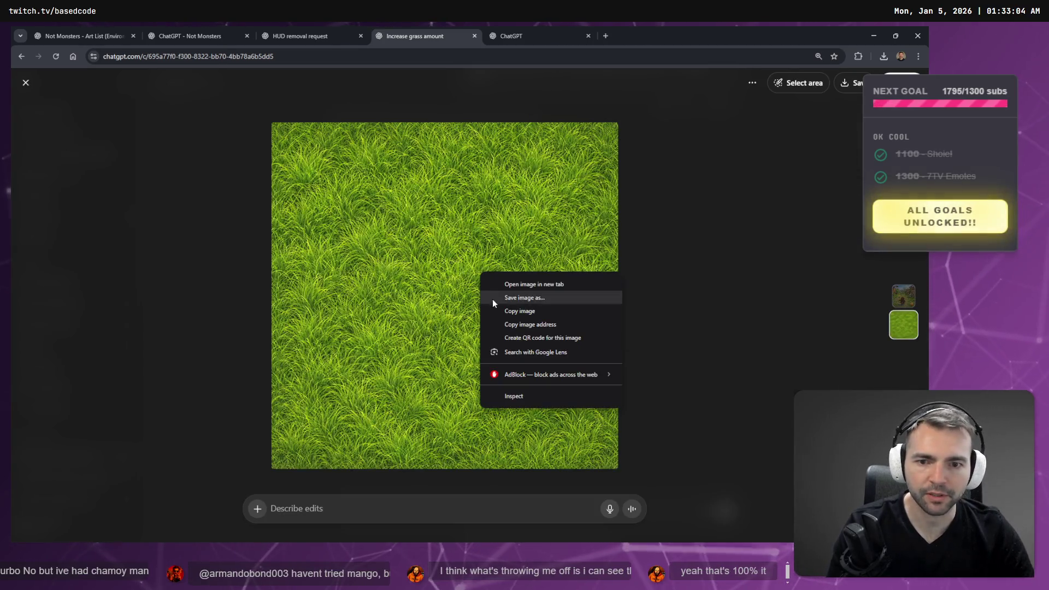
pyautogui.click(540, 298)
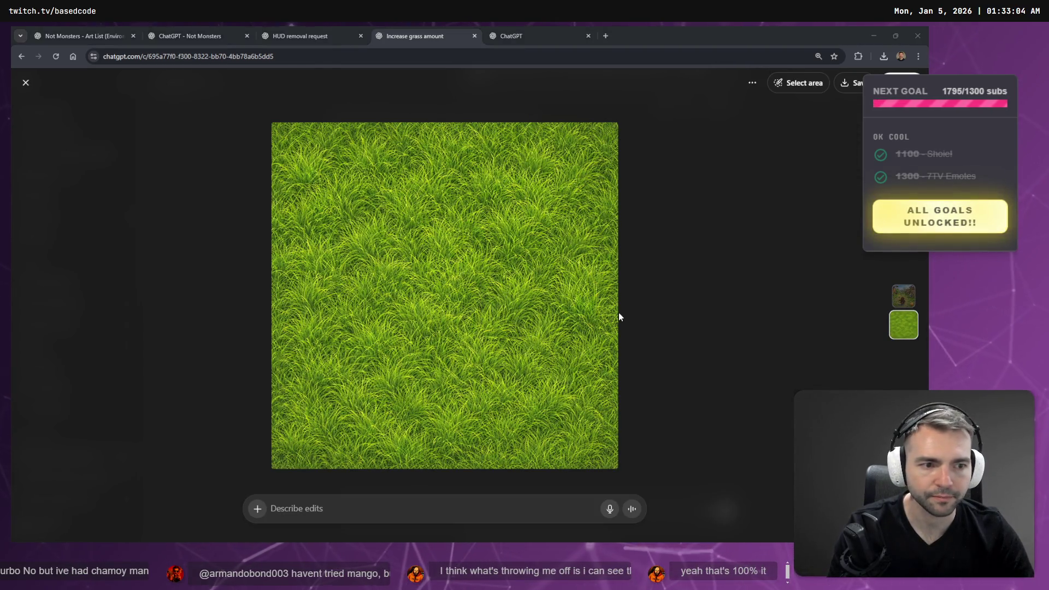
pyautogui.scroll(-1, 186, 157)
pyautogui.doubleClick(185, 156)
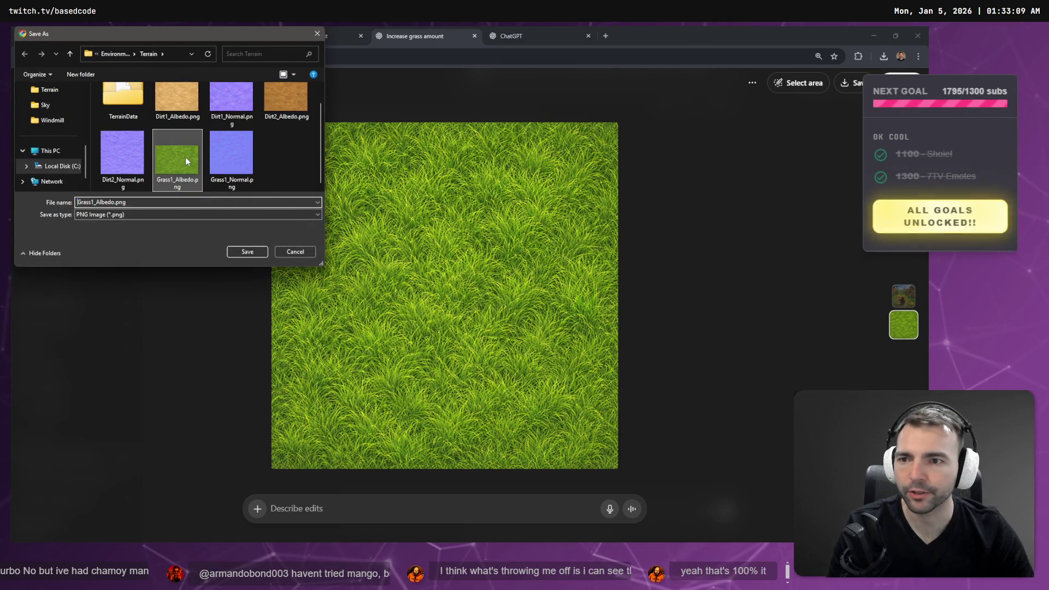
pyautogui.click(489, 290)
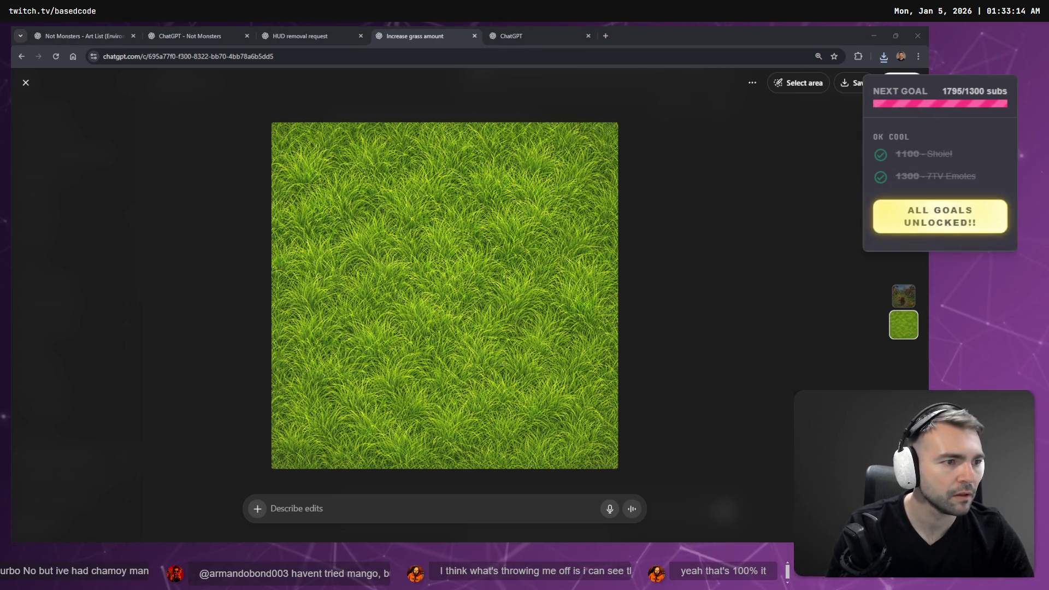
pyautogui.hotkey('alt', 'Tab')
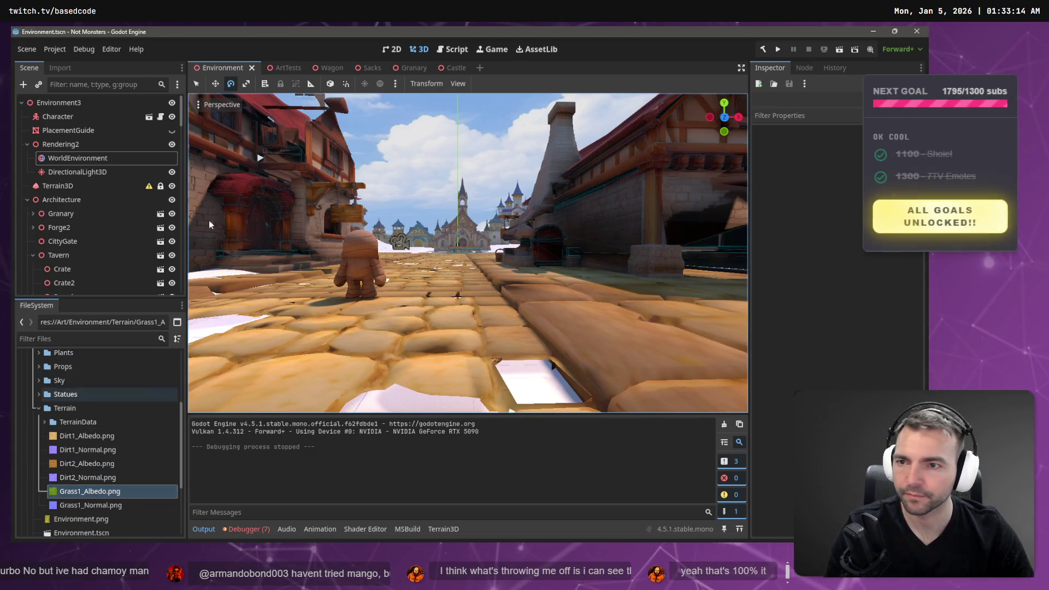
# On Terrain3D, assign Grass1_Albedo.png as the grass texture's Albedo Texture
pyautogui.click(80, 159)
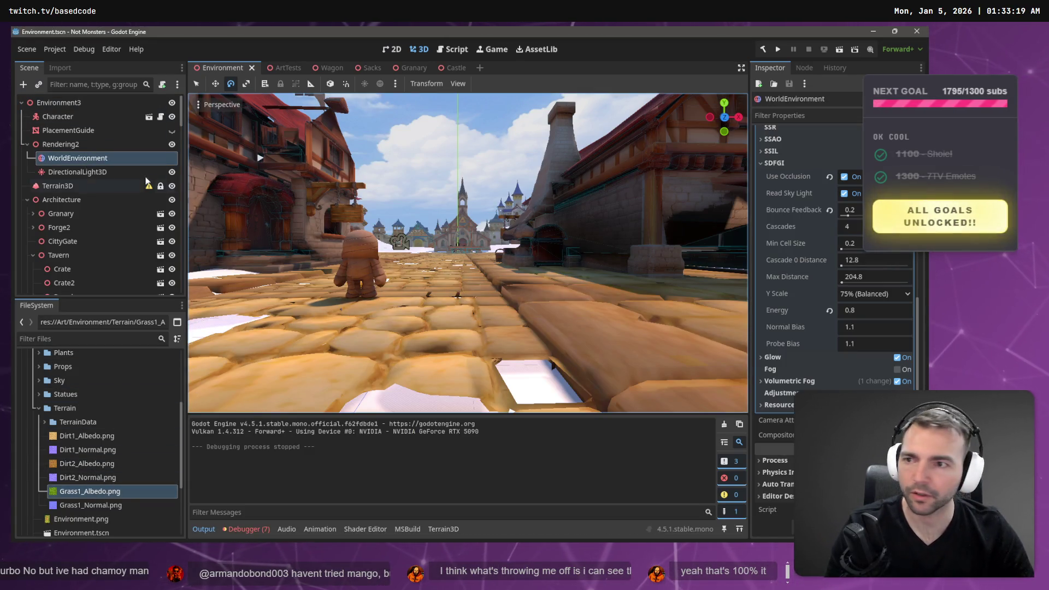
pyautogui.click(64, 186)
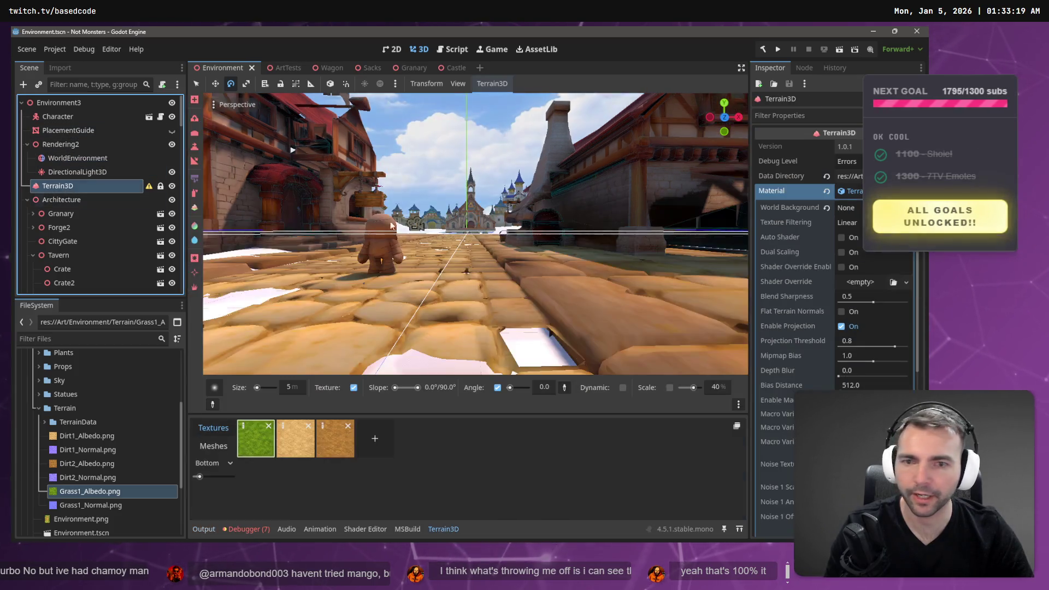
pyautogui.click(771, 191)
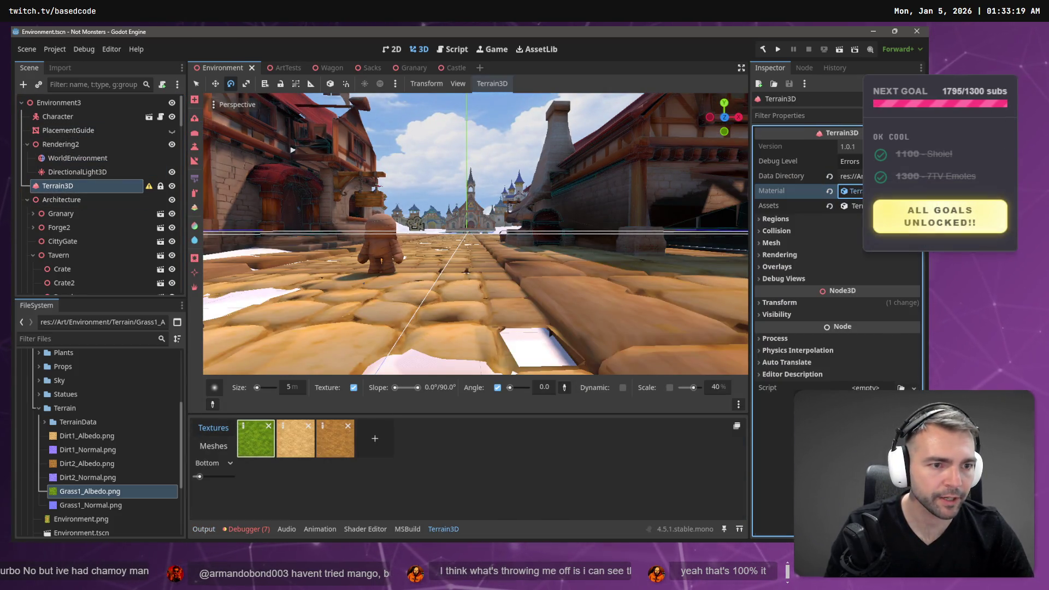
pyautogui.click(850, 190)
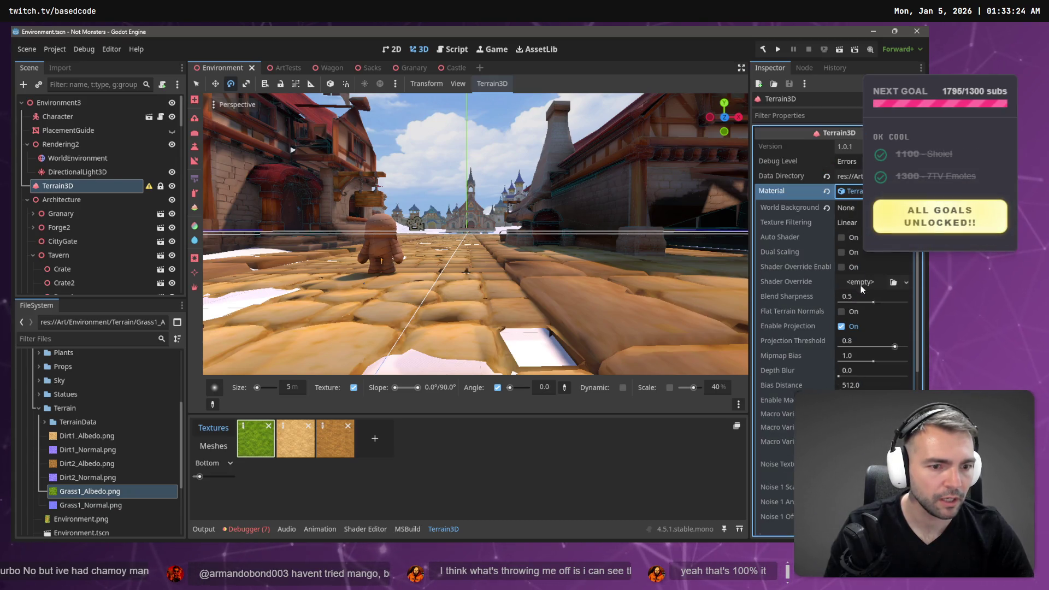
pyautogui.click(243, 427)
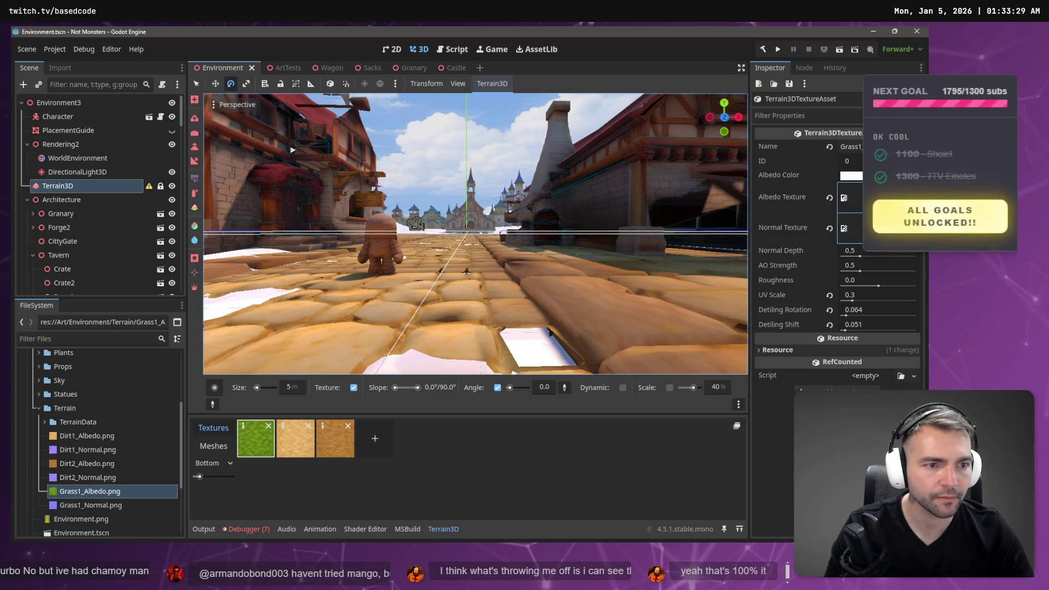
pyautogui.moveTo(850, 198); pyautogui.dragTo(850, 198)
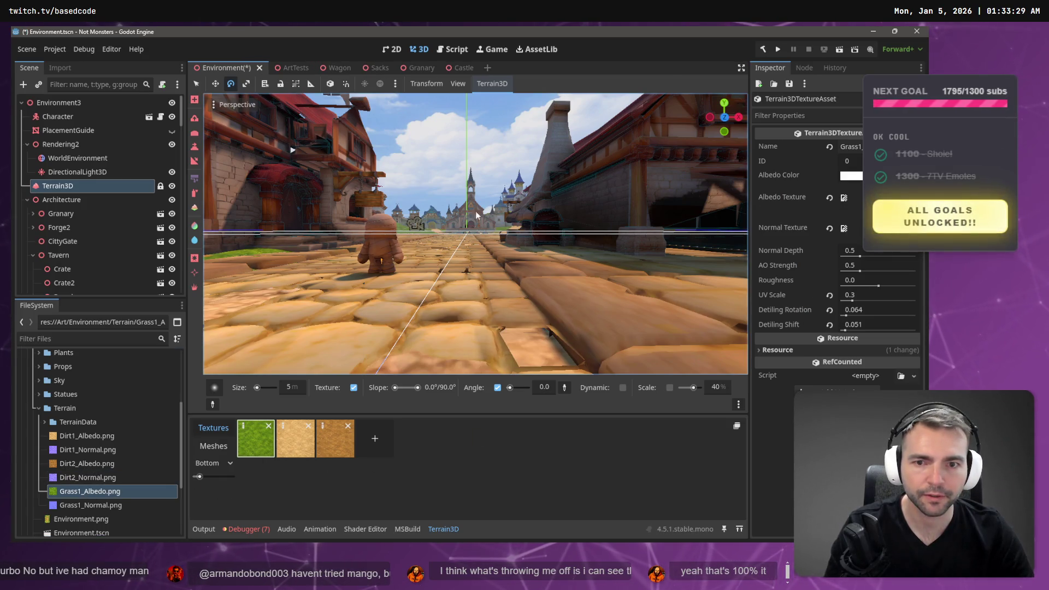
# Fly the camera over the grass near the tavern and bench, then return to the ChatGPT chat
pyautogui.moveTo(457, 198)
pyautogui.mouseDown()
pyautogui.moveTo(448, 213)
pyautogui.moveTo(404, 208)
pyautogui.mouseUp()
pyautogui.moveTo(607, 331)
pyautogui.mouseDown()
pyautogui.moveTo(448, 339)
pyautogui.moveTo(421, 305)
pyautogui.moveTo(420, 350)
pyautogui.moveTo(457, 204)
pyautogui.mouseUp()
pyautogui.hotkey('alt', 'Tab')
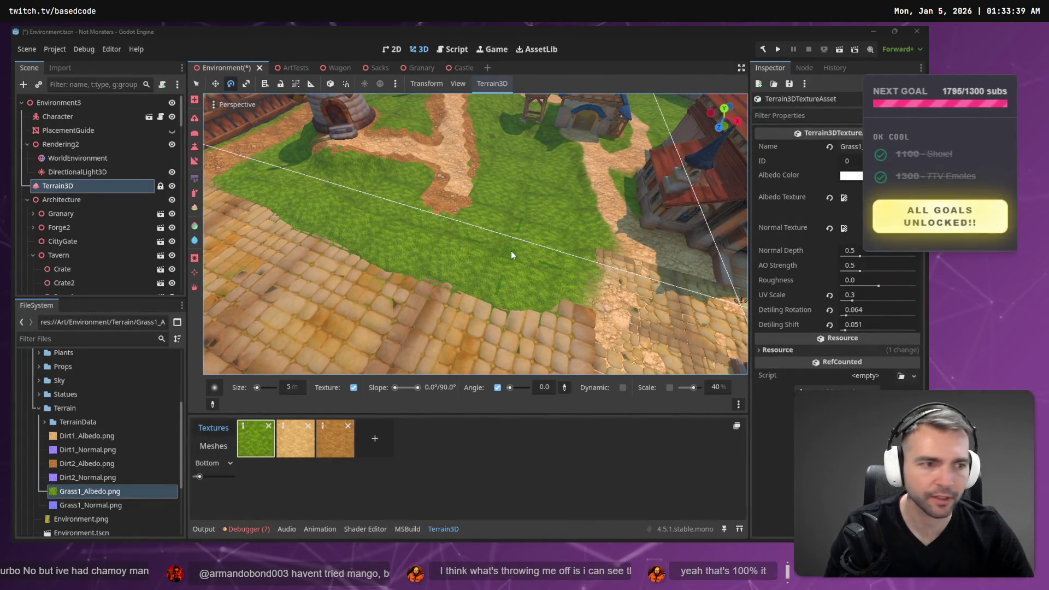
pyautogui.press('Escape')
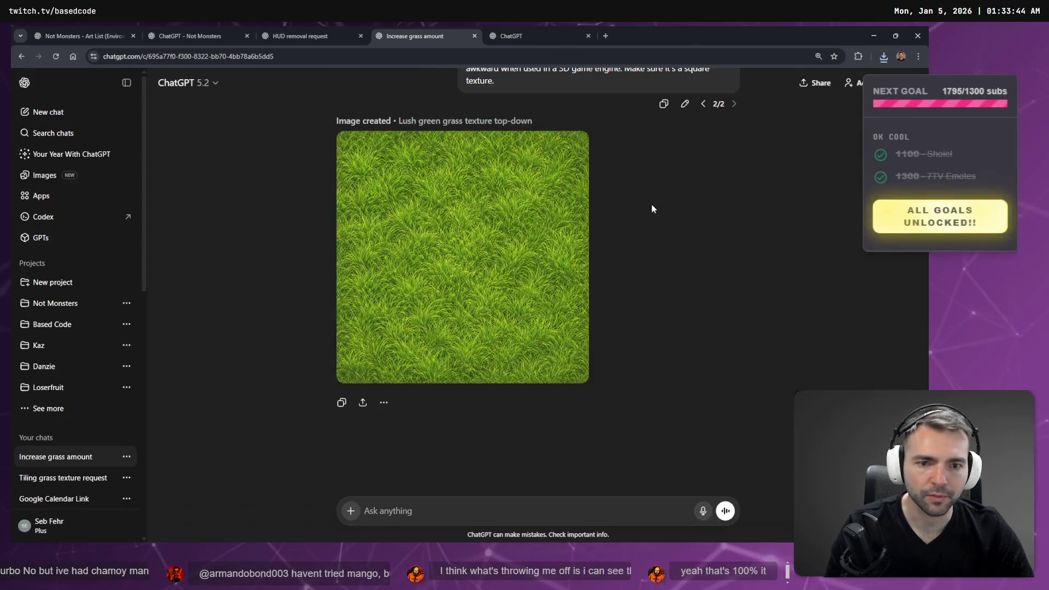
# Replace the long prompt with 'generate a tiling grass texture for the grass in this scene.' and resubmit
pyautogui.scroll(7, 645, 221)
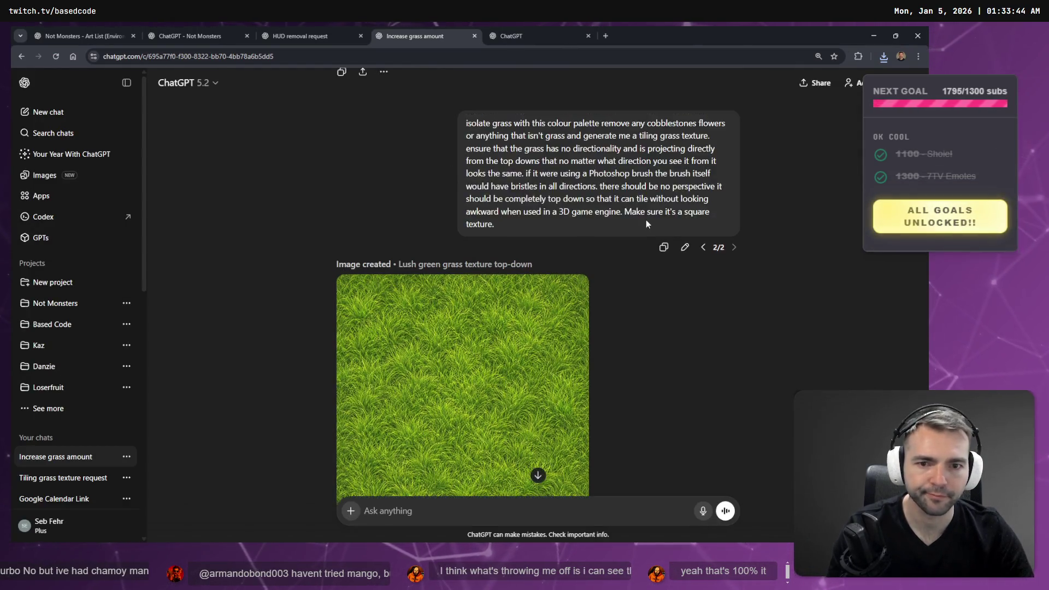
pyautogui.scroll(-5, 683, 230)
pyautogui.scroll(4, 661, 241)
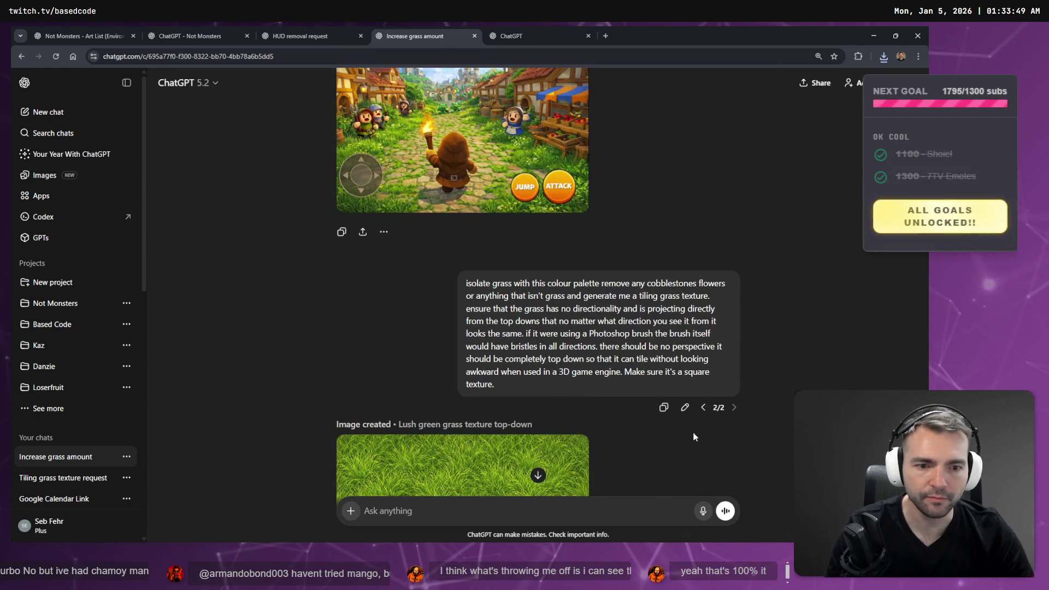
pyautogui.click(684, 407)
pyautogui.hotkey('ctrl', 'a')
pyautogui.press('BackSpace')
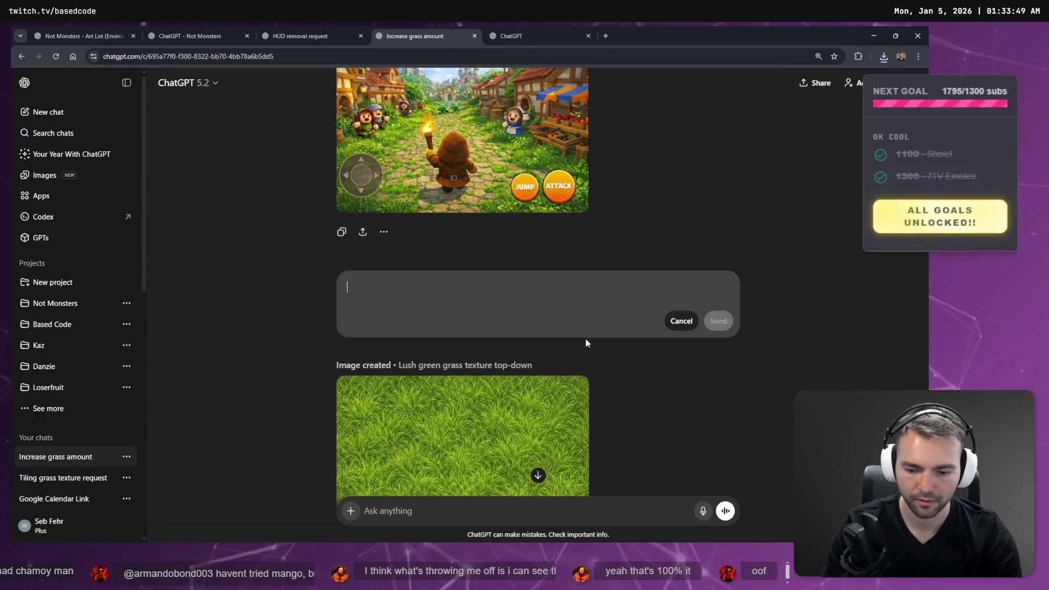
pyautogui.press('super+h')
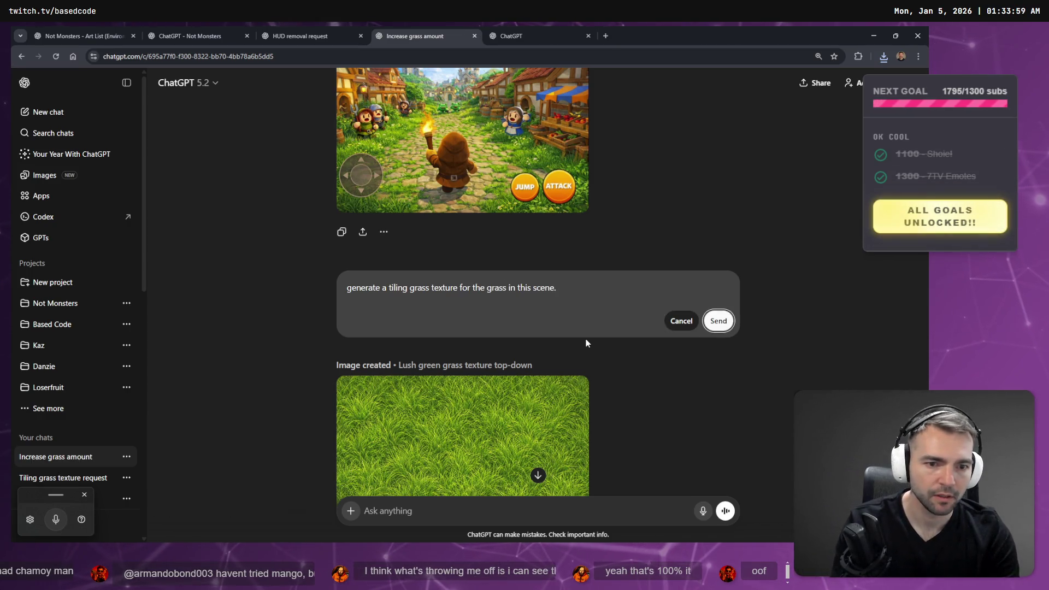
pyautogui.press('Return')
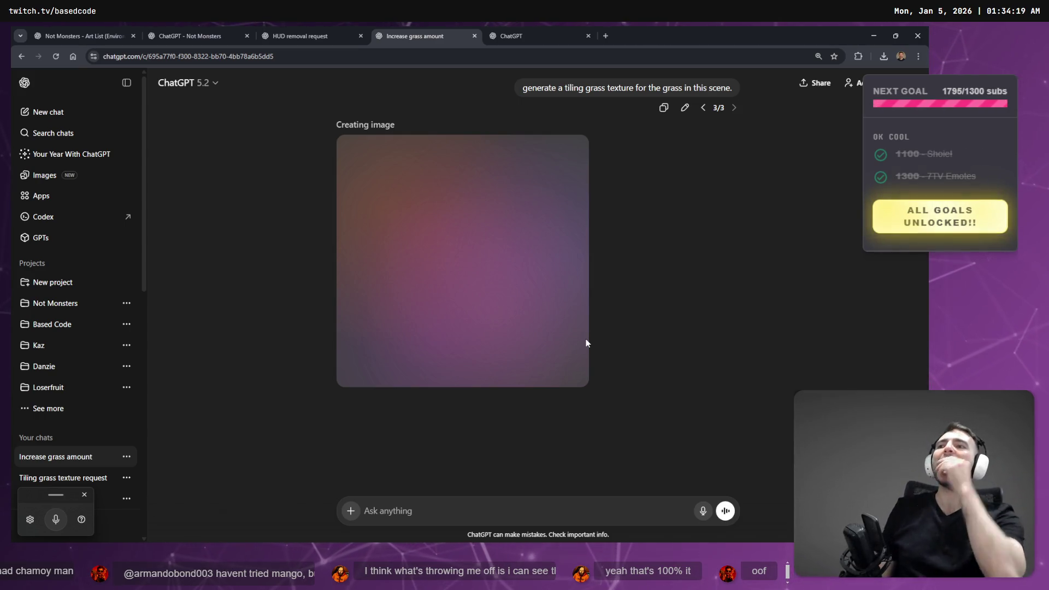
pyautogui.scroll(1, 585, 343)
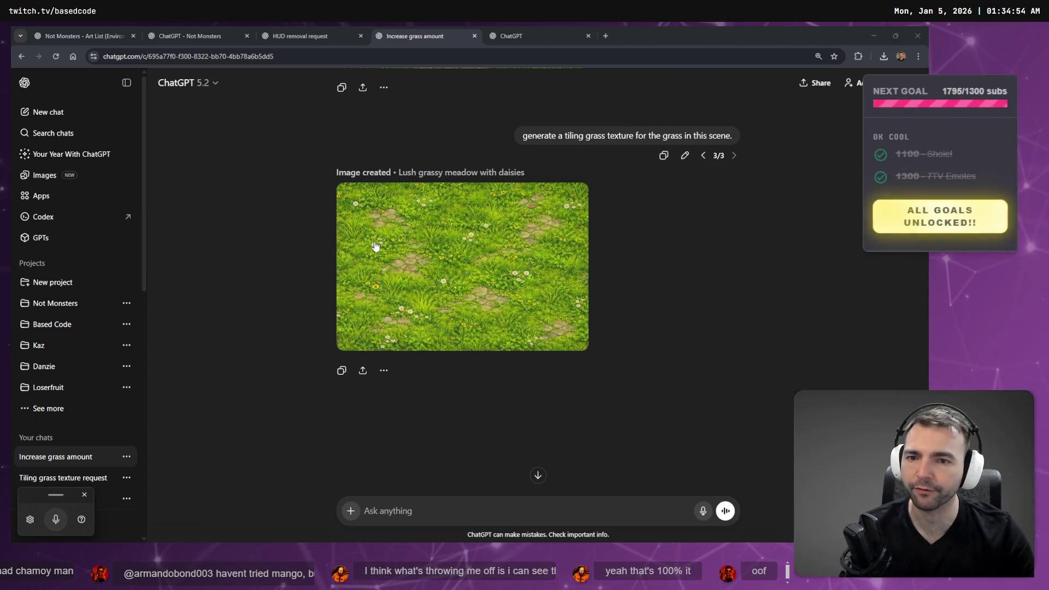
pyautogui.click(685, 156)
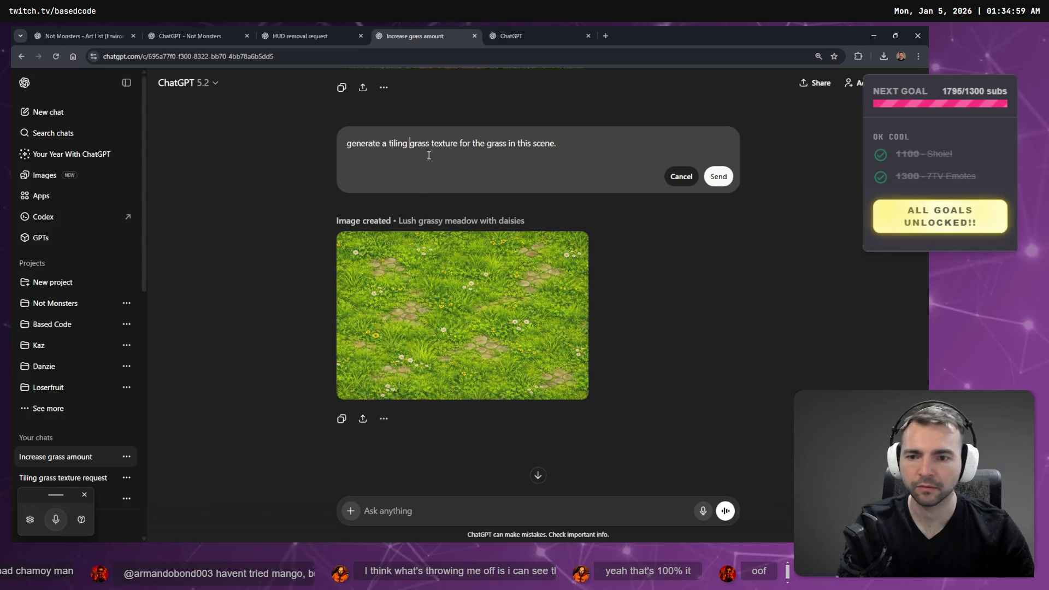
# Insert '1:1' into the short grass prompt and resubmit it for a square texture
pyautogui.write('1:1')
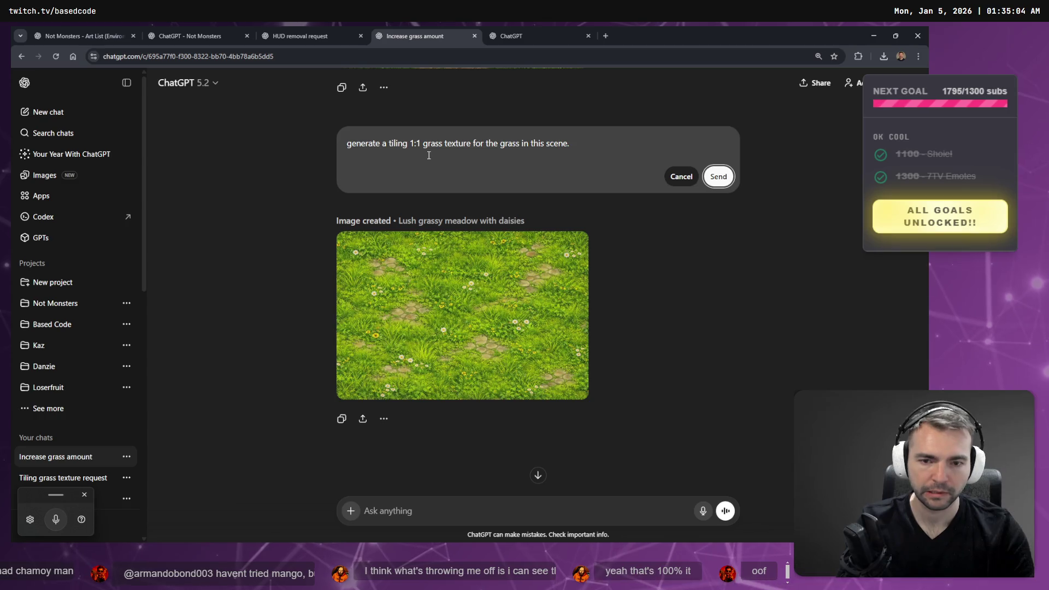
pyautogui.press('Return')
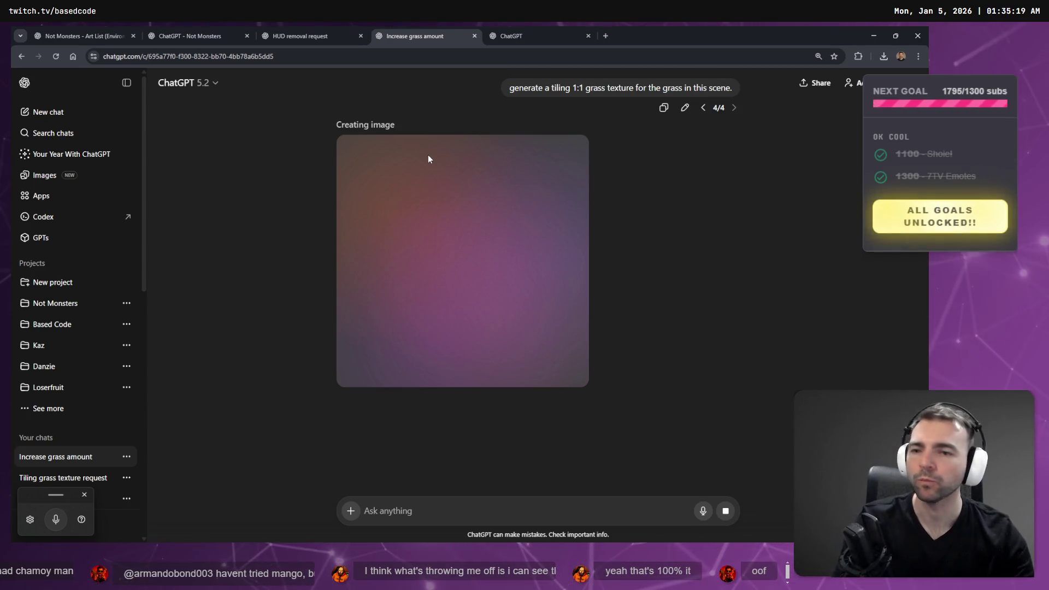
pyautogui.hotkey('alt', 'Tab')
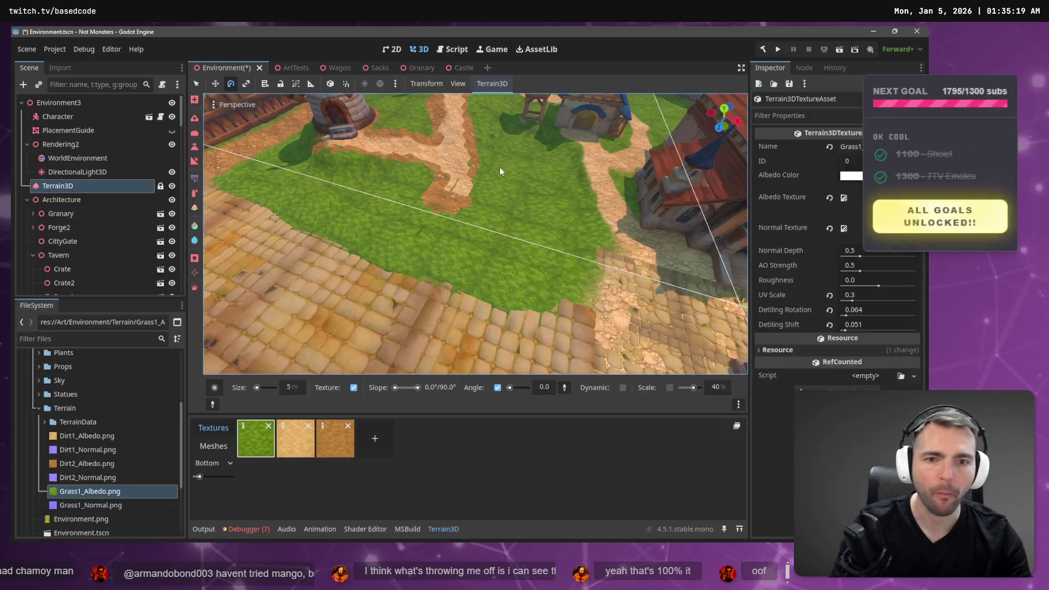
# Orbit the Godot viewport from the terrain up to the village roofs
pyautogui.moveTo(499, 172)
pyautogui.mouseDown()
pyautogui.moveTo(473, 103)
pyautogui.moveTo(439, 136)
pyautogui.moveTo(531, 187)
pyautogui.mouseUp()
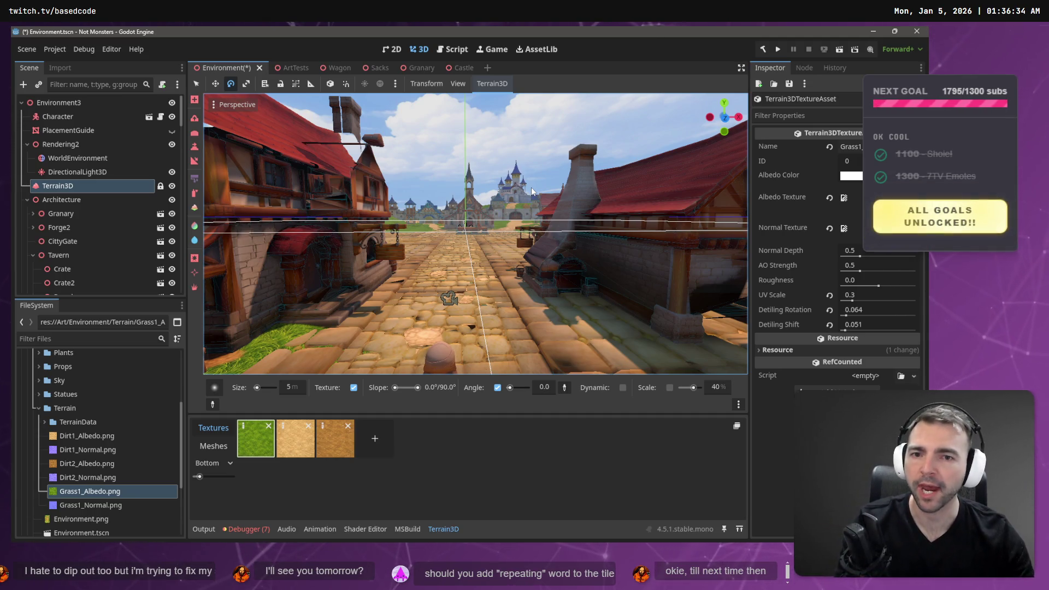
pyautogui.hotkey('alt', 'Tab')
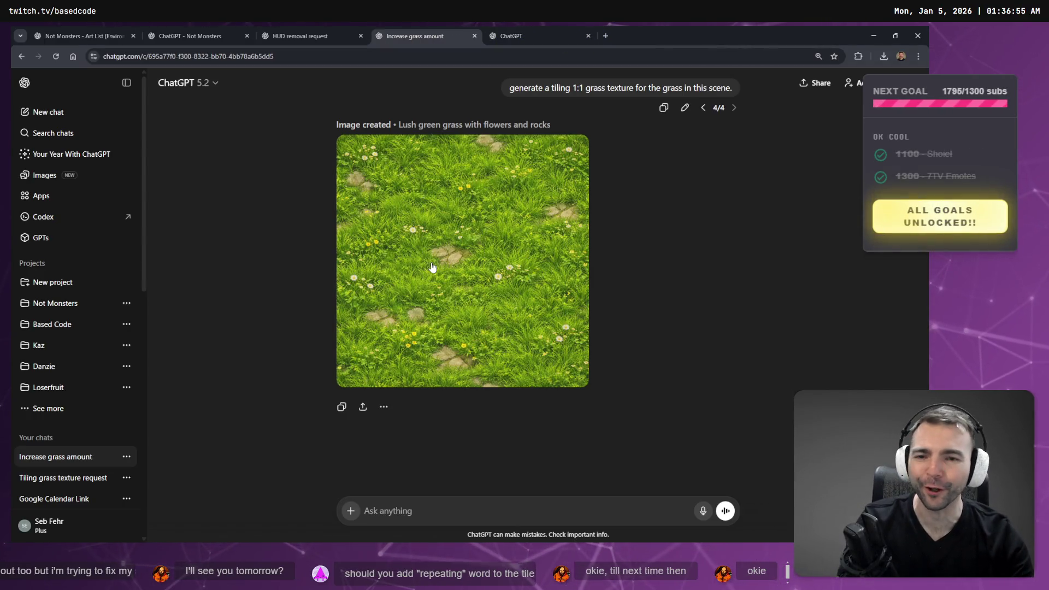
# Save the flower-and-rock 1:1 grass image over Terrain/Grass1_Albedo.png, confirming the replacement
pyautogui.click(432, 267)
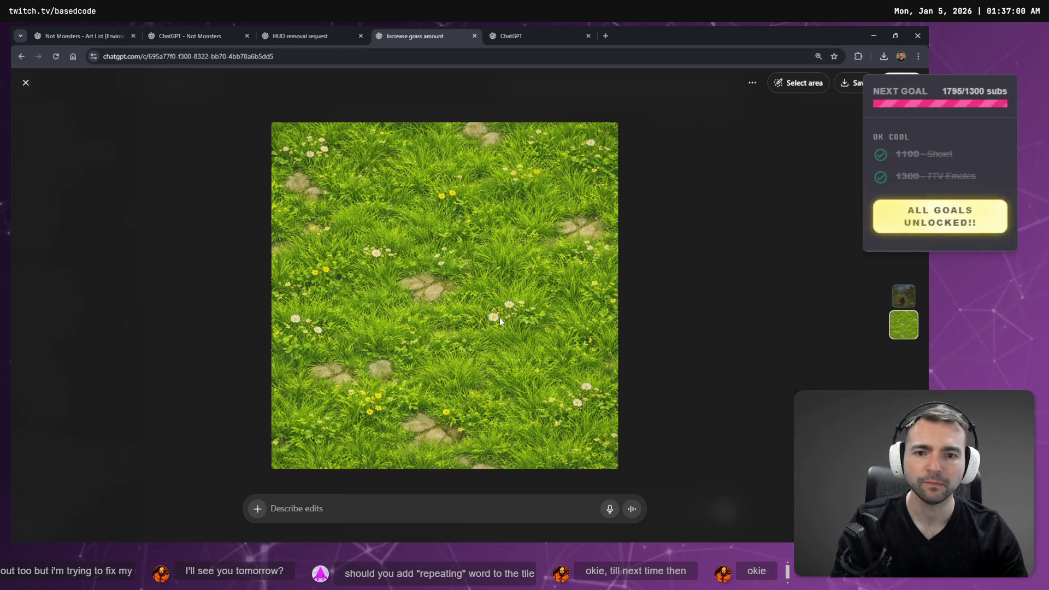
pyautogui.press('Escape')
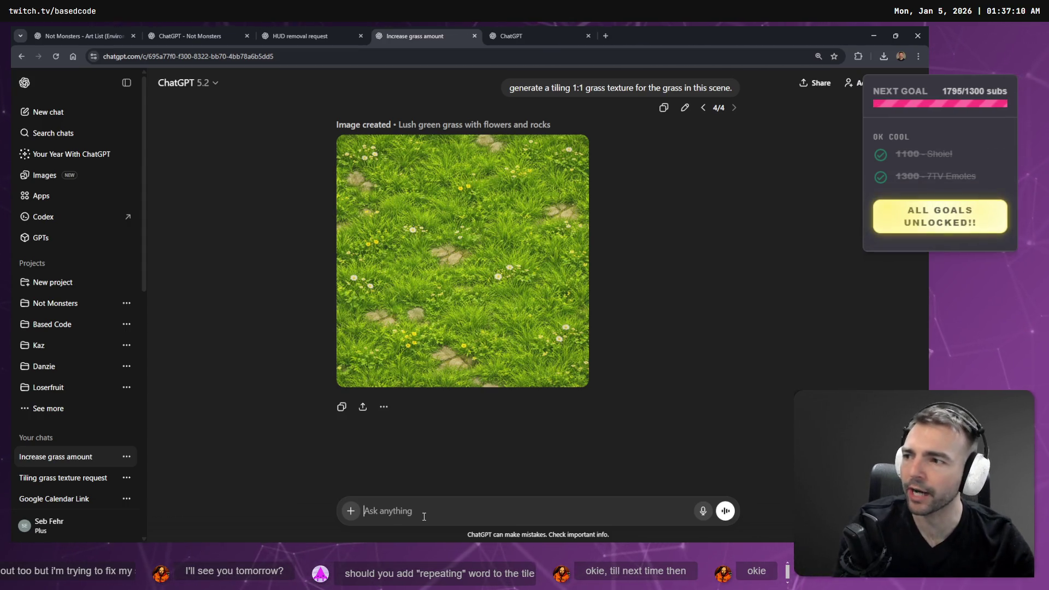
pyautogui.click(479, 278)
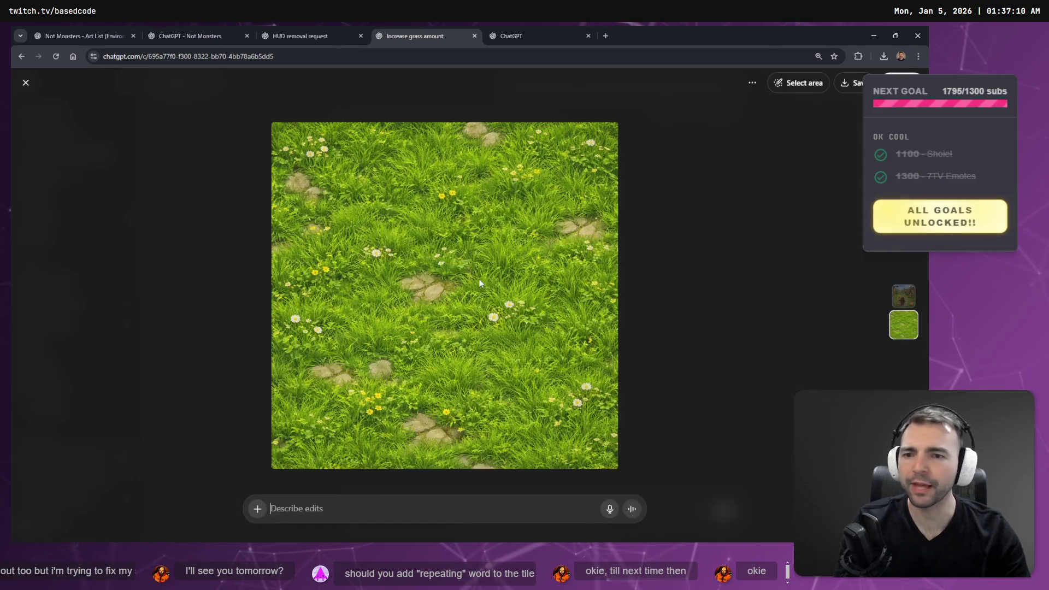
pyautogui.rightClick(455, 259)
pyautogui.click(509, 281)
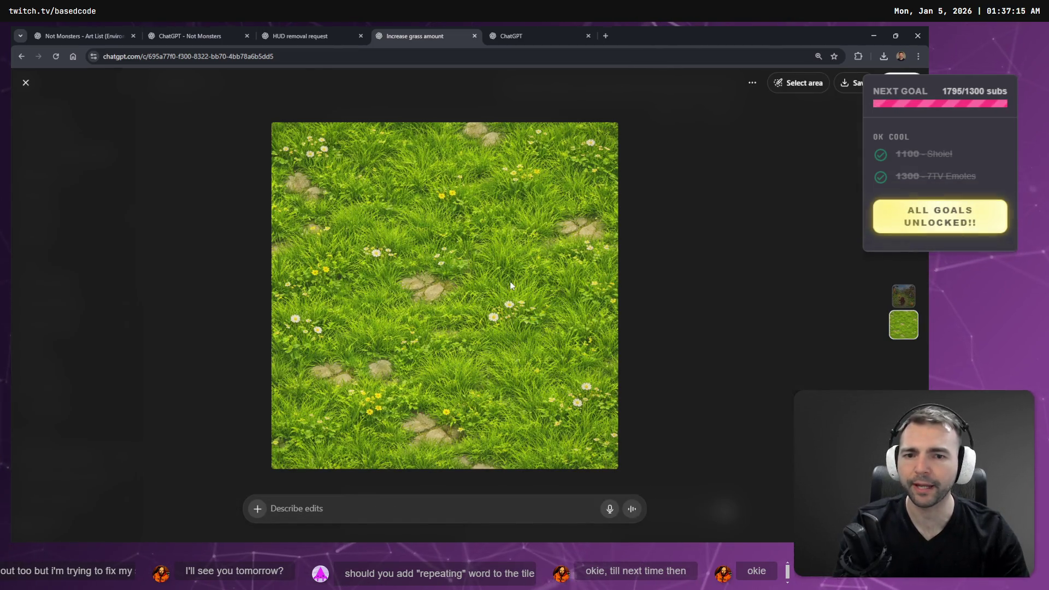
pyautogui.doubleClick(175, 158)
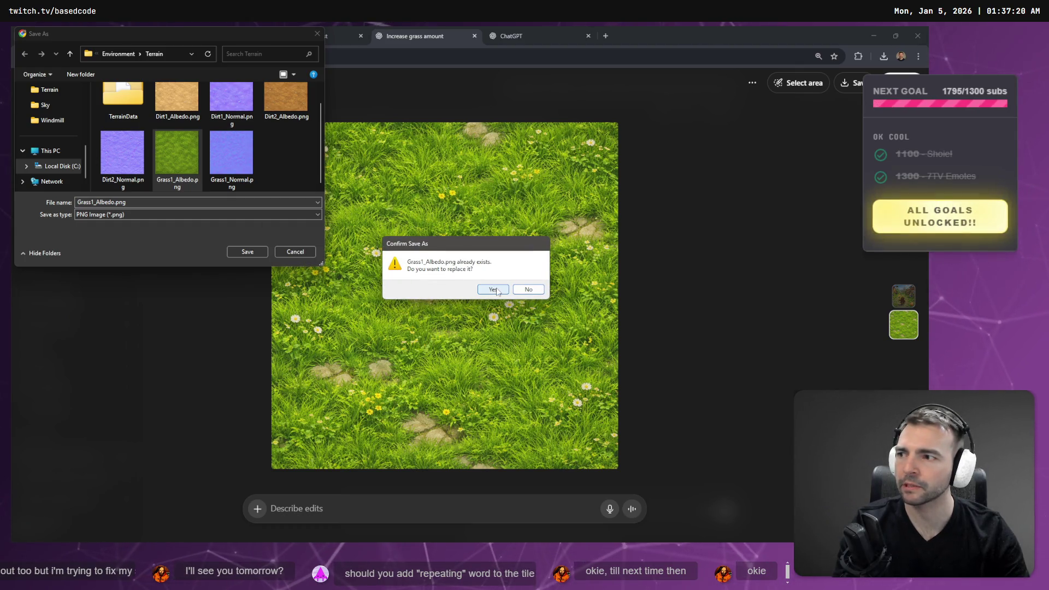
pyautogui.click(493, 290)
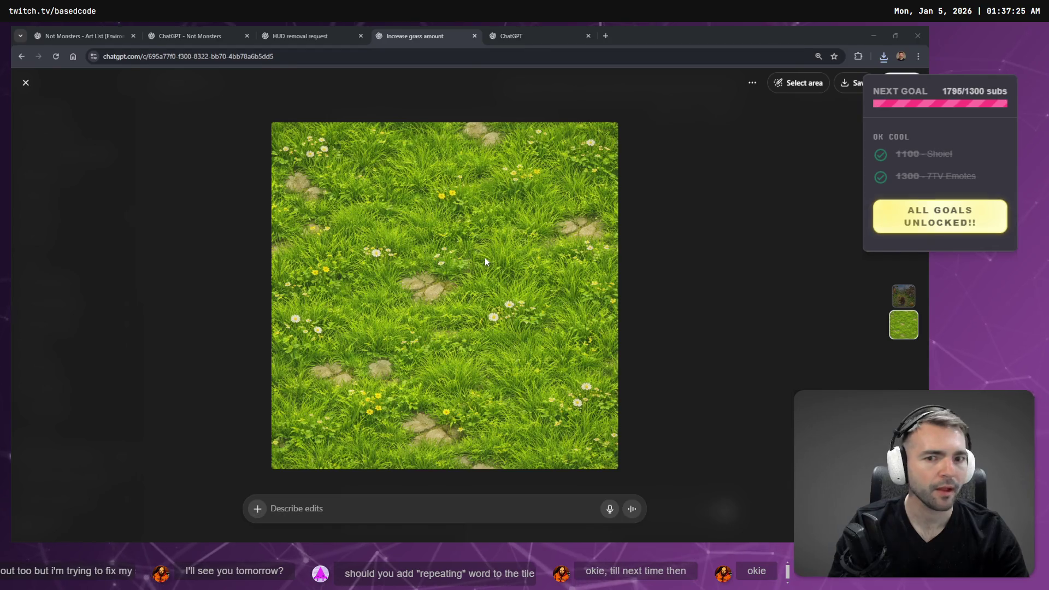
pyautogui.hotkey('alt', 'Tab')
# Fly down toward the ground and assign Grass1_Albedo.png as the grass Albedo Texture
pyautogui.press('w')
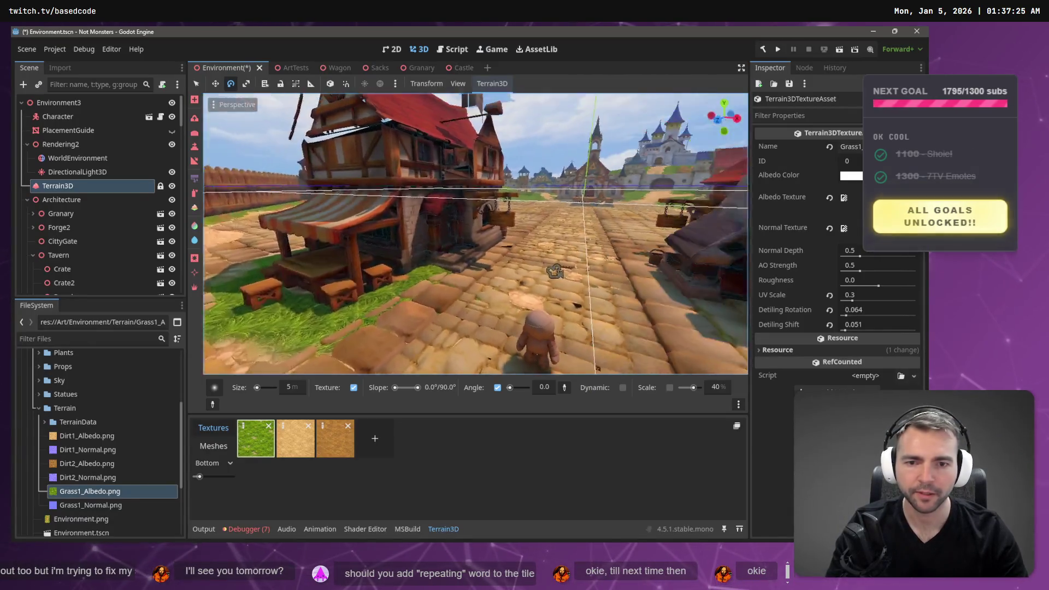
pyautogui.press('w')
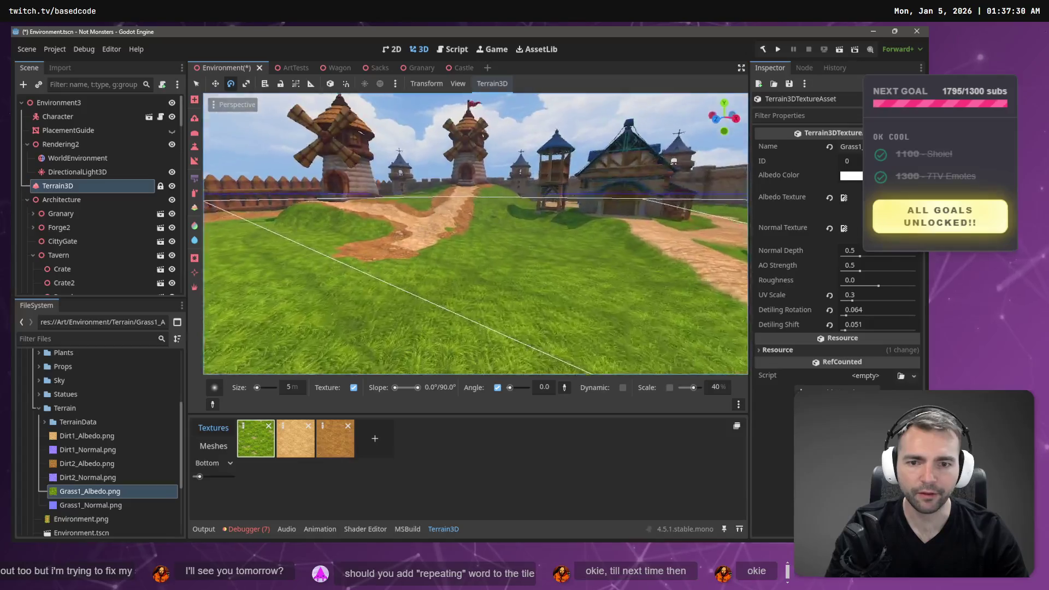
pyautogui.press('w')
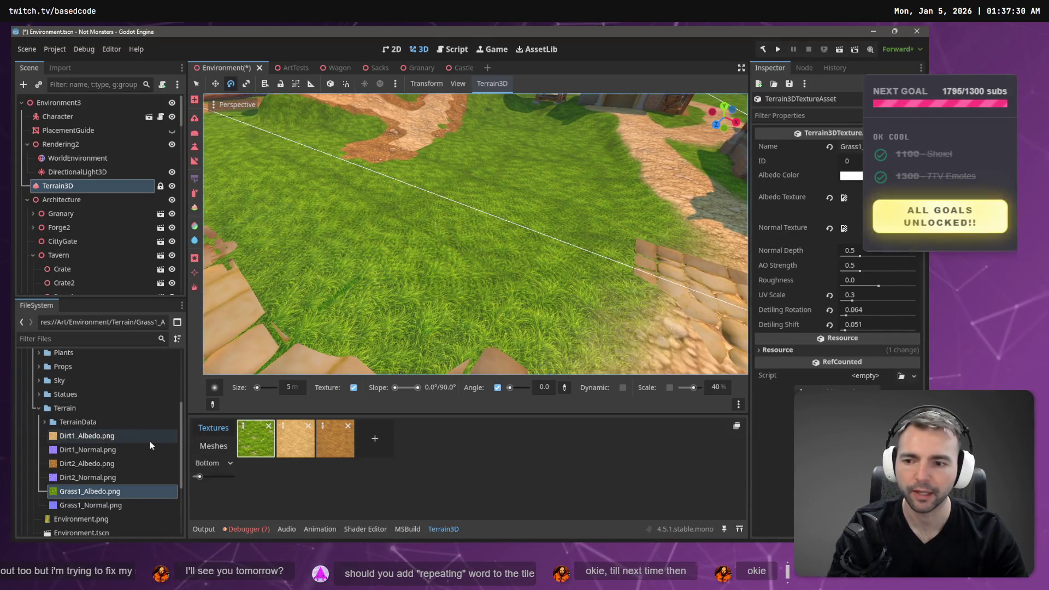
pyautogui.moveTo(99, 491)
pyautogui.mouseDown()
pyautogui.moveTo(374, 445)
pyautogui.moveTo(884, 198)
pyautogui.moveTo(847, 197)
pyautogui.mouseUp()
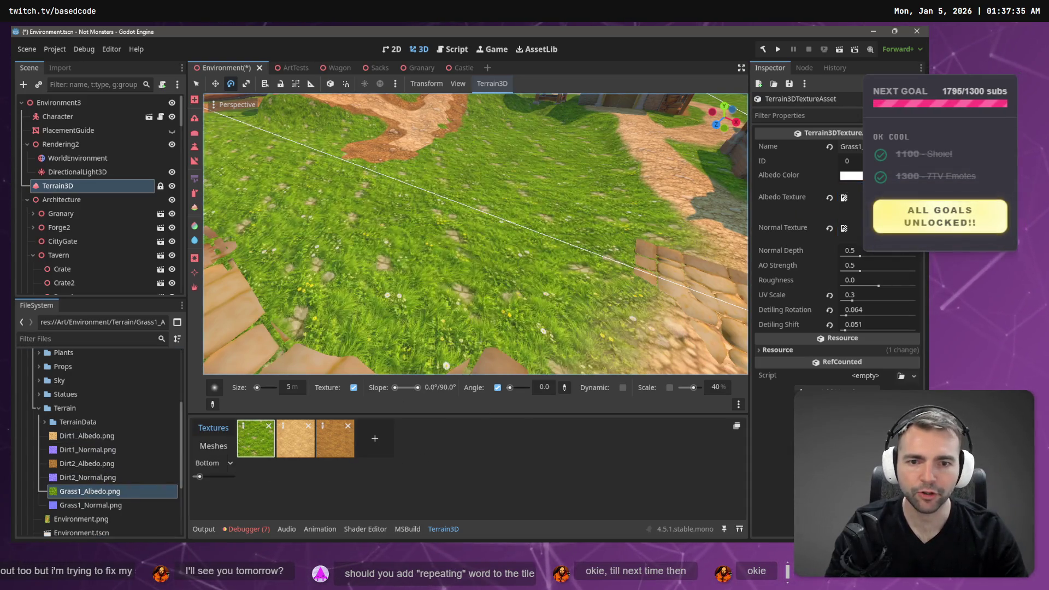
# Inspect the new grass up close and from wide views, then save the town scene
pyautogui.press('s')
pyautogui.press('w')
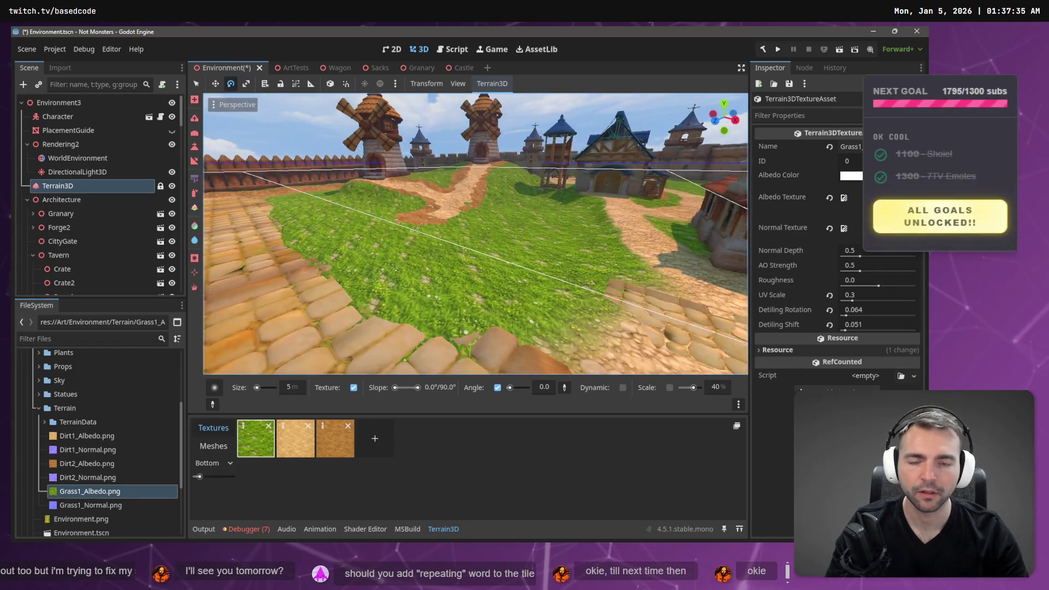
pyautogui.press('s')
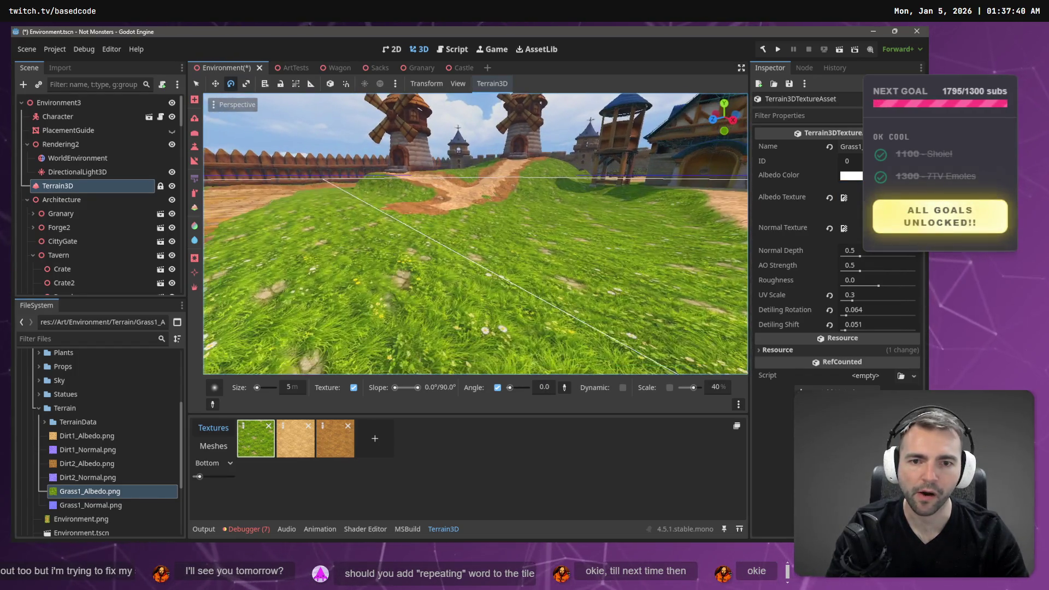
pyautogui.press('w')
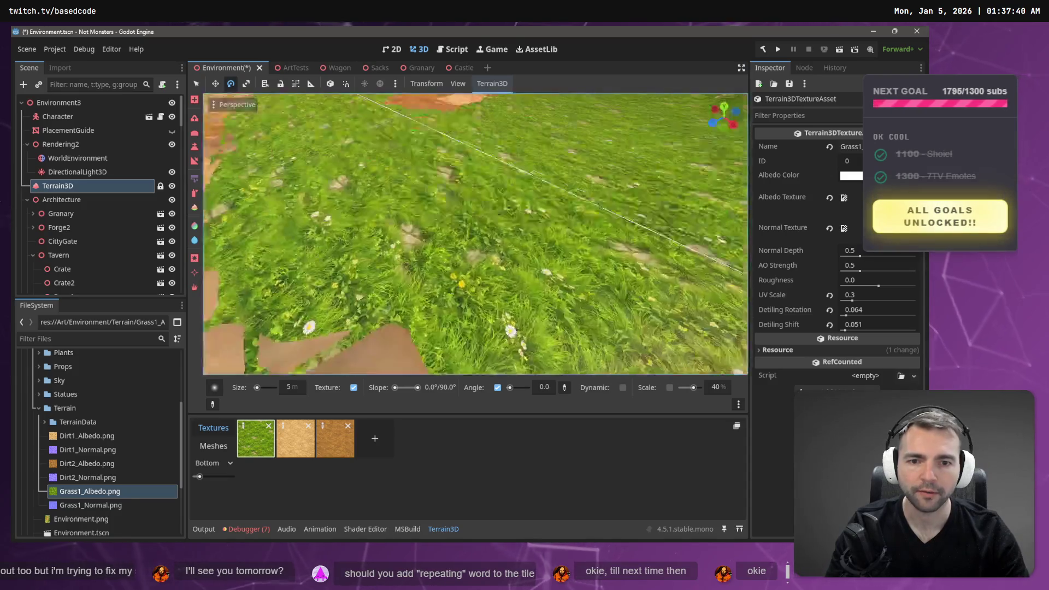
pyautogui.press('s')
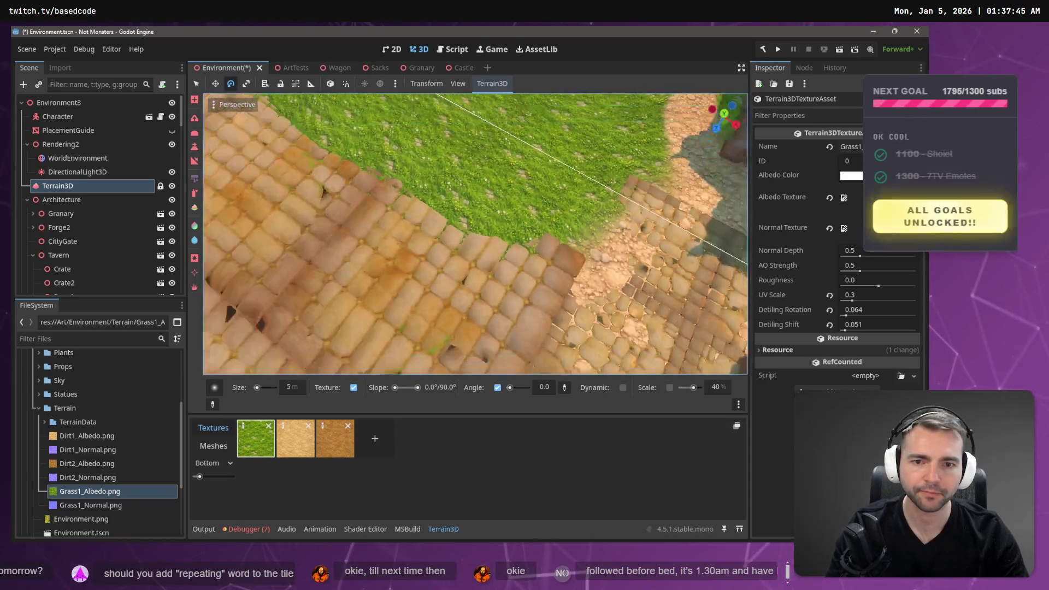
pyautogui.hotkey('ctrl', 's')
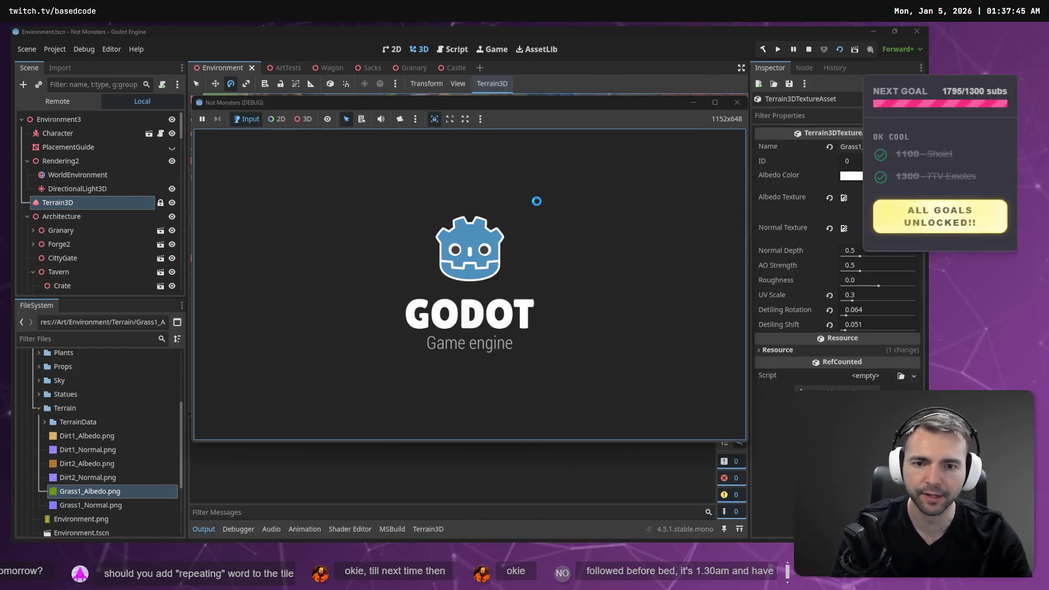
# Walk the mummy down the cobblestone street onto the flower-dotted grass, then stop the game with F8
pyautogui.press('w')
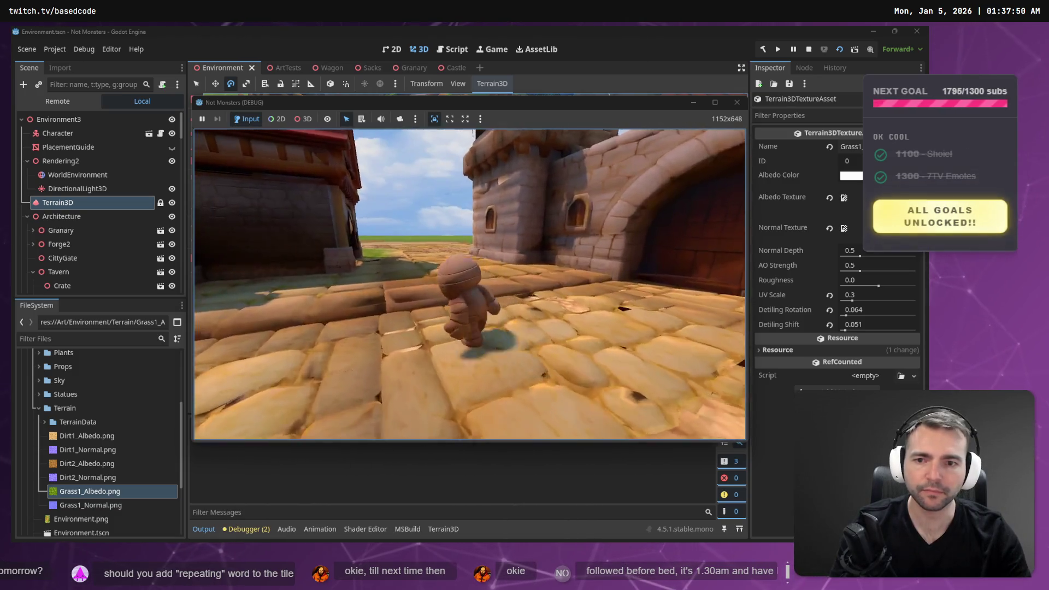
pyautogui.press('d')
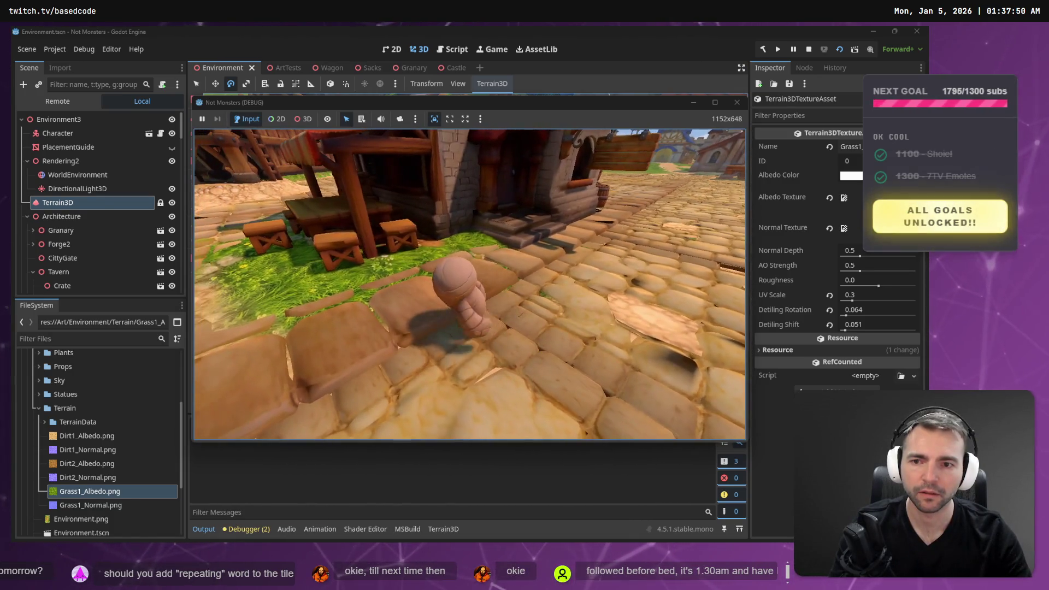
pyautogui.press('s')
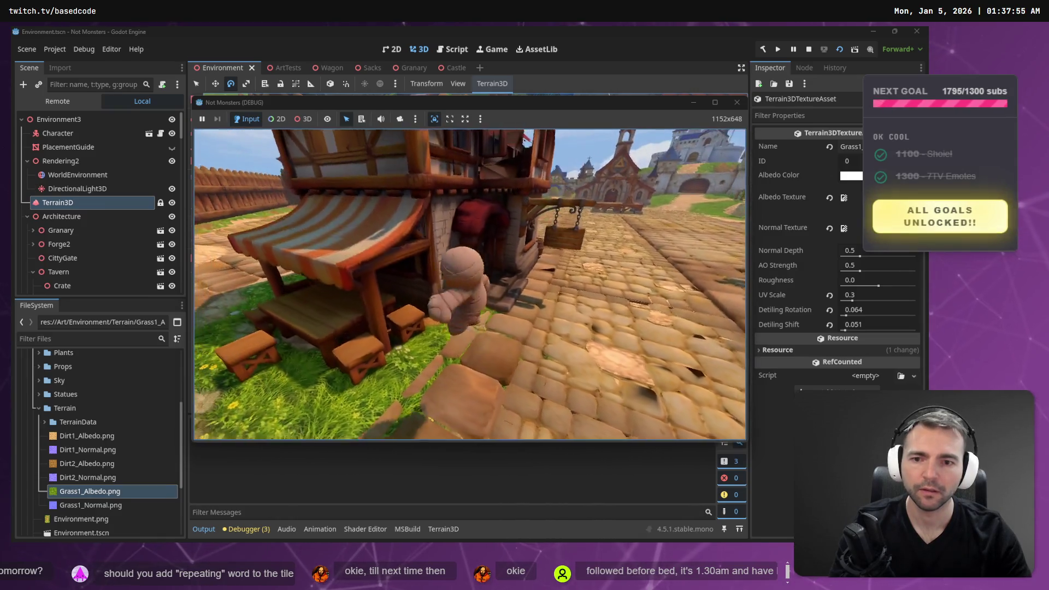
pyautogui.press('w')
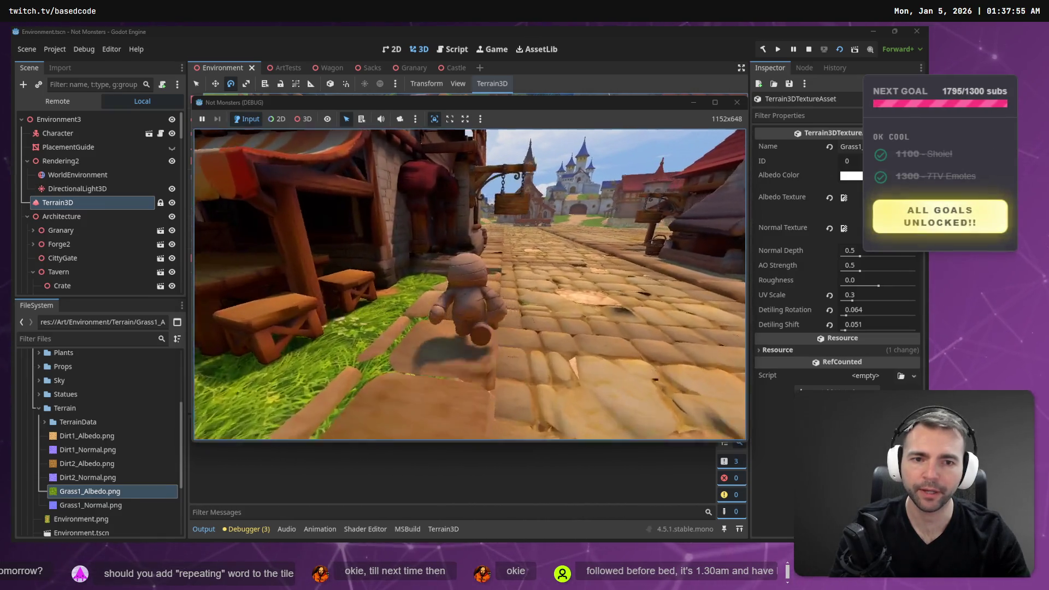
pyautogui.press('w')
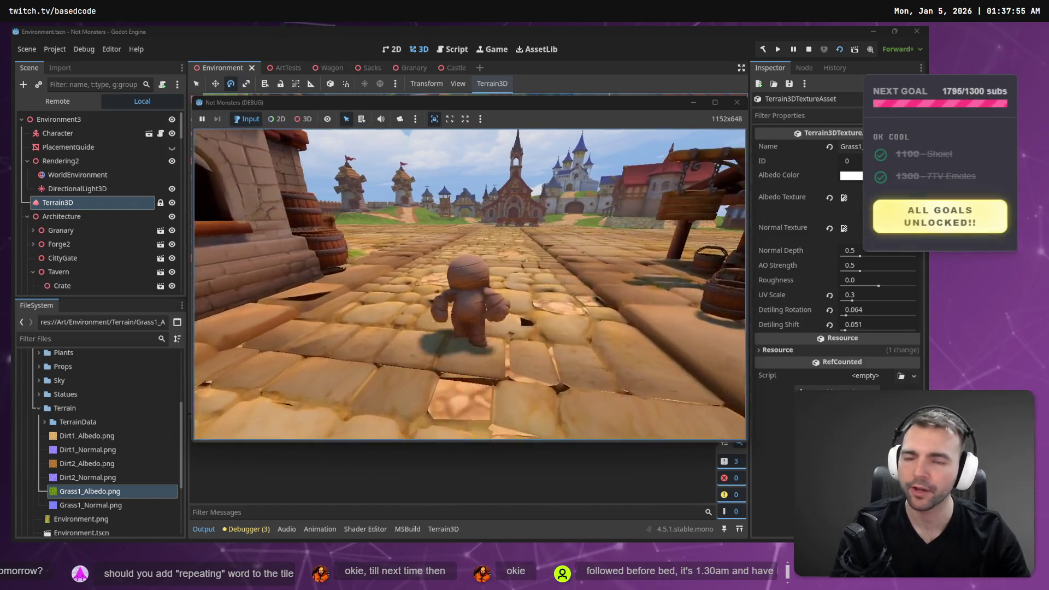
pyautogui.press('w')
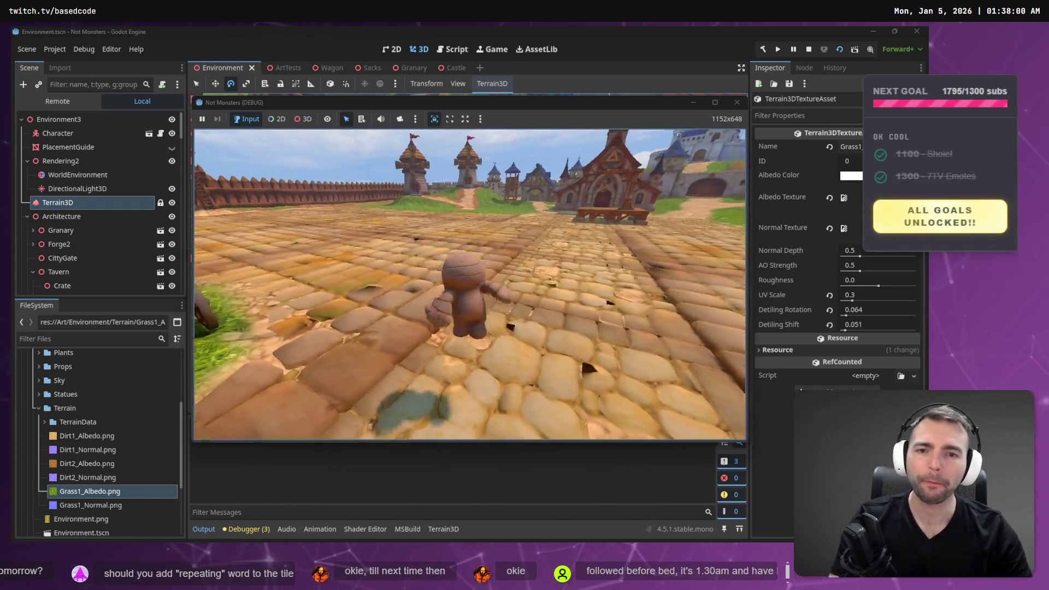
pyautogui.press('w')
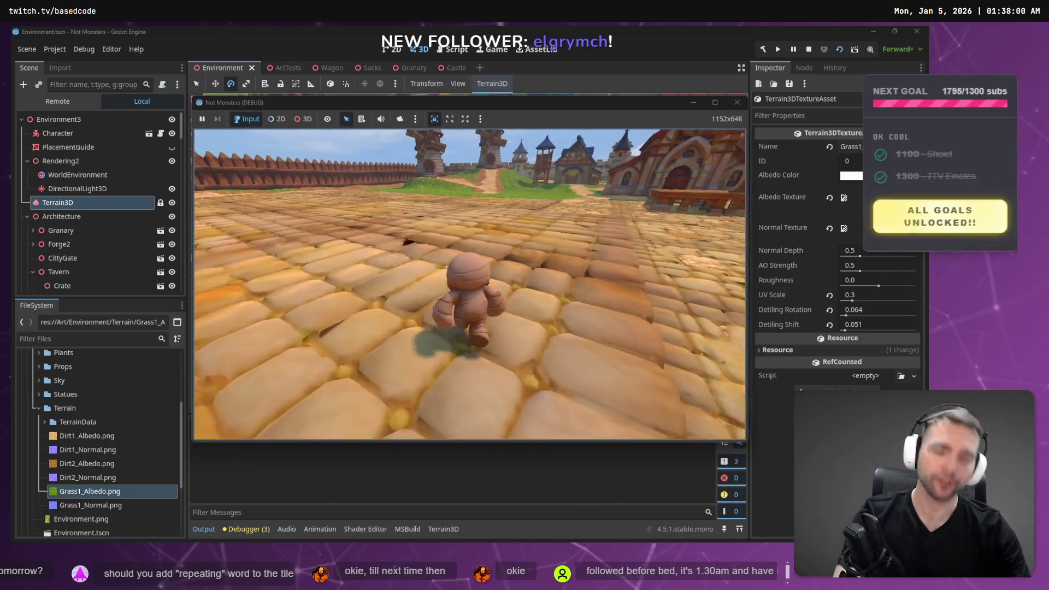
pyautogui.press('w')
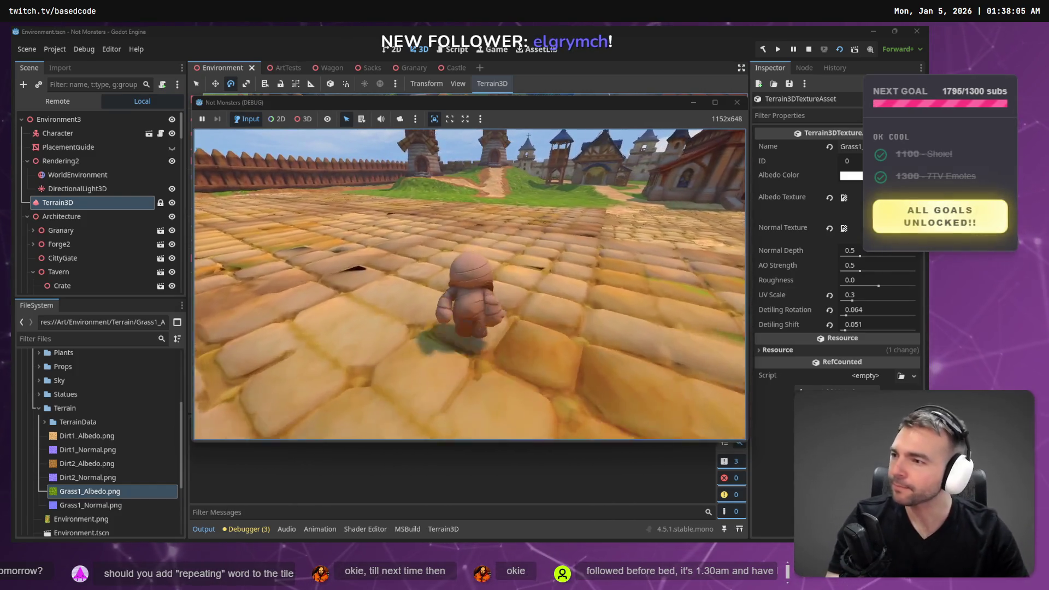
pyautogui.press('w')
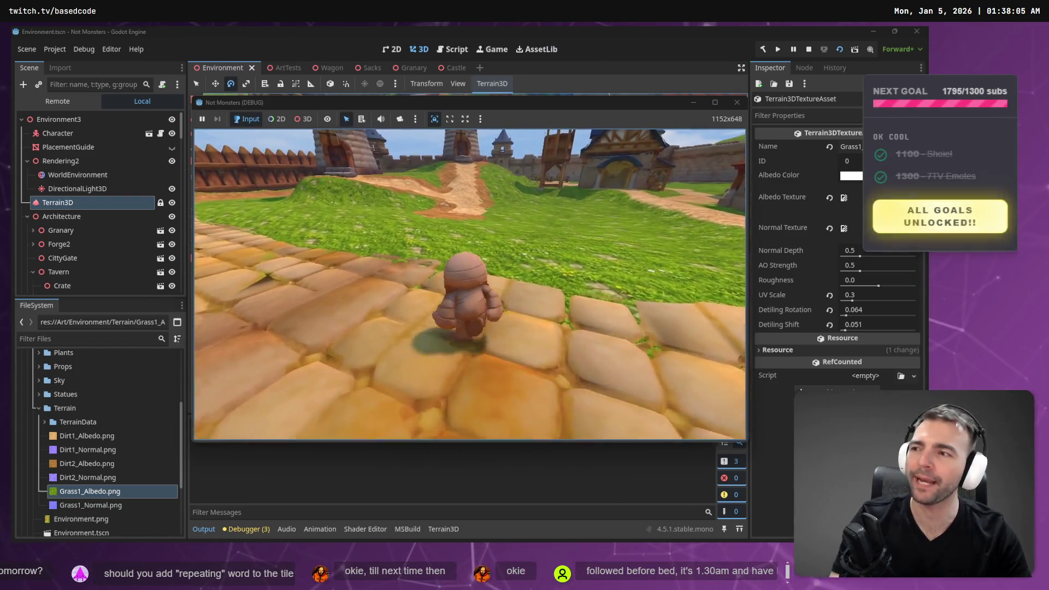
pyautogui.press('w')
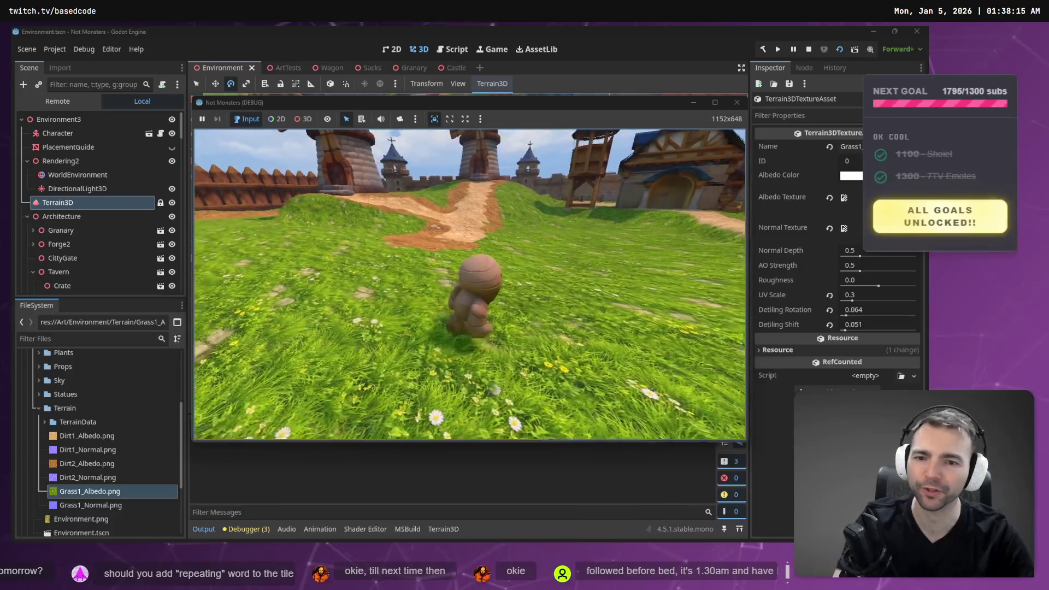
pyautogui.press('w')
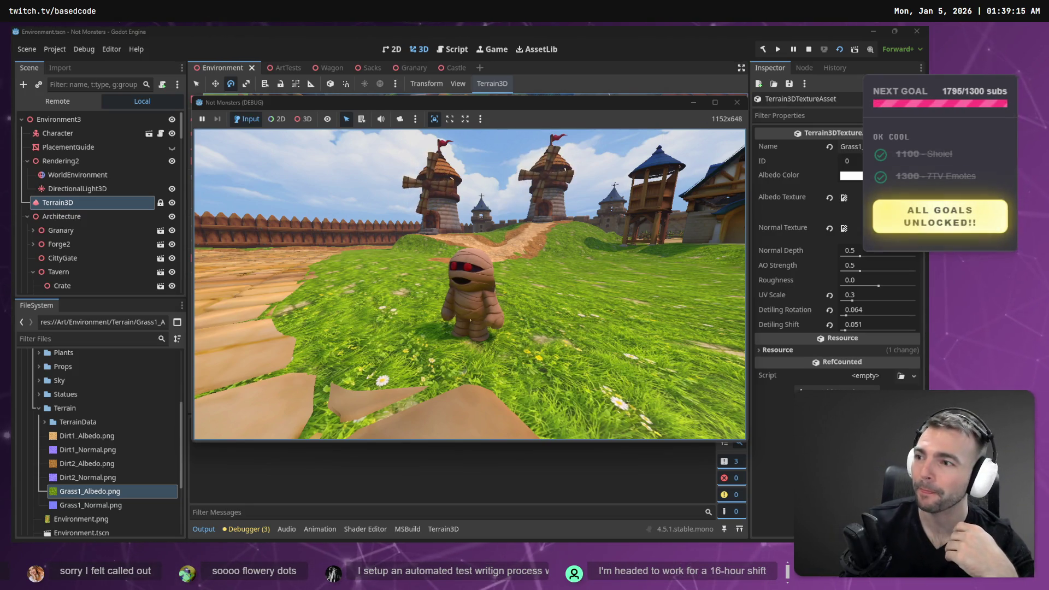
pyautogui.press('w')
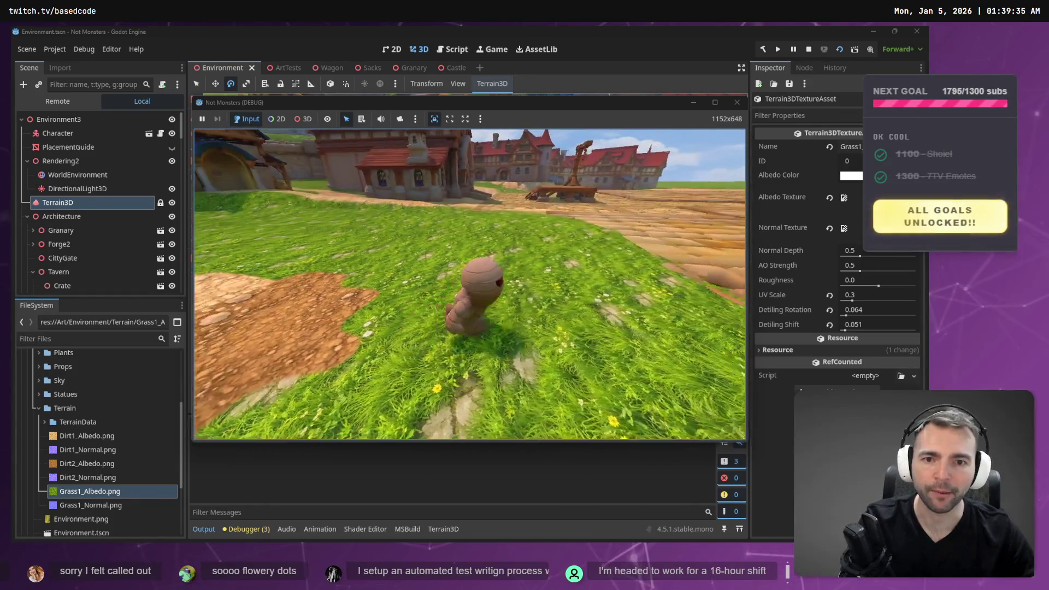
pyautogui.press('F8')
# Look down at the grass field, then raise Grass1's Detiling Rotation to 0.459 and Shift to 0.223
pyautogui.moveTo(528, 254); pyautogui.dragTo(451, 99)
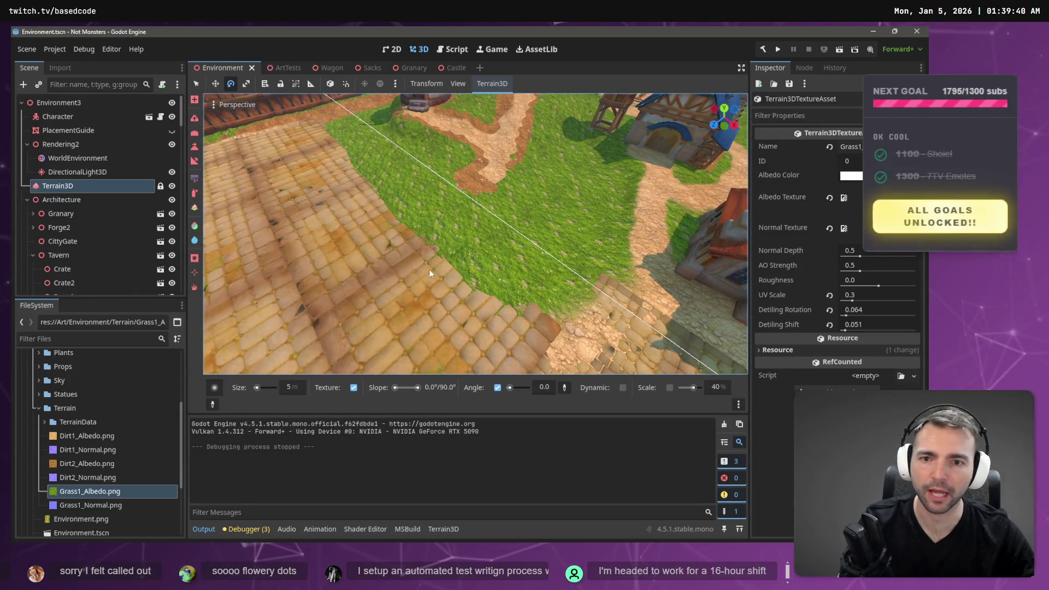
pyautogui.moveTo(509, 334)
pyautogui.mouseDown()
pyautogui.moveTo(440, 144)
pyautogui.moveTo(393, 131)
pyautogui.moveTo(407, 199)
pyautogui.mouseUp()
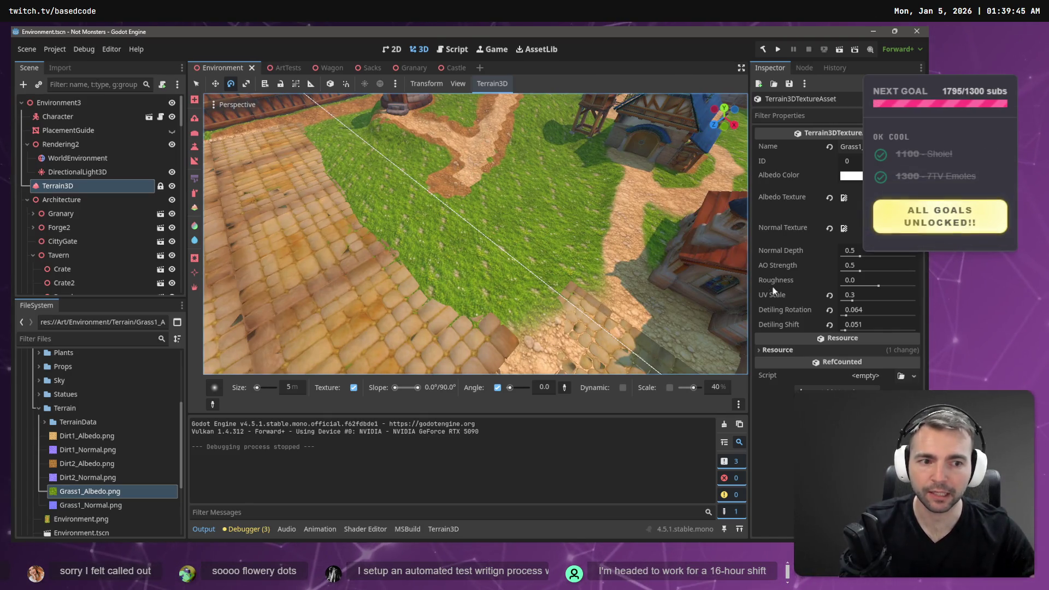
pyautogui.moveTo(846, 315)
pyautogui.mouseDown()
pyautogui.moveTo(926, 321)
pyautogui.moveTo(848, 328)
pyautogui.moveTo(858, 333)
pyautogui.mouseUp()
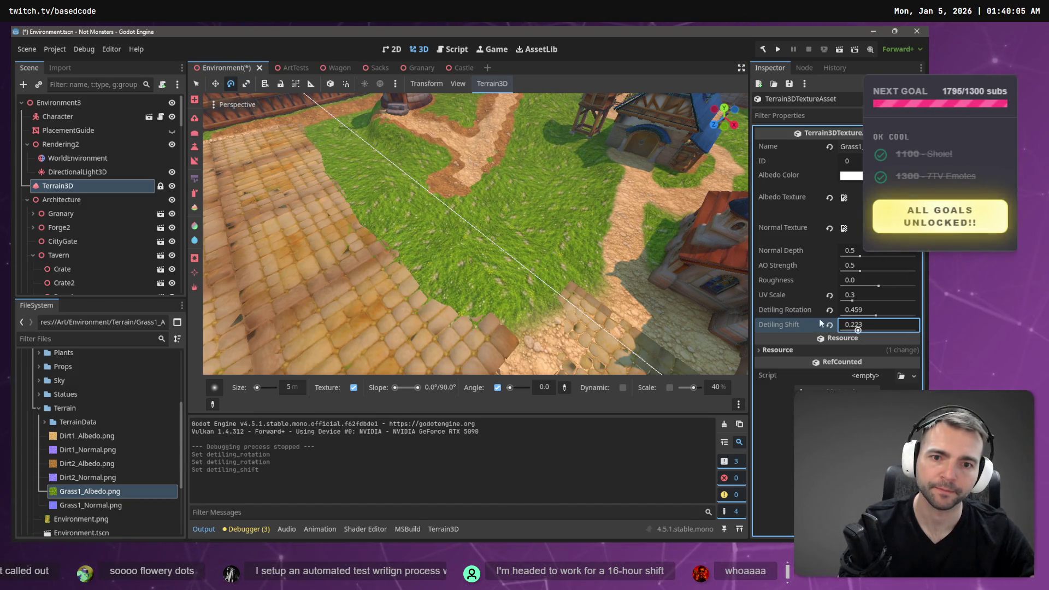
# Fly around the windmills and castle to inspect the detiled grass up close
pyautogui.press('w')
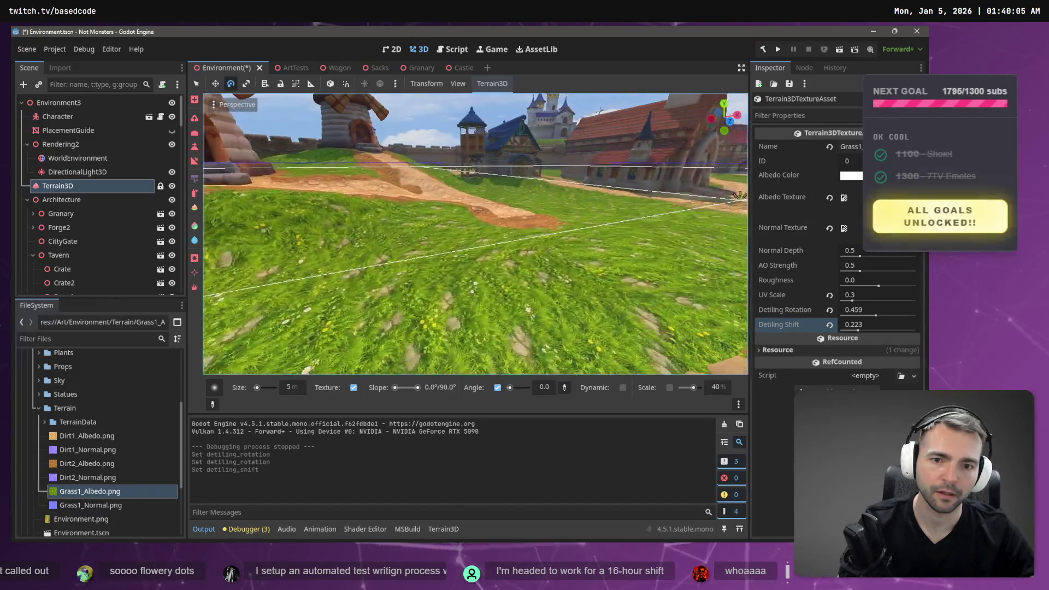
pyautogui.press('s')
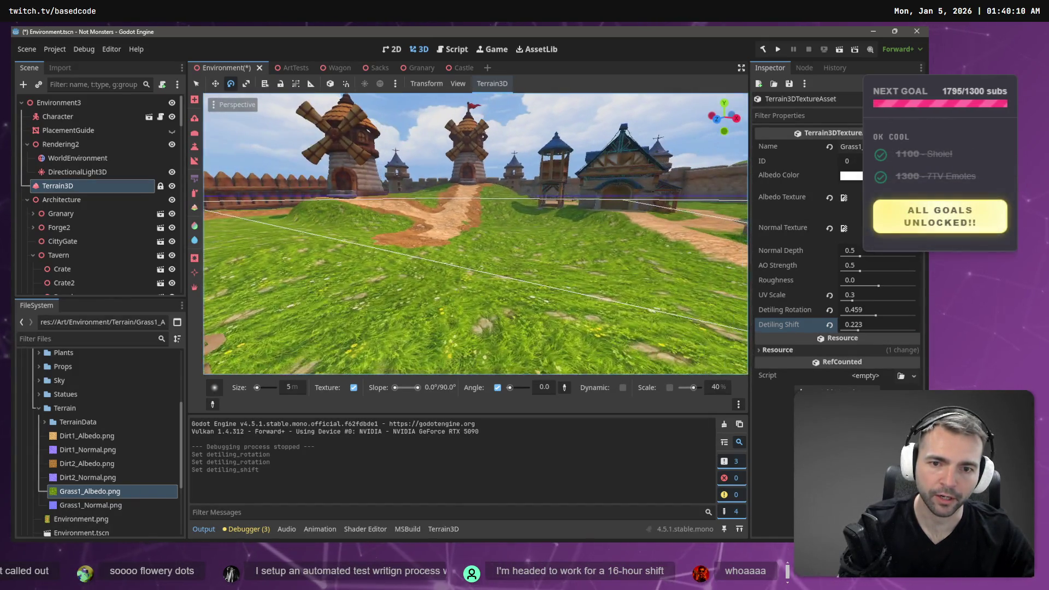
pyautogui.press('s')
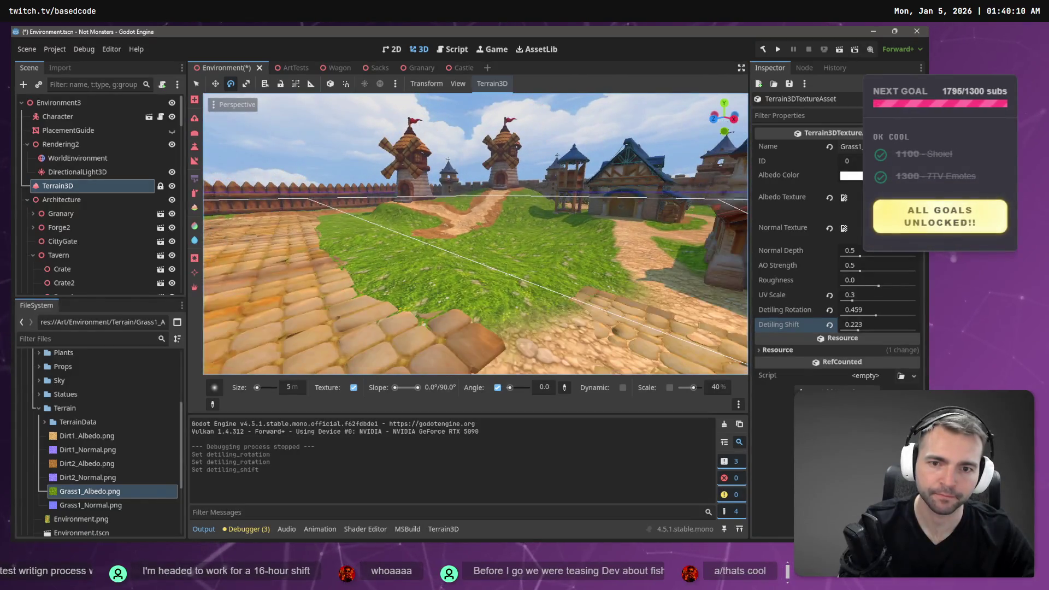
pyautogui.press('e')
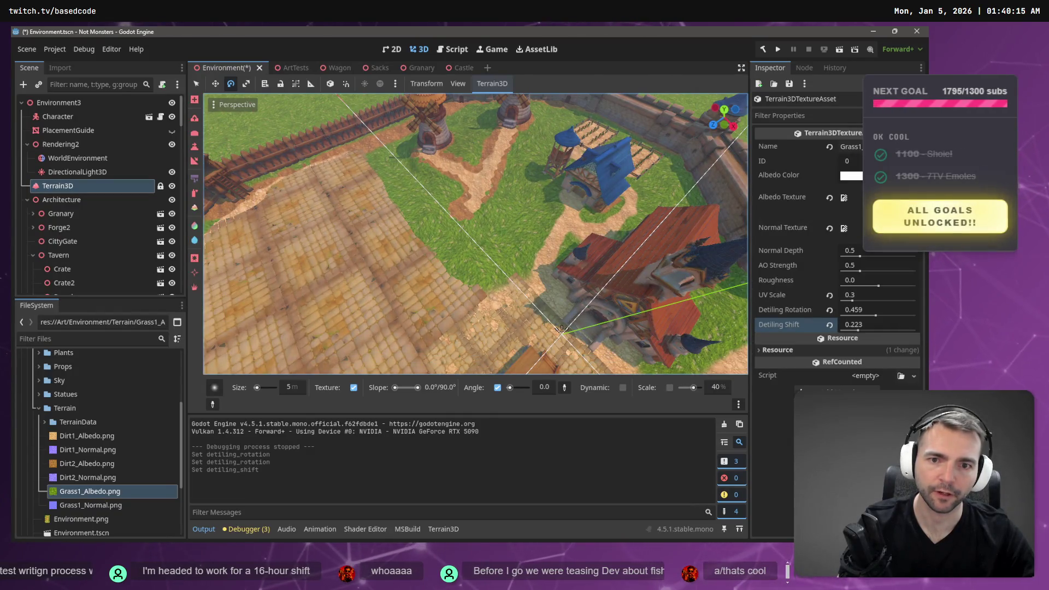
pyautogui.press('w')
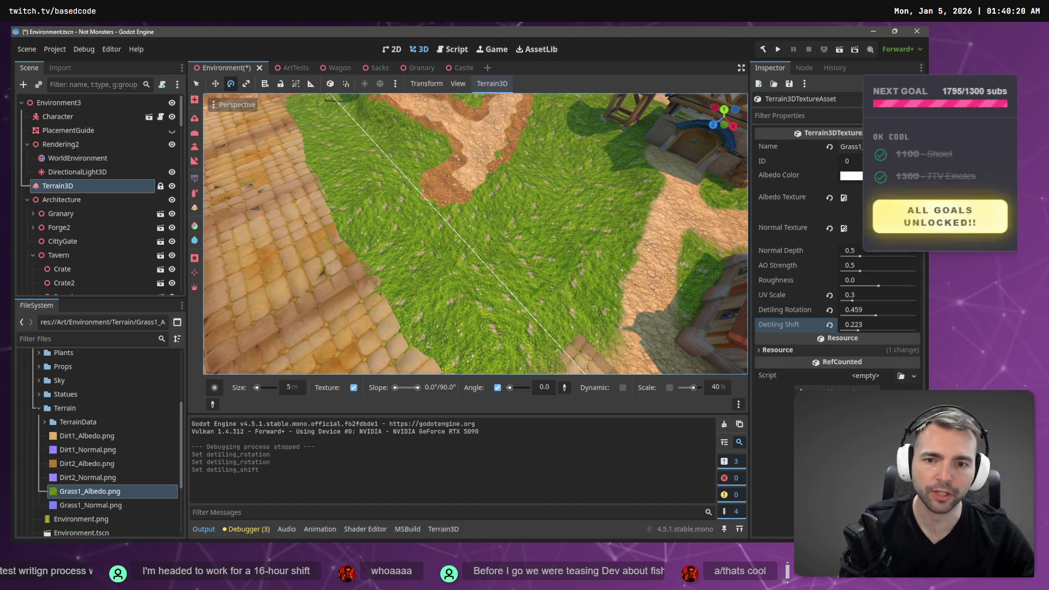
pyautogui.press('w')
pyautogui.press('w')
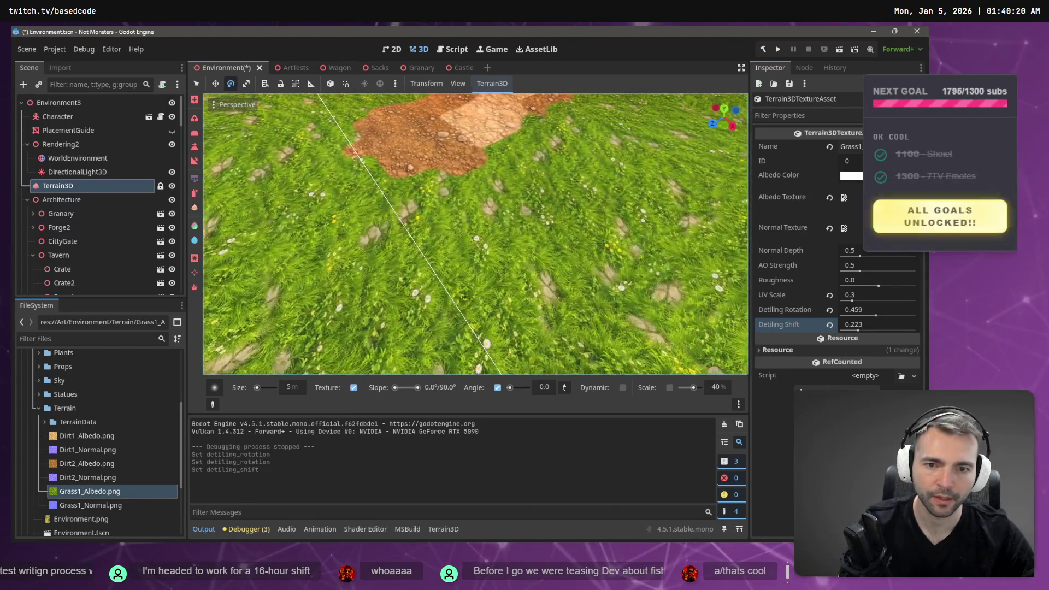
# Undo the detiling edits back to Rotation 0.191 and Shift 0.051, discarding trial tweaks
pyautogui.hotkey('ctrl', 'z')
pyautogui.hotkey('ctrl', 'z')
pyautogui.hotkey('ctrl', 'z')
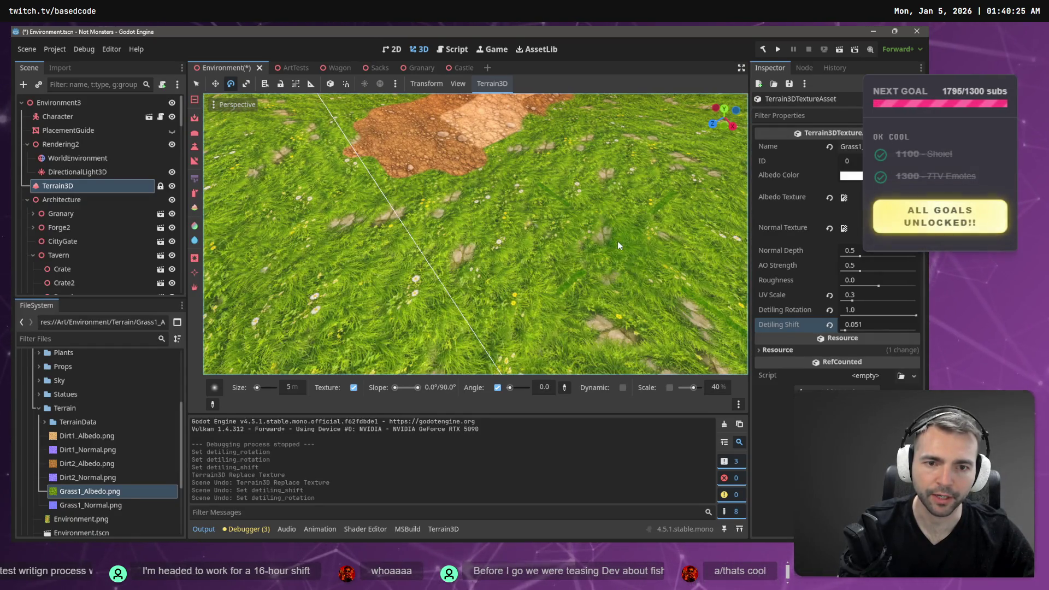
pyautogui.press('s')
pyautogui.hotkey('ctrl', 'z')
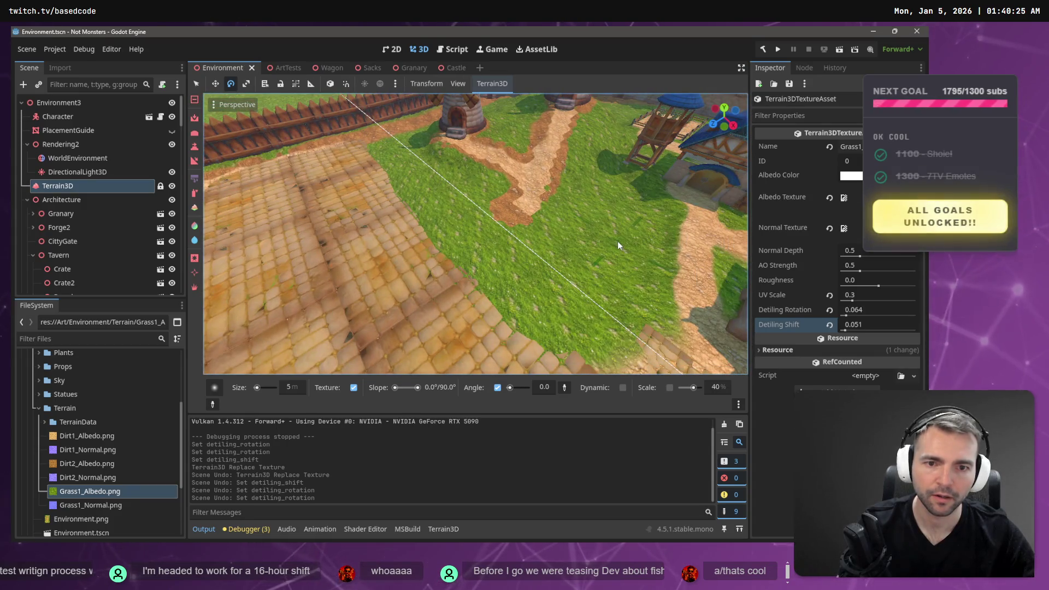
pyautogui.press('w')
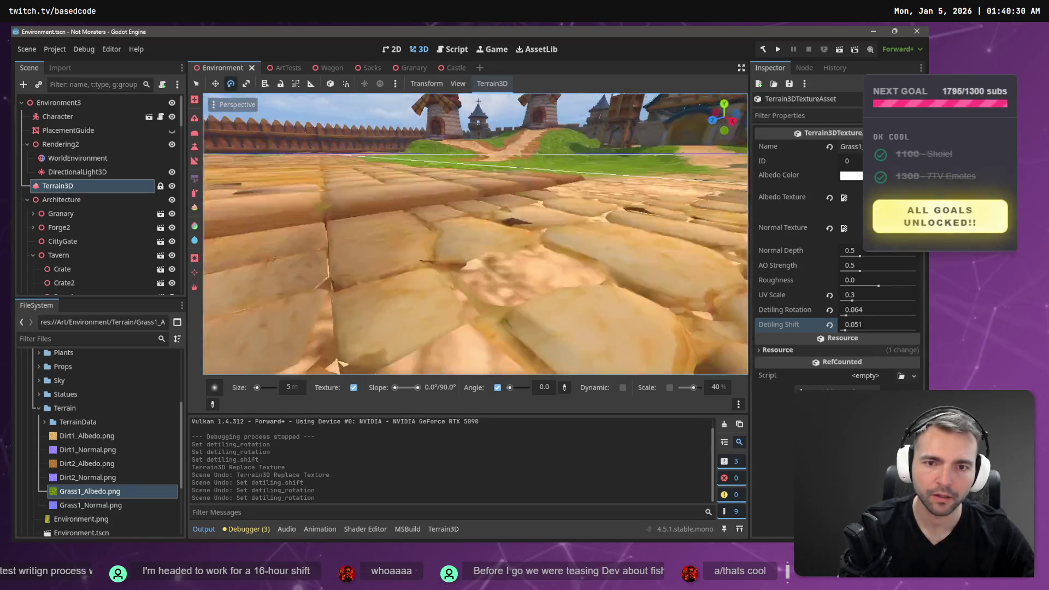
pyautogui.press('a')
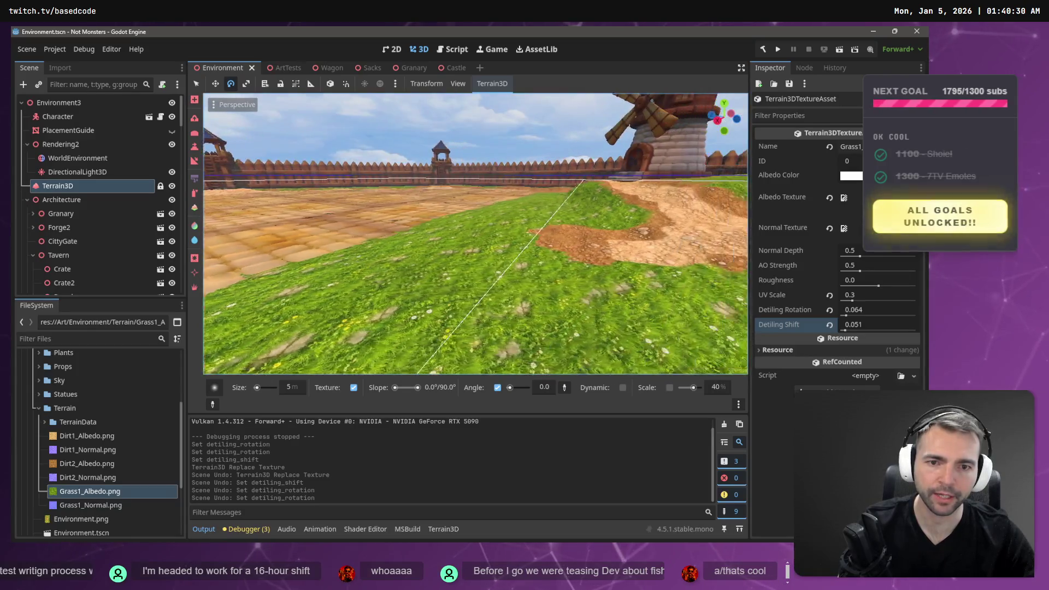
pyautogui.press('a')
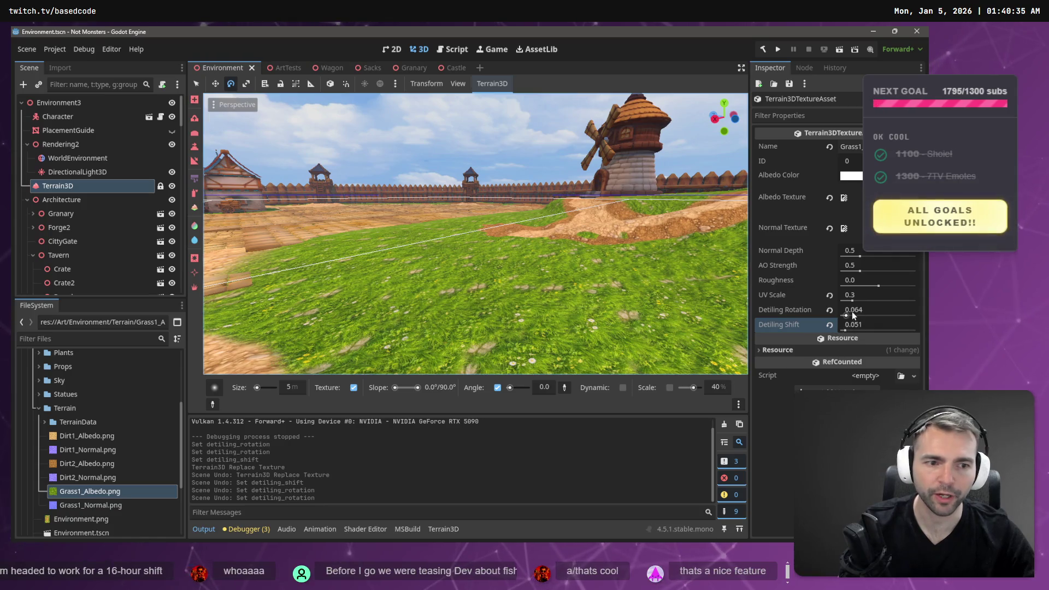
pyautogui.moveTo(846, 317); pyautogui.dragTo(850, 318)
pyautogui.hotkey('ctrl', 'z')
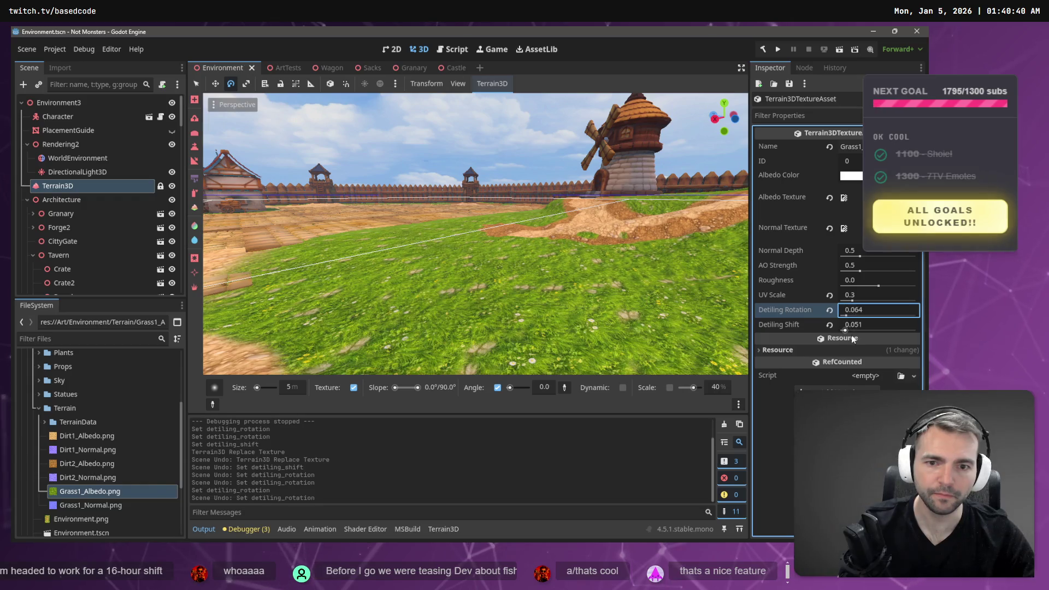
pyautogui.moveTo(846, 331)
pyautogui.mouseDown()
pyautogui.moveTo(857, 330)
pyautogui.moveTo(840, 328)
pyautogui.moveTo(855, 316)
pyautogui.mouseUp()
pyautogui.hotkey('ctrl', 'z')
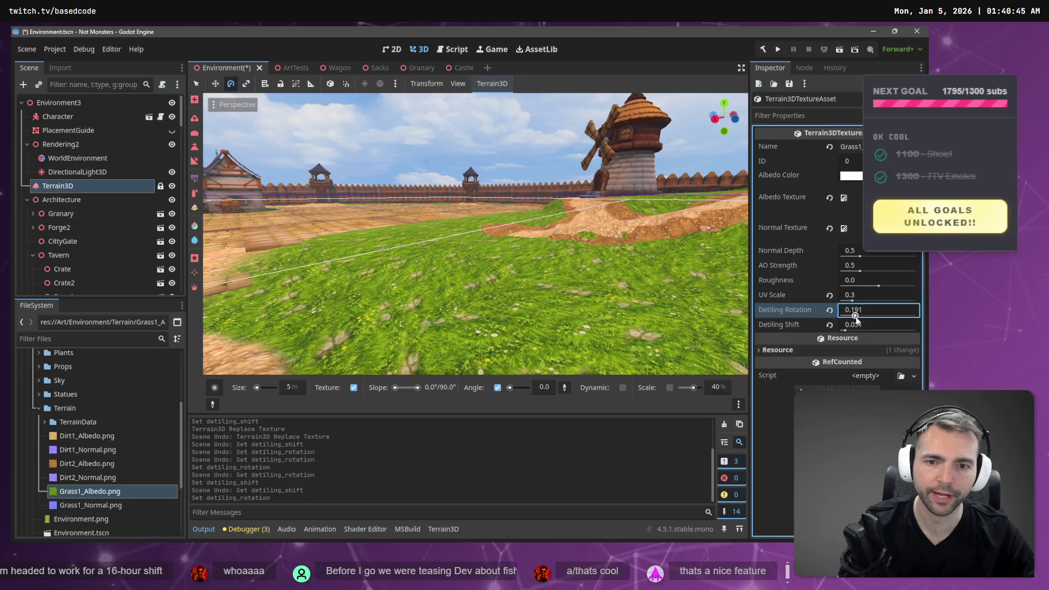
# Take a grass-level look toward the windmills, then save the town scene
pyautogui.rightClick(480, 250)
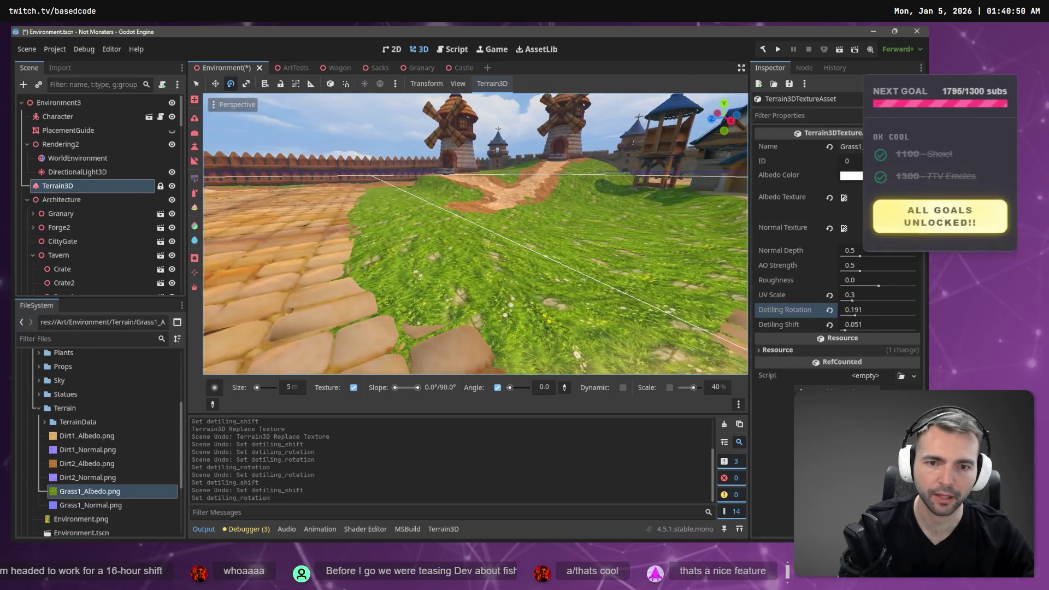
pyautogui.press('s')
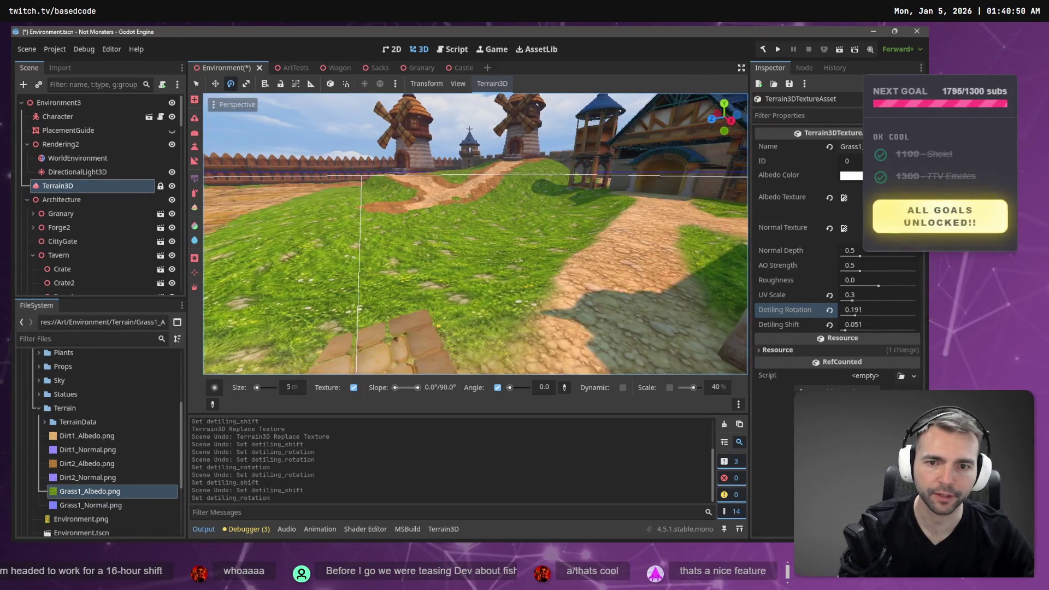
pyautogui.press('w')
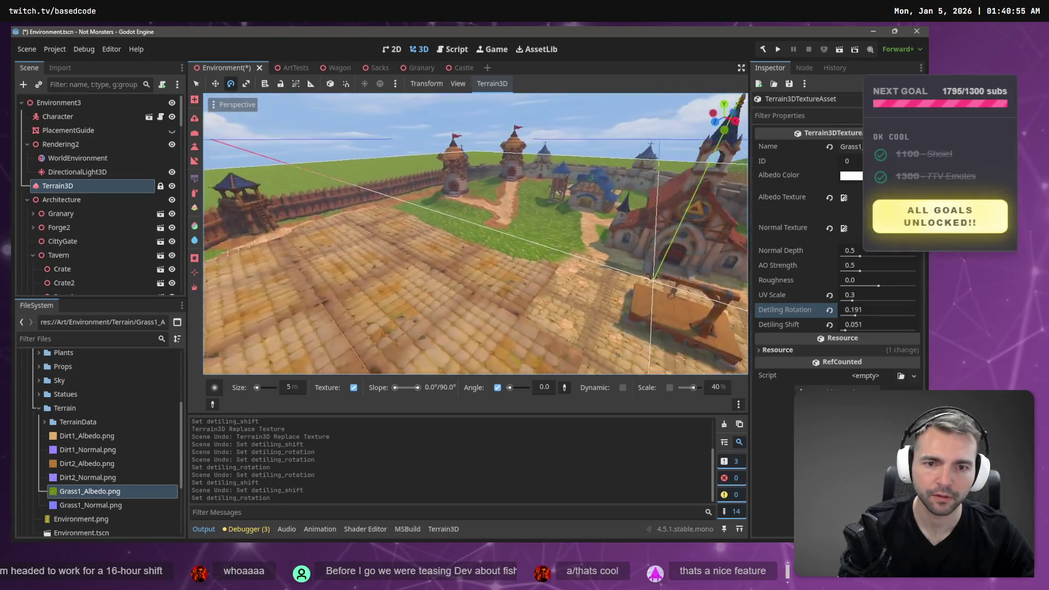
pyautogui.hotkey('ctrl', 's')
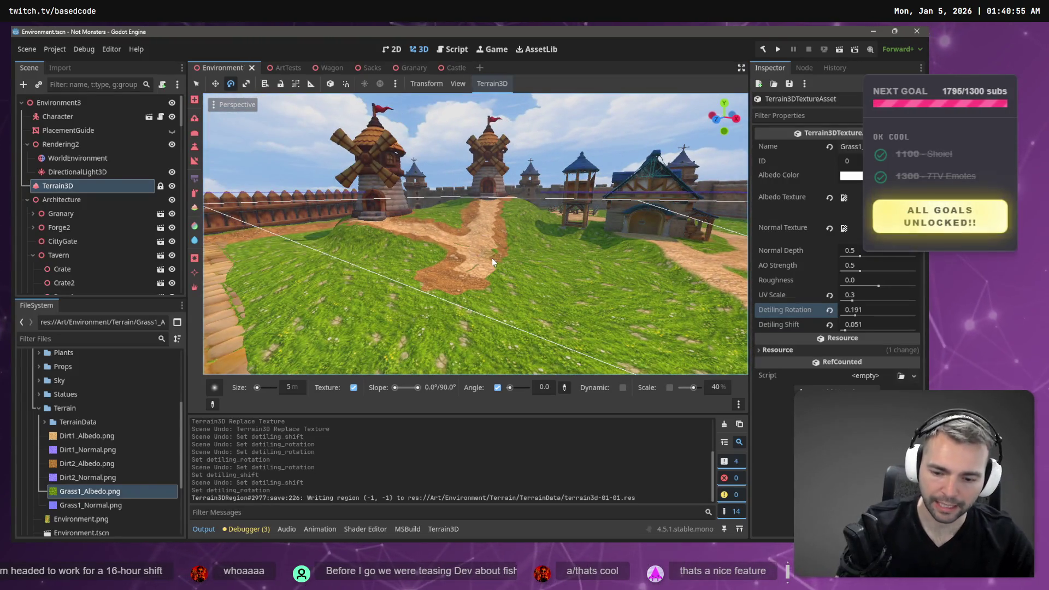
# Launch the game and walk the mummy across the cobblestones toward the windmills and tavern
pyautogui.press('F5')
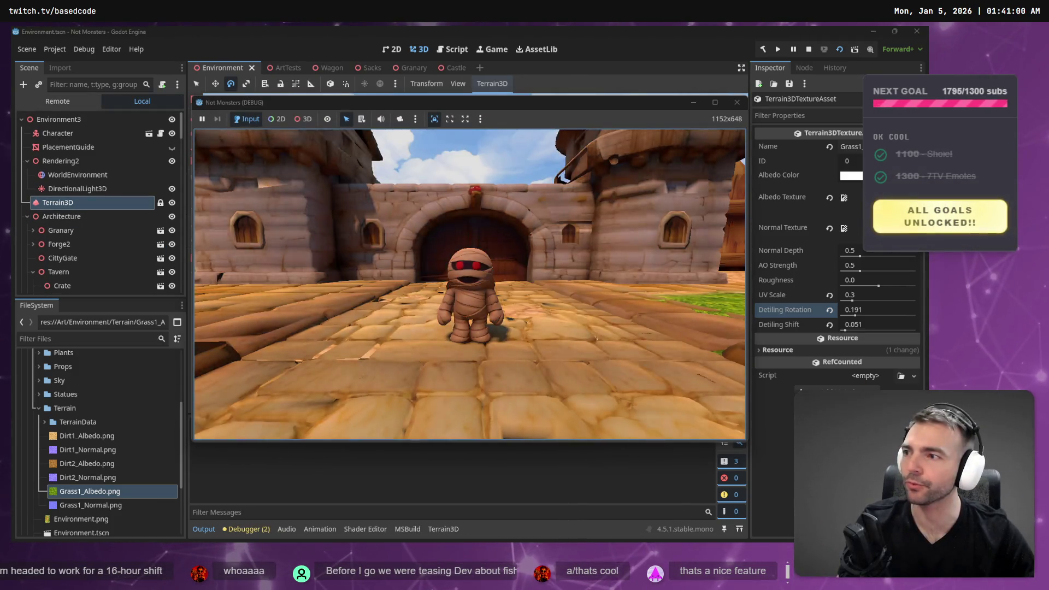
pyautogui.press('a')
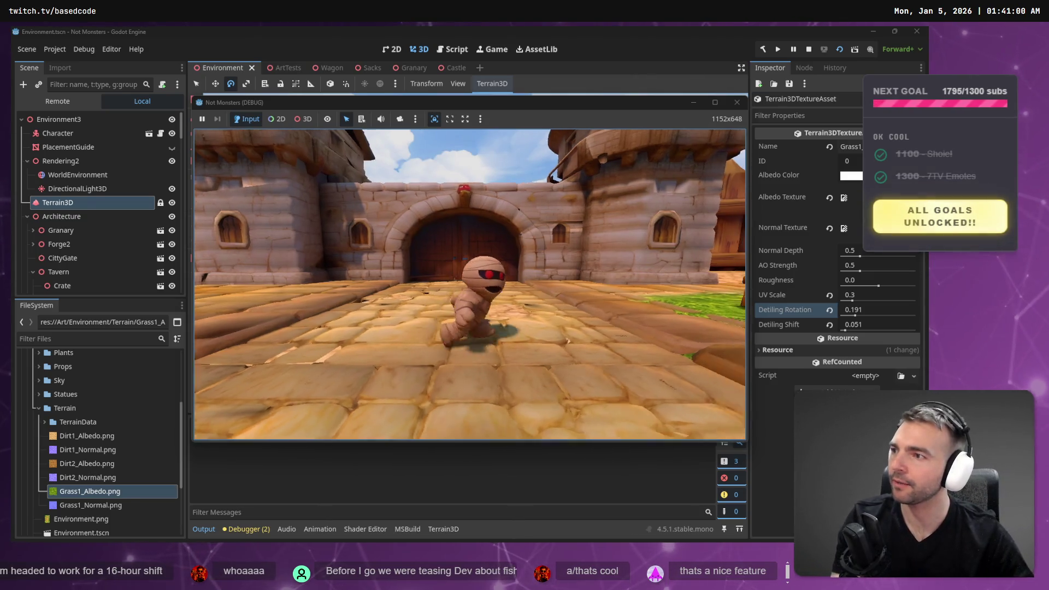
pyautogui.press('w')
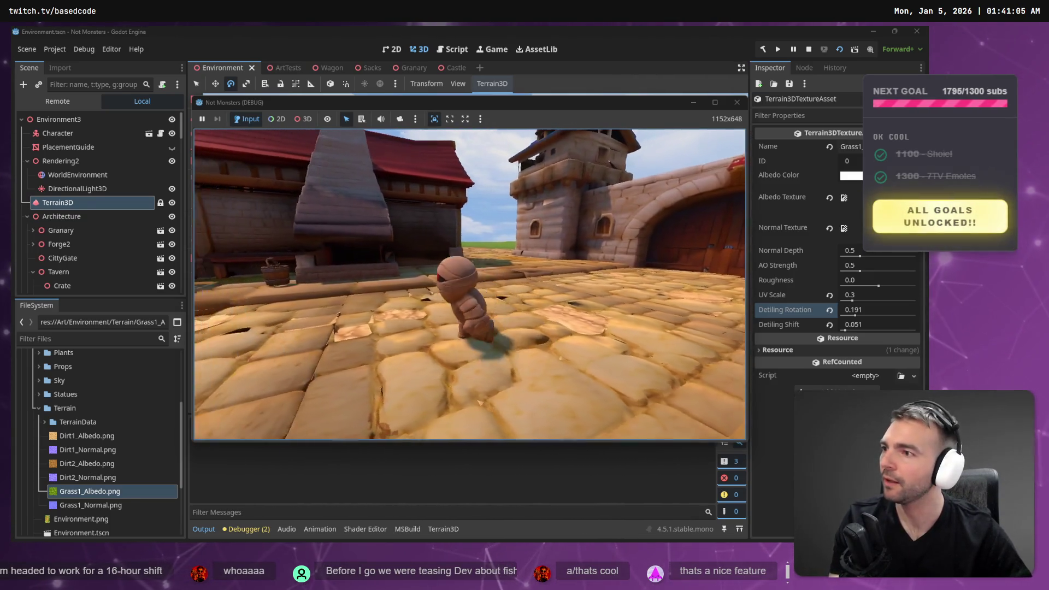
pyautogui.press('w')
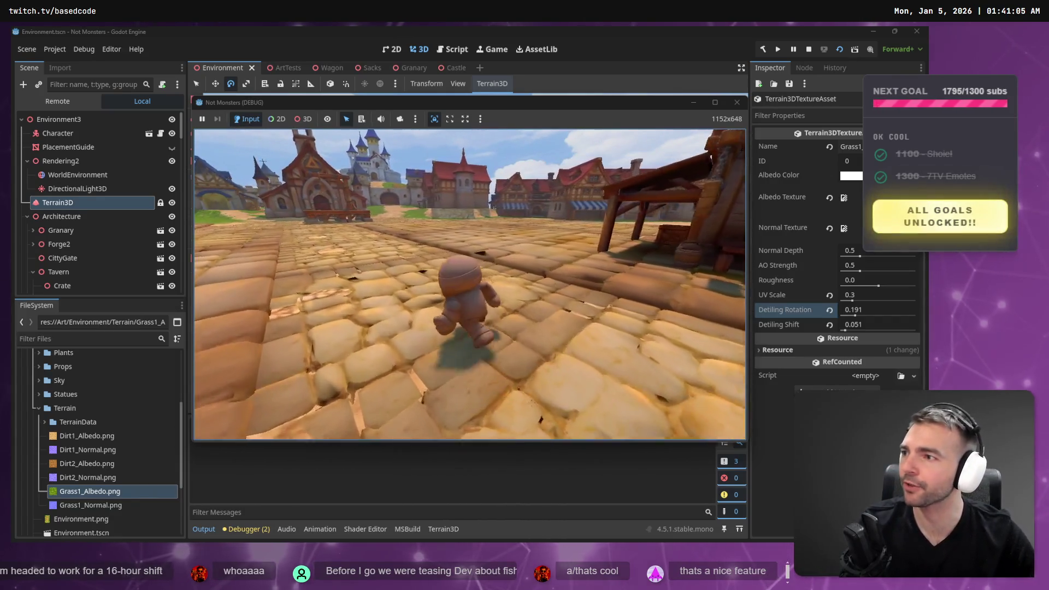
pyautogui.press('w')
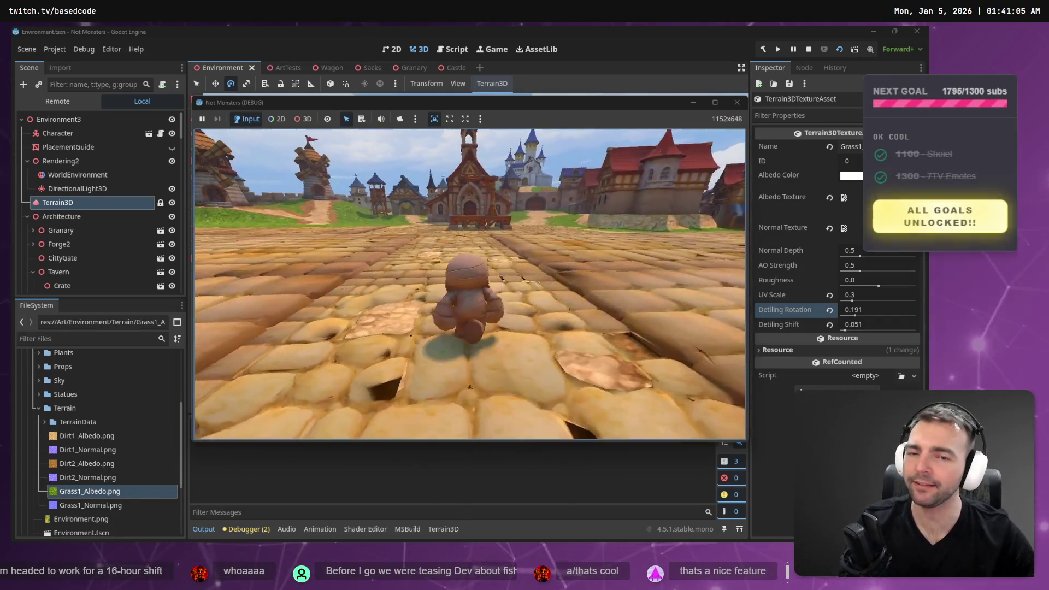
pyautogui.press('w')
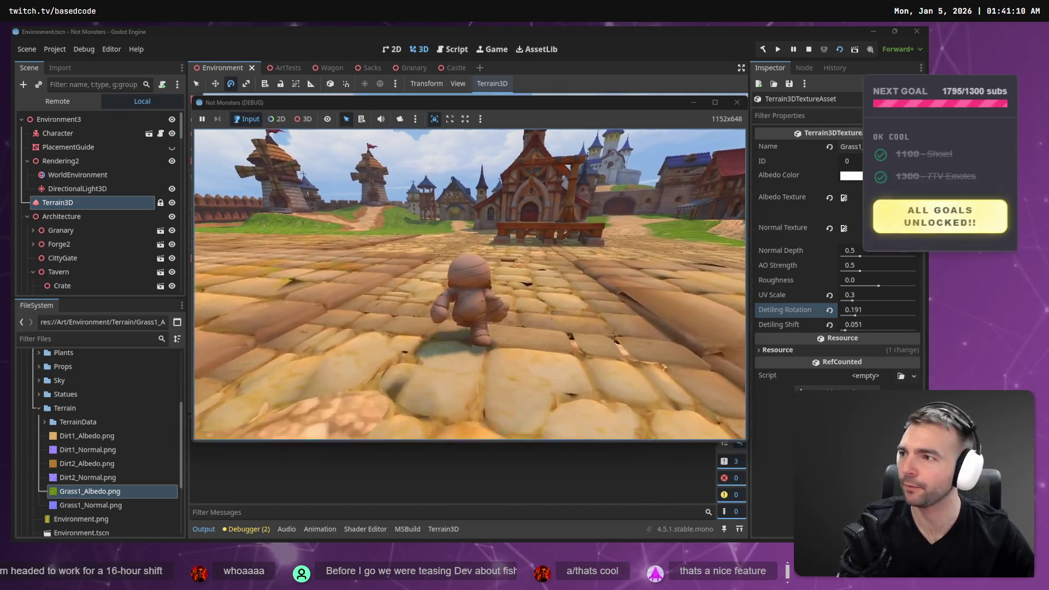
pyautogui.press('w')
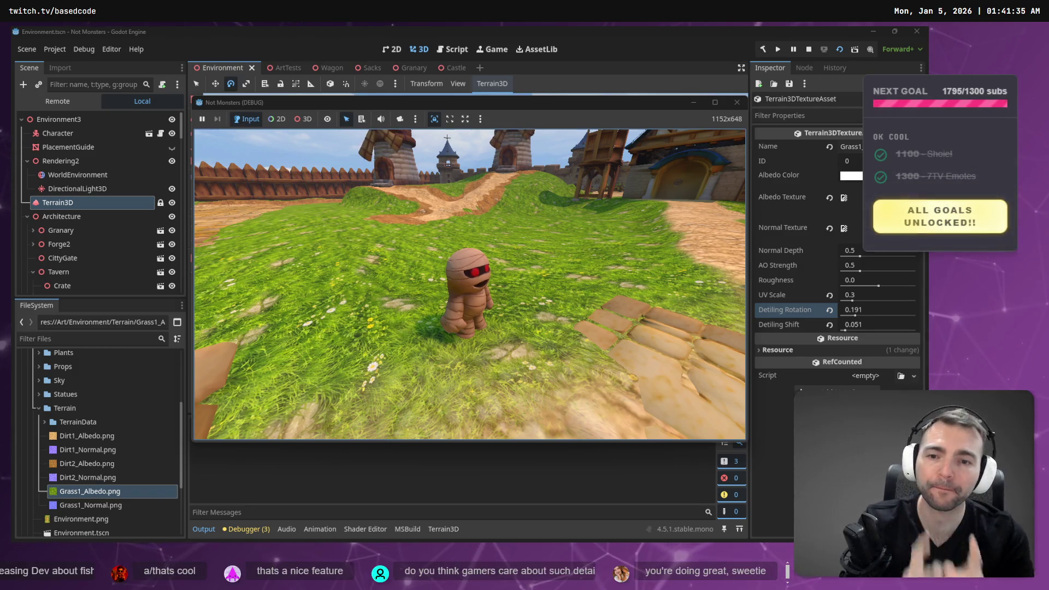
# Run the mummy back and forth over the grass near the wall, then close the game
pyautogui.press('w')
pyautogui.press('s')
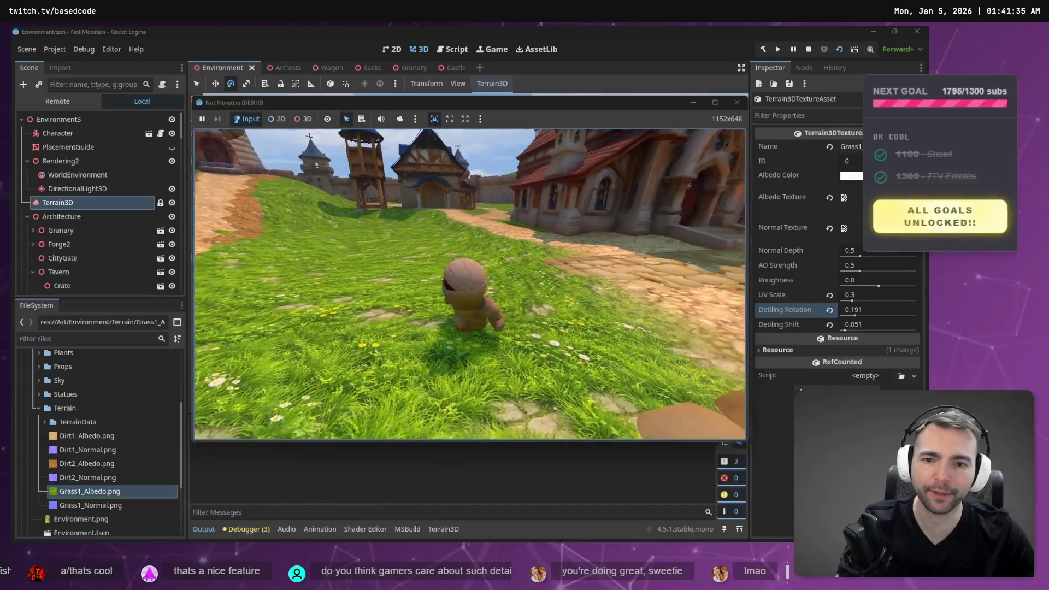
pyautogui.press('d')
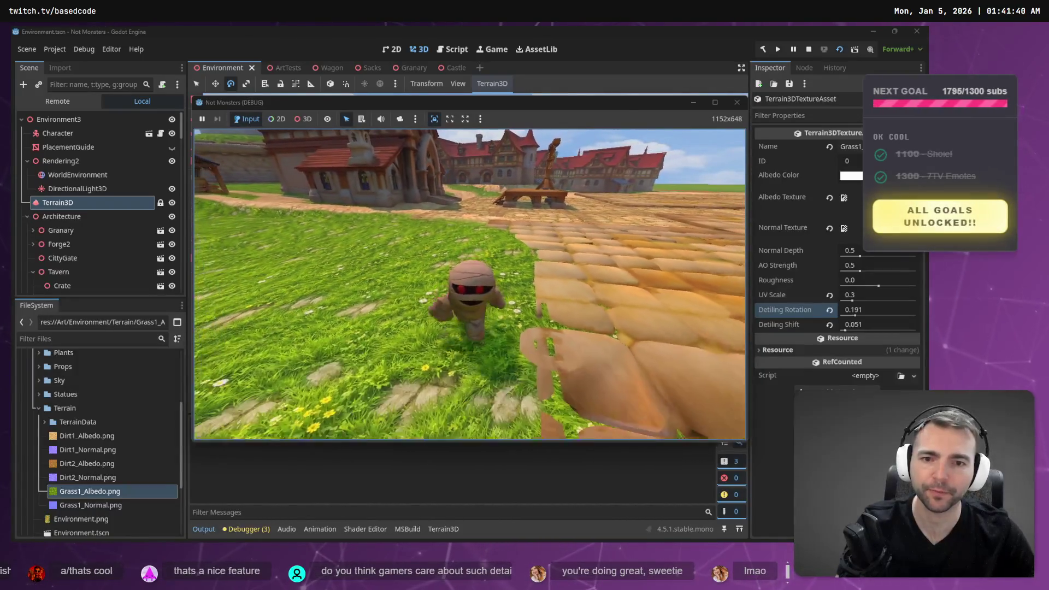
pyautogui.press('s')
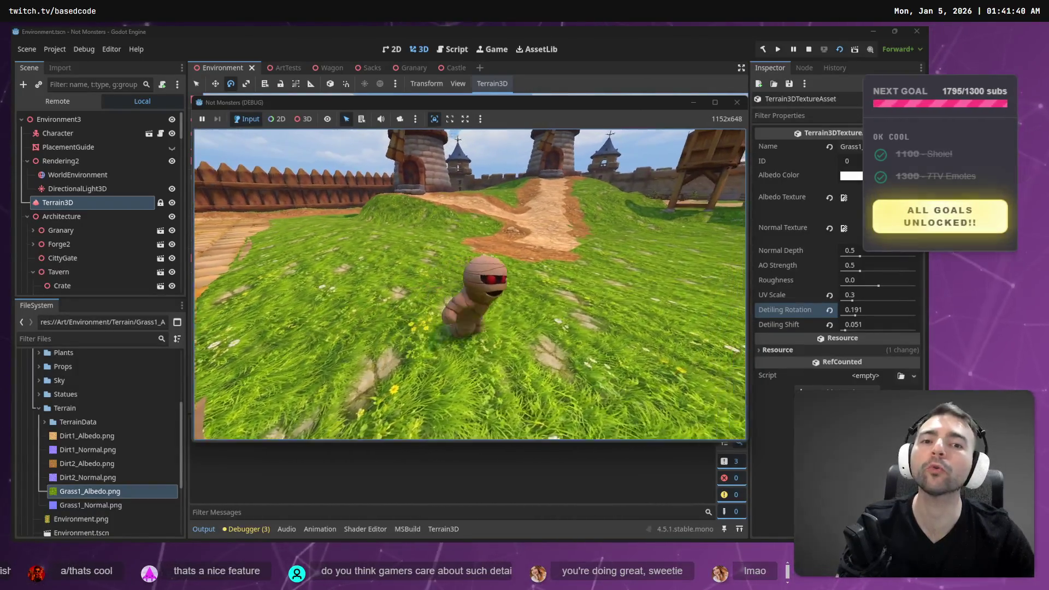
pyautogui.press('d')
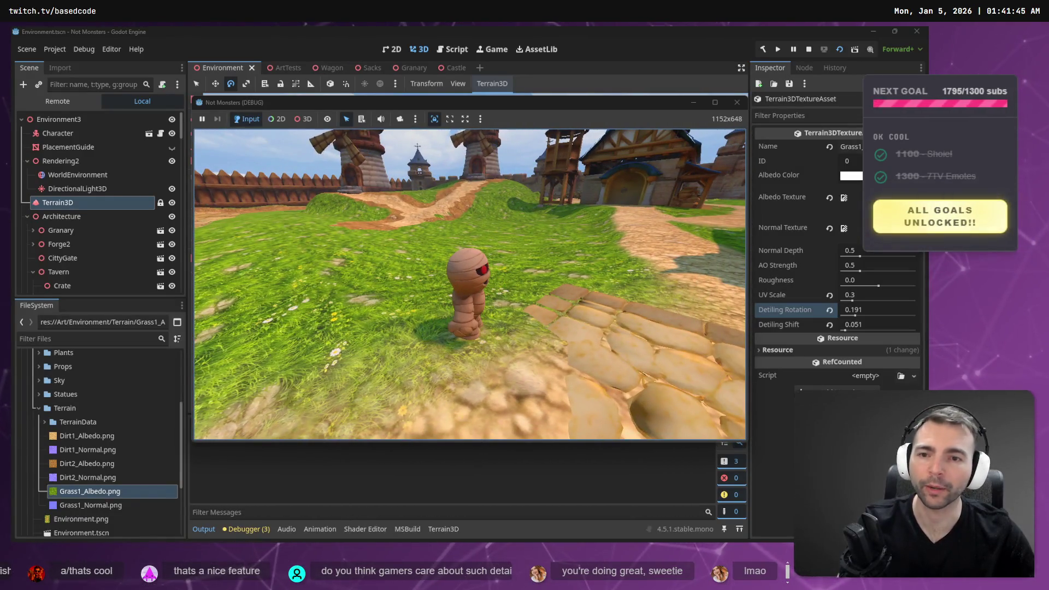
pyautogui.press('w')
pyautogui.press('F8')
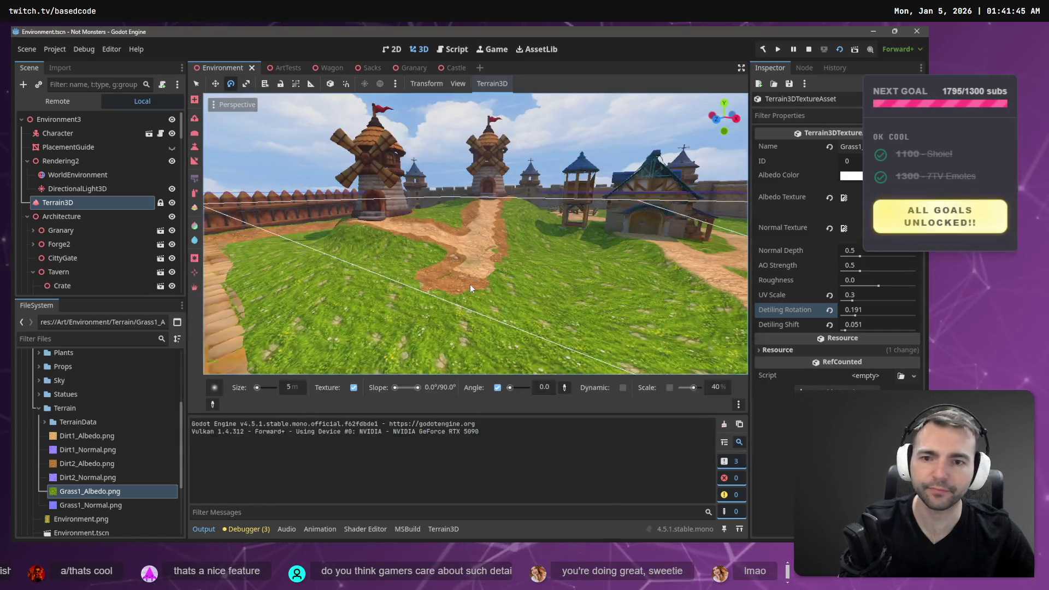
# Dictate the edit request 'remove the flowers from this image' in ChatGPT
pyautogui.hotkey('alt', 'Tab')
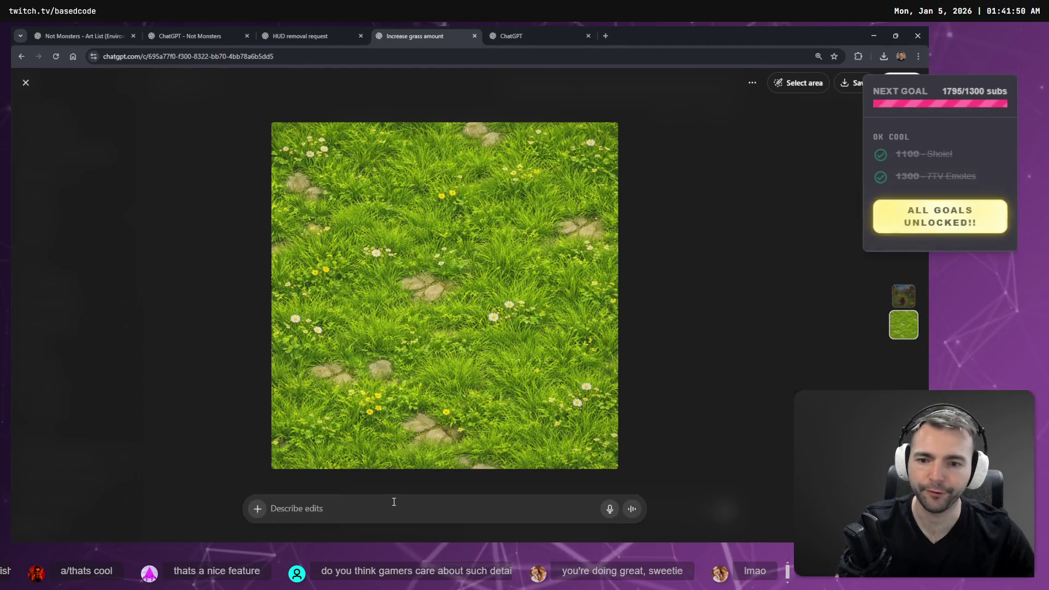
pyautogui.press('super+h')
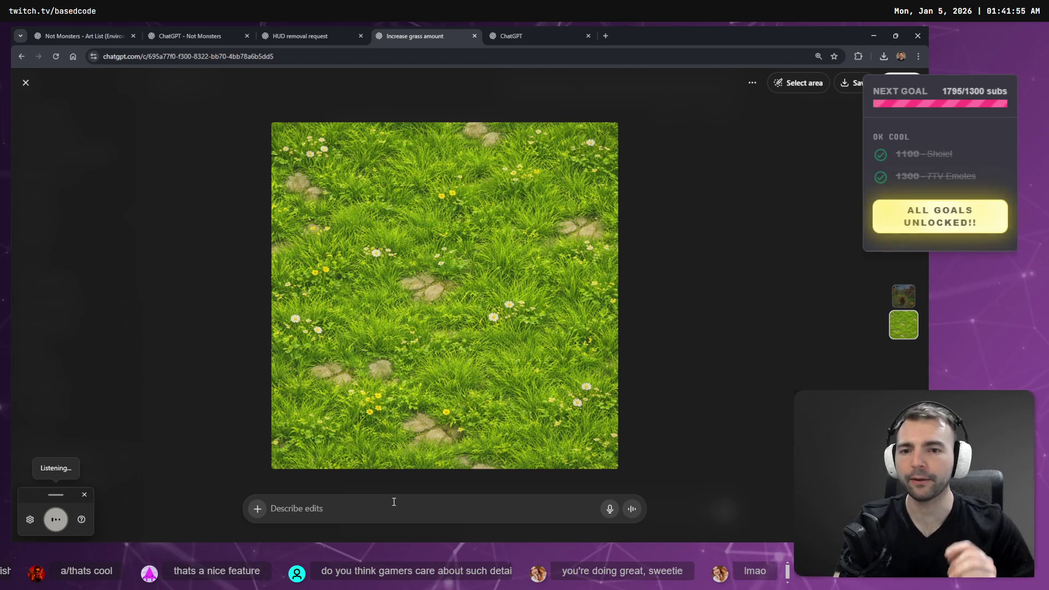
pyautogui.write('remove the flowers from this image.')
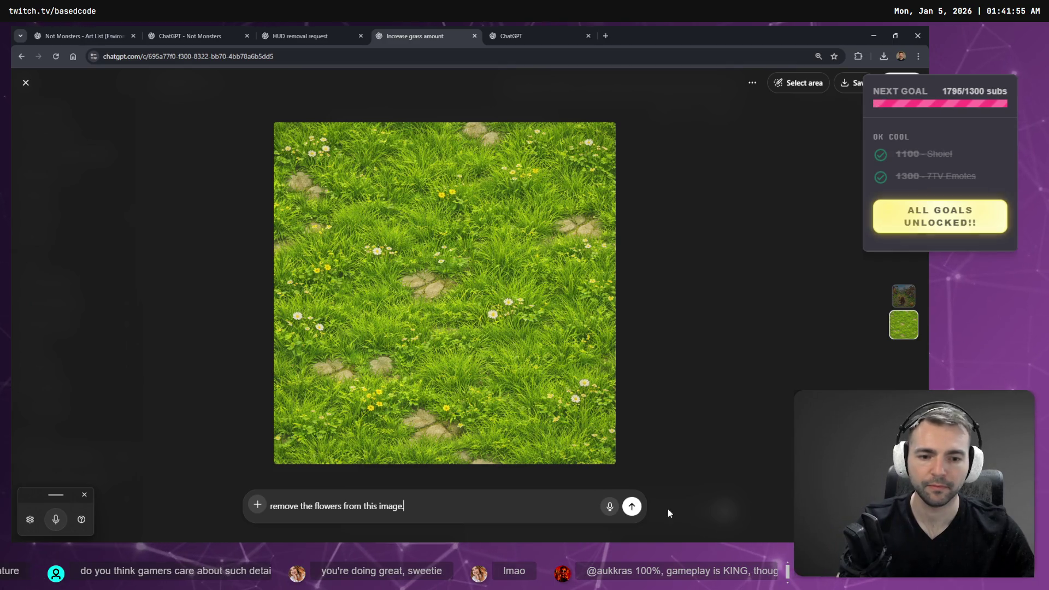
# Copy the grass texture image, then scroll the Not Monster concept board
pyautogui.rightClick(503, 330)
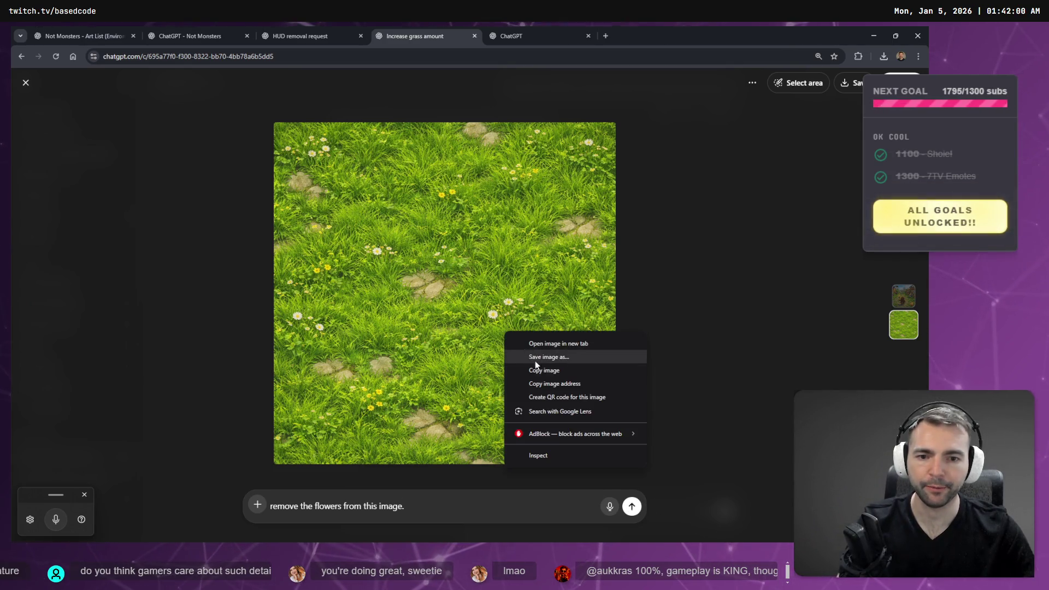
pyautogui.click(557, 375)
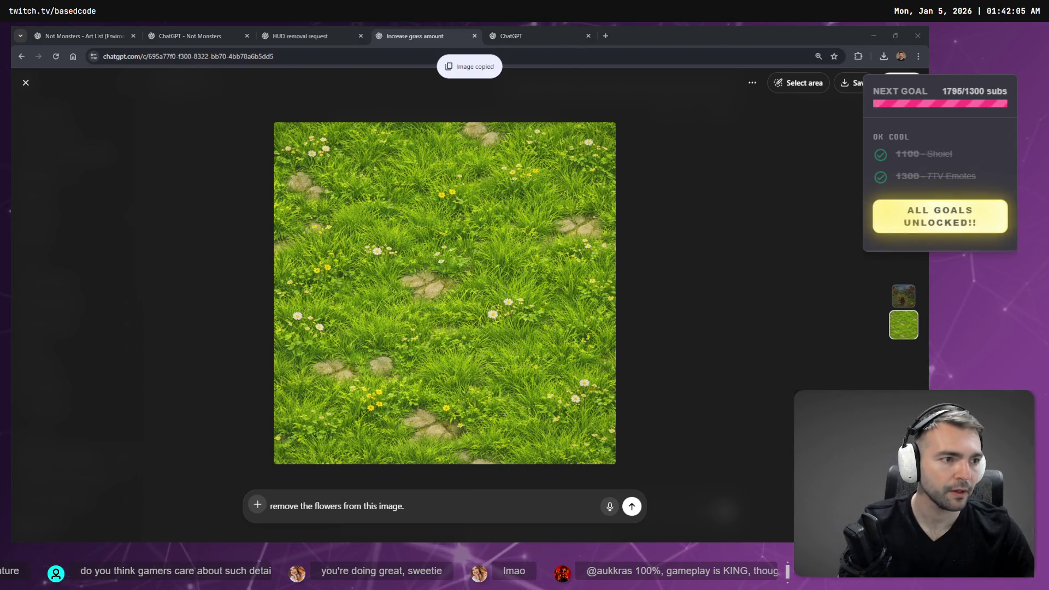
pyautogui.hotkey('alt', 'Tab')
pyautogui.scroll(-5, 468, 164)
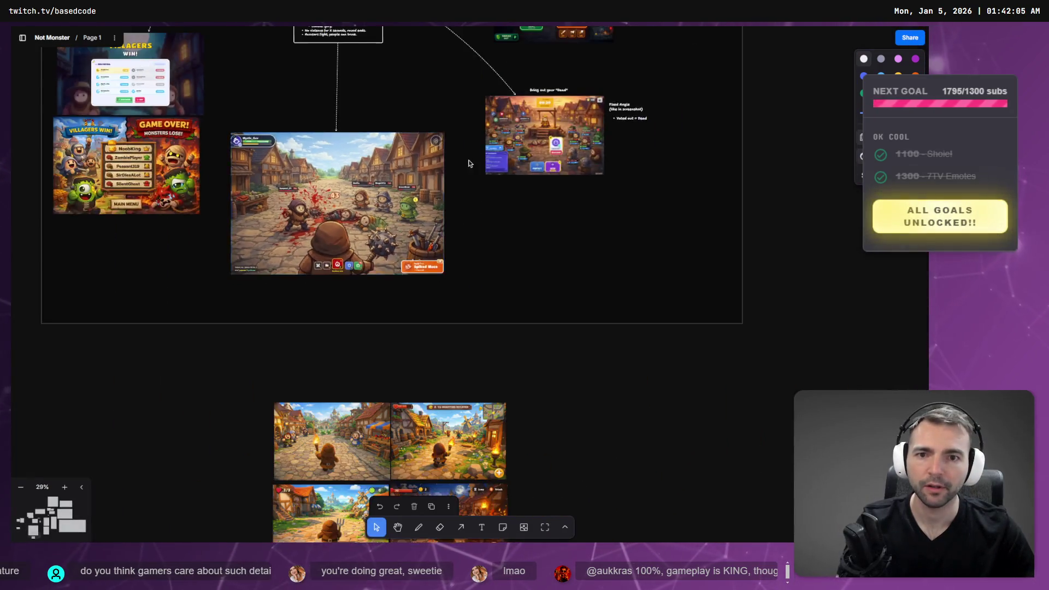
# Select all six texture tiles in the Ground Textures frame and drag them right
pyautogui.scroll(-10, 468, 163)
pyautogui.scroll(8, 474, 234)
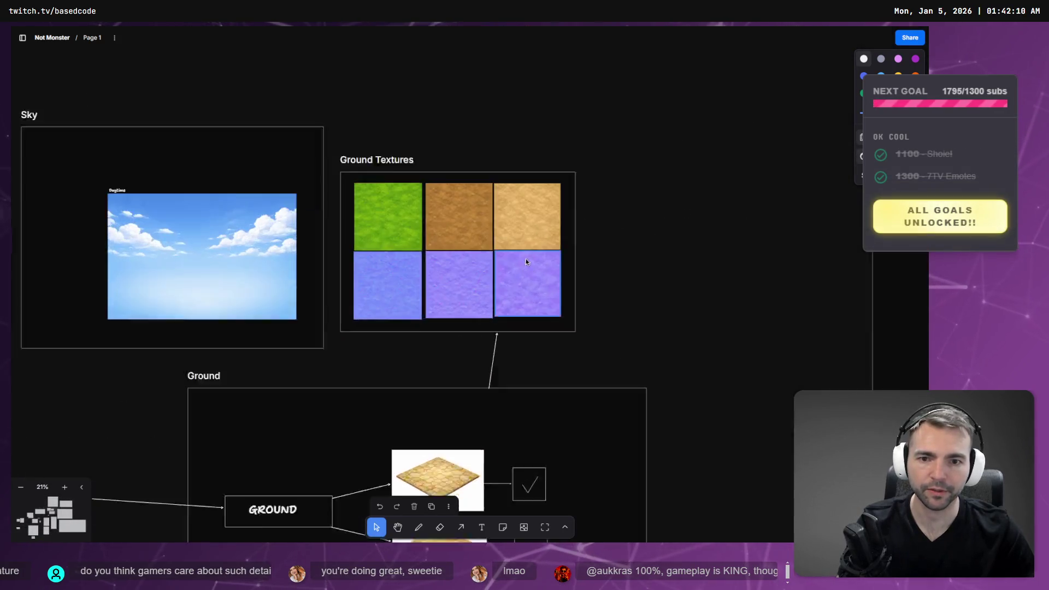
pyautogui.scroll(5, 421, 232)
pyautogui.click(363, 217)
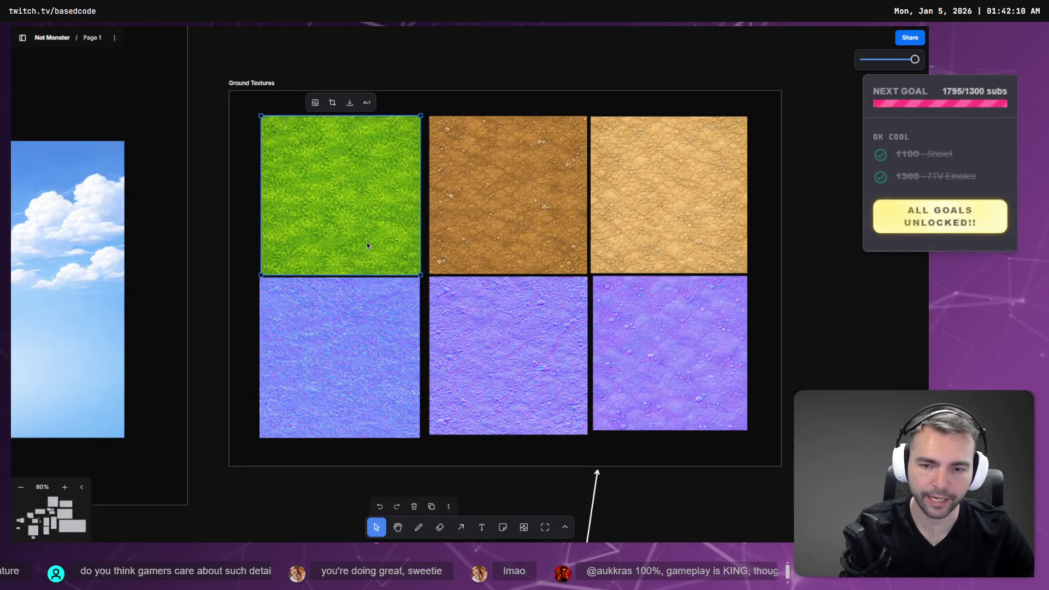
pyautogui.press('Delete')
pyautogui.hotkey('ctrl', 'z')
pyautogui.keyDown('shift'); pyautogui.click(347, 304); pyautogui.keyUp('shift')
pyautogui.keyDown('shift'); pyautogui.click(508, 193); pyautogui.keyUp('shift')
pyautogui.keyDown('shift'); pyautogui.click(508, 355); pyautogui.keyUp('shift')
pyautogui.keyDown('shift'); pyautogui.click(702, 208); pyautogui.keyUp('shift')
pyautogui.keyDown('shift'); pyautogui.click(675, 329); pyautogui.keyUp('shift')
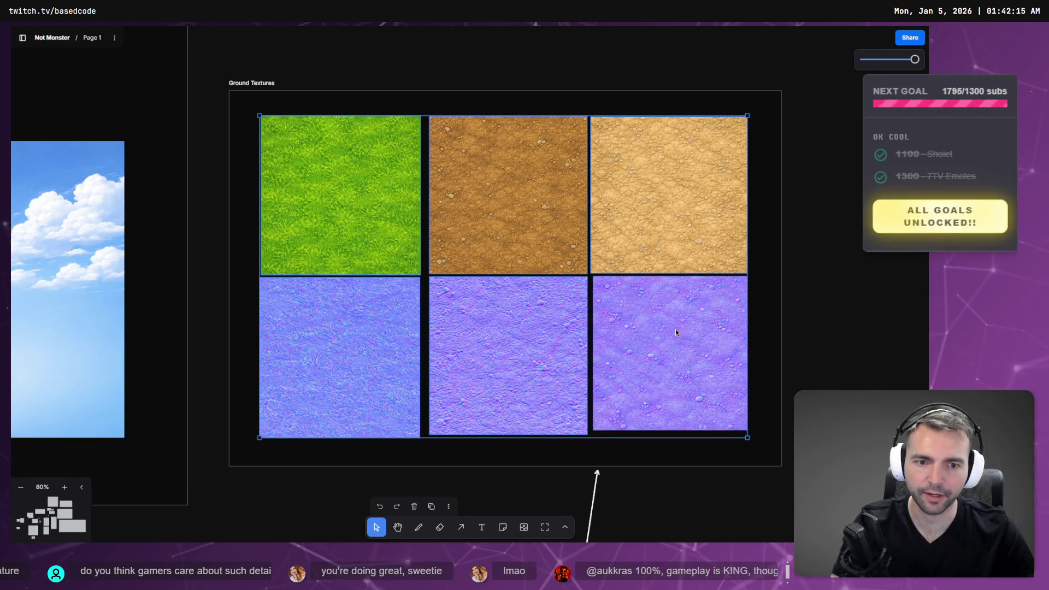
pyautogui.moveTo(675, 332)
pyautogui.mouseDown()
pyautogui.moveTo(802, 331)
pyautogui.moveTo(791, 331)
pyautogui.mouseUp()
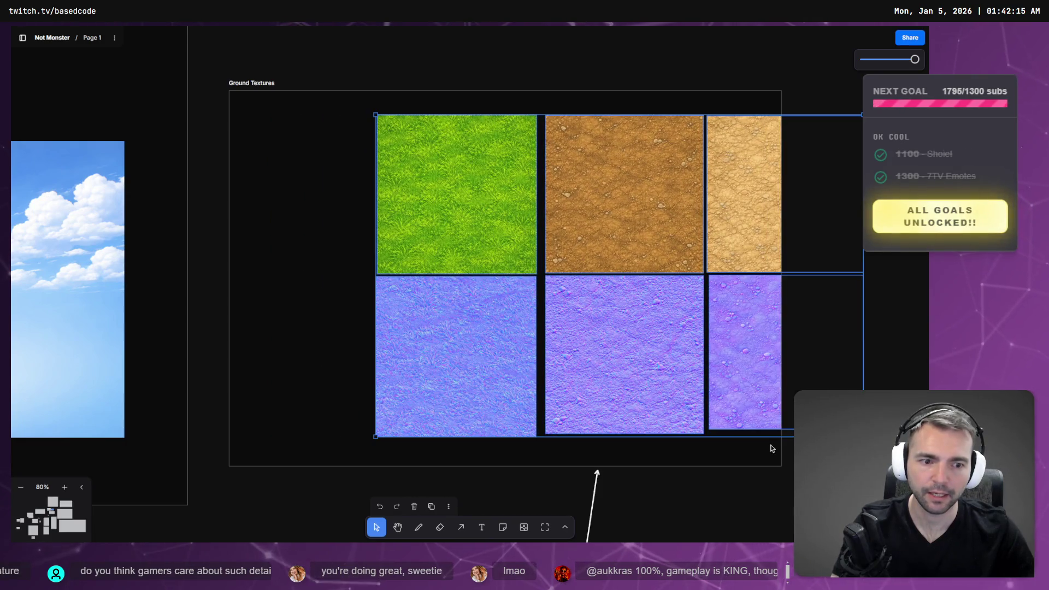
# Reselect the six tiles and shift them further right to free the frame's left side
pyautogui.hscroll(5, 525, 273)
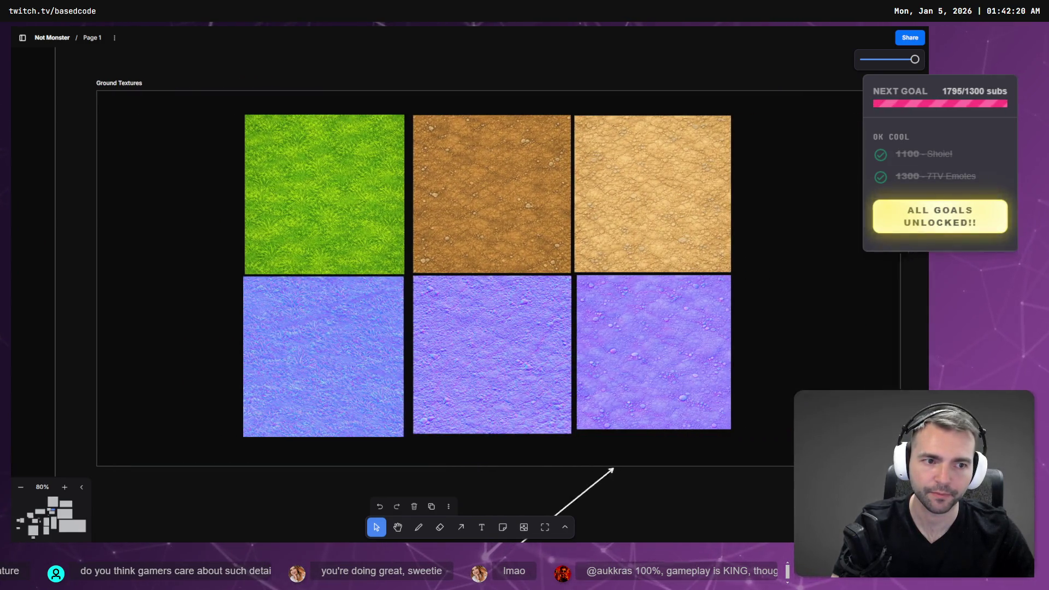
pyautogui.click(327, 256)
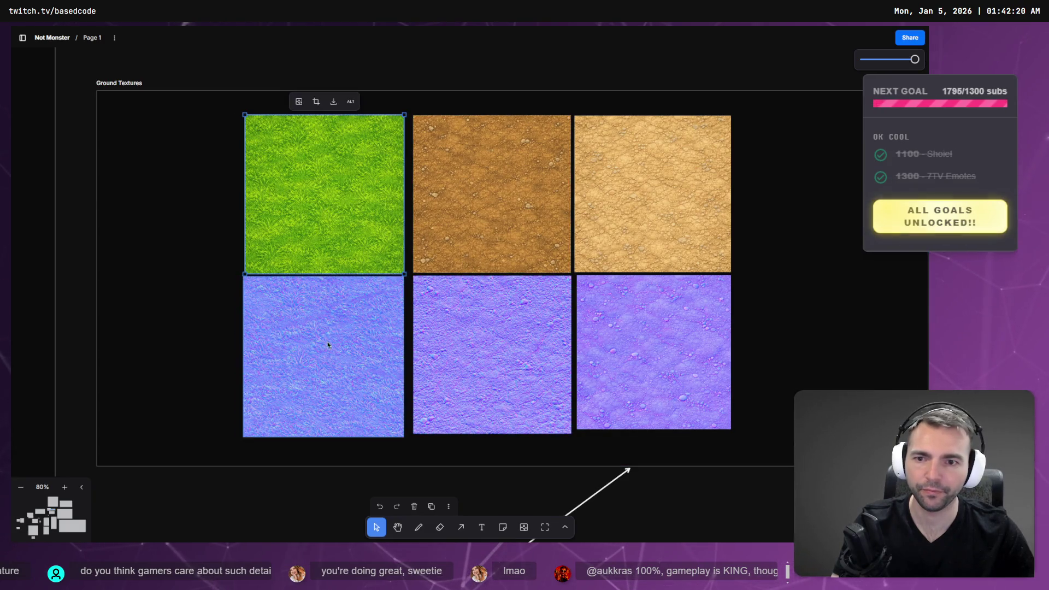
pyautogui.keyDown('shift'); pyautogui.click(327, 339); pyautogui.keyUp('shift')
pyautogui.keyDown('shift'); pyautogui.click(448, 212); pyautogui.keyUp('shift')
pyautogui.keyDown('shift'); pyautogui.click(492, 350); pyautogui.keyUp('shift')
pyautogui.keyDown('shift'); pyautogui.click(652, 194); pyautogui.keyUp('shift')
pyautogui.keyDown('shift'); pyautogui.click(665, 313); pyautogui.keyUp('shift')
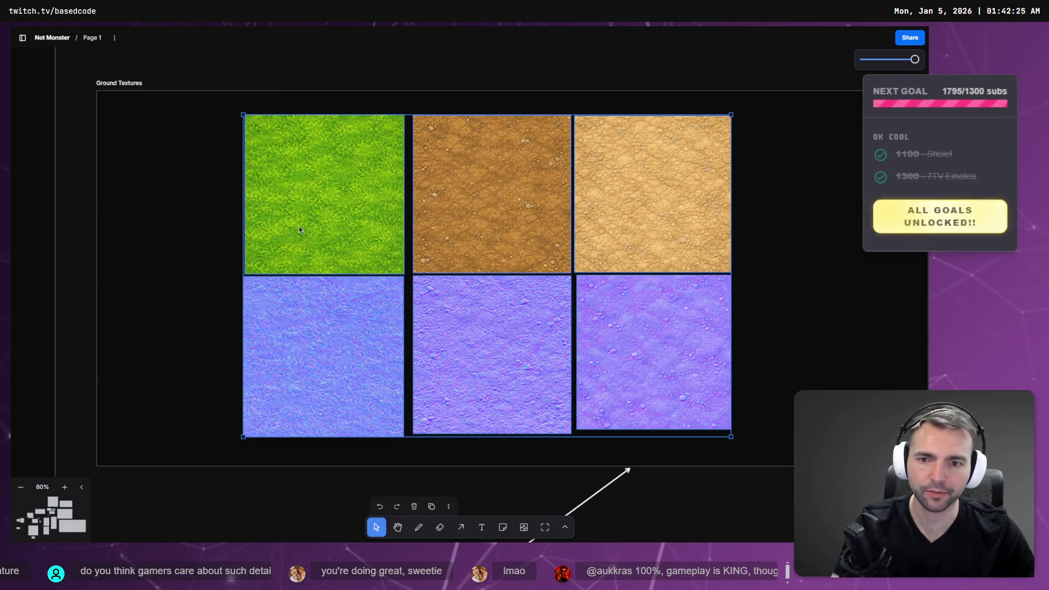
pyautogui.click(198, 160)
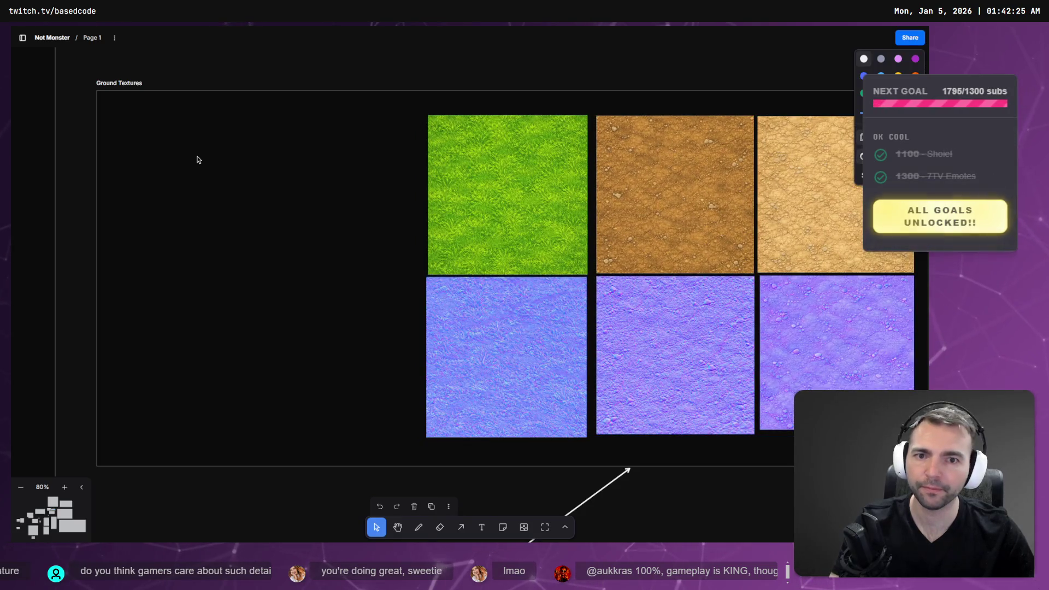
# Paste the flowery grass image and size it like the tiles, beside the green texture
pyautogui.hotkey('ctrl', 'v')
pyautogui.moveTo(666, 480); pyautogui.dragTo(416, 232)
pyautogui.moveTo(393, 191)
pyautogui.mouseDown()
pyautogui.moveTo(335, 228)
pyautogui.moveTo(230, 221)
pyautogui.moveTo(389, 225)
pyautogui.mouseUp()
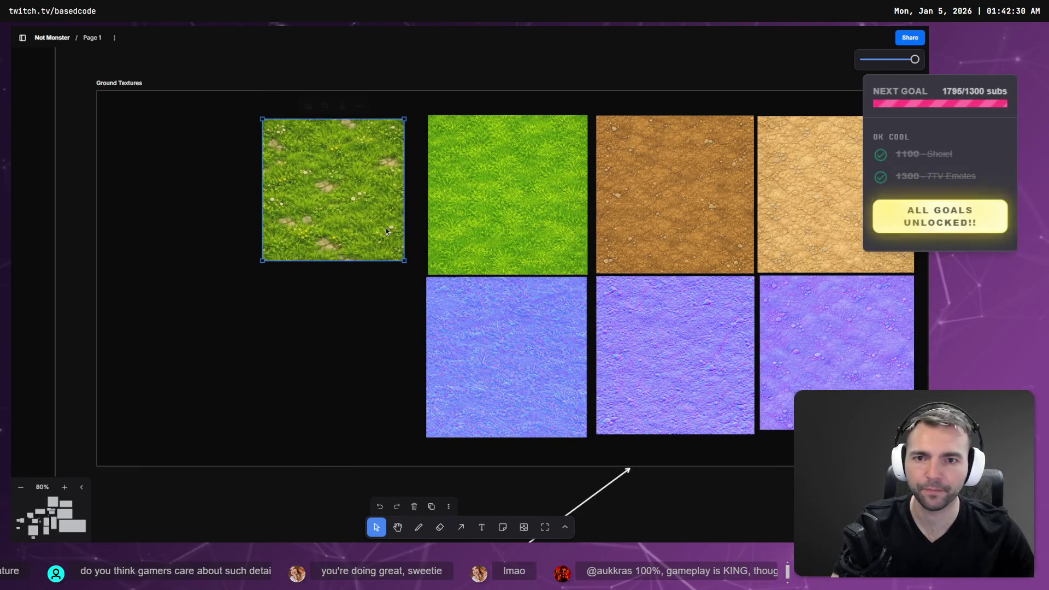
pyautogui.moveTo(262, 261); pyautogui.dragTo(246, 270)
pyautogui.moveTo(326, 216)
pyautogui.mouseDown()
pyautogui.moveTo(511, 215)
pyautogui.moveTo(334, 219)
pyautogui.moveTo(353, 225)
pyautogui.mouseUp()
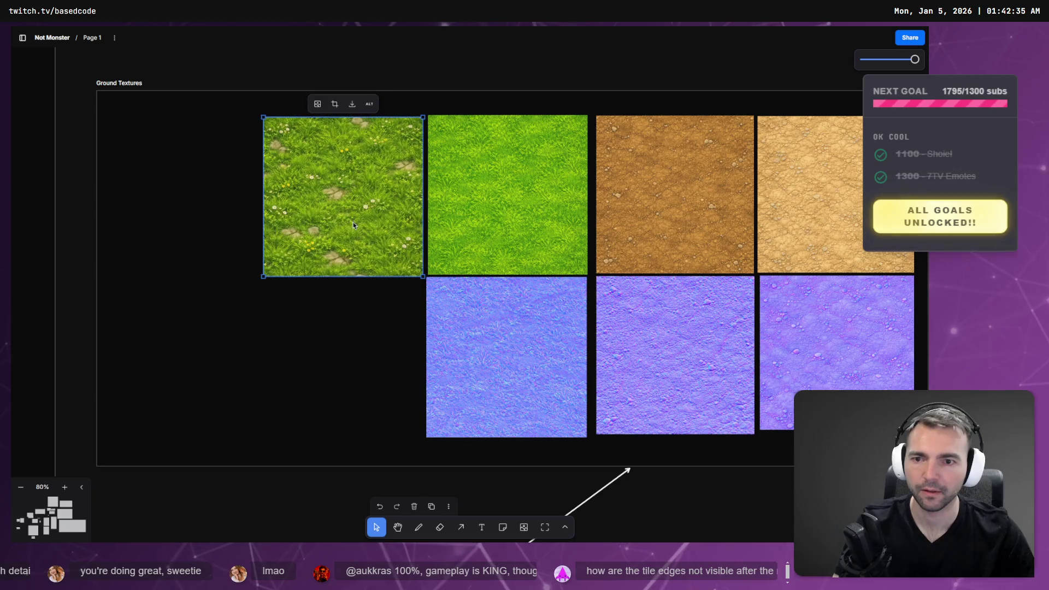
pyautogui.hotkey('alt', 'Tab')
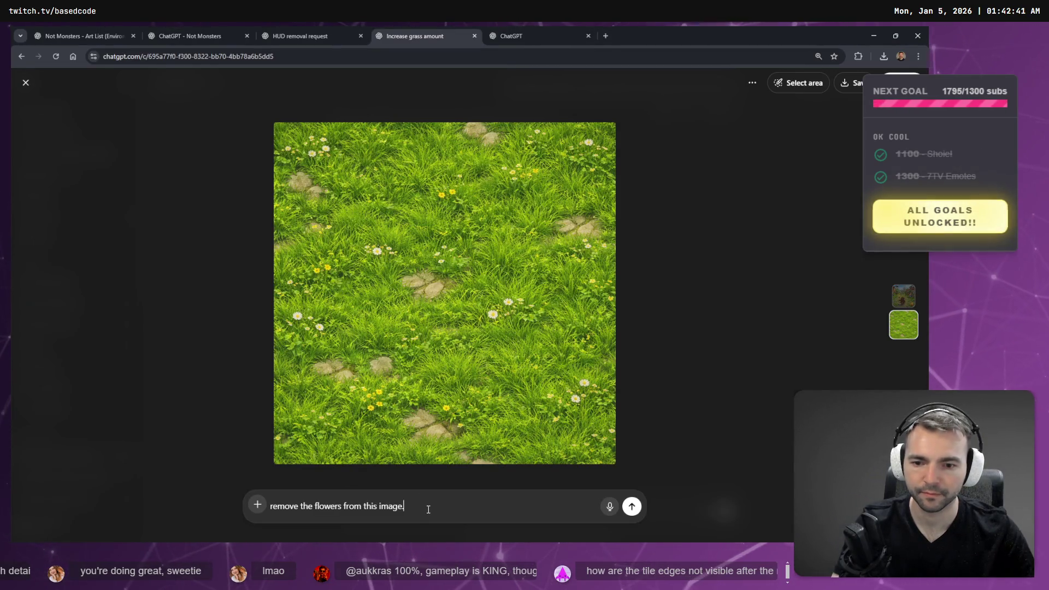
# Remove the stray empty line, capitalize the prompt's first letter to 'R', and send the flower-removal request
pyautogui.hotkey('shift', 'Return')
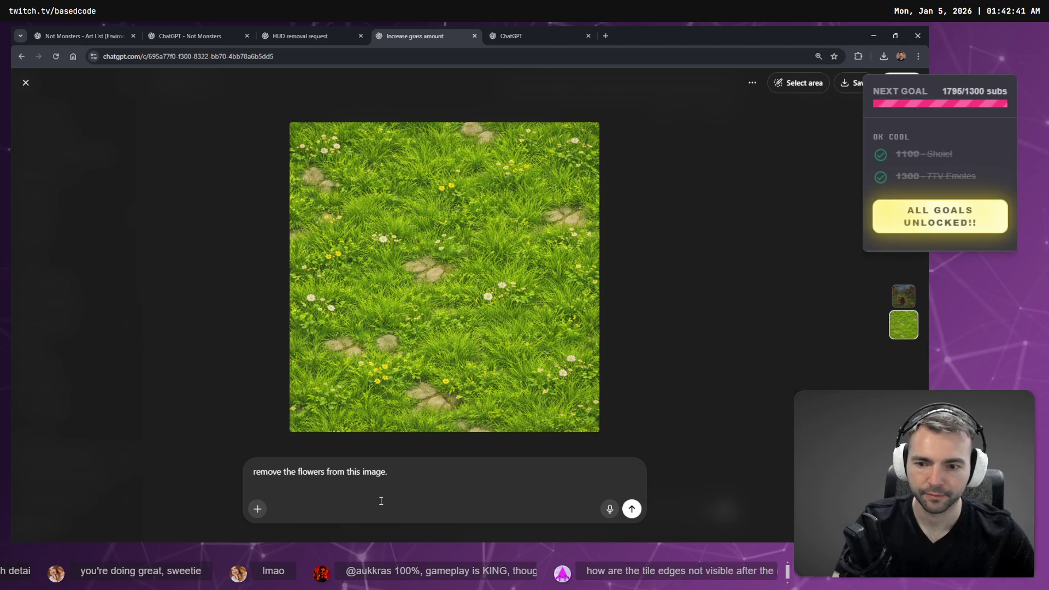
pyautogui.press('BackSpace')
pyautogui.press('Home')
pyautogui.press('Delete')
pyautogui.write('R')
pyautogui.press('Return')
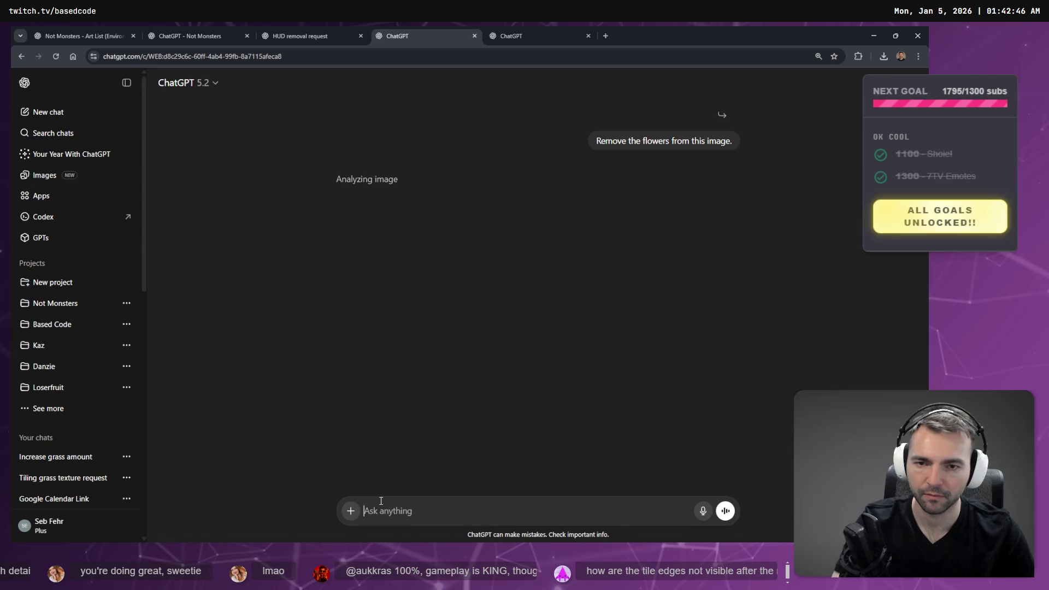
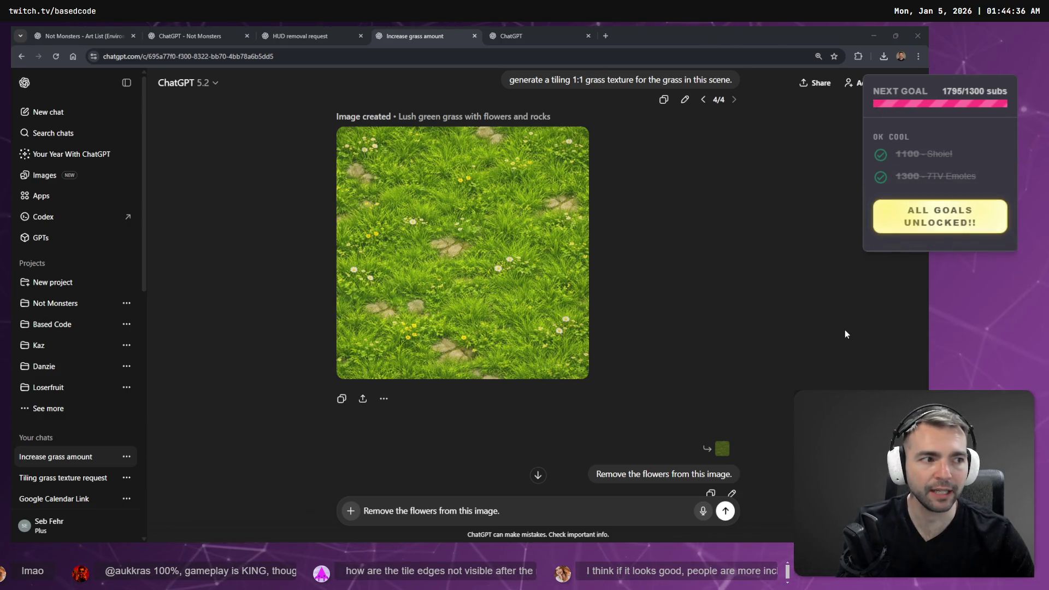
# Check the grass terrain in the Godot scene, then return to the grass-texture chat
pyautogui.hotkey('alt', 'Tab')
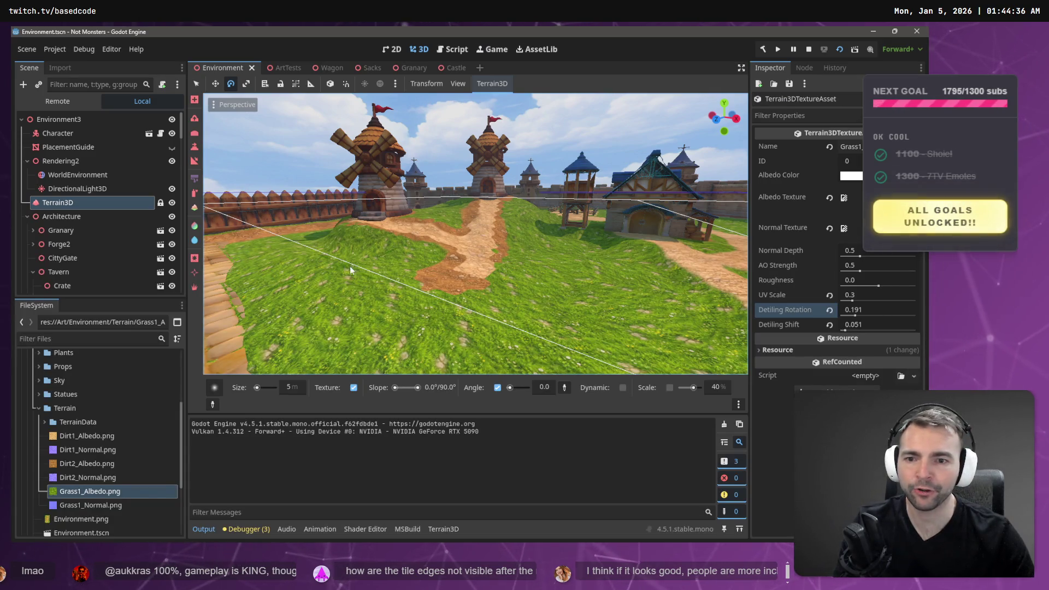
pyautogui.moveTo(555, 264); pyautogui.dragTo(556, 262)
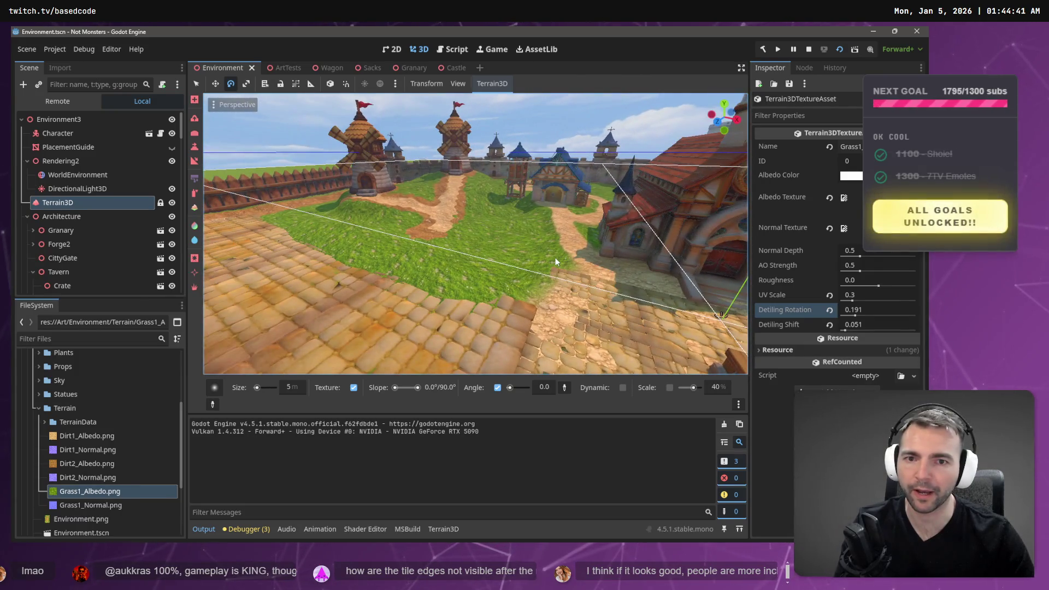
pyautogui.hotkey('alt', 'Tab')
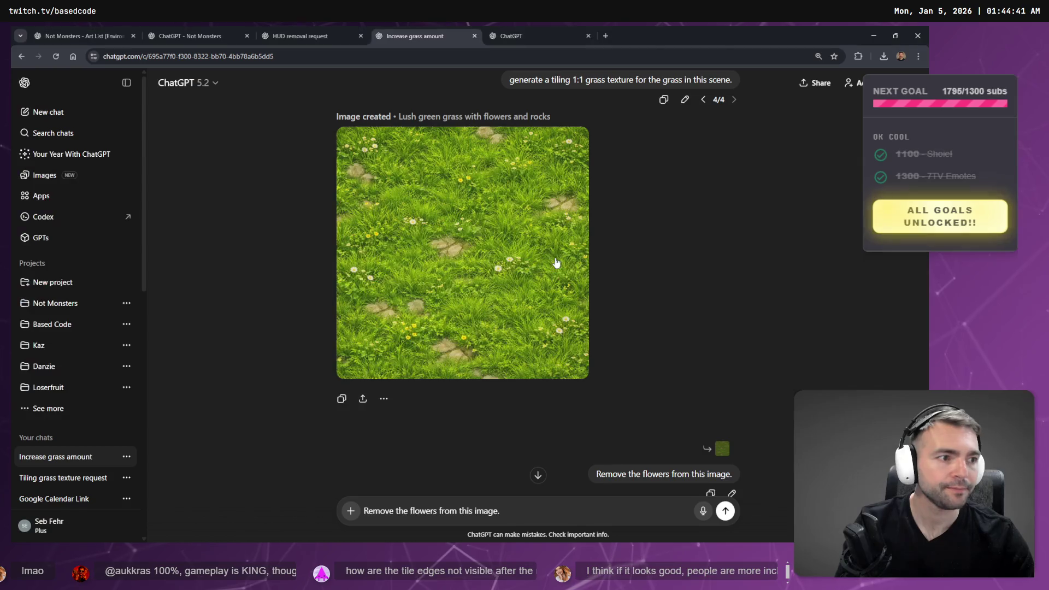
# Find the new grass image and reopen the 'Remove the flowers from this image' request for editing
pyautogui.scroll(-7, 504, 262)
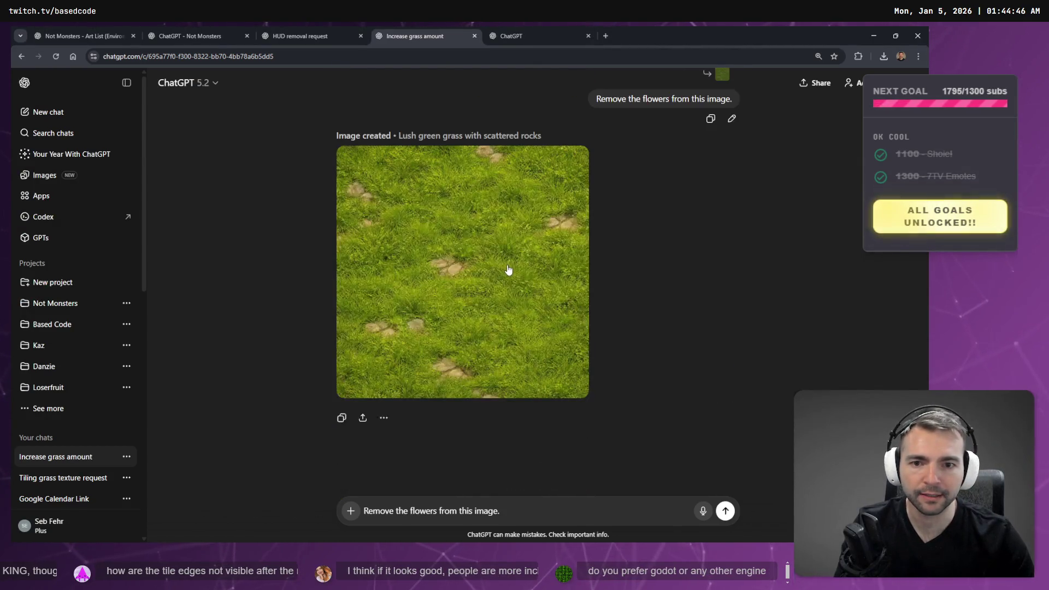
pyautogui.scroll(5, 515, 286)
pyautogui.scroll(-4, 516, 287)
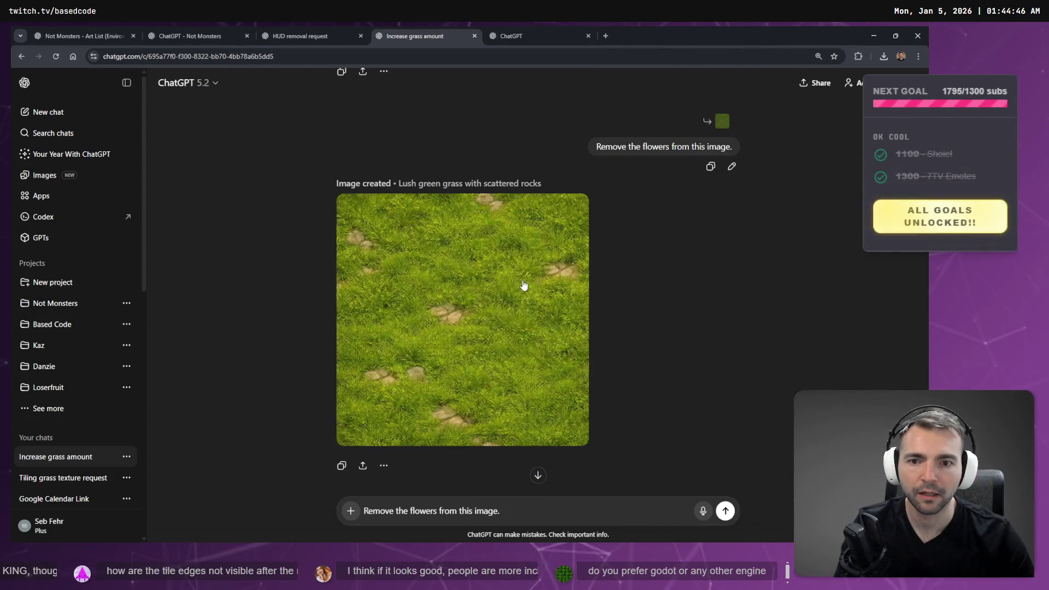
pyautogui.scroll(5, 543, 314)
pyautogui.scroll(-3, 502, 241)
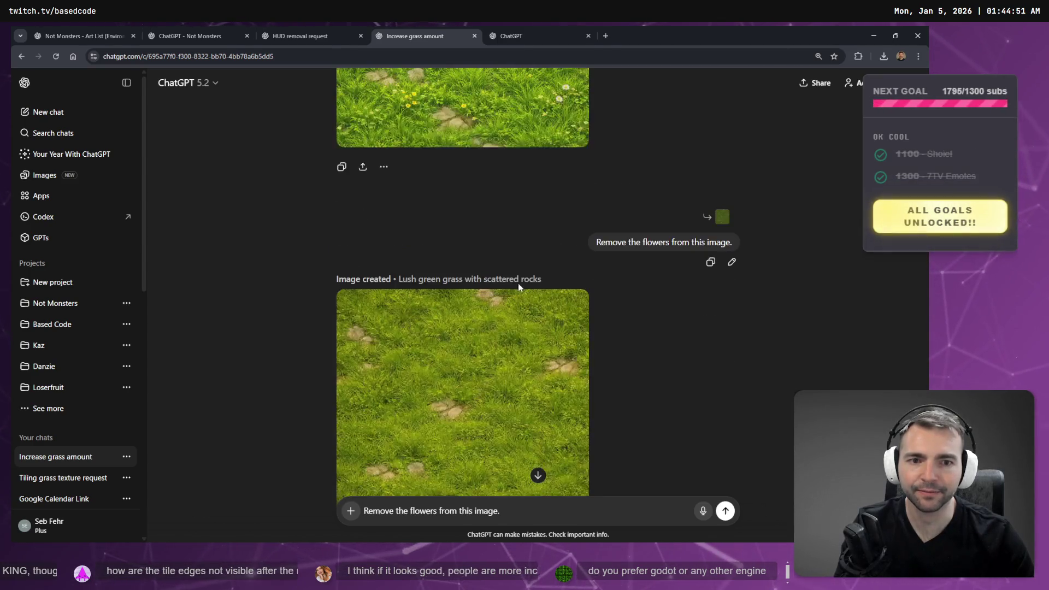
pyautogui.scroll(2, 546, 295)
pyautogui.click(731, 357)
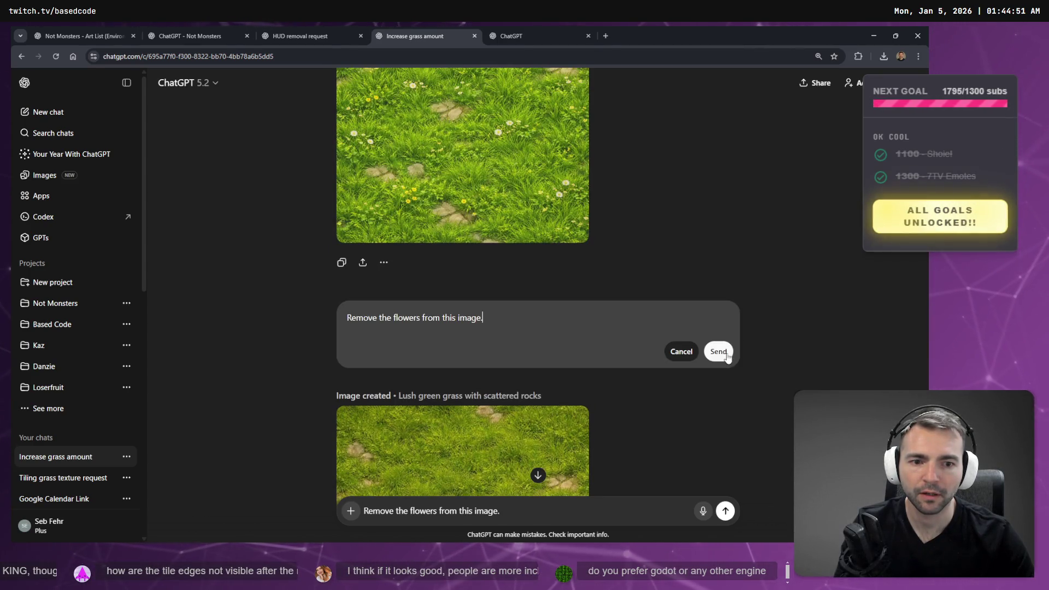
# Dictate 'place special attention not to change the colour of the grass at all' and resend the request
pyautogui.press('super+h')
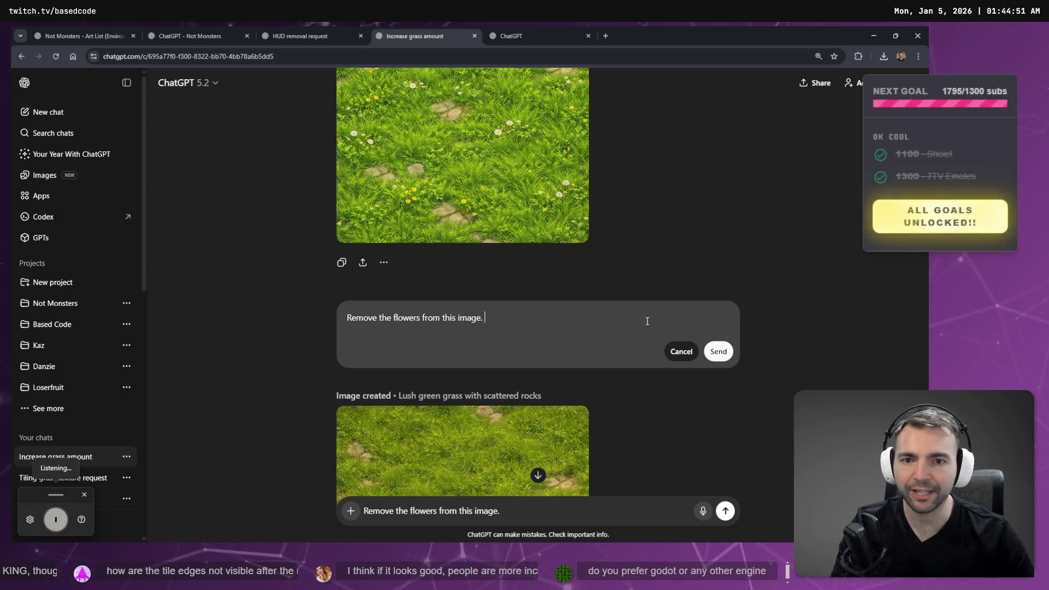
pyautogui.press('super+h')
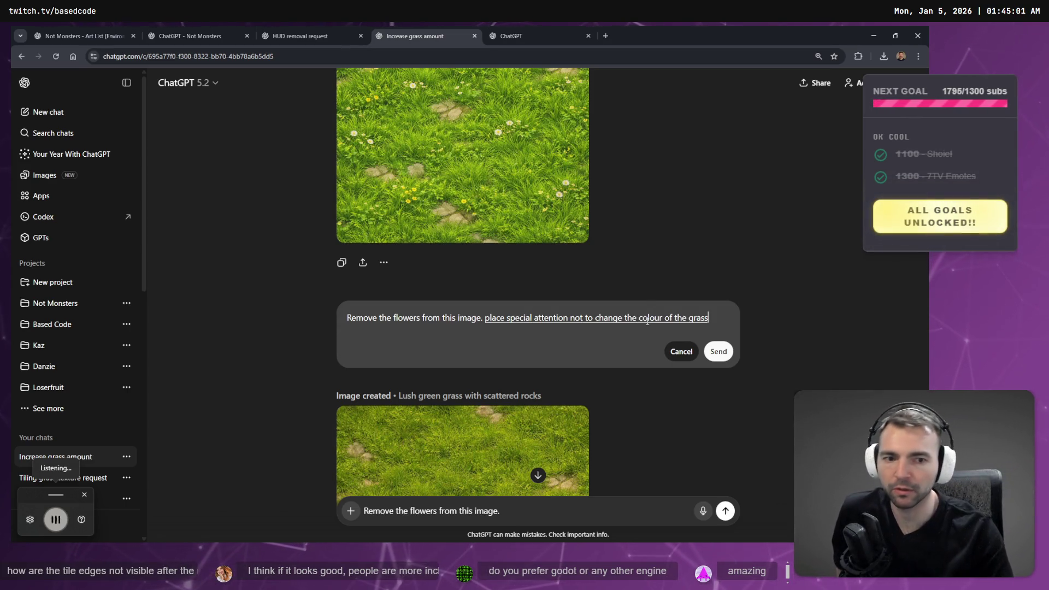
pyautogui.press('super+h')
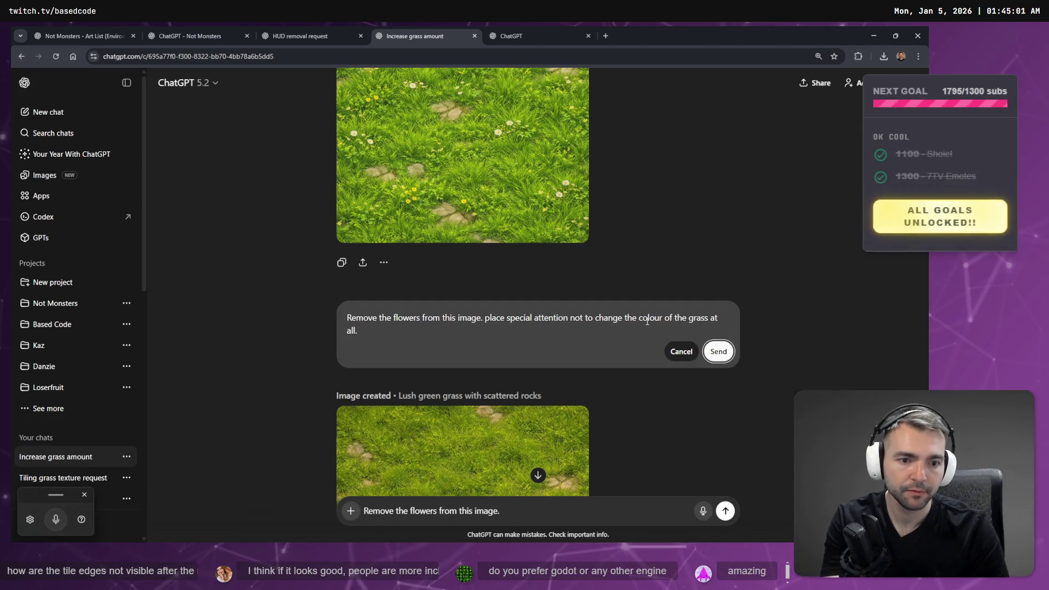
pyautogui.press('Return')
pyautogui.scroll(7, 547, 124)
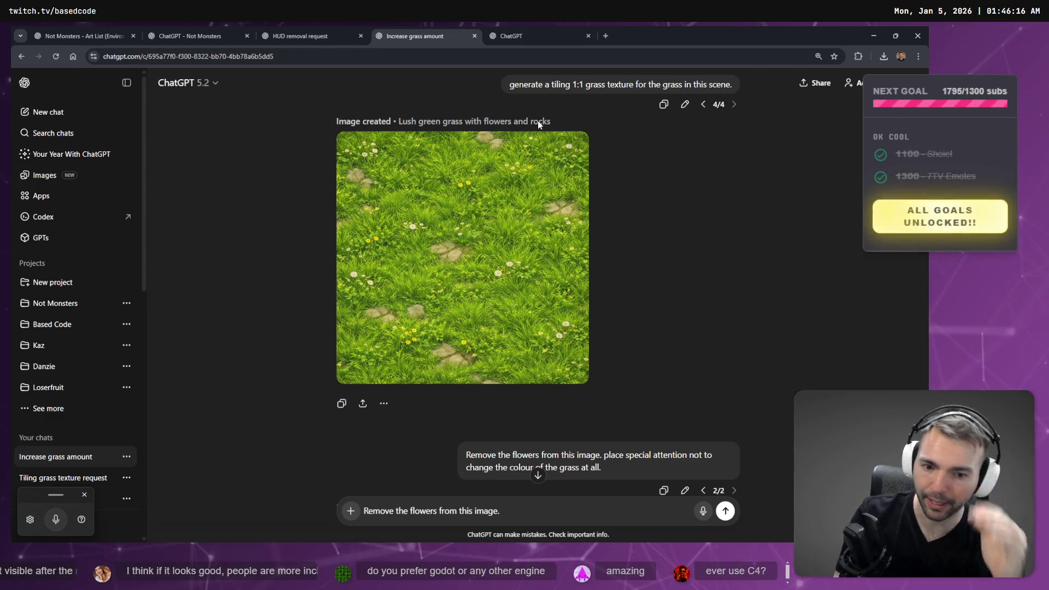
# Open the new scattered-rocks grass image in the full-size viewer
pyautogui.scroll(-5, 682, 270)
pyautogui.scroll(-2, 684, 280)
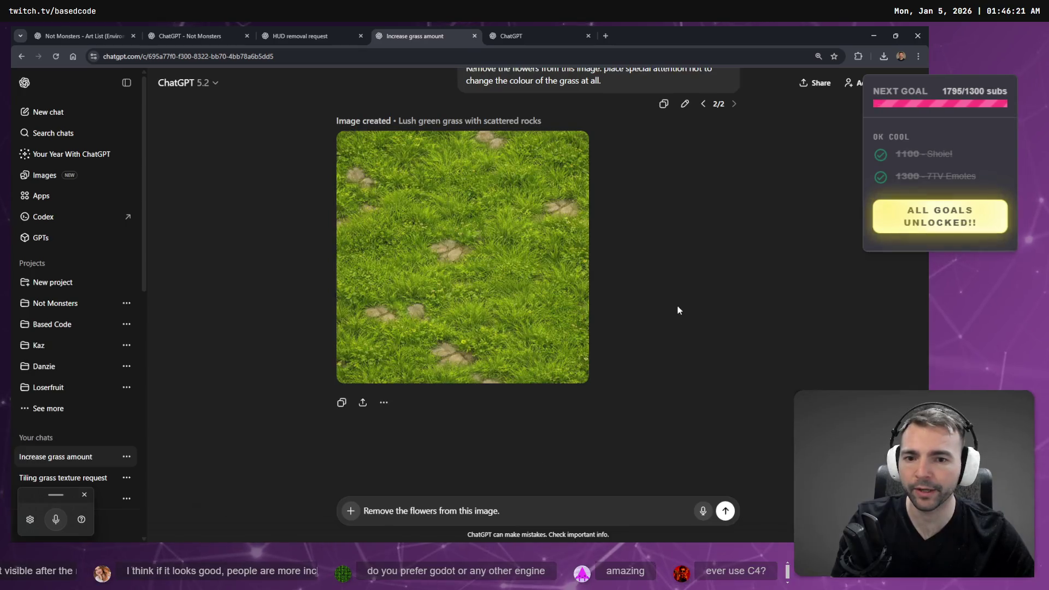
pyautogui.scroll(5, 650, 291)
pyautogui.scroll(-4, 650, 290)
pyautogui.scroll(2, 629, 308)
pyautogui.scroll(4, 629, 306)
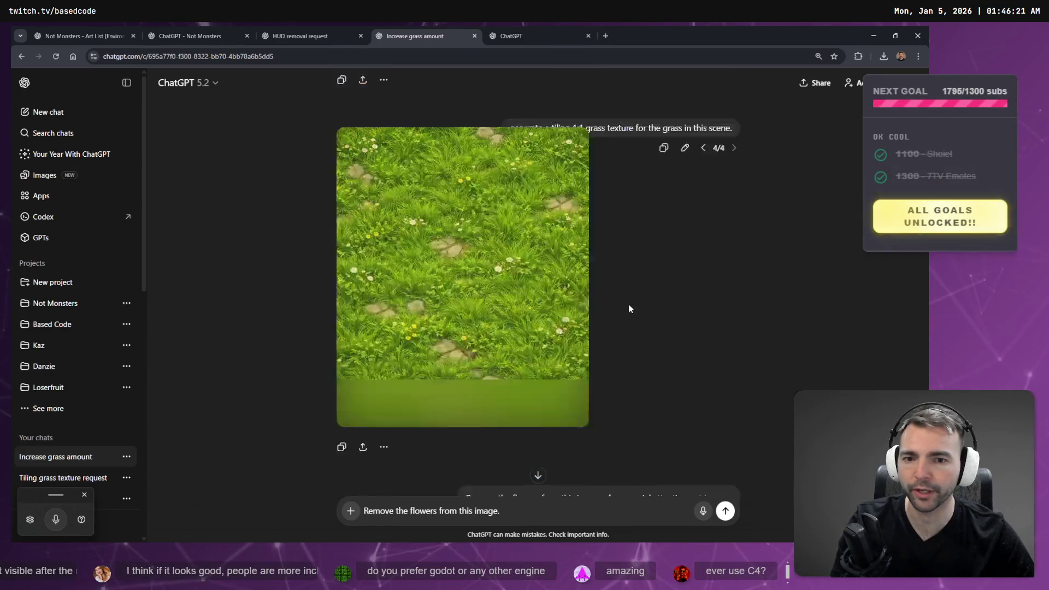
pyautogui.scroll(-7, 628, 304)
pyautogui.scroll(4, 628, 305)
pyautogui.scroll(3, 627, 307)
pyautogui.scroll(-2, 627, 310)
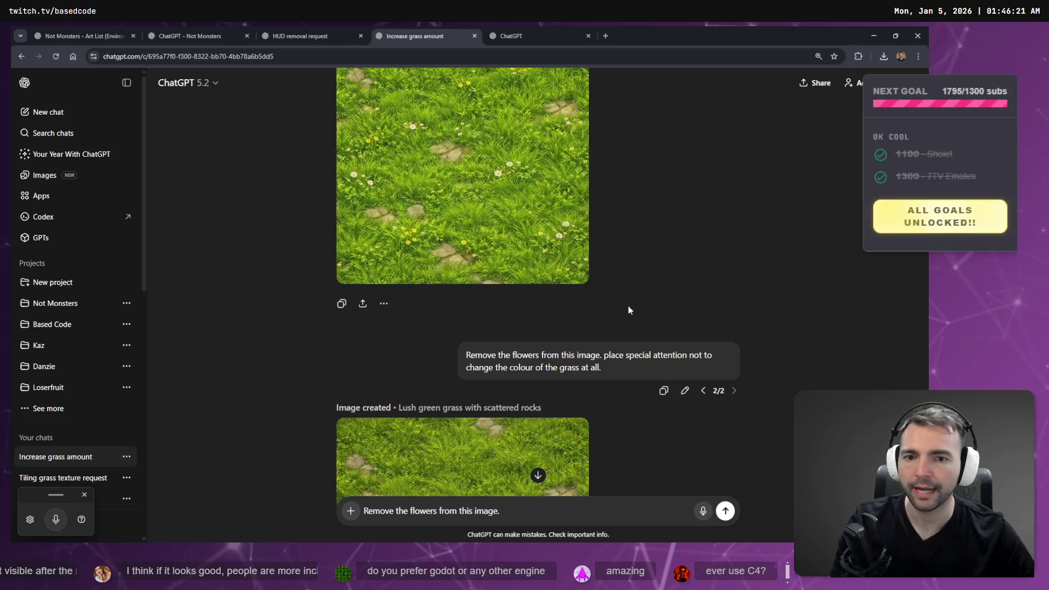
pyautogui.scroll(-2, 629, 310)
pyautogui.scroll(4, 549, 377)
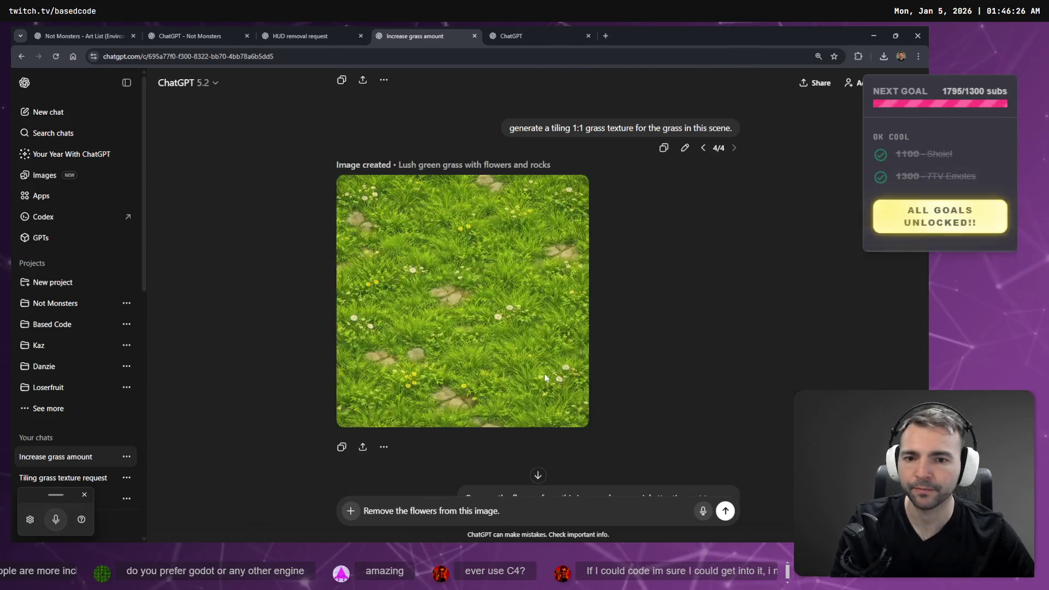
pyautogui.scroll(-5, 545, 378)
pyautogui.scroll(1, 491, 288)
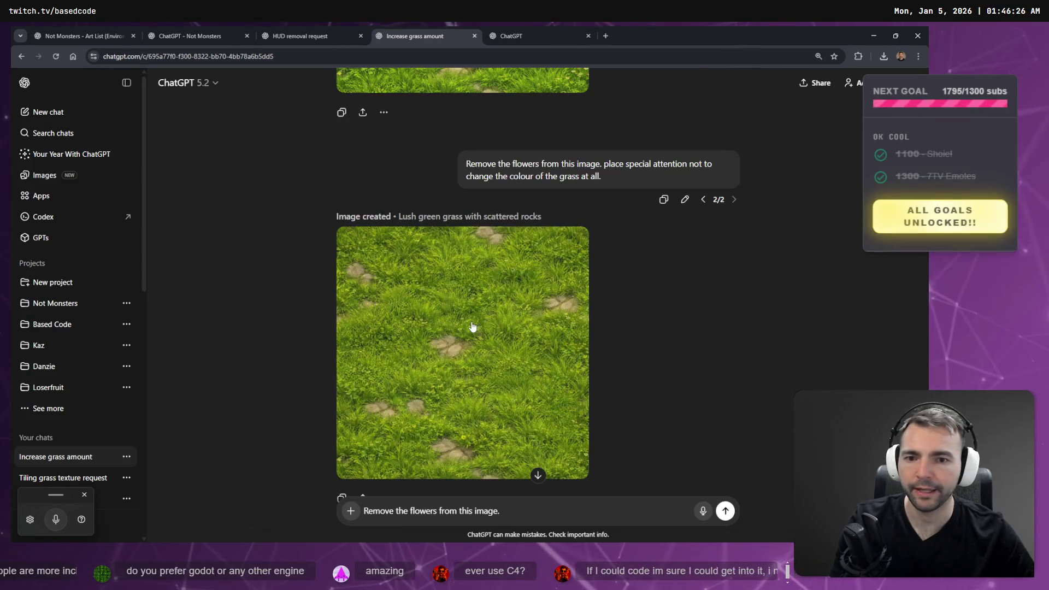
pyautogui.click(473, 326)
# Flip between the flowered and flowerless versions to compare grass colour
pyautogui.press('Up')
pyautogui.press('Down')
pyautogui.press('Up')
pyautogui.press('Down')
pyautogui.press('Up')
pyautogui.press('Down')
pyautogui.press('Up')
pyautogui.press('Down')
pyautogui.press('Up')
pyautogui.press('Down')
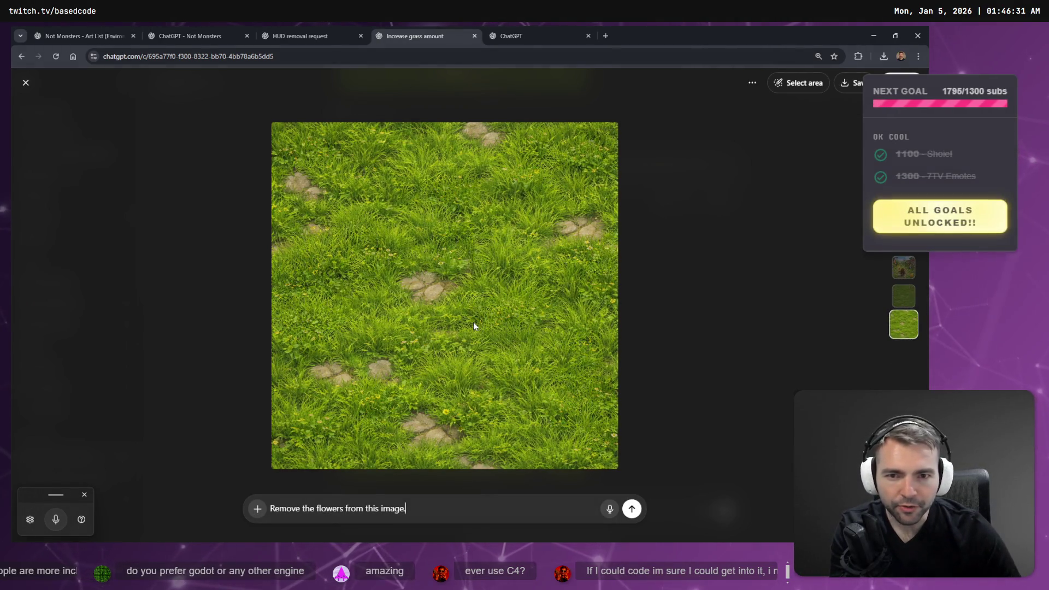
pyautogui.press('Up')
pyautogui.press('Down')
pyautogui.press('Up')
pyautogui.press('Down')
pyautogui.press('Up')
pyautogui.press('Down')
pyautogui.press('Up')
pyautogui.press('Down')
pyautogui.press('Up')
pyautogui.press('Down')
pyautogui.press('Up')
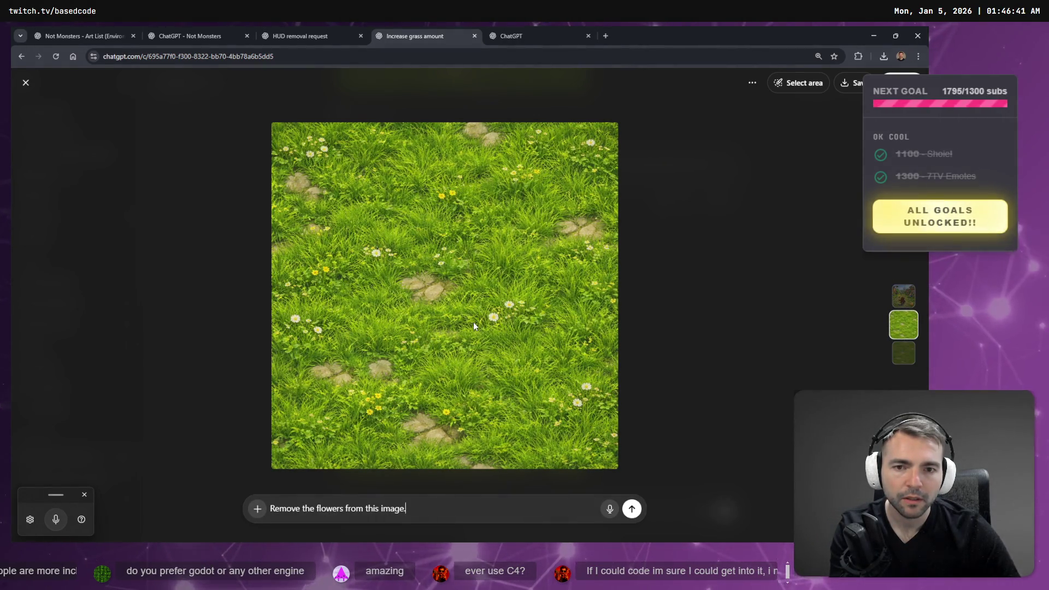
pyautogui.press('Down')
pyautogui.press('Up')
pyautogui.press('Down')
pyautogui.press('Up')
pyautogui.press('Down')
pyautogui.press('Up')
pyautogui.press('Down')
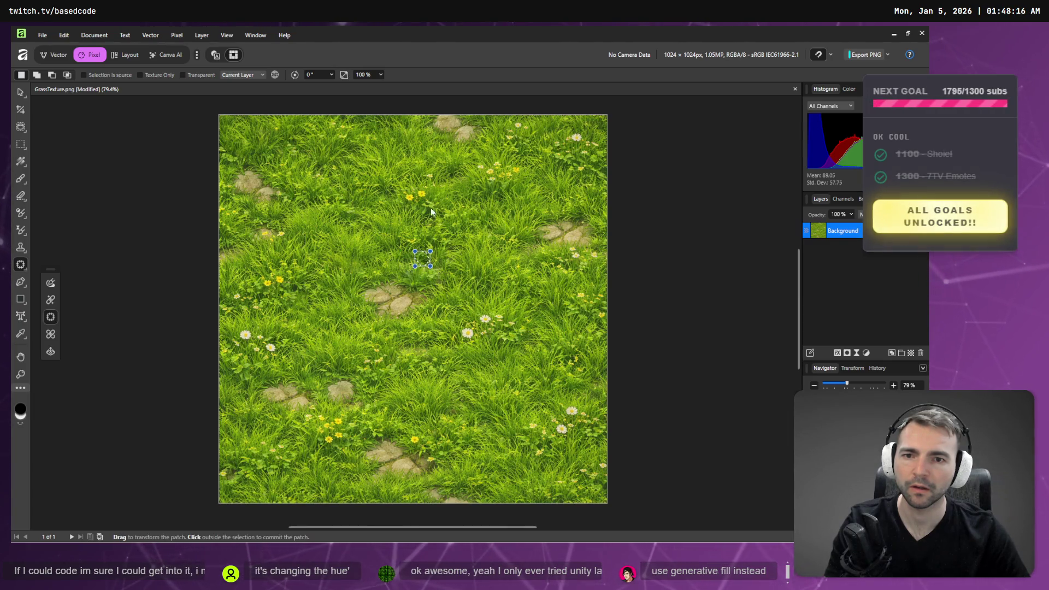
# Patch the central yellow flower with nearby grass
pyautogui.click(404, 201)
pyautogui.moveTo(417, 201)
pyautogui.mouseDown()
pyautogui.moveTo(428, 191)
pyautogui.moveTo(404, 187)
pyautogui.moveTo(391, 199)
pyautogui.moveTo(406, 200)
pyautogui.mouseUp()
pyautogui.moveTo(414, 195); pyautogui.dragTo(387, 219)
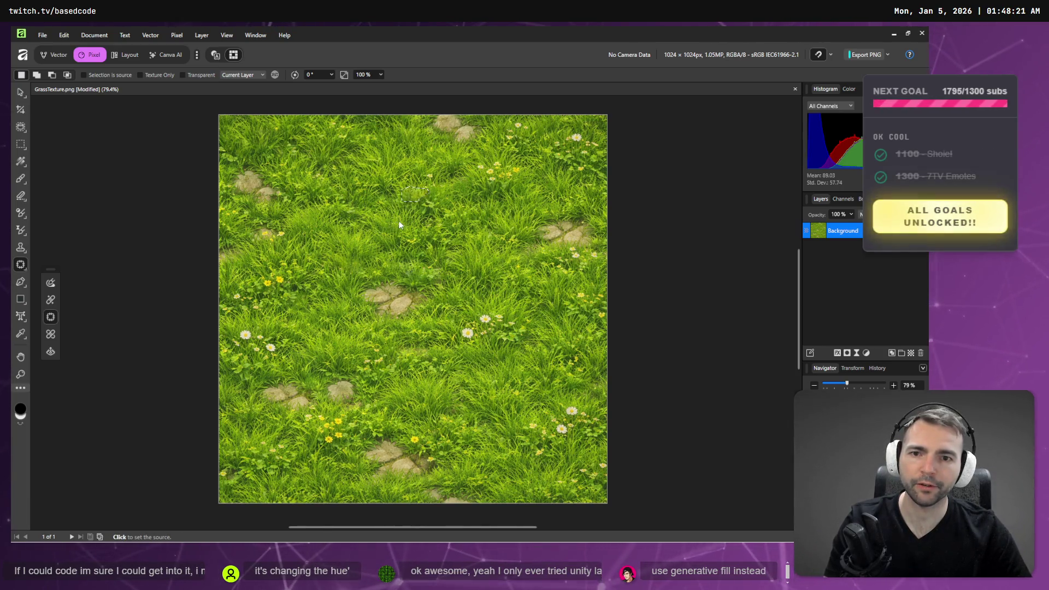
pyautogui.click(437, 165)
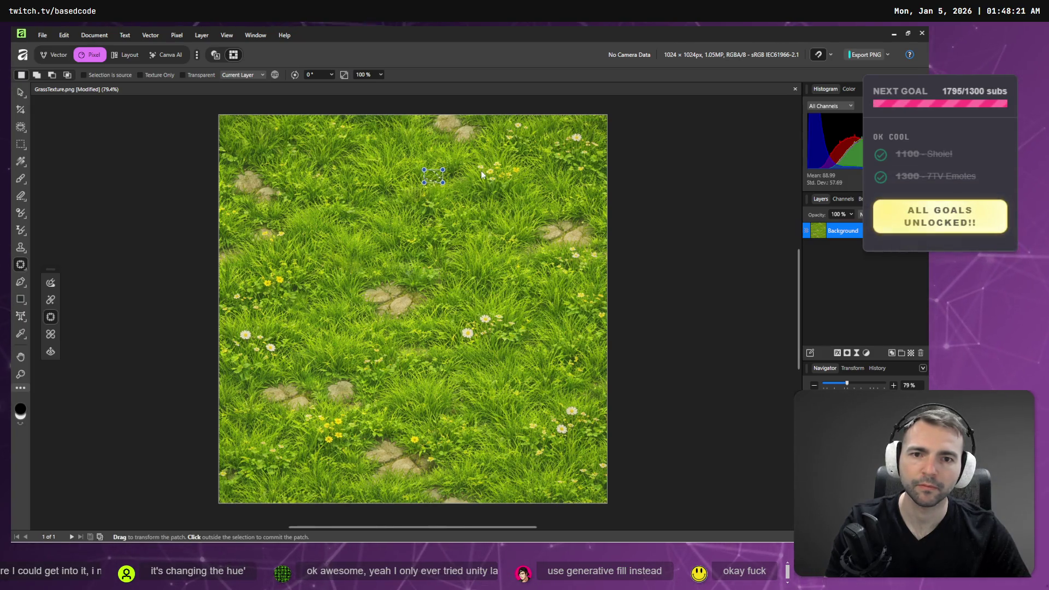
# Patch out the yellow and small flowers along the top-right edge with clean grass
pyautogui.moveTo(475, 166)
pyautogui.mouseDown()
pyautogui.moveTo(504, 182)
pyautogui.moveTo(521, 167)
pyautogui.moveTo(441, 159)
pyautogui.mouseUp()
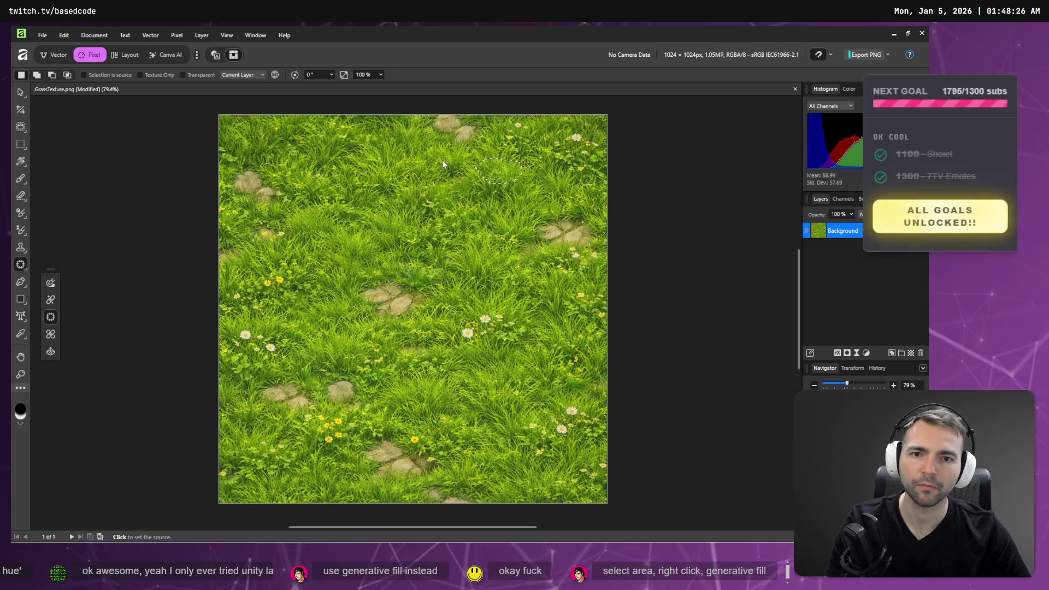
pyautogui.click(589, 139)
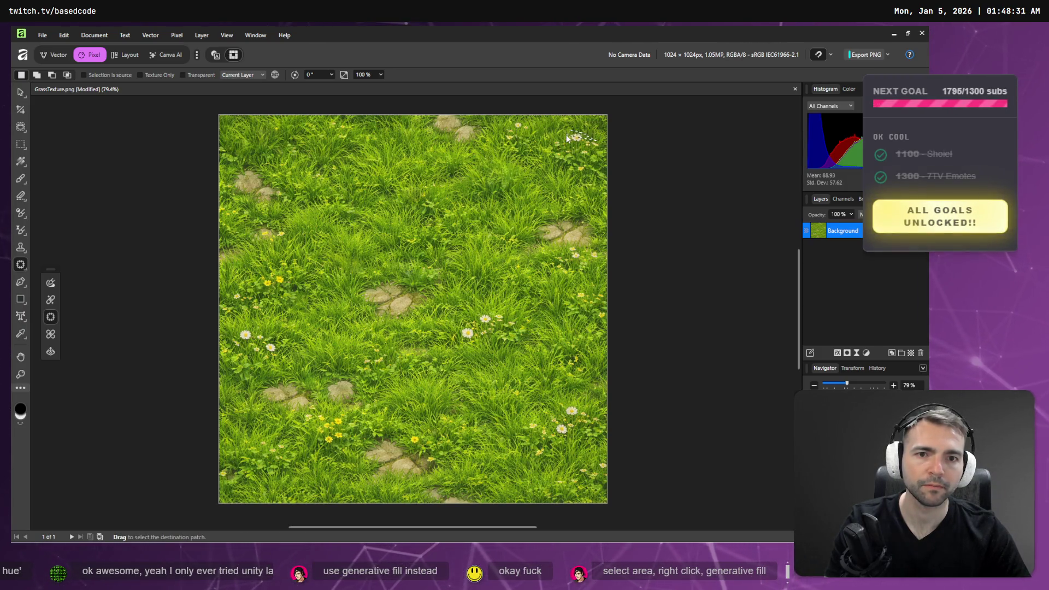
pyautogui.moveTo(562, 152); pyautogui.dragTo(599, 146)
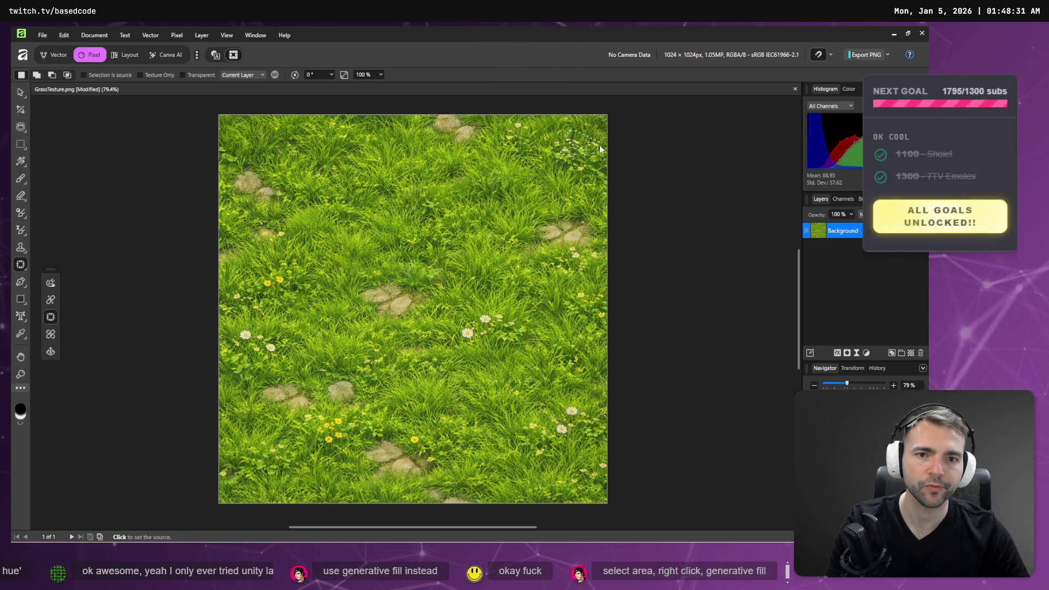
pyautogui.click(562, 189)
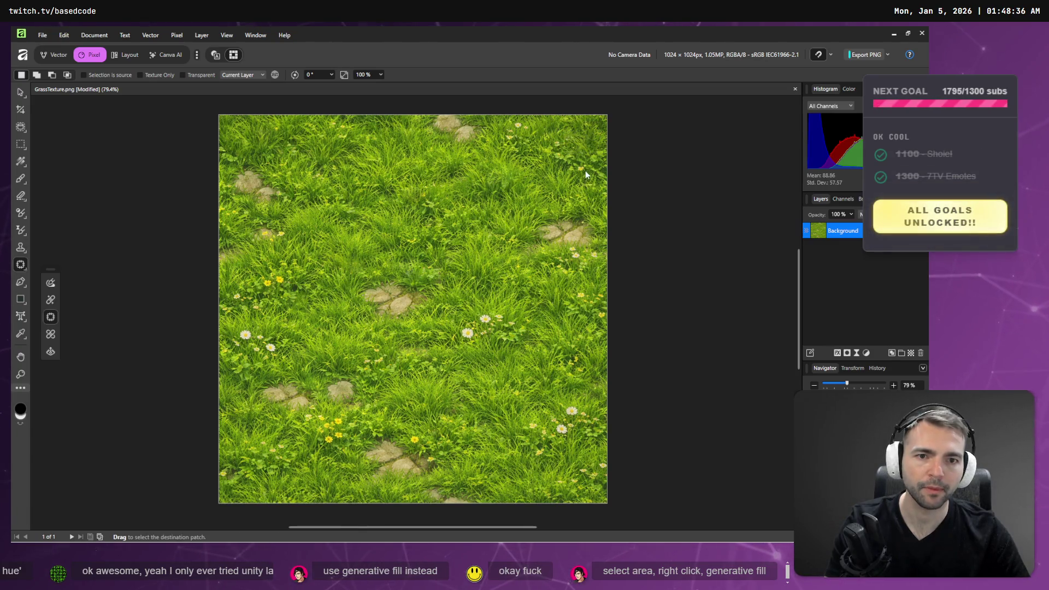
pyautogui.click(518, 177)
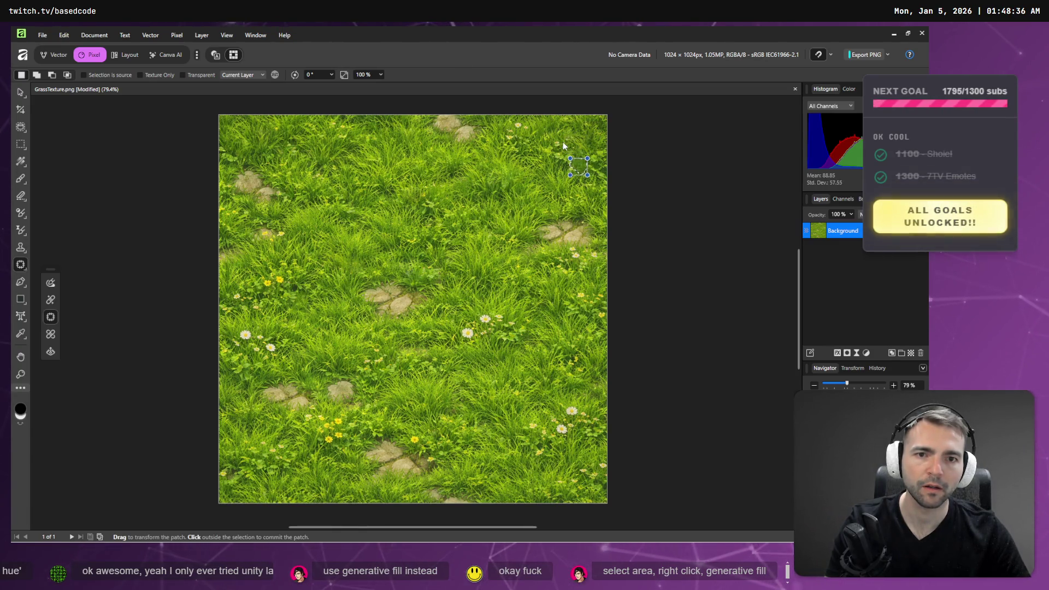
pyautogui.moveTo(550, 143); pyautogui.dragTo(559, 151)
pyautogui.click(511, 127)
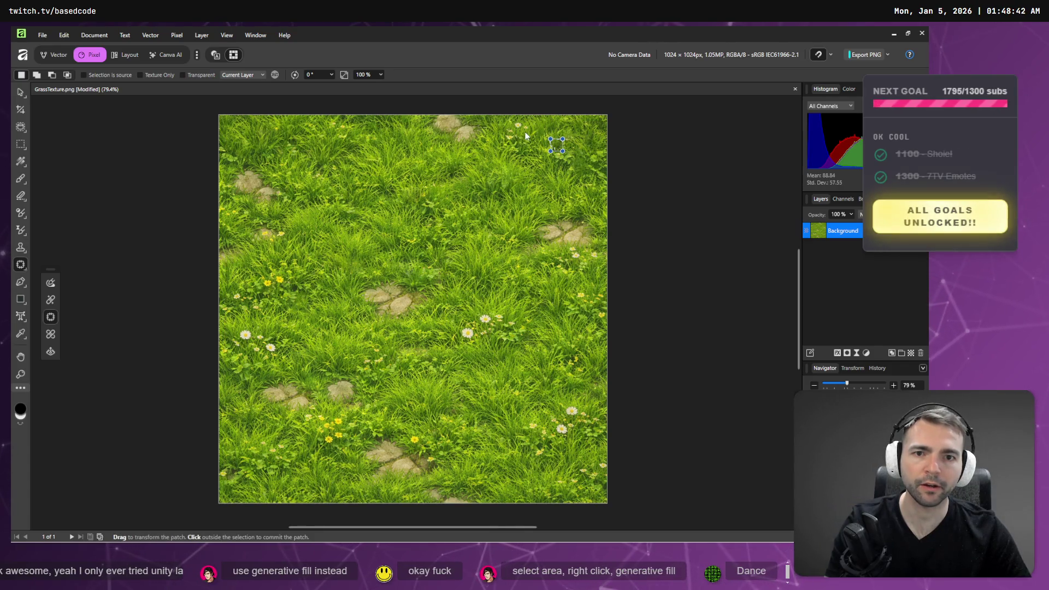
pyautogui.click(506, 132)
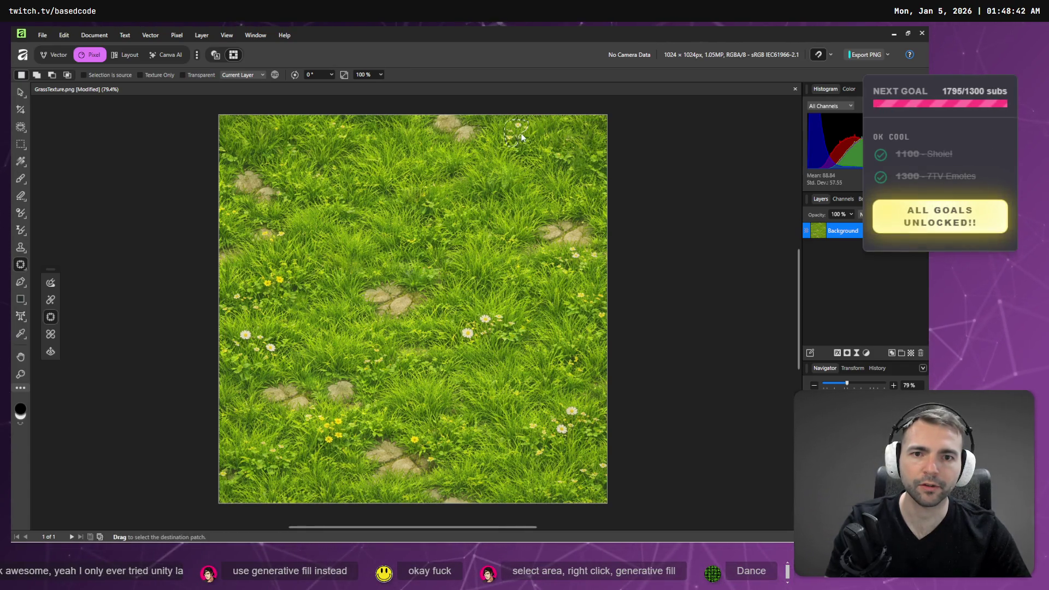
pyautogui.moveTo(523, 131); pyautogui.dragTo(530, 130)
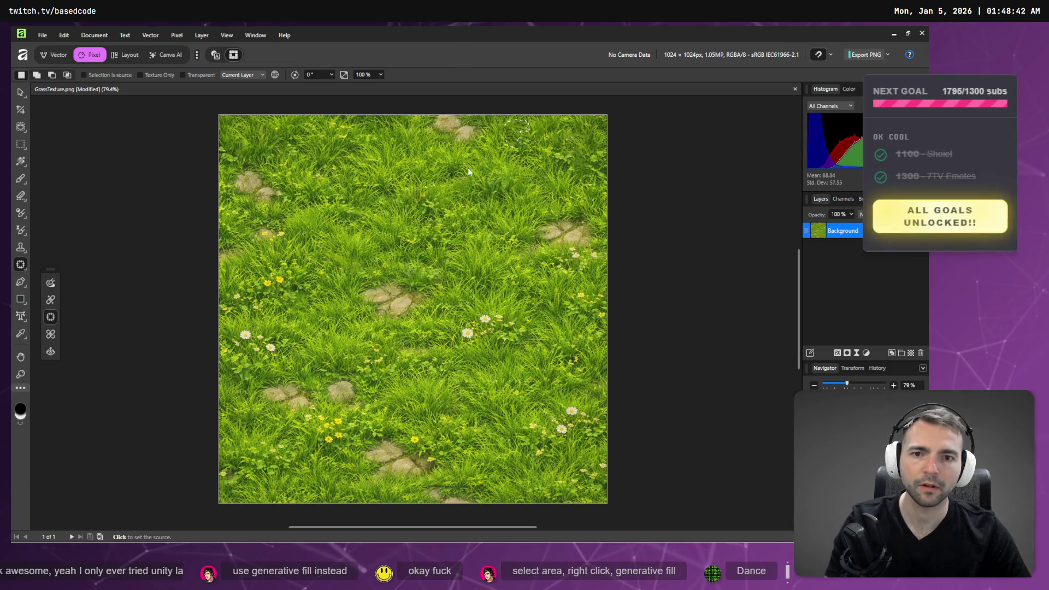
# Replace the daisies and the right-side yellow flowers with plain grass
pyautogui.click(487, 315)
pyautogui.moveTo(487, 313)
pyautogui.mouseDown()
pyautogui.moveTo(460, 334)
pyautogui.moveTo(478, 347)
pyautogui.moveTo(515, 342)
pyautogui.moveTo(529, 326)
pyautogui.moveTo(495, 313)
pyautogui.mouseUp()
pyautogui.moveTo(491, 327); pyautogui.dragTo(481, 264)
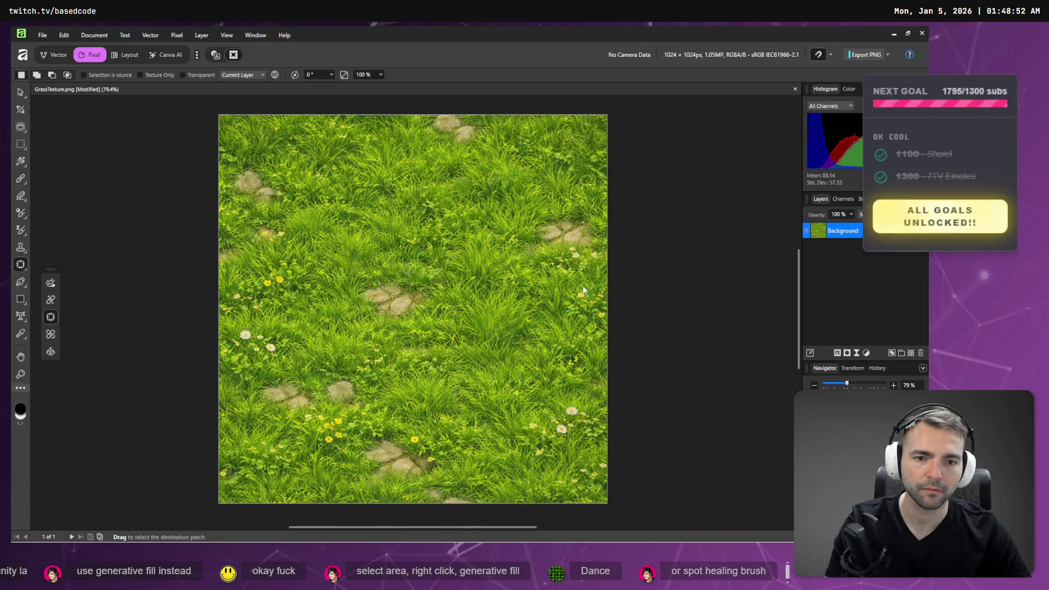
pyautogui.moveTo(585, 290)
pyautogui.mouseDown()
pyautogui.moveTo(605, 301)
pyautogui.moveTo(573, 287)
pyautogui.mouseUp()
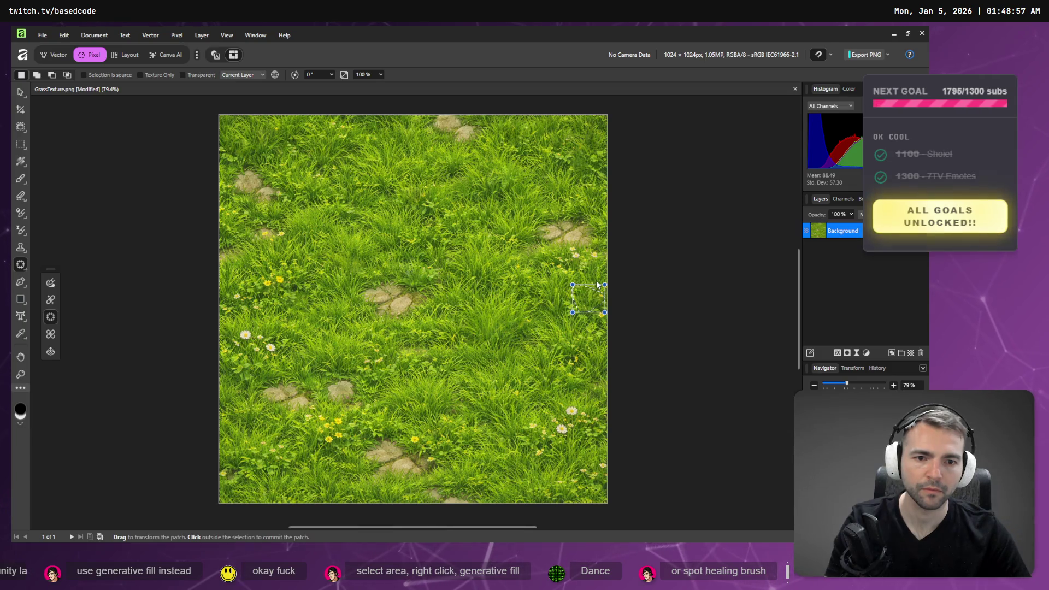
pyautogui.click(542, 306)
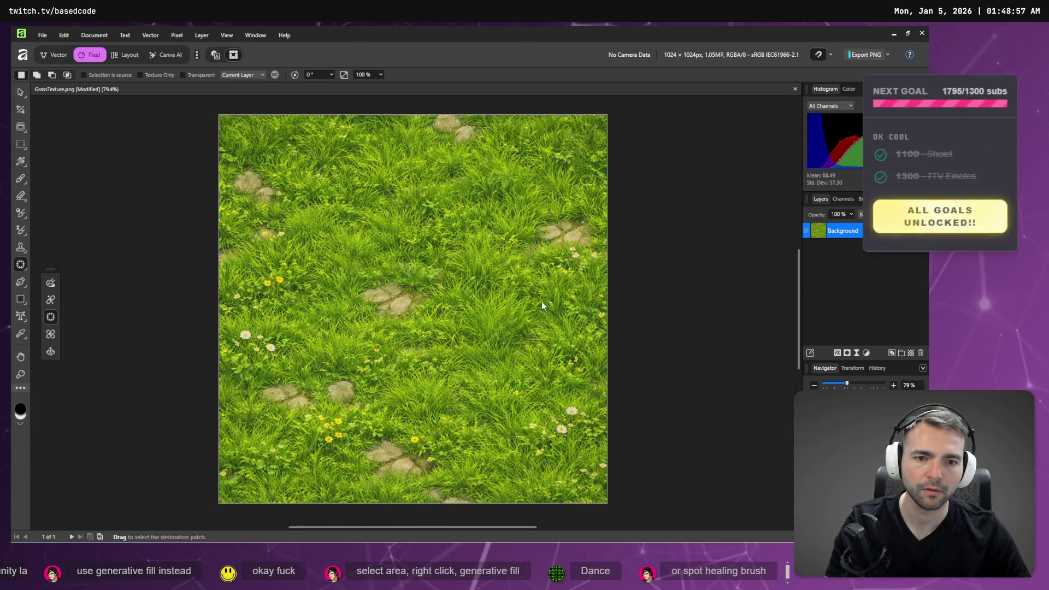
# Patch the small flowers beside the right stone and the lower-right daisies
pyautogui.moveTo(555, 265)
pyautogui.mouseDown()
pyautogui.moveTo(578, 274)
pyautogui.moveTo(598, 265)
pyautogui.moveTo(572, 247)
pyautogui.moveTo(560, 262)
pyautogui.mouseUp()
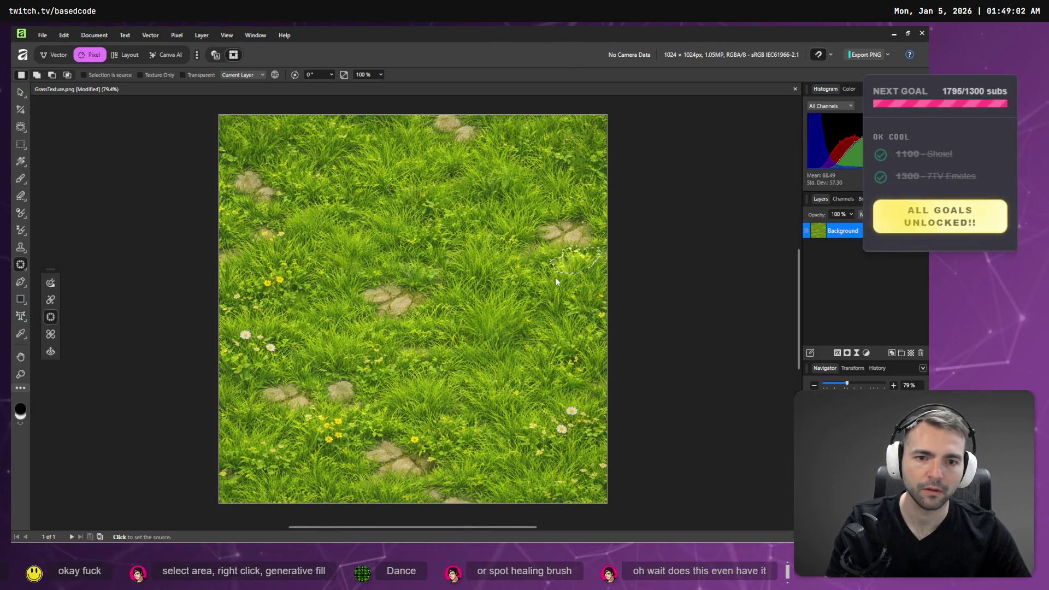
pyautogui.click(568, 358)
pyautogui.moveTo(599, 418)
pyautogui.mouseDown()
pyautogui.moveTo(557, 409)
pyautogui.moveTo(548, 420)
pyautogui.moveTo(567, 448)
pyautogui.moveTo(599, 419)
pyautogui.mouseUp()
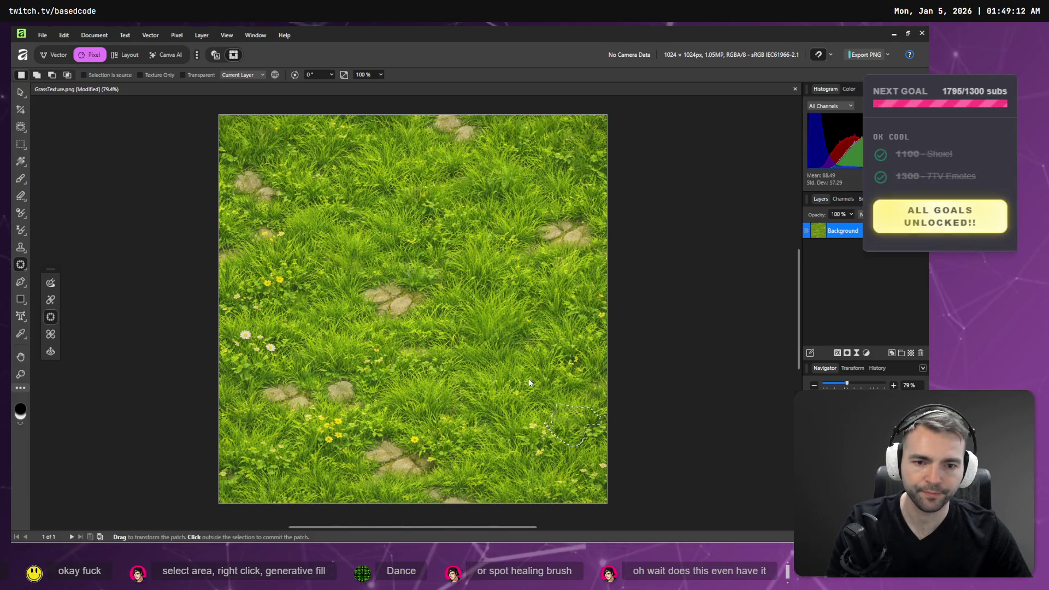
pyautogui.click(549, 432)
pyautogui.moveTo(576, 352)
pyautogui.mouseDown()
pyautogui.moveTo(585, 373)
pyautogui.moveTo(579, 353)
pyautogui.mouseUp()
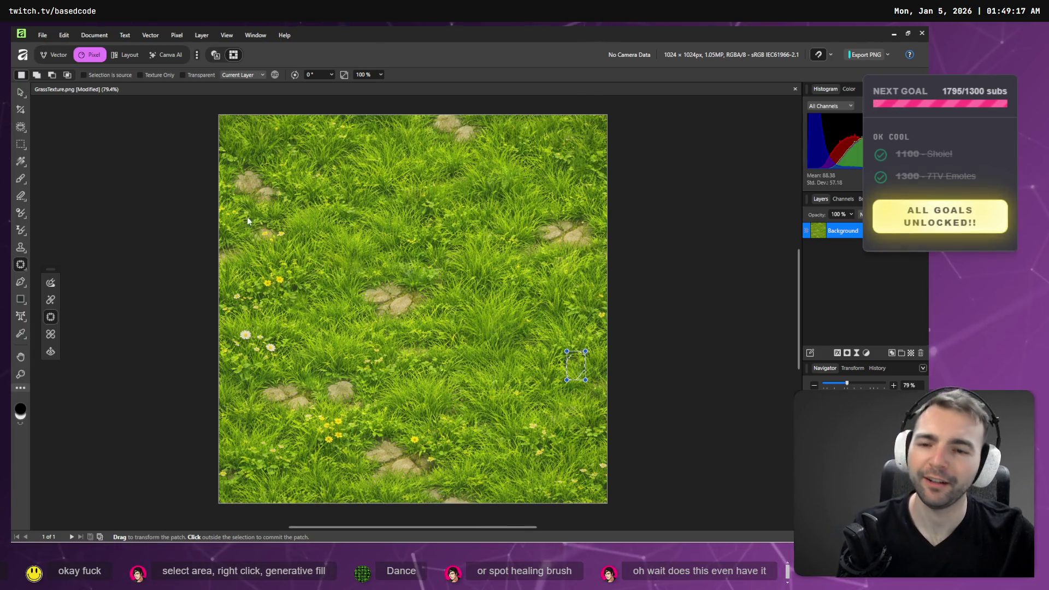
pyautogui.click(264, 287)
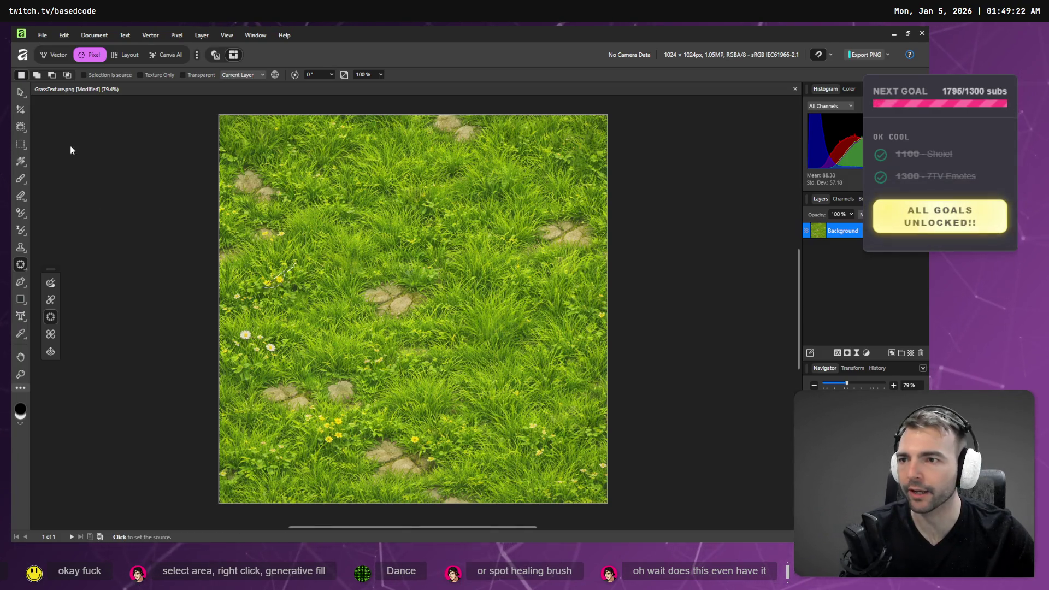
# Look through the selection and window options, then outline the left yellow flower for patching
pyautogui.press('v')
pyautogui.moveTo(22, 145)
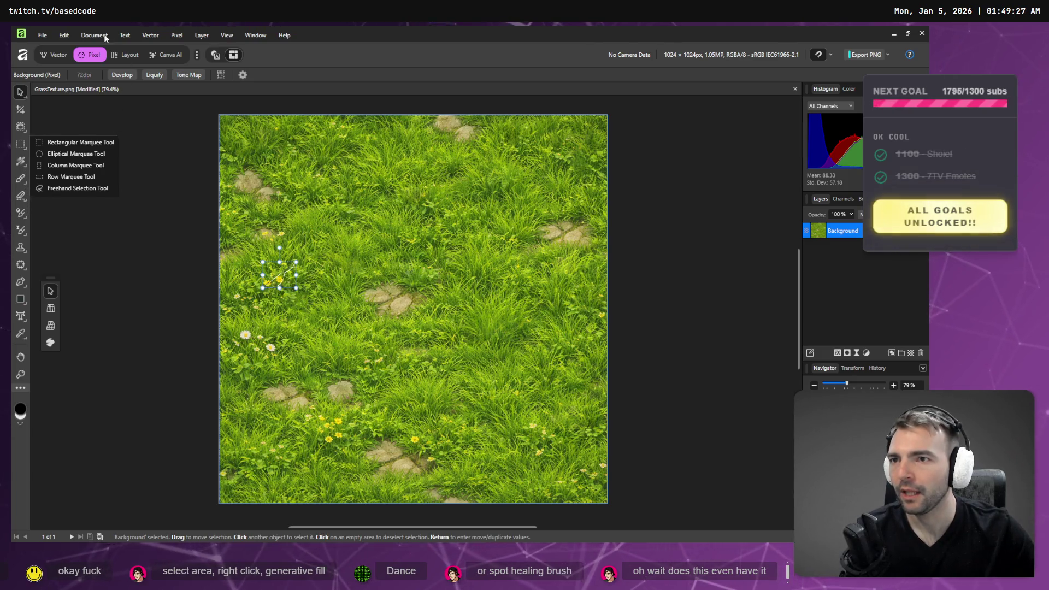
pyautogui.click(96, 56)
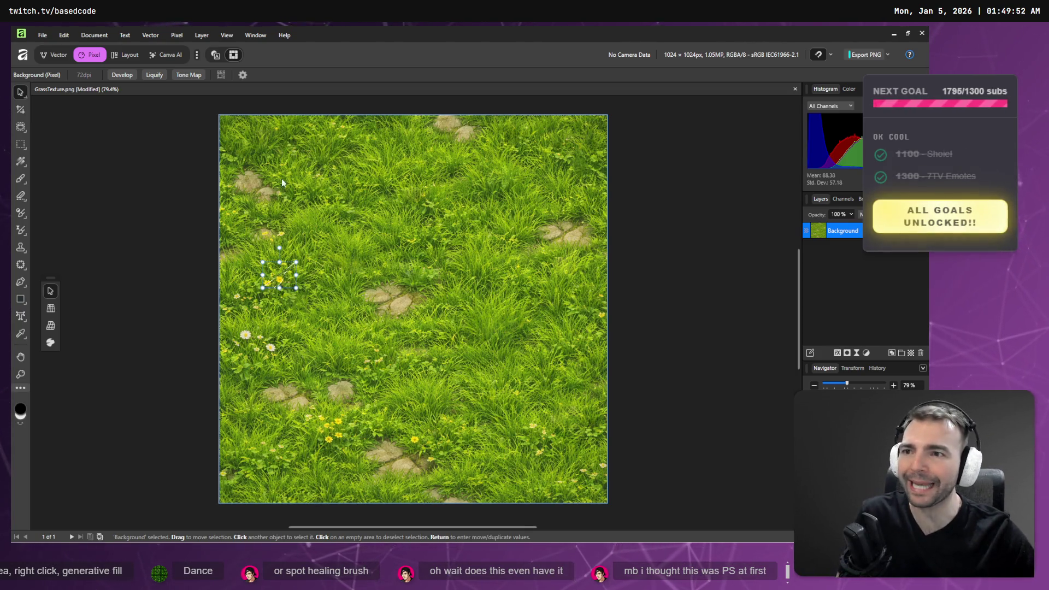
pyautogui.click(180, 35)
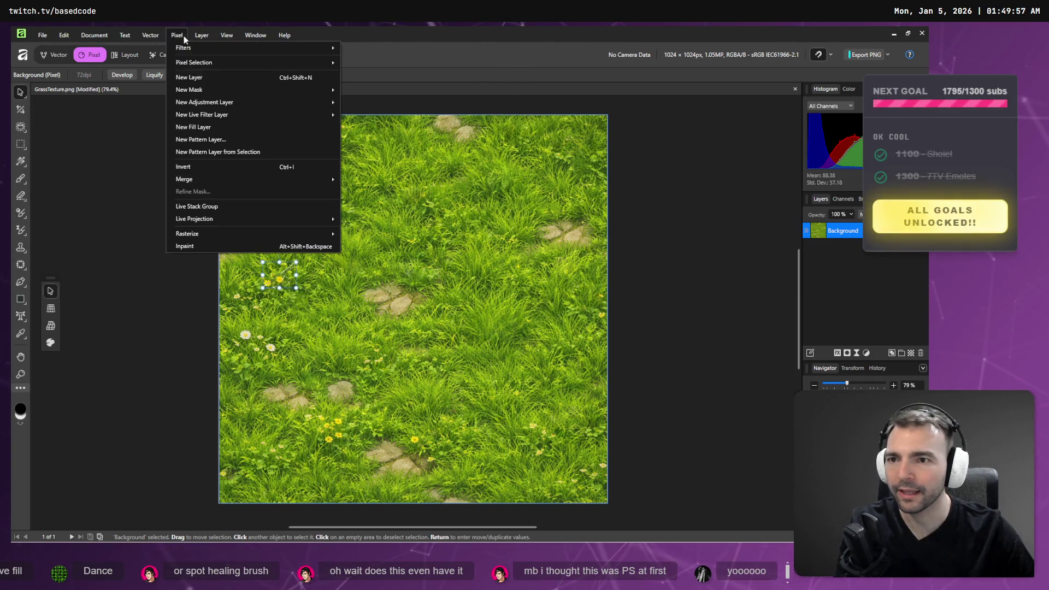
pyautogui.click(510, 76)
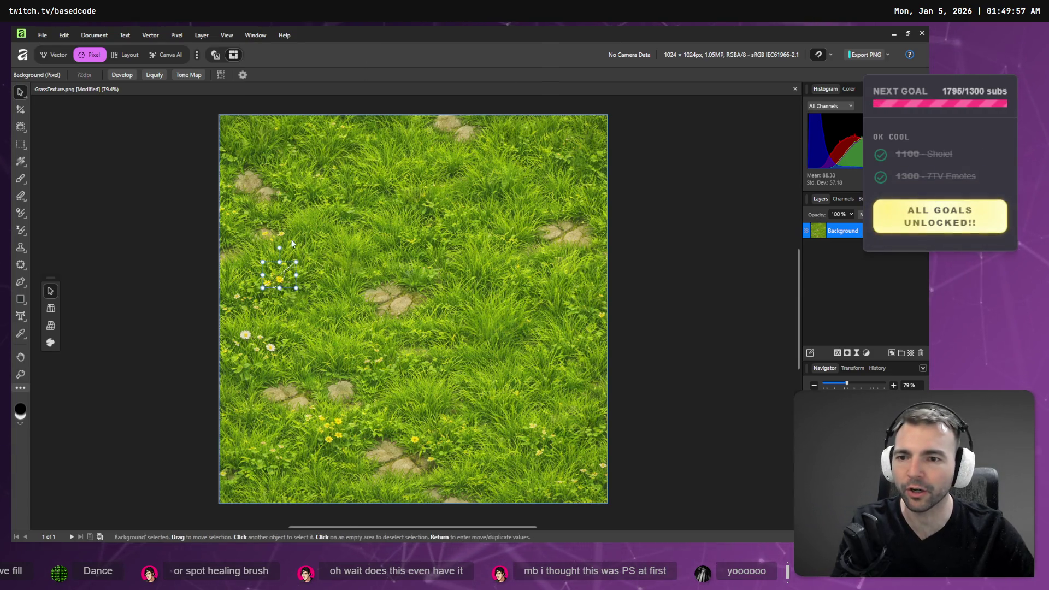
pyautogui.click(20, 264)
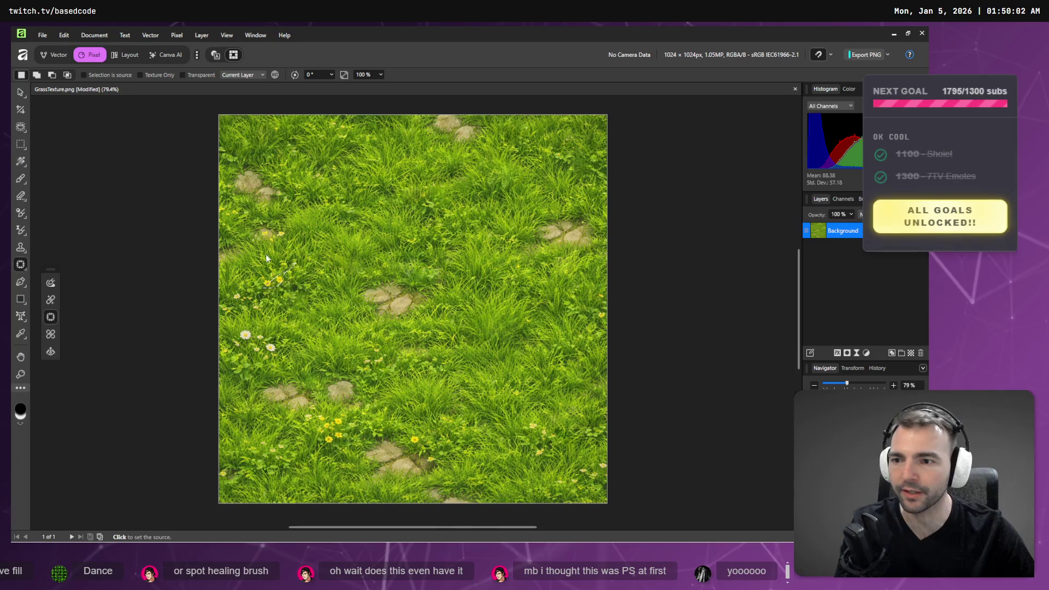
pyautogui.click(295, 231)
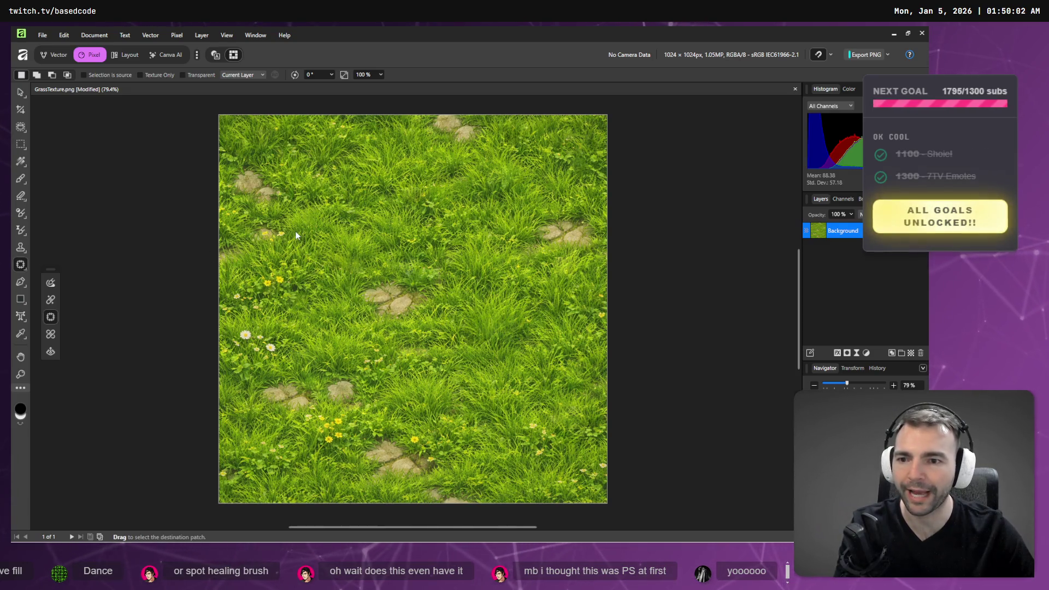
pyautogui.moveTo(283, 230); pyautogui.dragTo(265, 244)
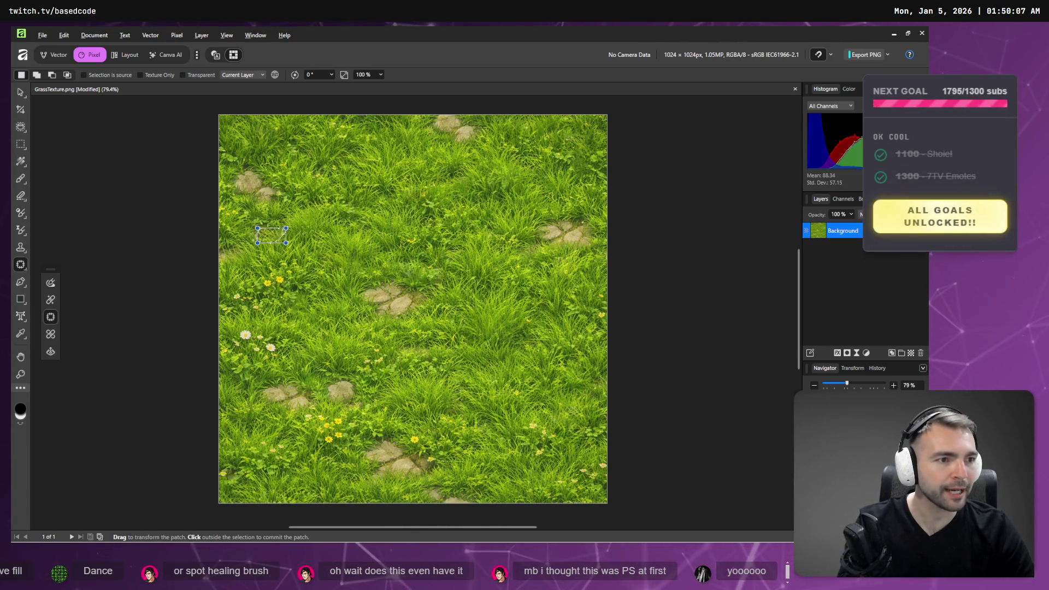
# Switch to the tldraw project board
pyautogui.hotkey('alt', 'Tab')
pyautogui.scroll(-10, 392, 376)
pyautogui.scroll(5, 392, 377)
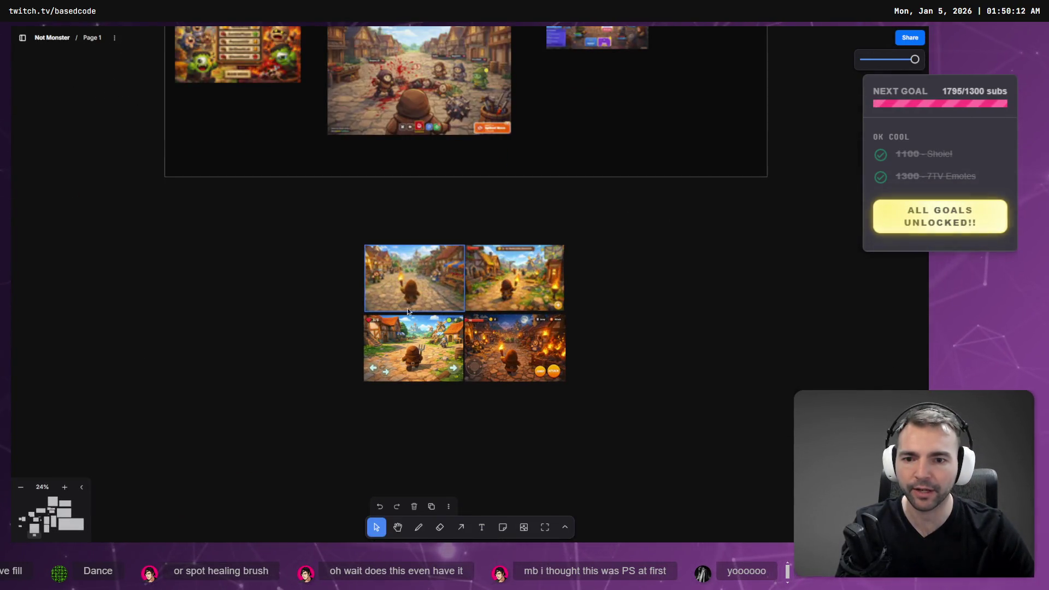
# Zoom in on the village gameplay screenshots, then switch to the Godot editor
pyautogui.scroll(7, 407, 309)
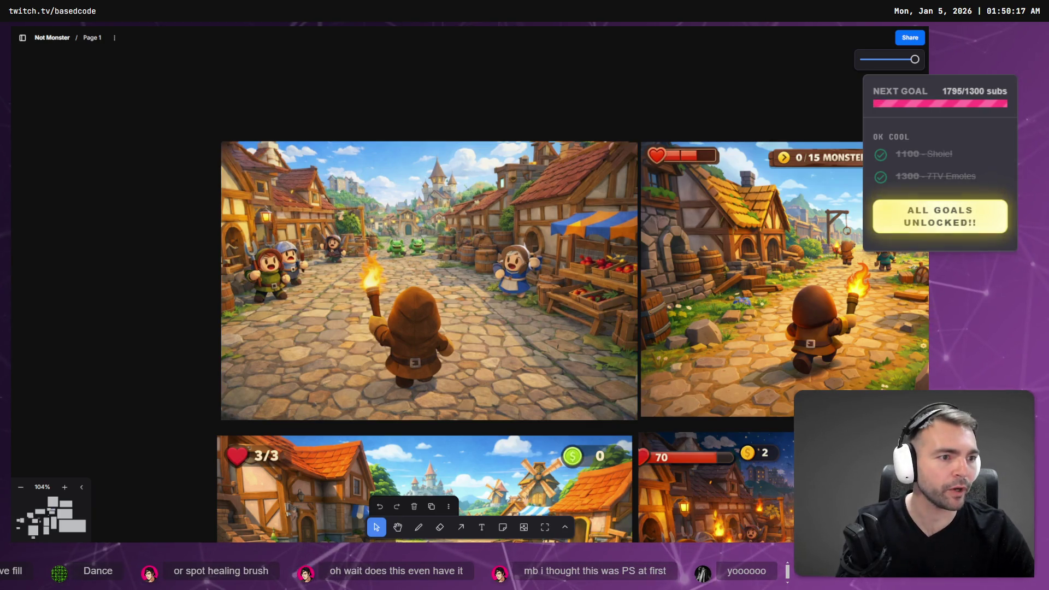
pyautogui.hotkey('alt', 'Tab')
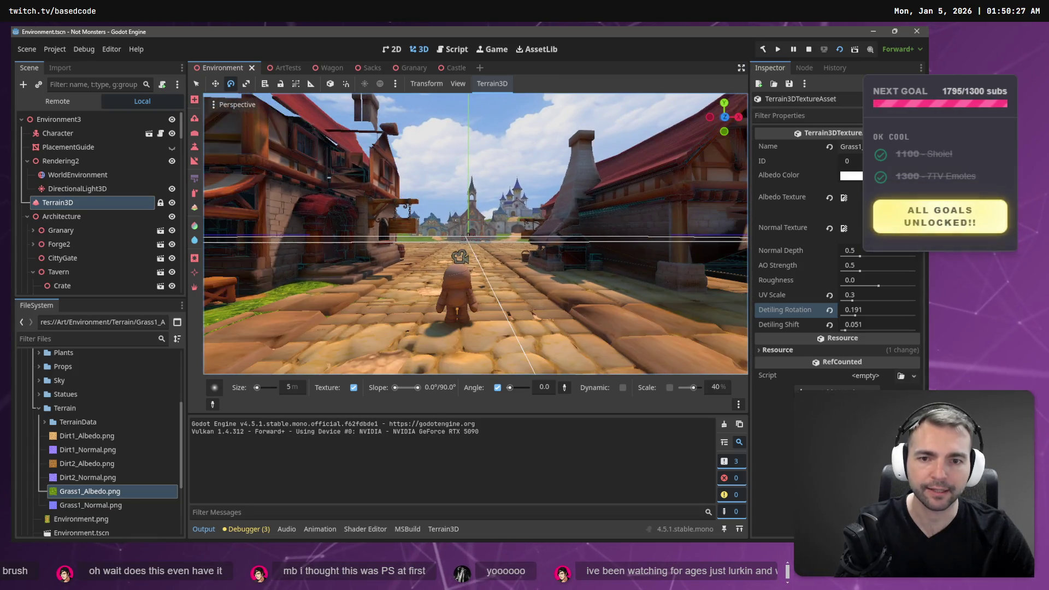
# Run the game with F5, walk the character forward and swing the camera left
pyautogui.press('F5')
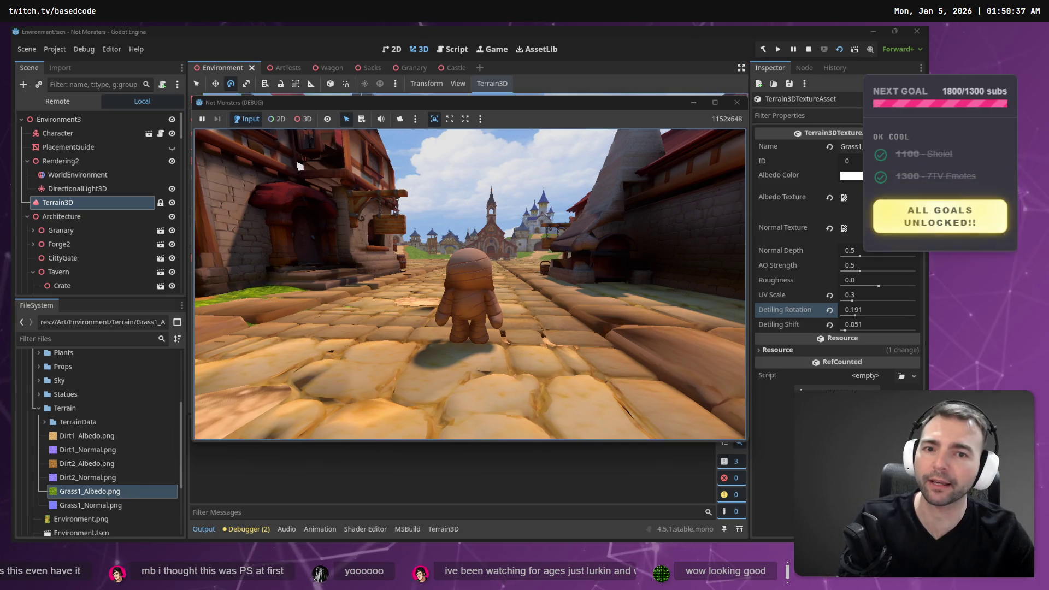
pyautogui.press('a')
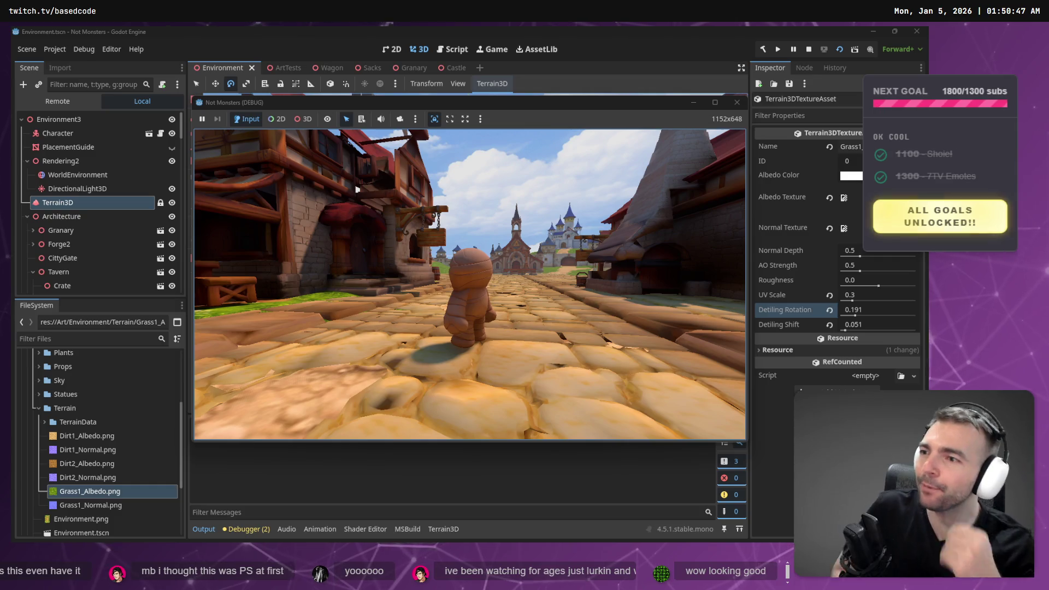
pyautogui.press('w')
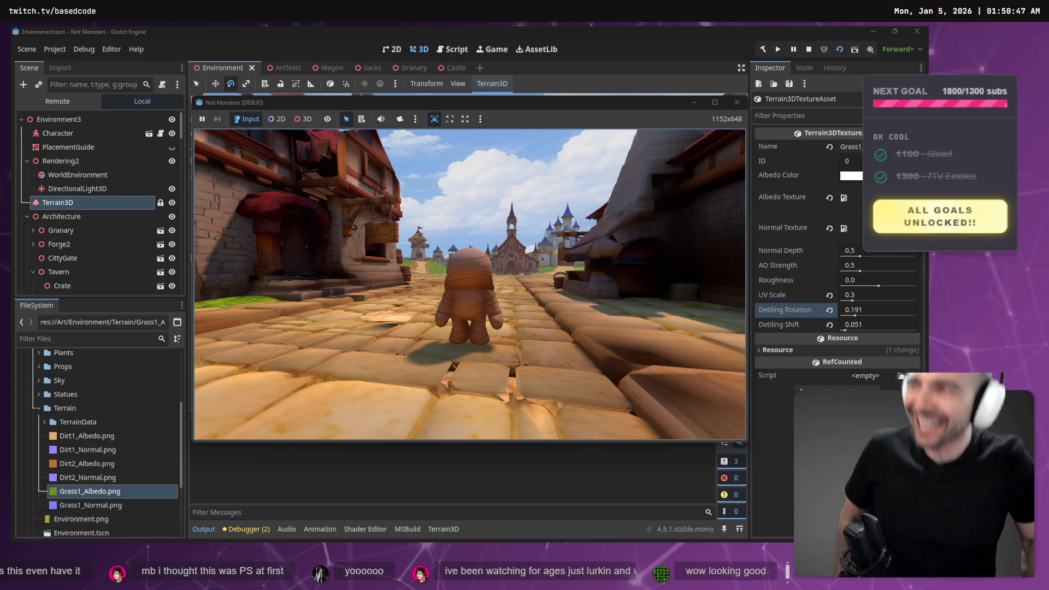
pyautogui.moveTo(470, 273); pyautogui.dragTo(208, 138)
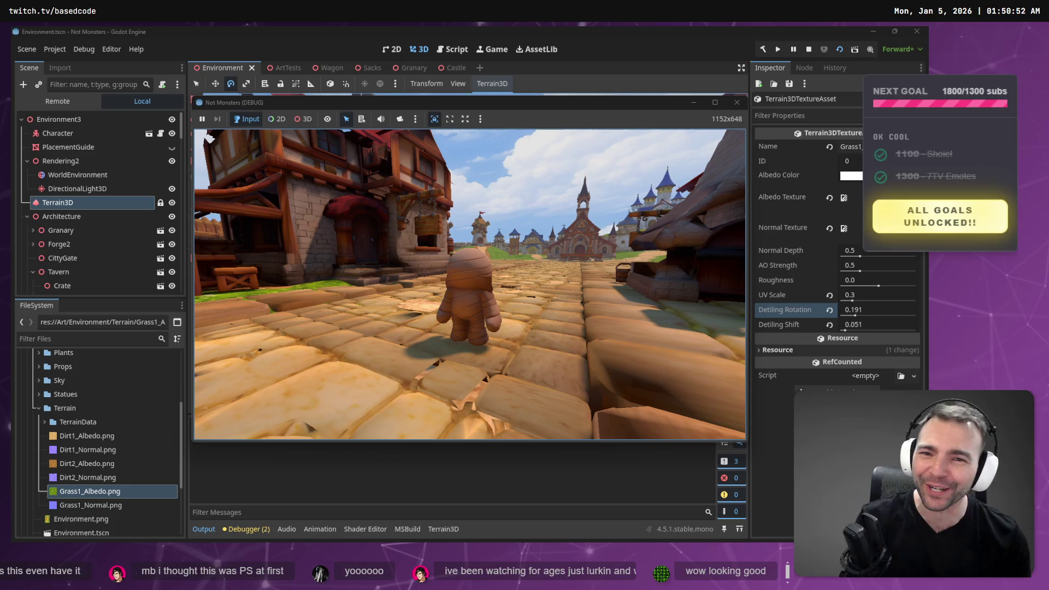
pyautogui.moveTo(209, 138); pyautogui.dragTo(328, 148)
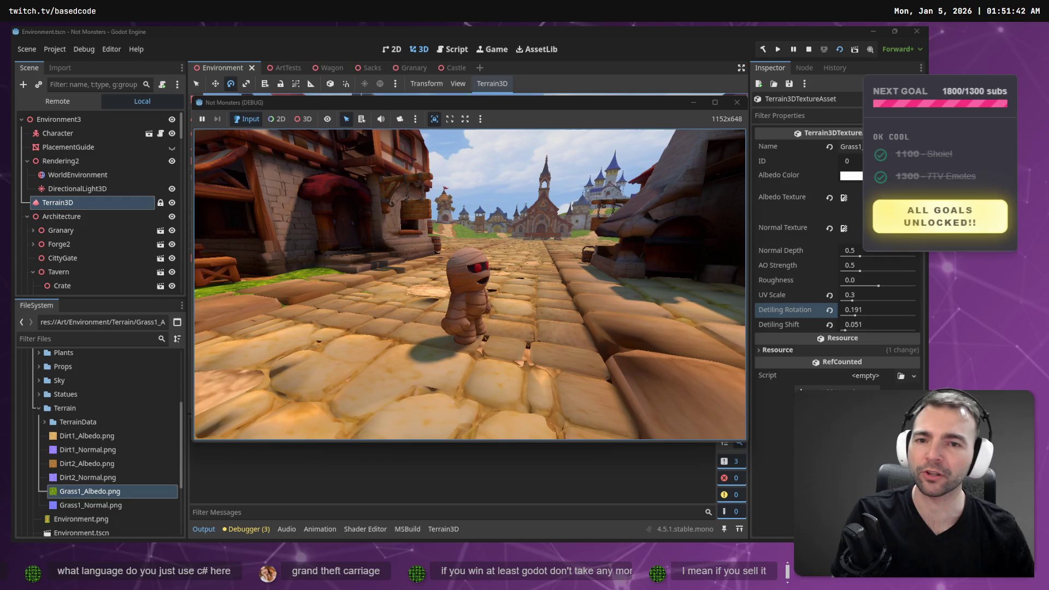
# Walk the mummy up the cobbled street, end the run with F8 and return to tldraw
pyautogui.press('w')
pyautogui.press('s')
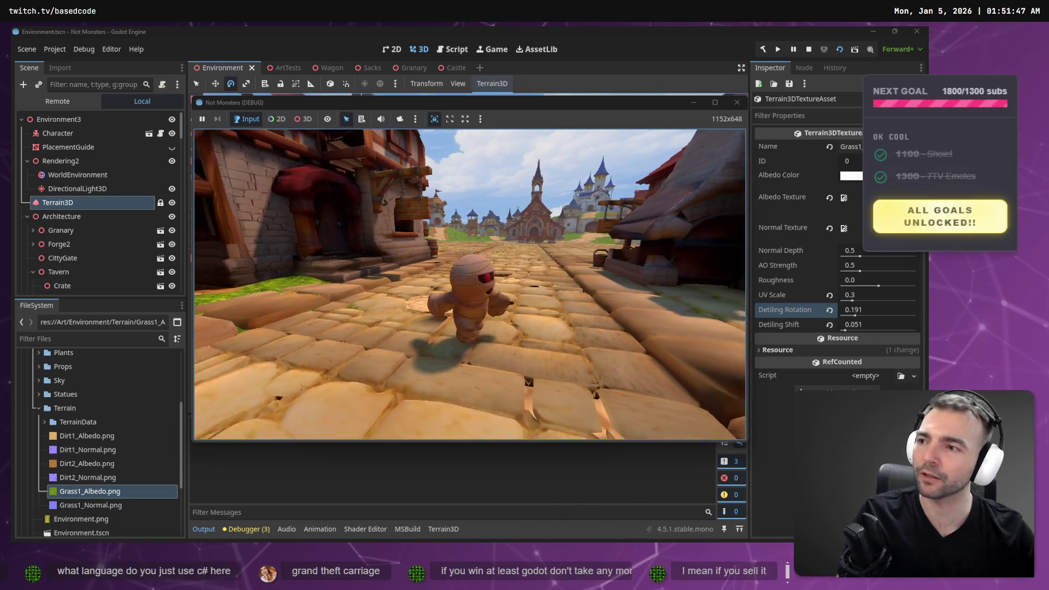
pyautogui.press('w')
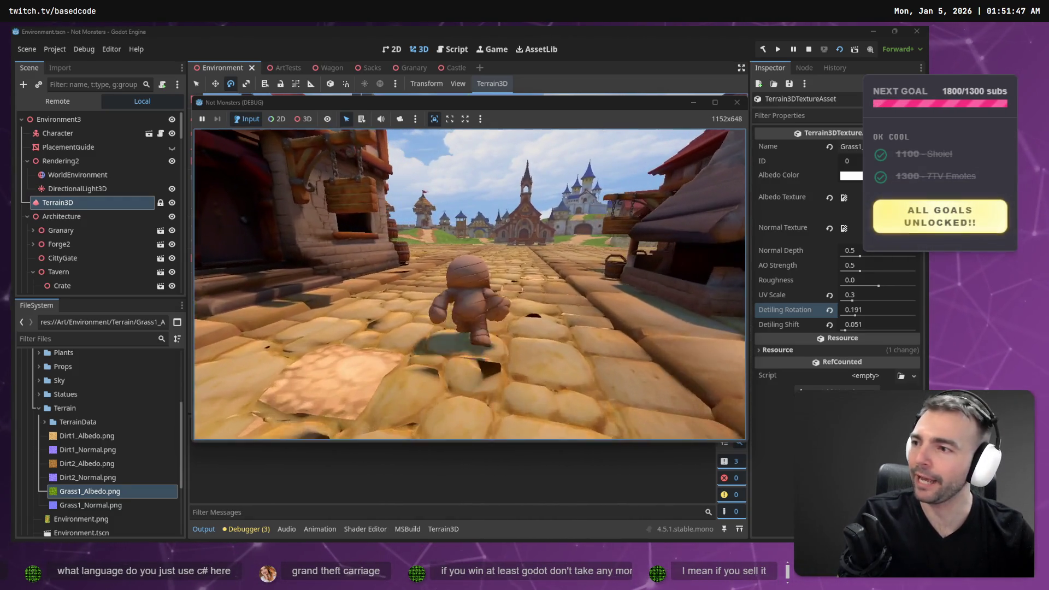
pyautogui.press('w')
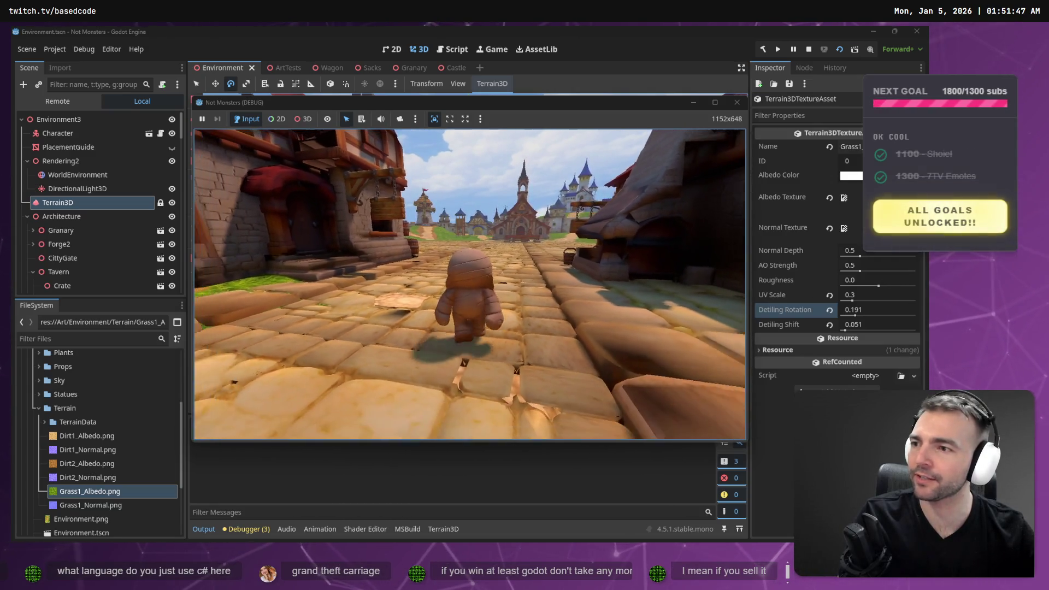
pyautogui.press('w')
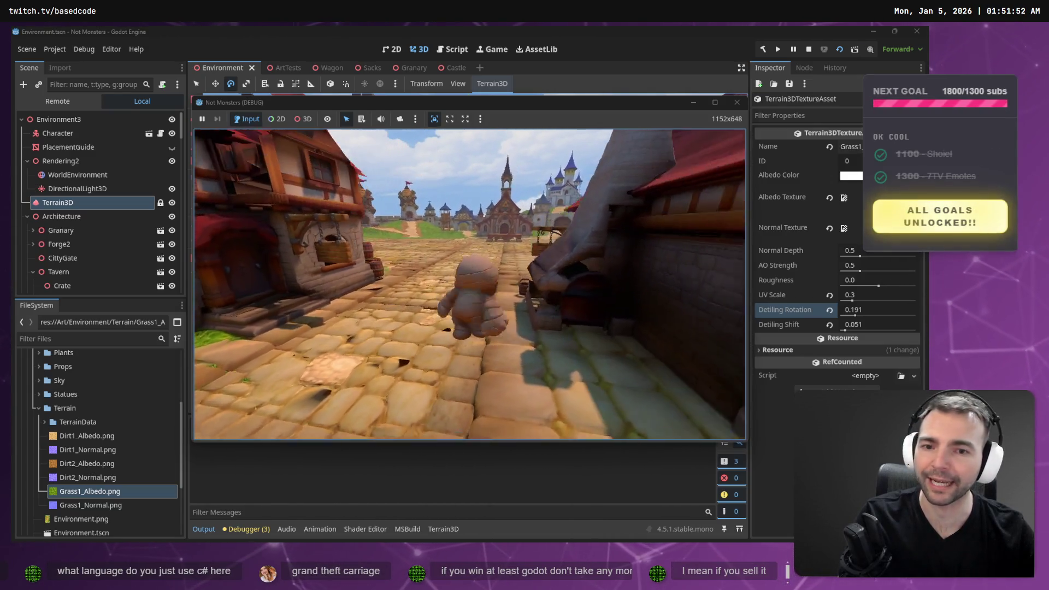
pyautogui.press('w')
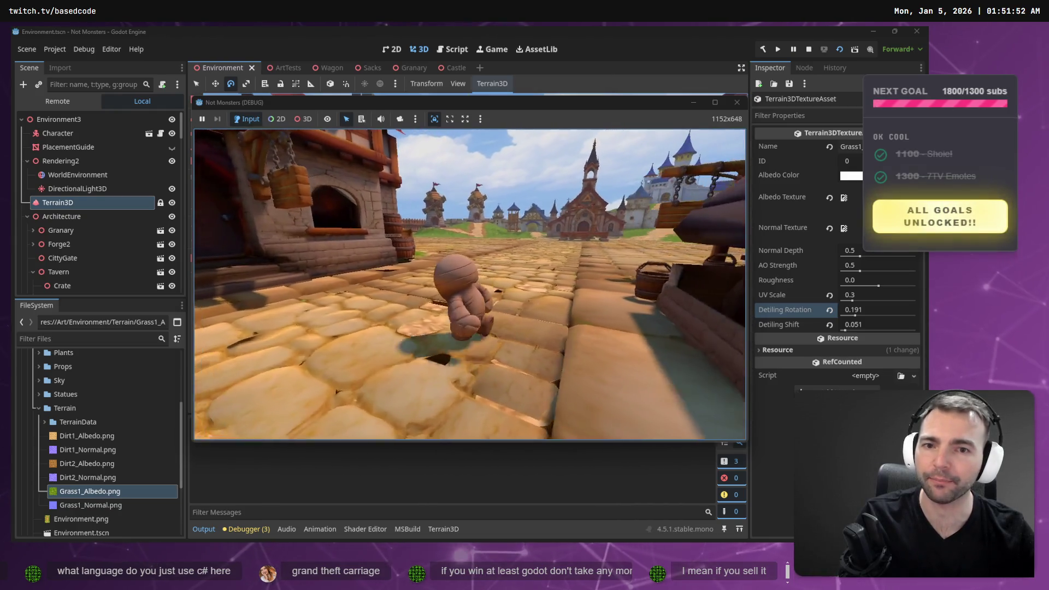
pyautogui.press('w')
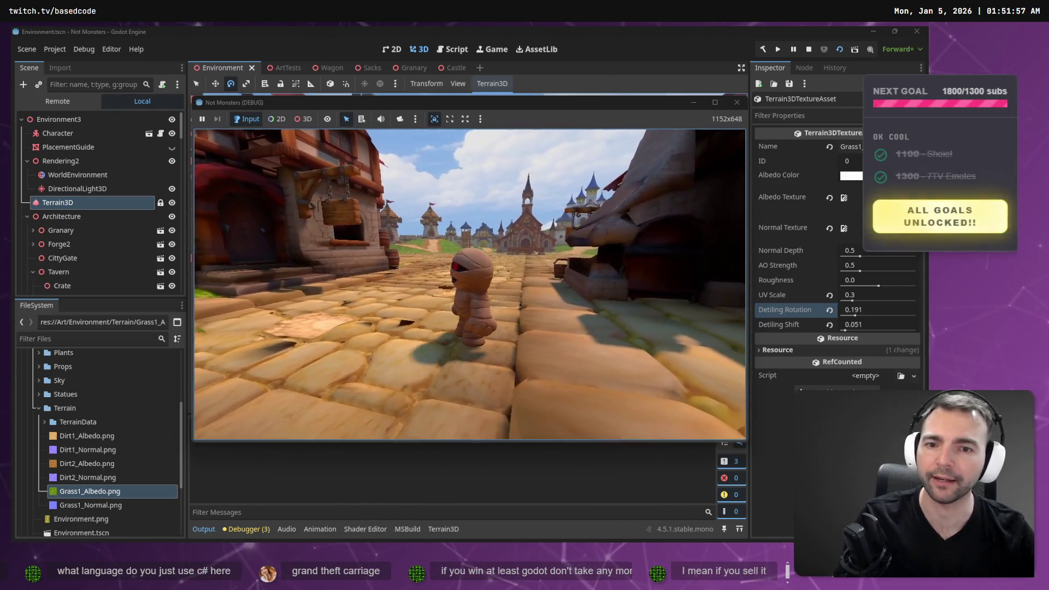
pyautogui.press('F8')
pyautogui.hotkey('alt', 'Tab')
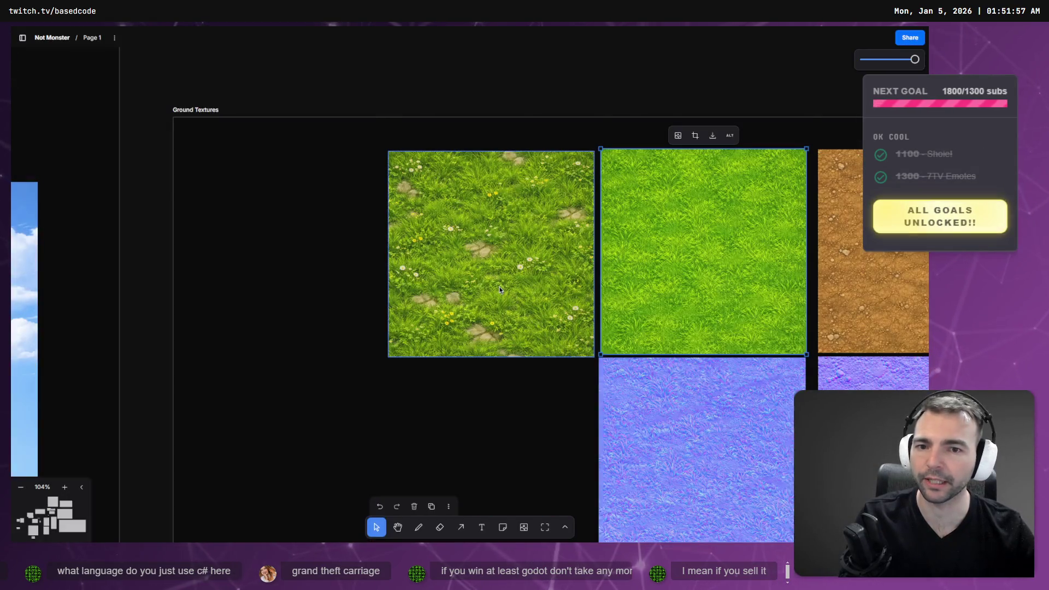
# Cover the left-side yellow flowers with nearby grass in GrassTexture.png
pyautogui.hotkey('alt', 'Tab')
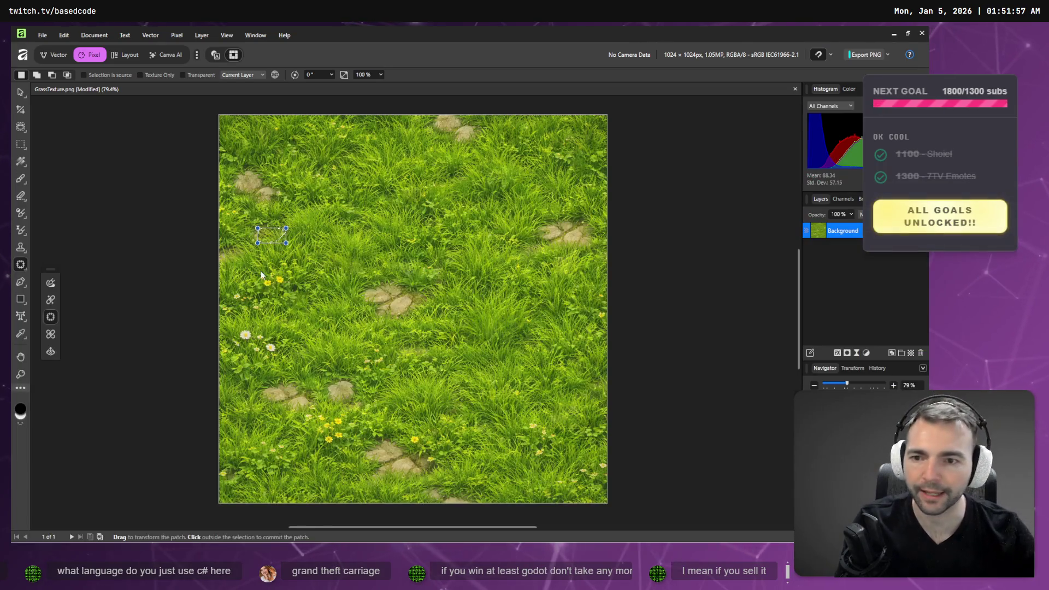
pyautogui.moveTo(266, 289)
pyautogui.mouseDown()
pyautogui.moveTo(284, 276)
pyautogui.moveTo(266, 268)
pyautogui.moveTo(261, 289)
pyautogui.moveTo(297, 269)
pyautogui.moveTo(299, 241)
pyautogui.mouseUp()
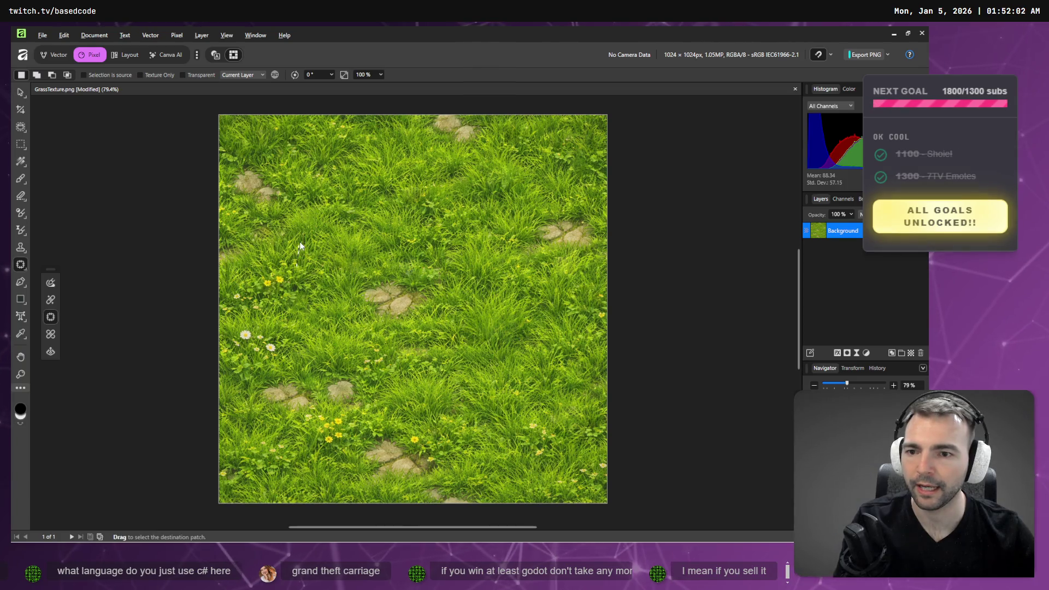
pyautogui.moveTo(285, 280)
pyautogui.mouseDown()
pyautogui.moveTo(271, 273)
pyautogui.moveTo(257, 287)
pyautogui.mouseUp()
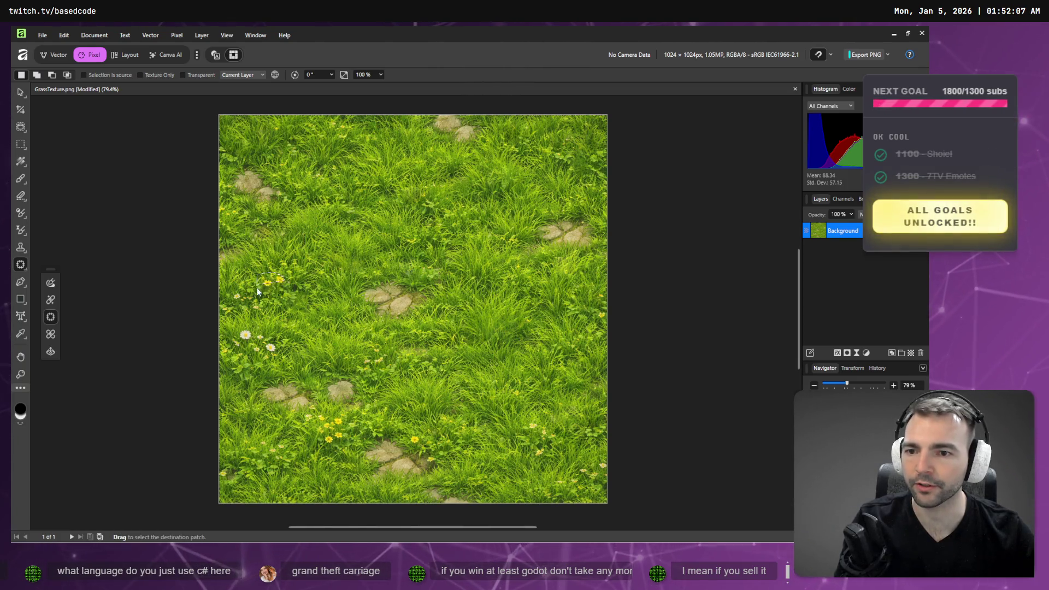
pyautogui.click(328, 261)
# Patch the two white daisies on the left with grass, redoing the first attempt
pyautogui.moveTo(254, 307); pyautogui.dragTo(254, 313)
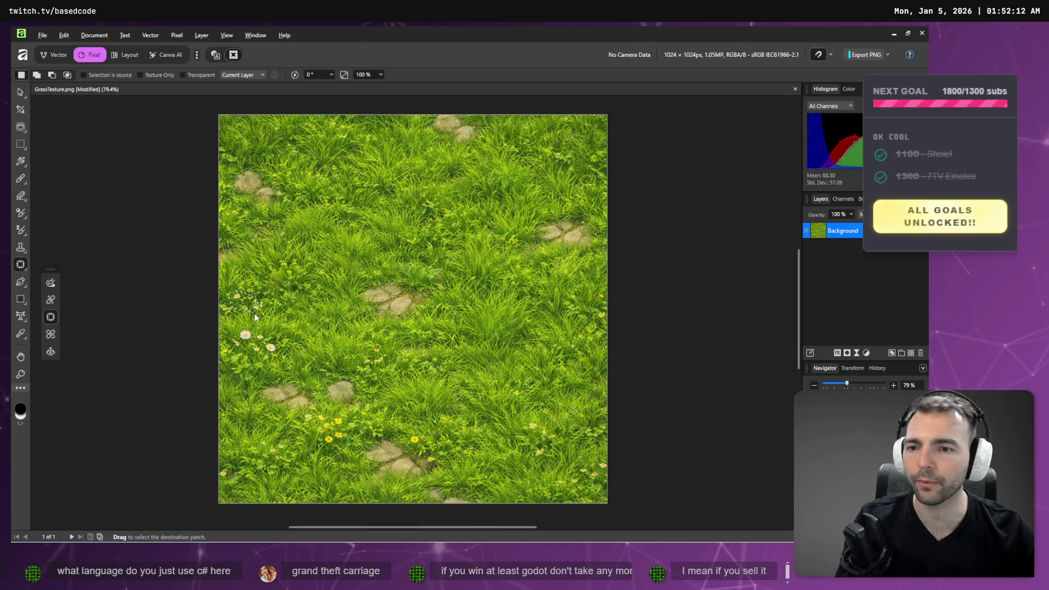
pyautogui.click(273, 325)
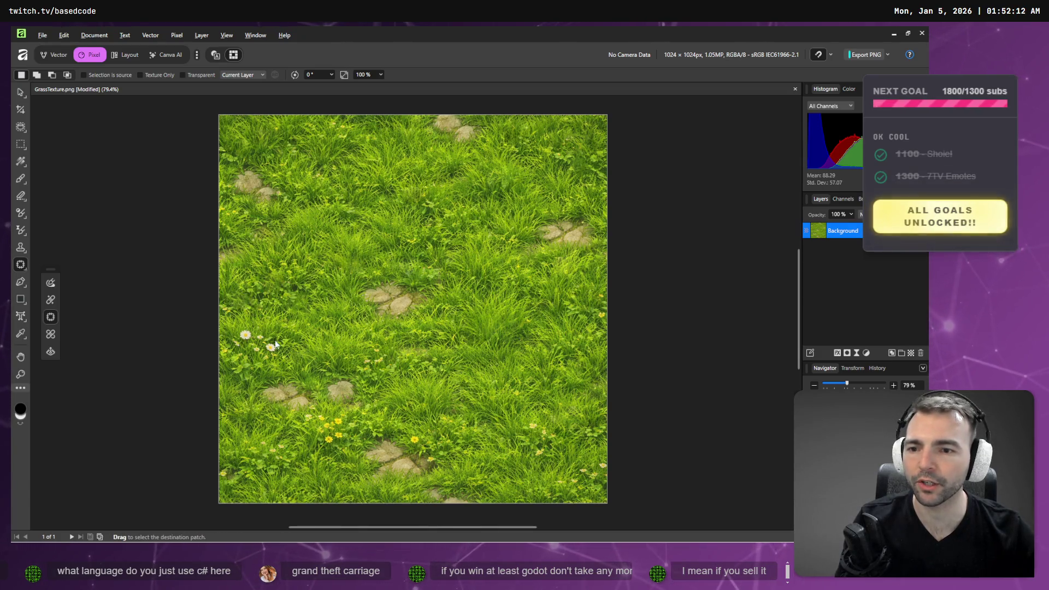
pyautogui.moveTo(269, 356)
pyautogui.mouseDown()
pyautogui.moveTo(276, 341)
pyautogui.moveTo(257, 326)
pyautogui.moveTo(237, 334)
pyautogui.moveTo(243, 346)
pyautogui.moveTo(279, 339)
pyautogui.moveTo(267, 303)
pyautogui.mouseUp()
pyautogui.hotkey('ctrl', 'z')
pyautogui.moveTo(274, 358)
pyautogui.mouseDown()
pyautogui.moveTo(271, 336)
pyautogui.moveTo(235, 333)
pyautogui.moveTo(300, 325)
pyautogui.mouseUp()
pyautogui.click(292, 381)
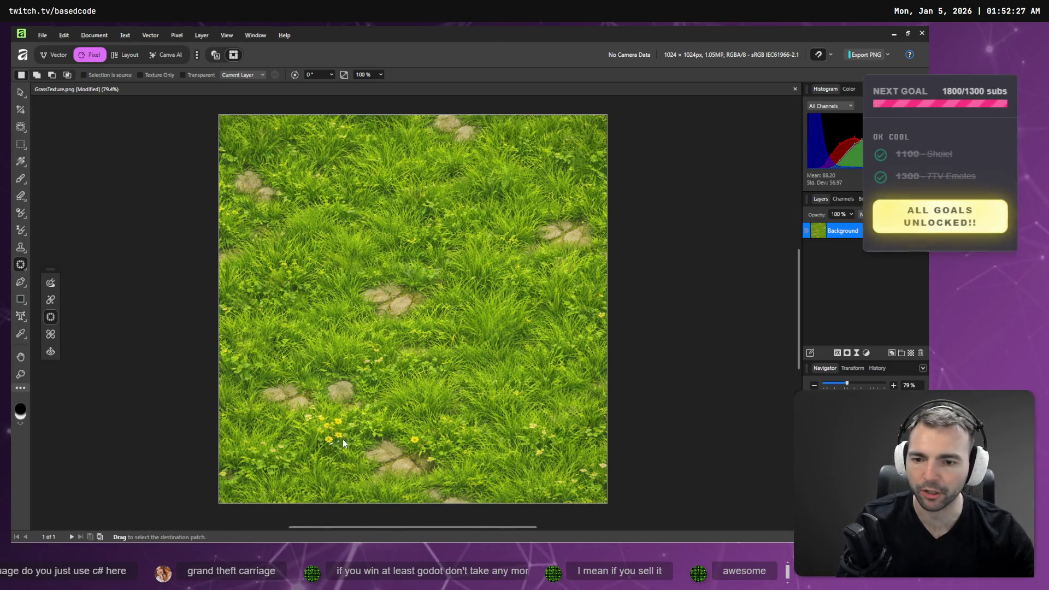